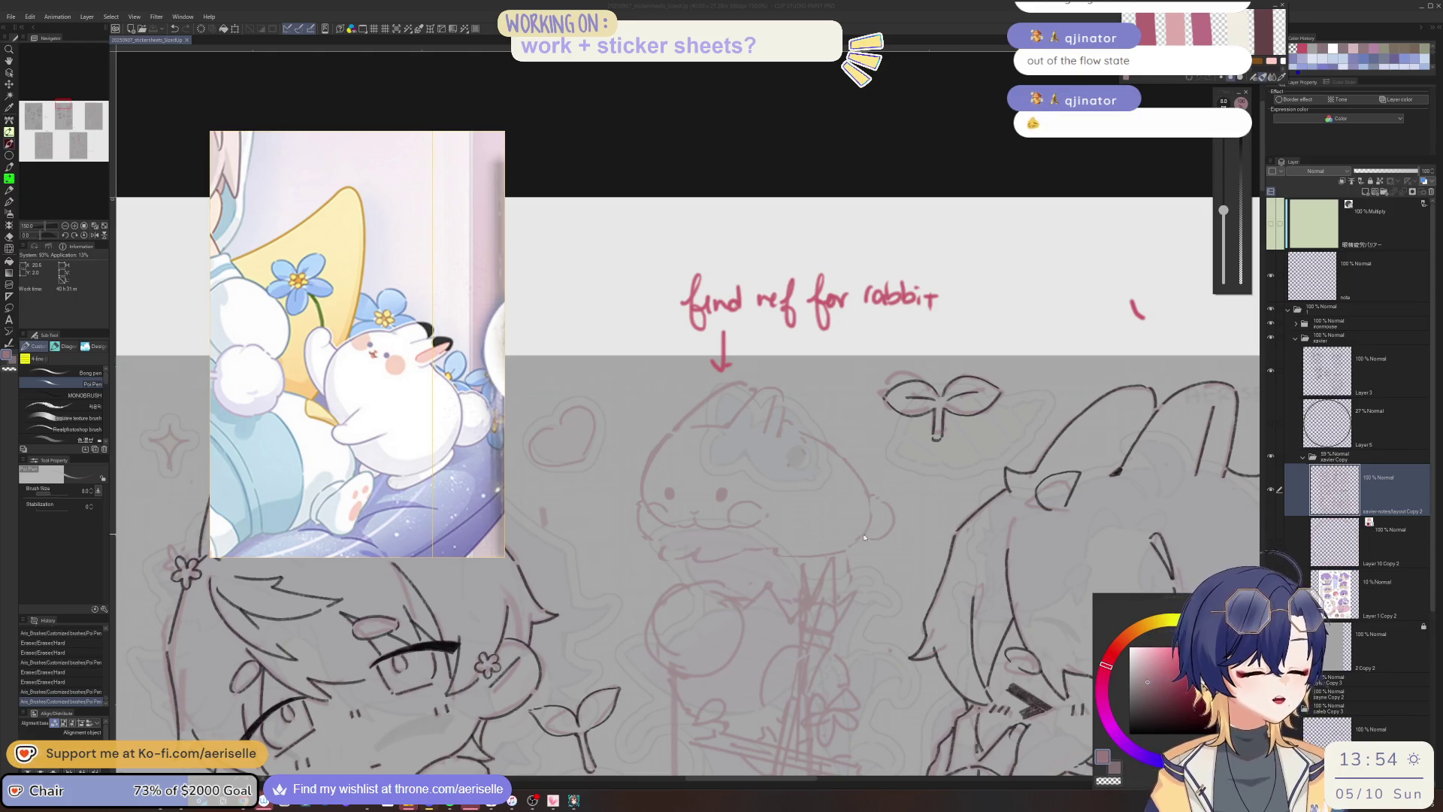
# Add a tiny pen mark to the rabbit sketch, undo it, then restore it.
pyautogui.scroll(-4, 864, 536)
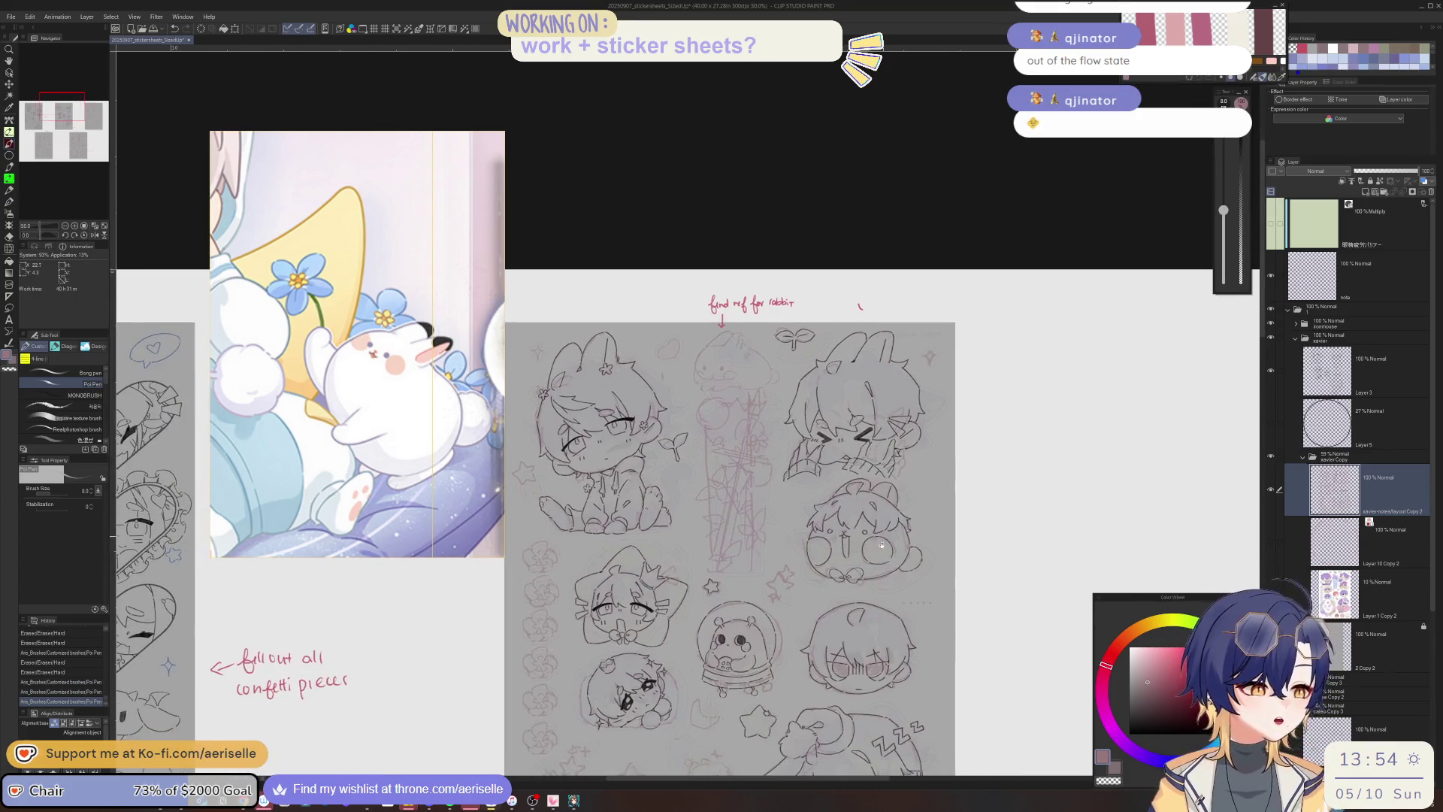
pyautogui.scroll(-5, 881, 543)
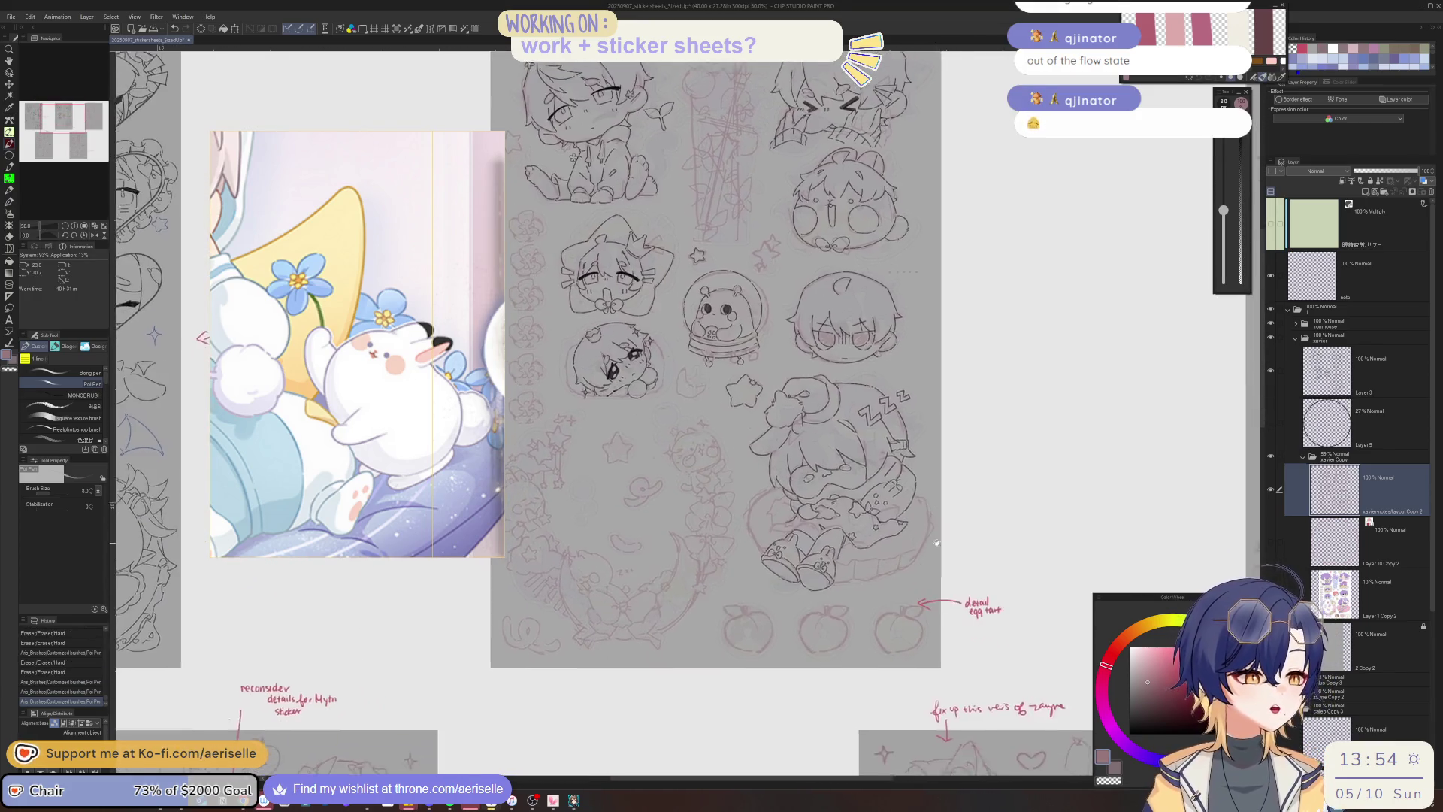
pyautogui.scroll(3, 936, 542)
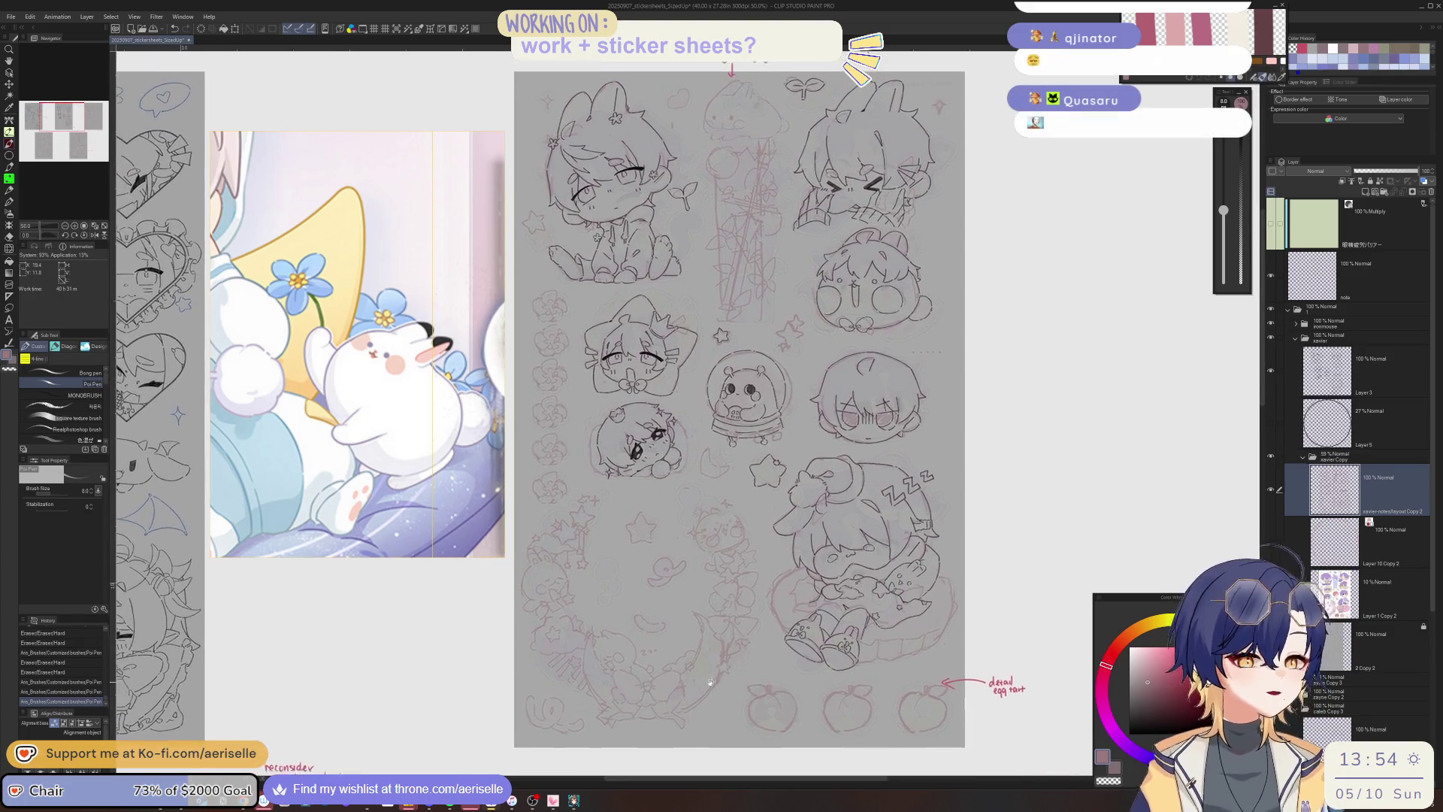
pyautogui.scroll(3, 709, 682)
pyautogui.scroll(4, 806, 368)
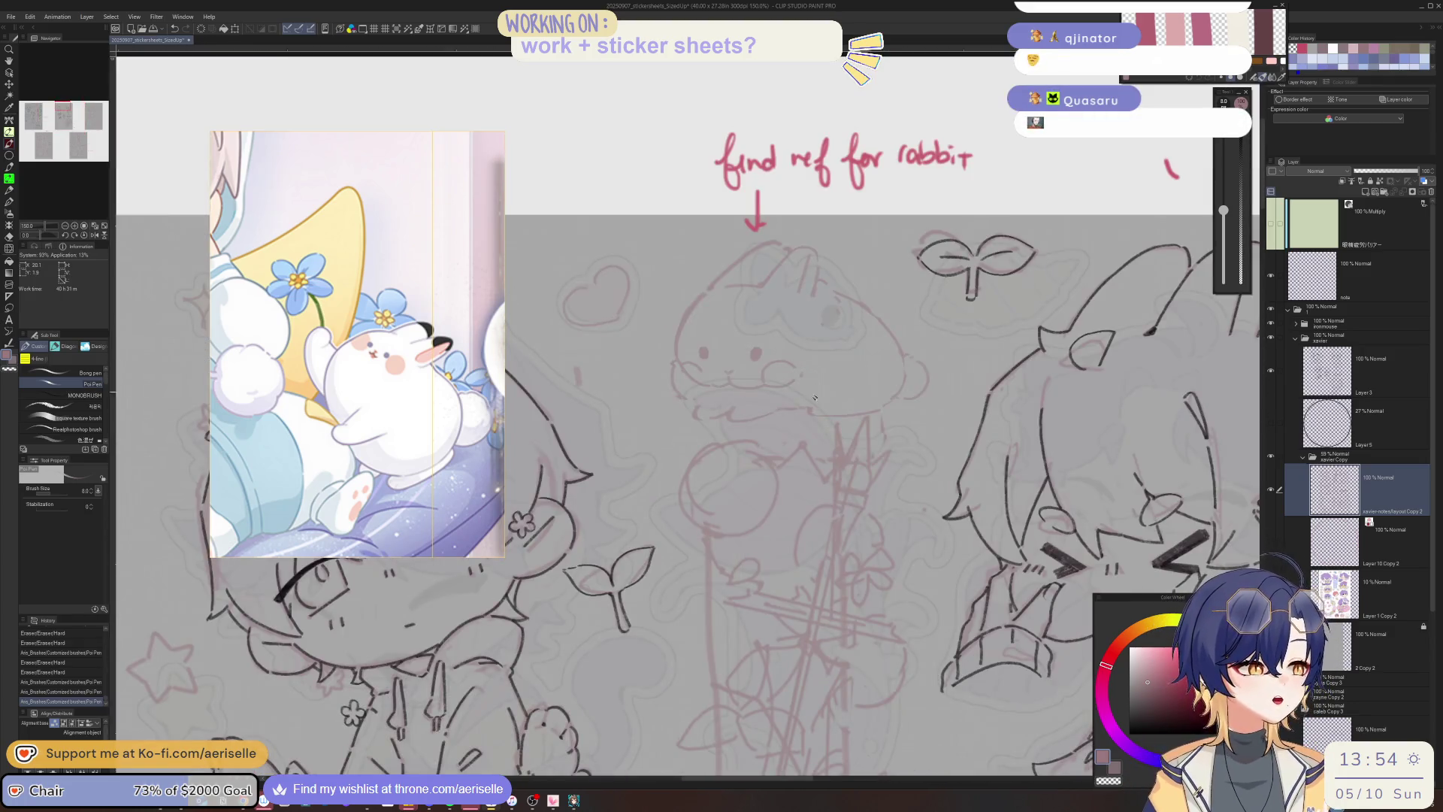
pyautogui.scroll(2, 827, 428)
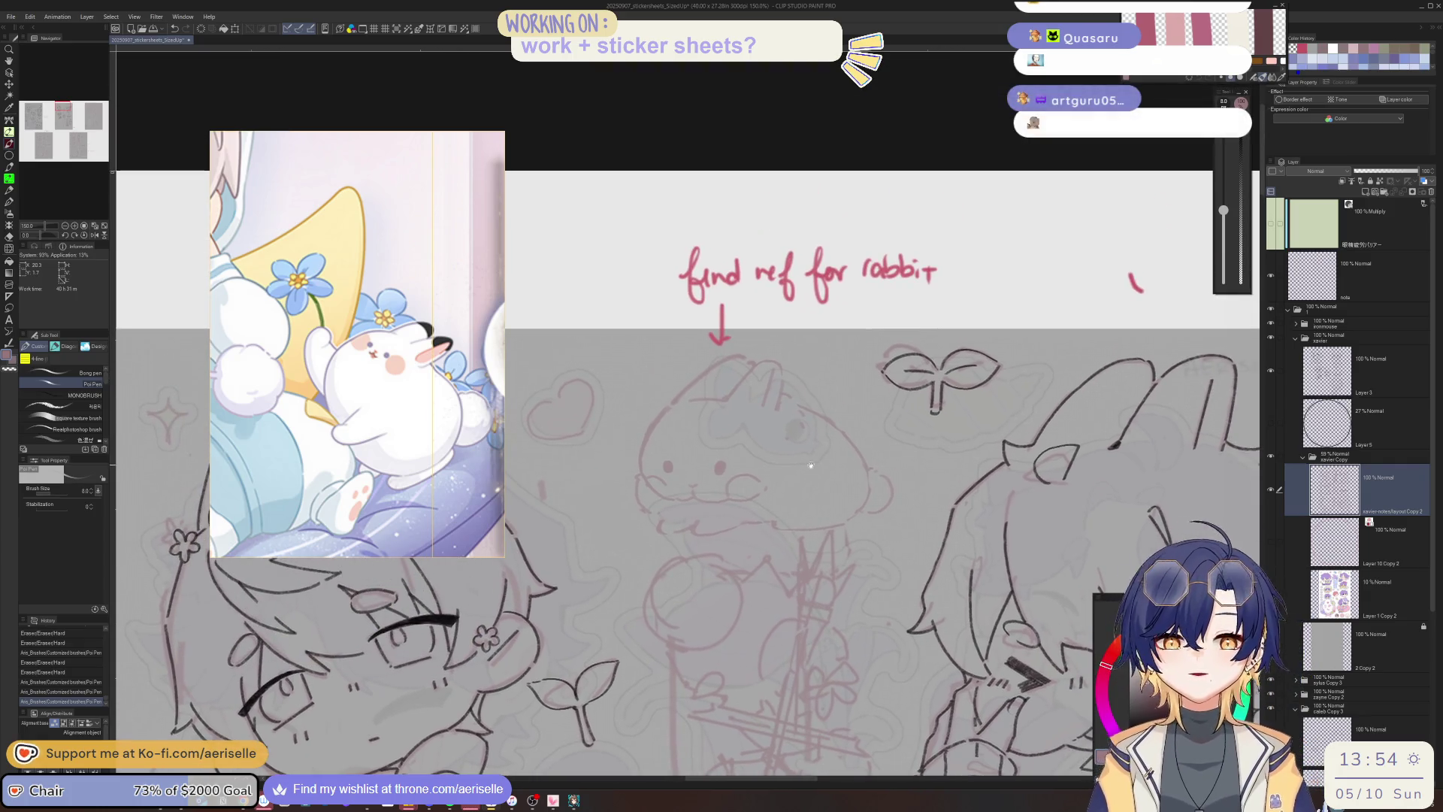
pyautogui.scroll(1, 789, 522)
pyautogui.click(782, 524)
pyautogui.hotkey('ctrl', 'z')
pyautogui.click(782, 519)
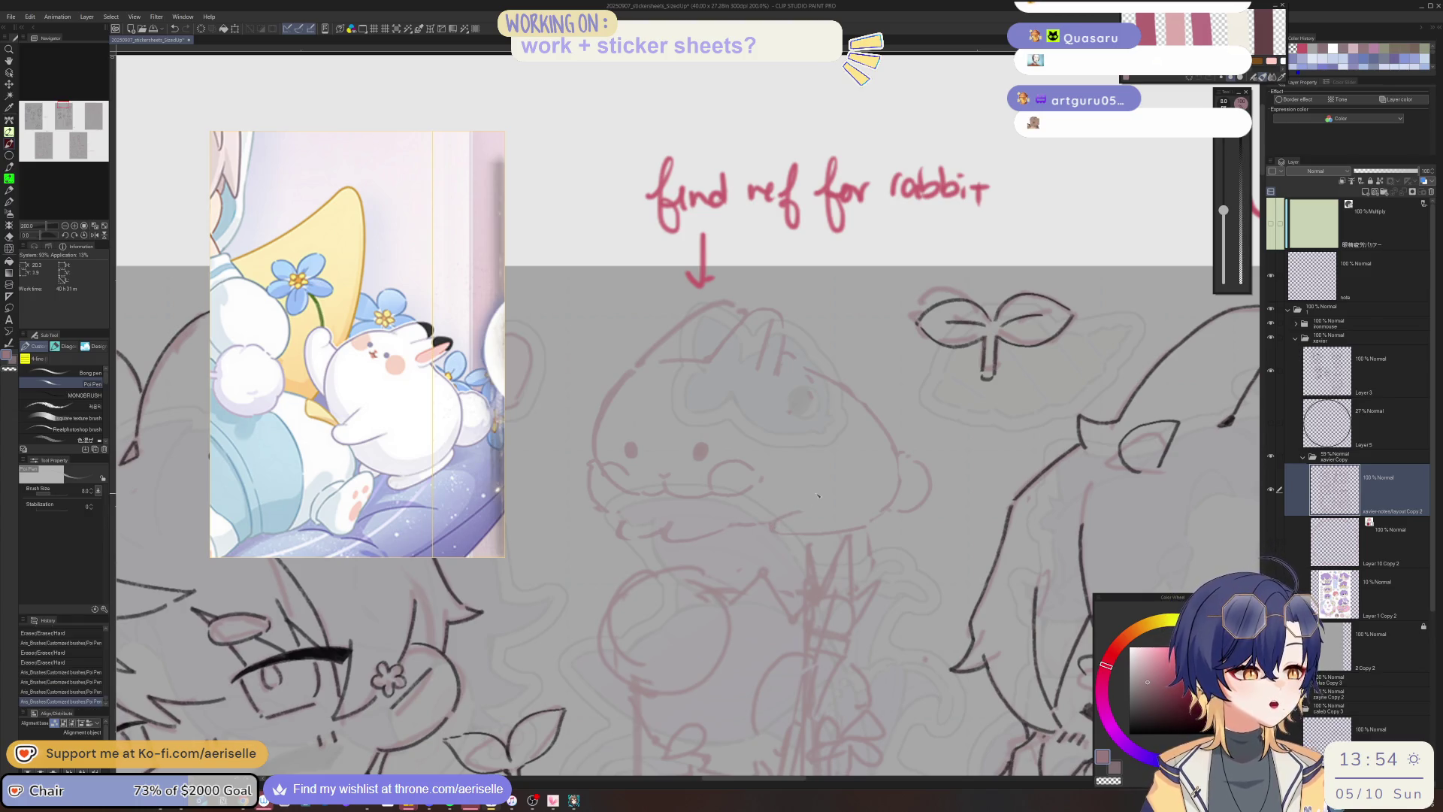
# Add small pen strokes to the rabbit sketch and erase a stray mark beside it.
pyautogui.click(842, 470)
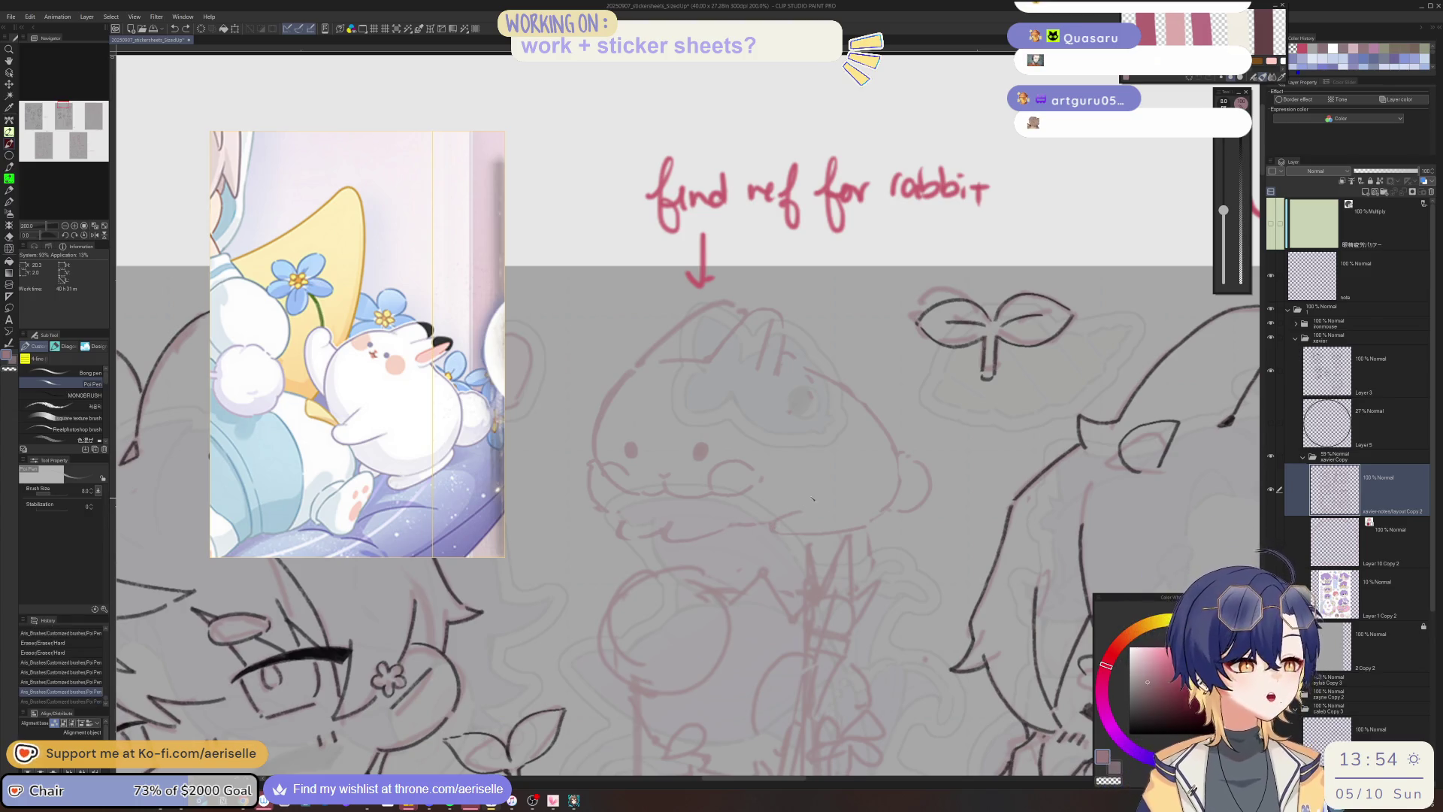
pyautogui.moveTo(762, 488); pyautogui.dragTo(747, 545)
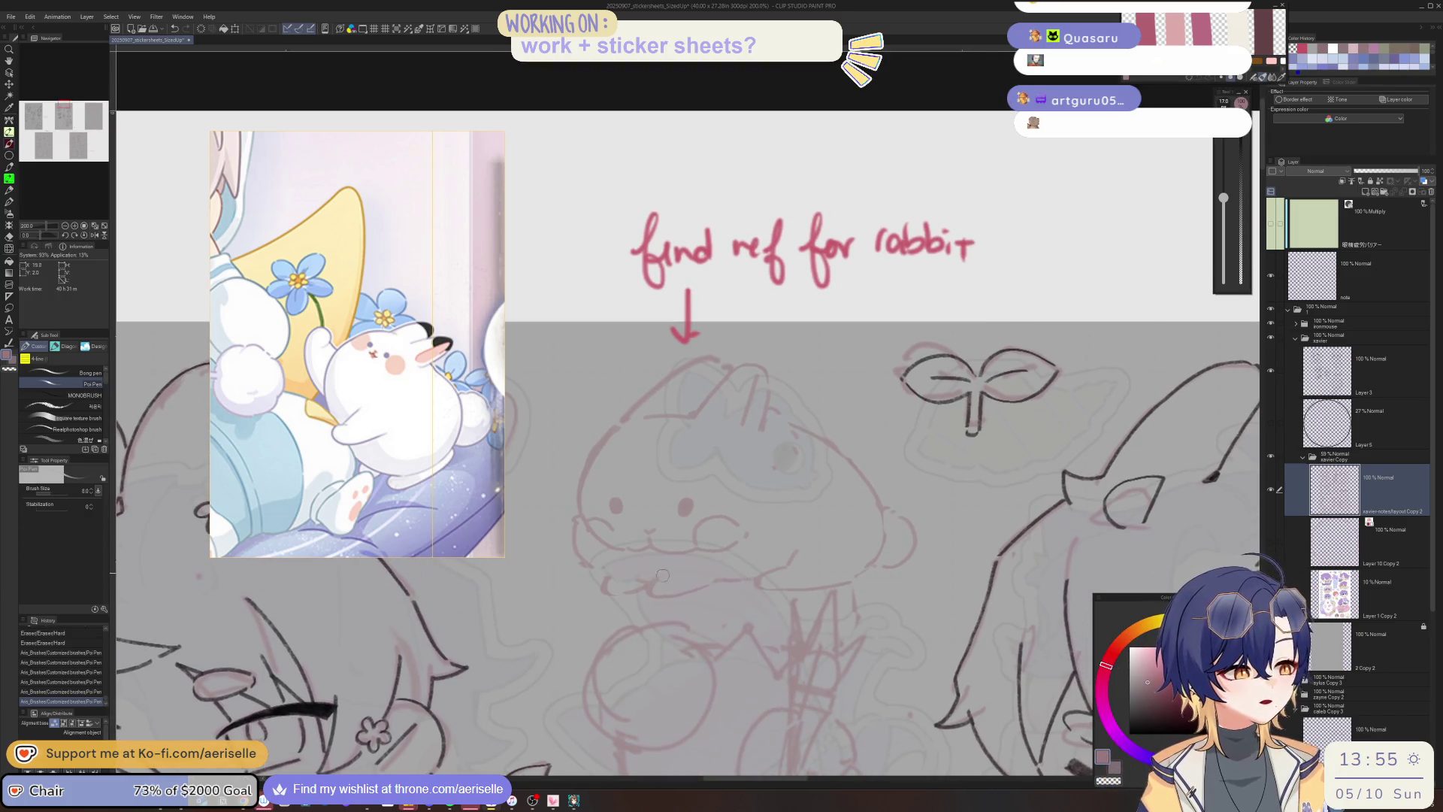
pyautogui.press('e')
pyautogui.moveTo(660, 580); pyautogui.dragTo(671, 596)
pyautogui.press('p')
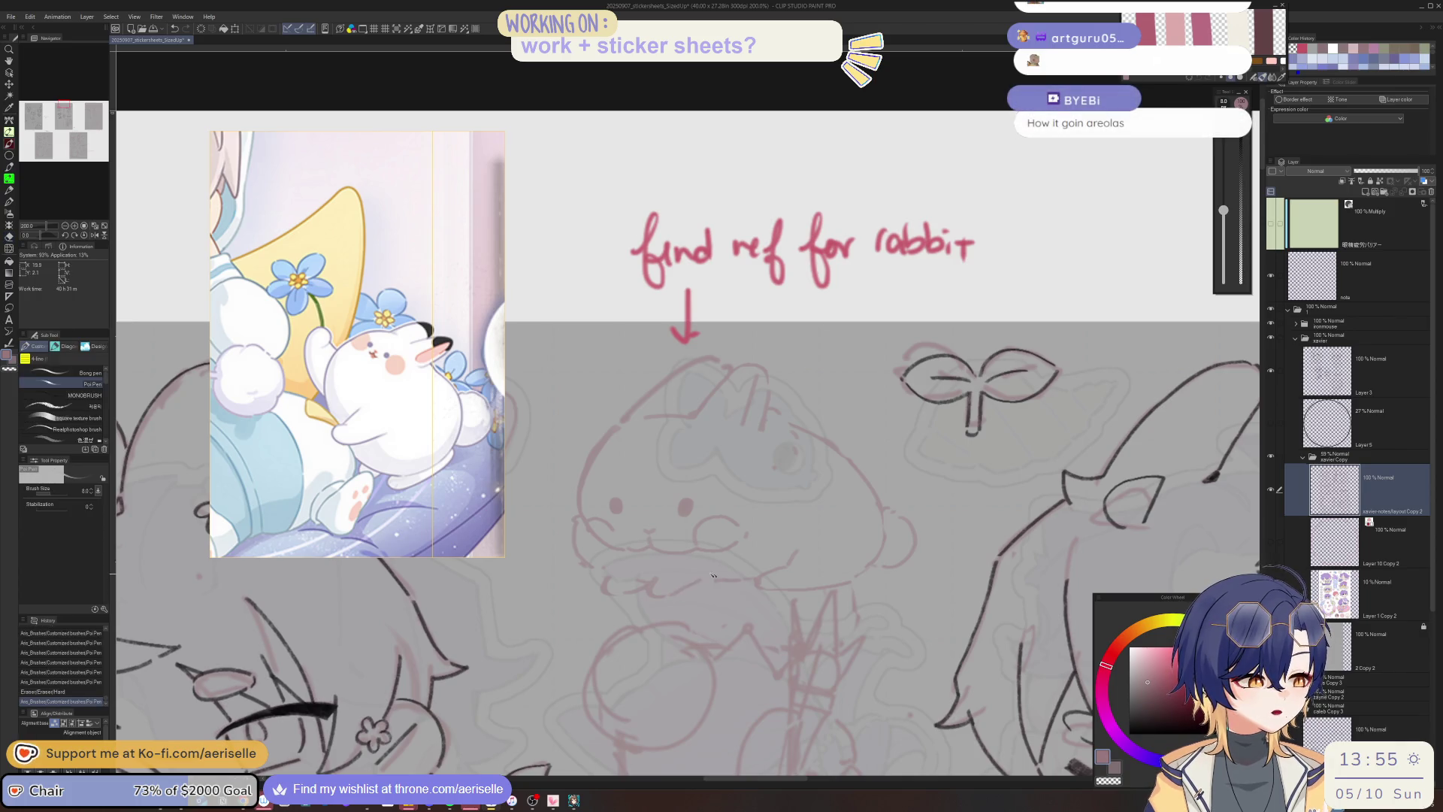
pyautogui.click(702, 585)
pyautogui.click(713, 580)
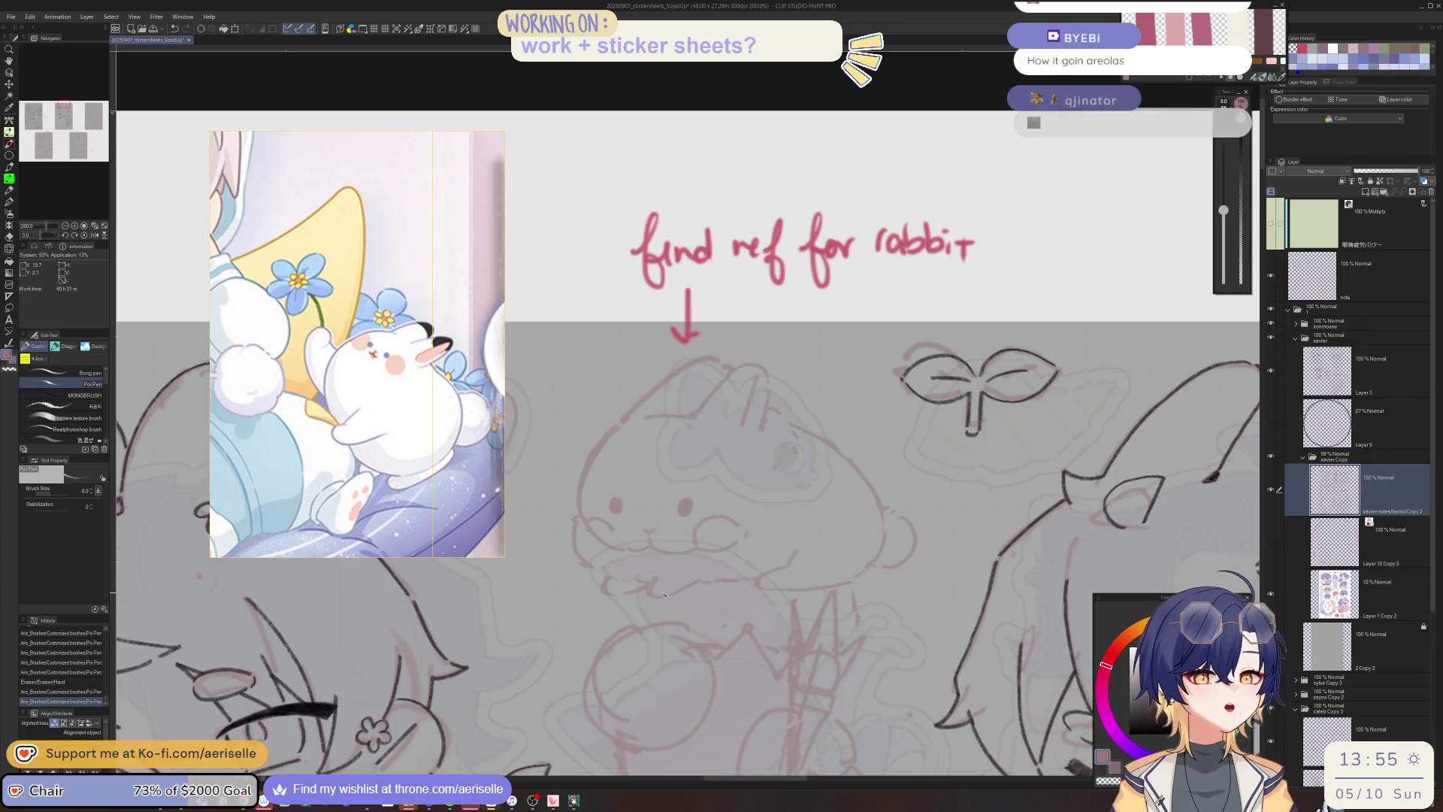
pyautogui.click(748, 533)
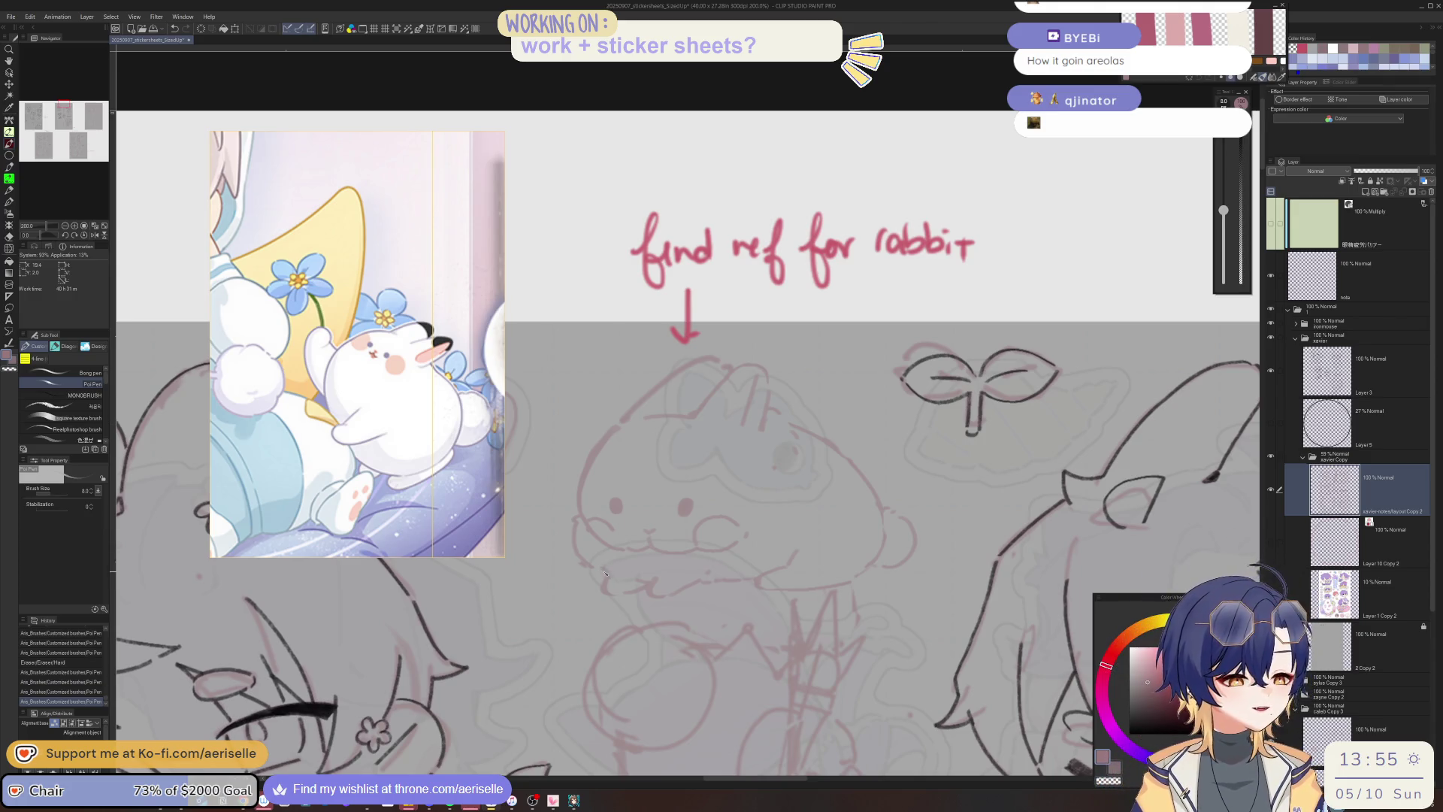
# Zoom out to 100% and save the sticker sheet document.
pyautogui.hotkey('ctrl', '-')
pyautogui.hotkey('ctrl', '-')
pyautogui.scroll(-3, 934, 583)
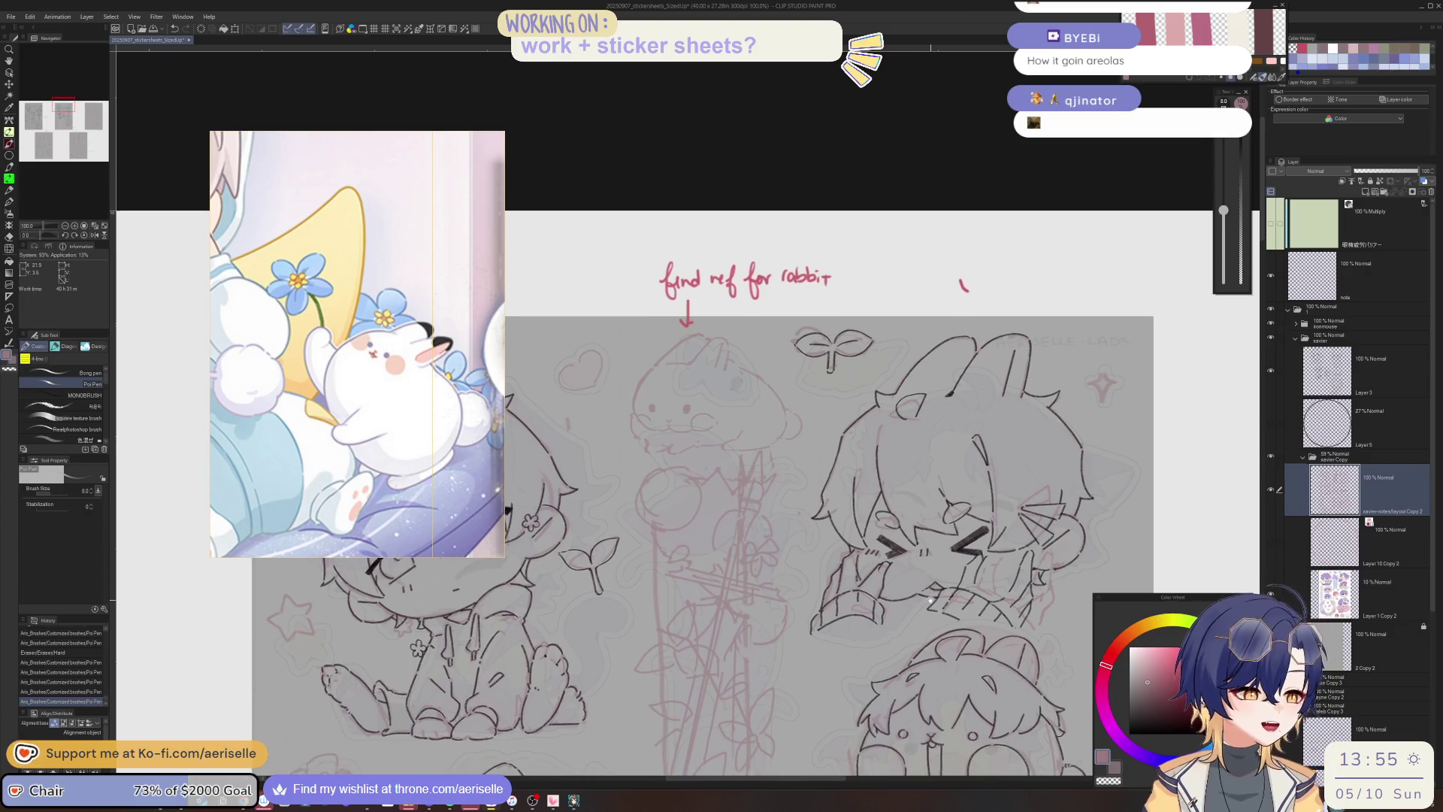
pyautogui.hotkey('ctrl', 's')
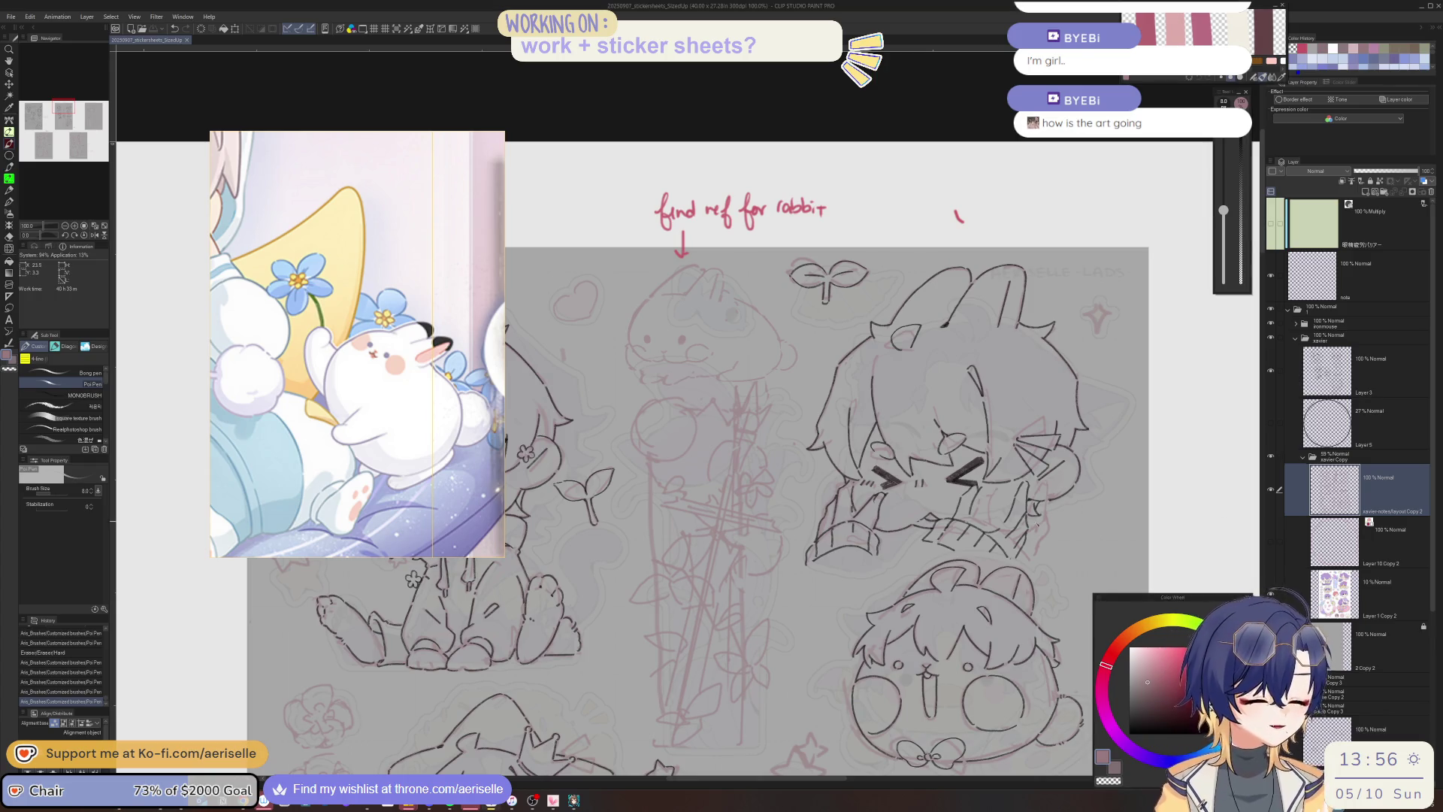
# Scroll down over the sticker sheets on the canvas.
pyautogui.scroll(-3, 883, 686)
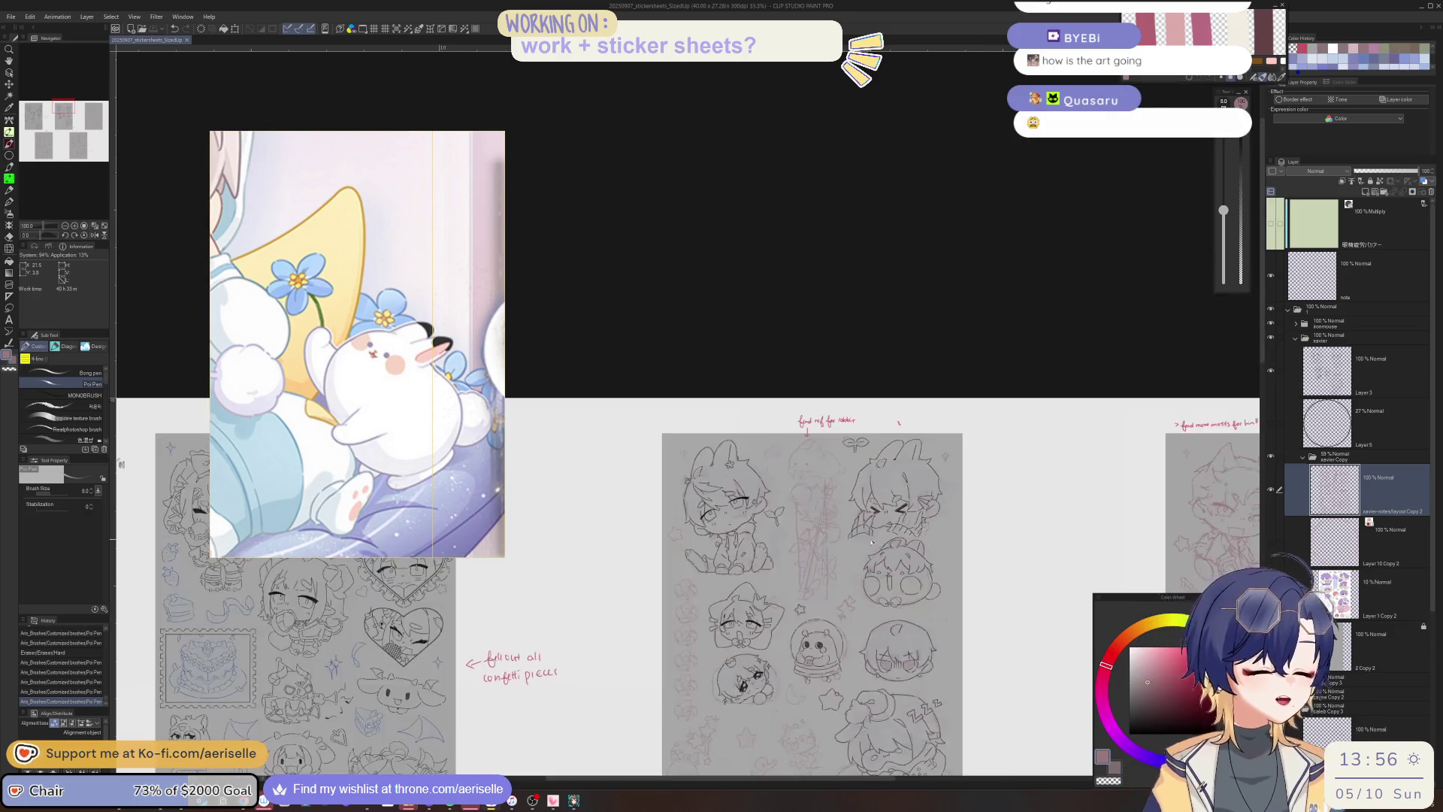
# Move to the sleeping-character stickers at 100% zoom and save the document.
pyautogui.scroll(-2, 882, 685)
pyautogui.scroll(-3, 883, 685)
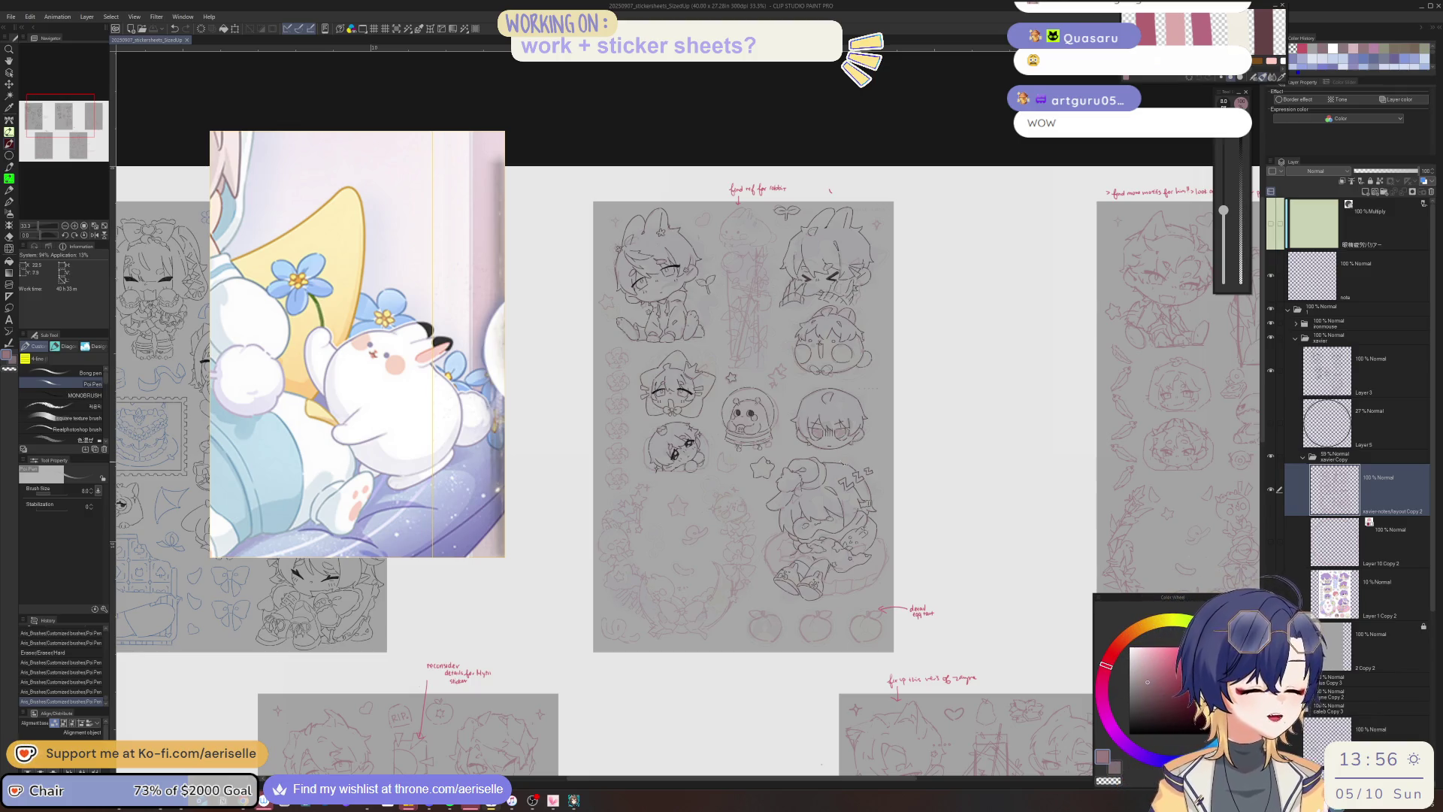
pyautogui.hotkey('ctrl', 'alt', '0')
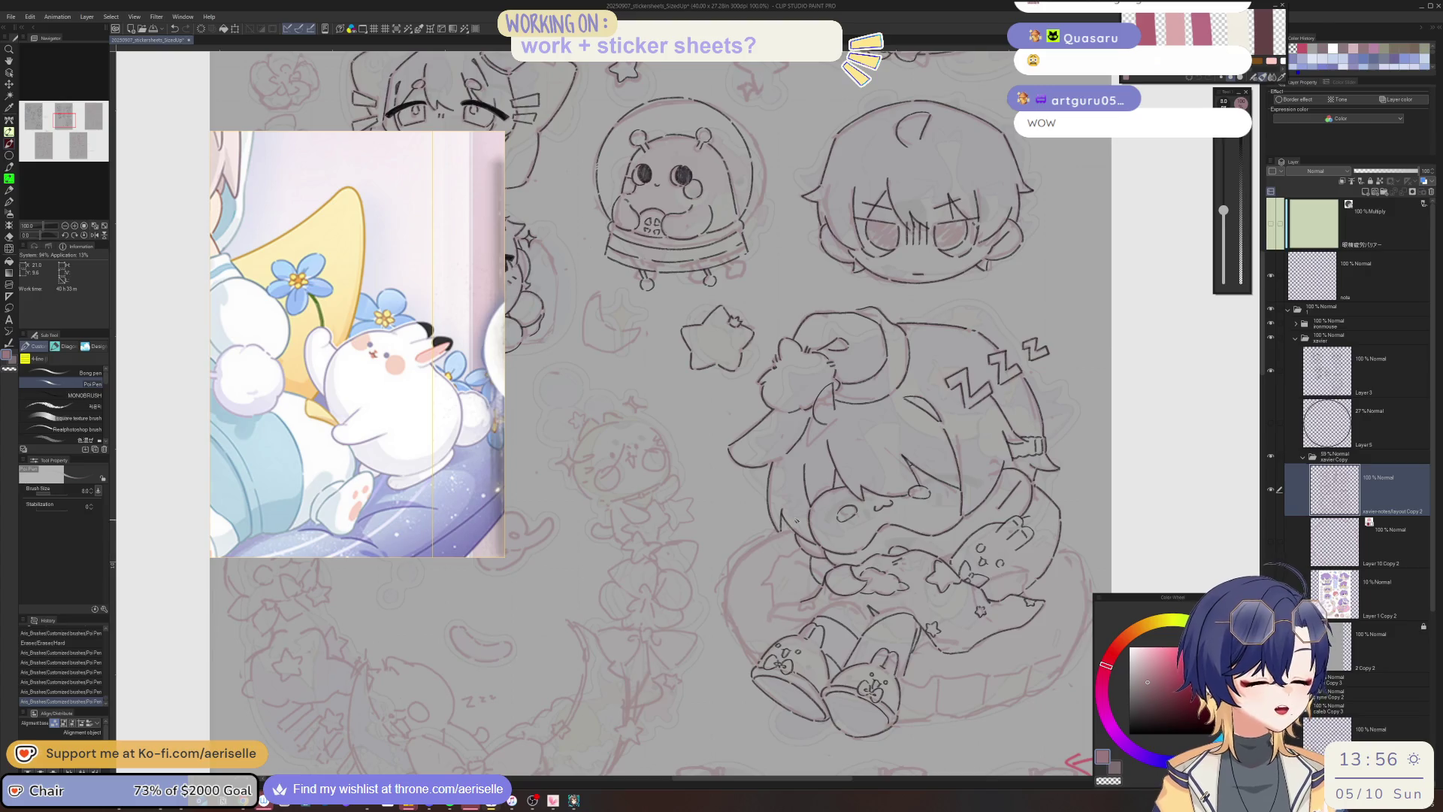
pyautogui.hotkey('ctrl', 's')
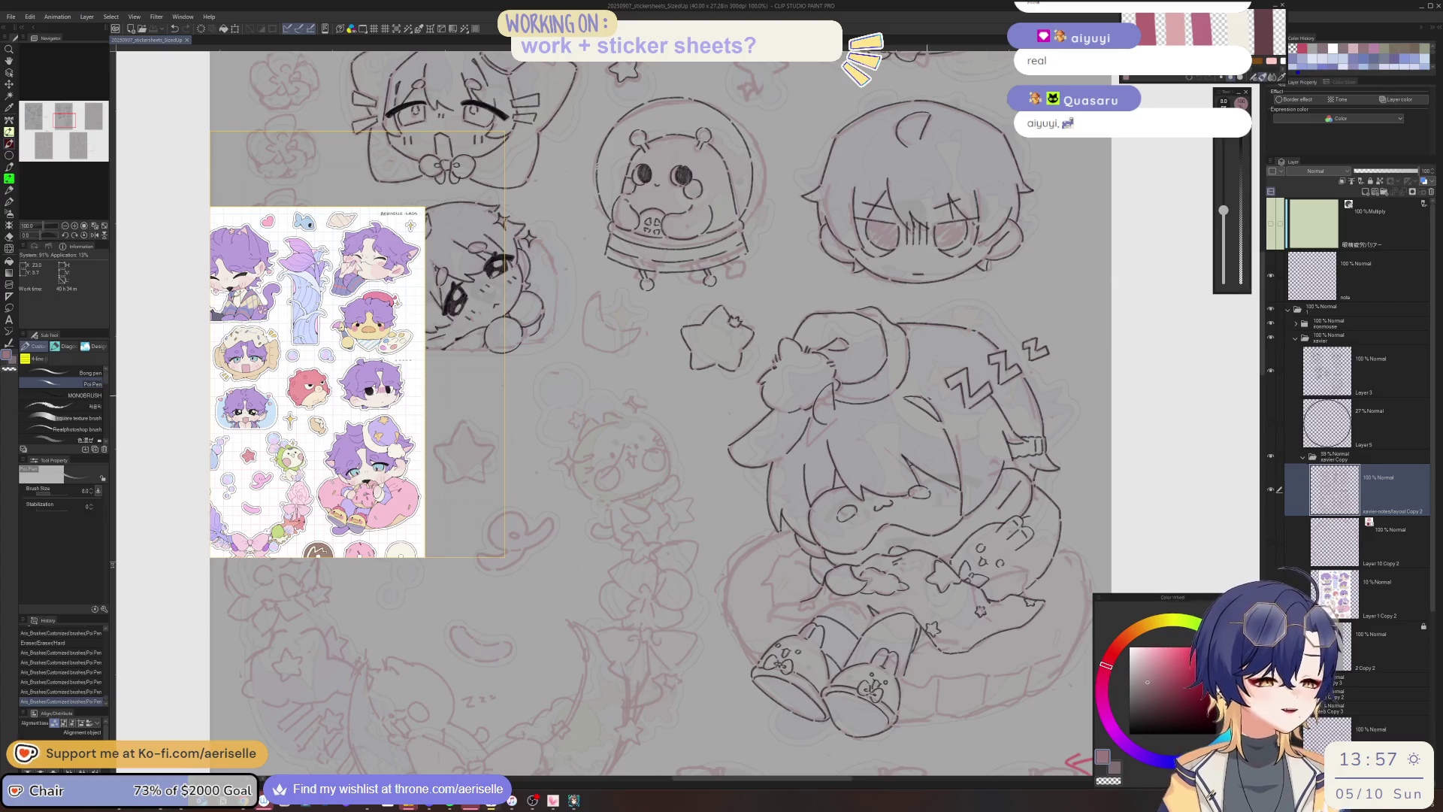
# Zoom in on the chibi sketches and erase their stray lines.
pyautogui.hotkey('ctrl', '-')
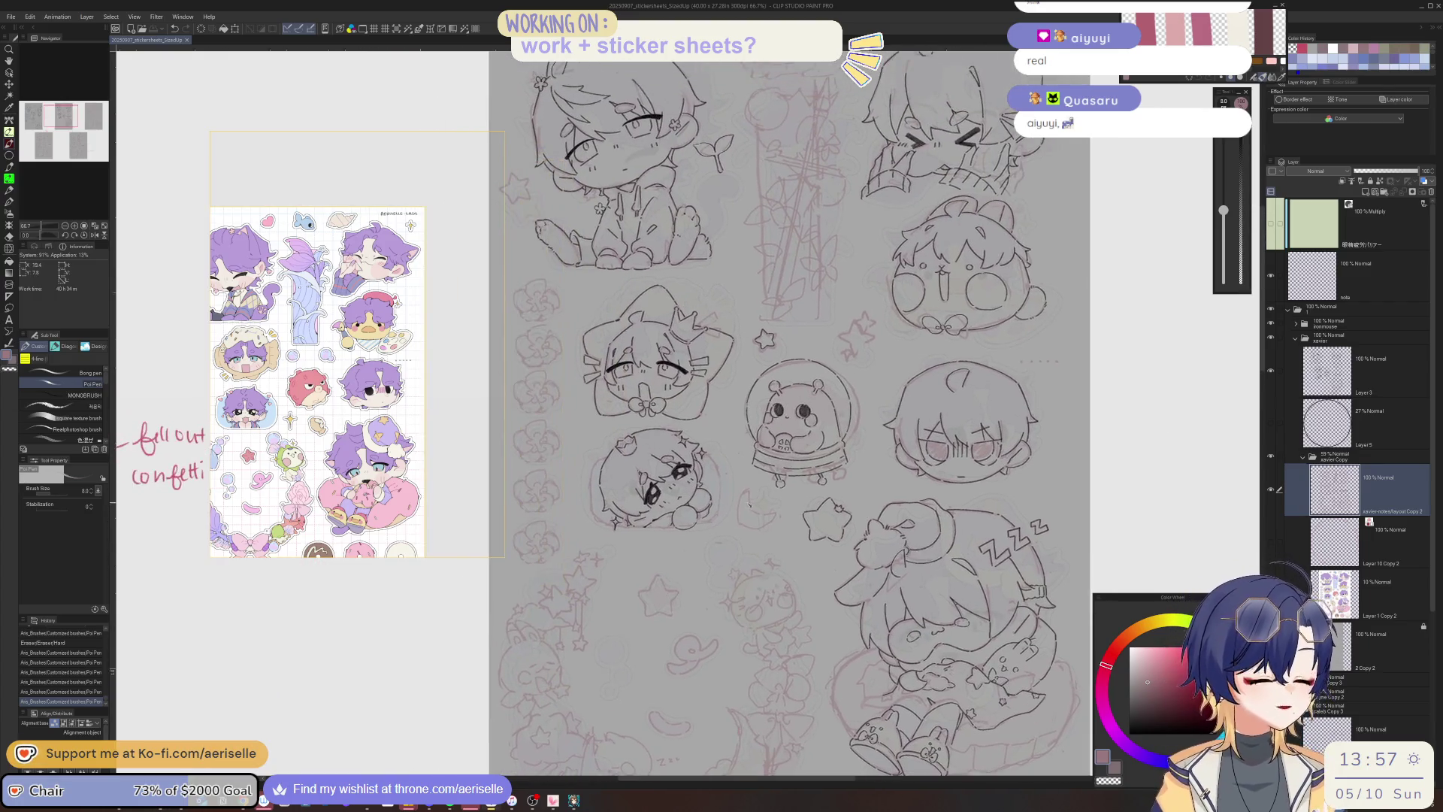
pyautogui.hotkey('ctrl', '+')
pyautogui.hotkey('ctrl', '+')
pyautogui.press('e')
pyautogui.moveTo(753, 492)
pyautogui.mouseDown()
pyautogui.moveTo(761, 533)
pyautogui.moveTo(736, 532)
pyautogui.mouseUp()
pyautogui.click(761, 534)
# Draw a short line on the chibi face, undo it, and reset view rotation and zoom.
pyautogui.press('^')
pyautogui.press('p')
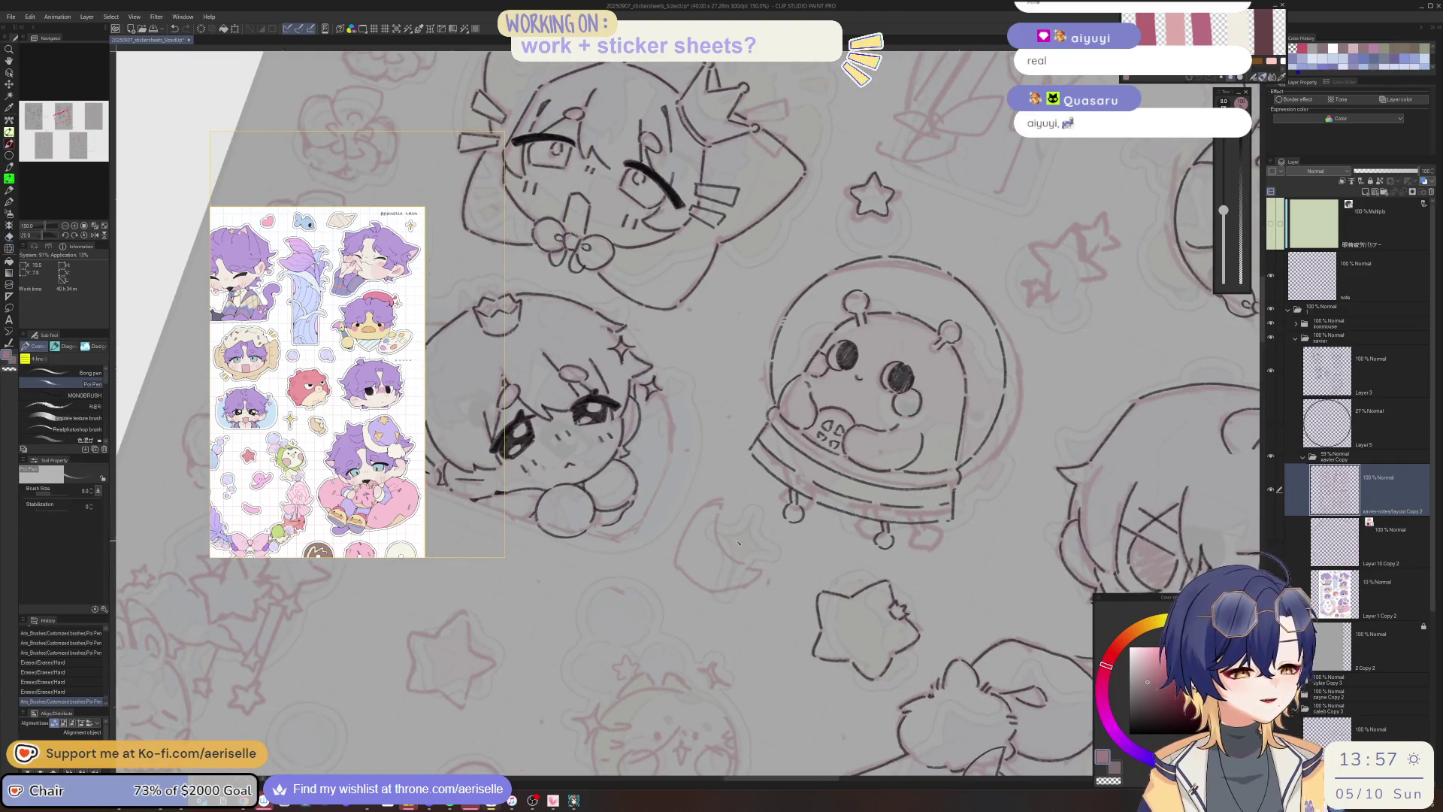
pyautogui.hotkey('ctrl', 'z')
pyautogui.moveTo(718, 534); pyautogui.dragTo(719, 543)
pyautogui.press('-')
pyautogui.press('e')
pyautogui.press('p')
pyautogui.hotkey('ctrl', 'z')
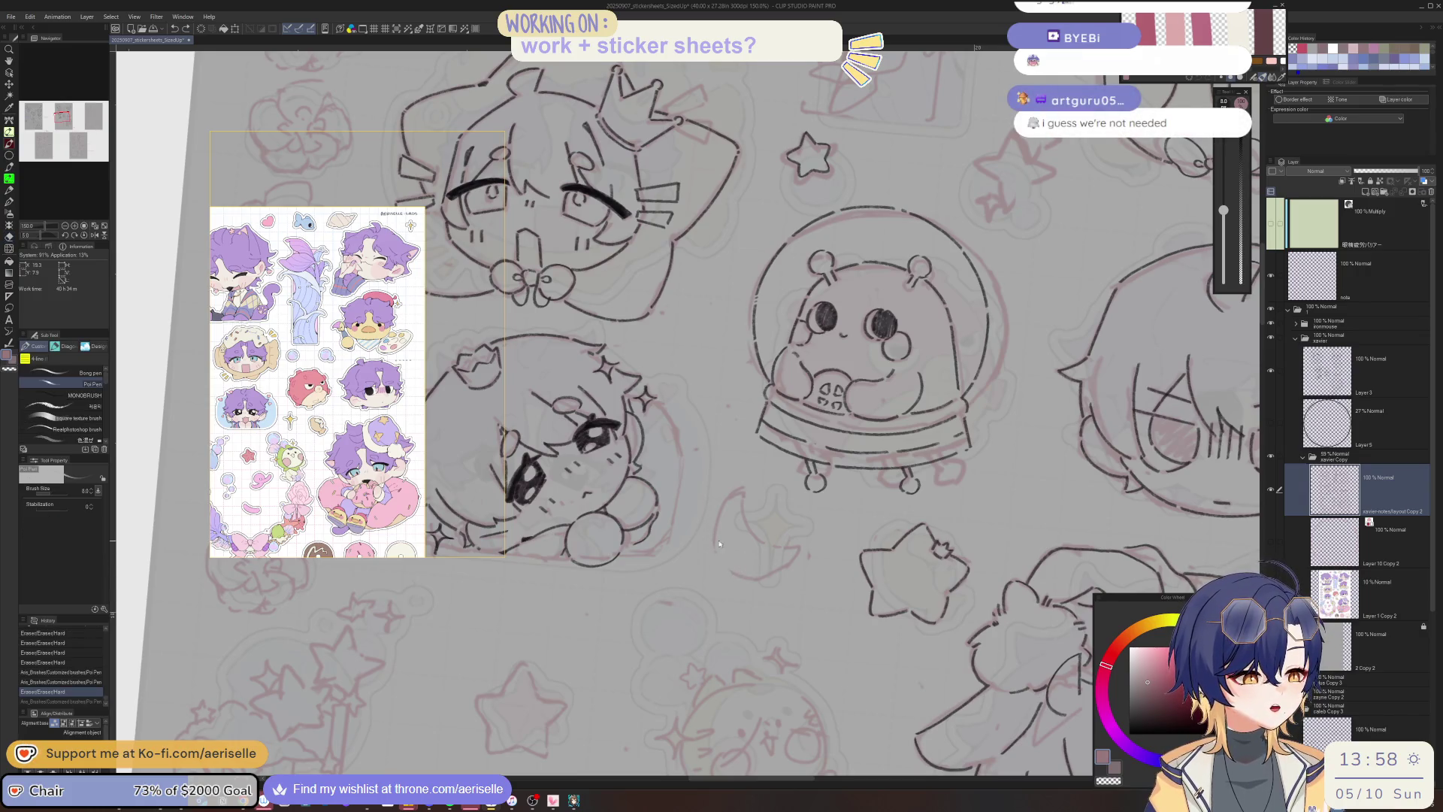
pyautogui.hotkey('ctrl', 'alt', '0')
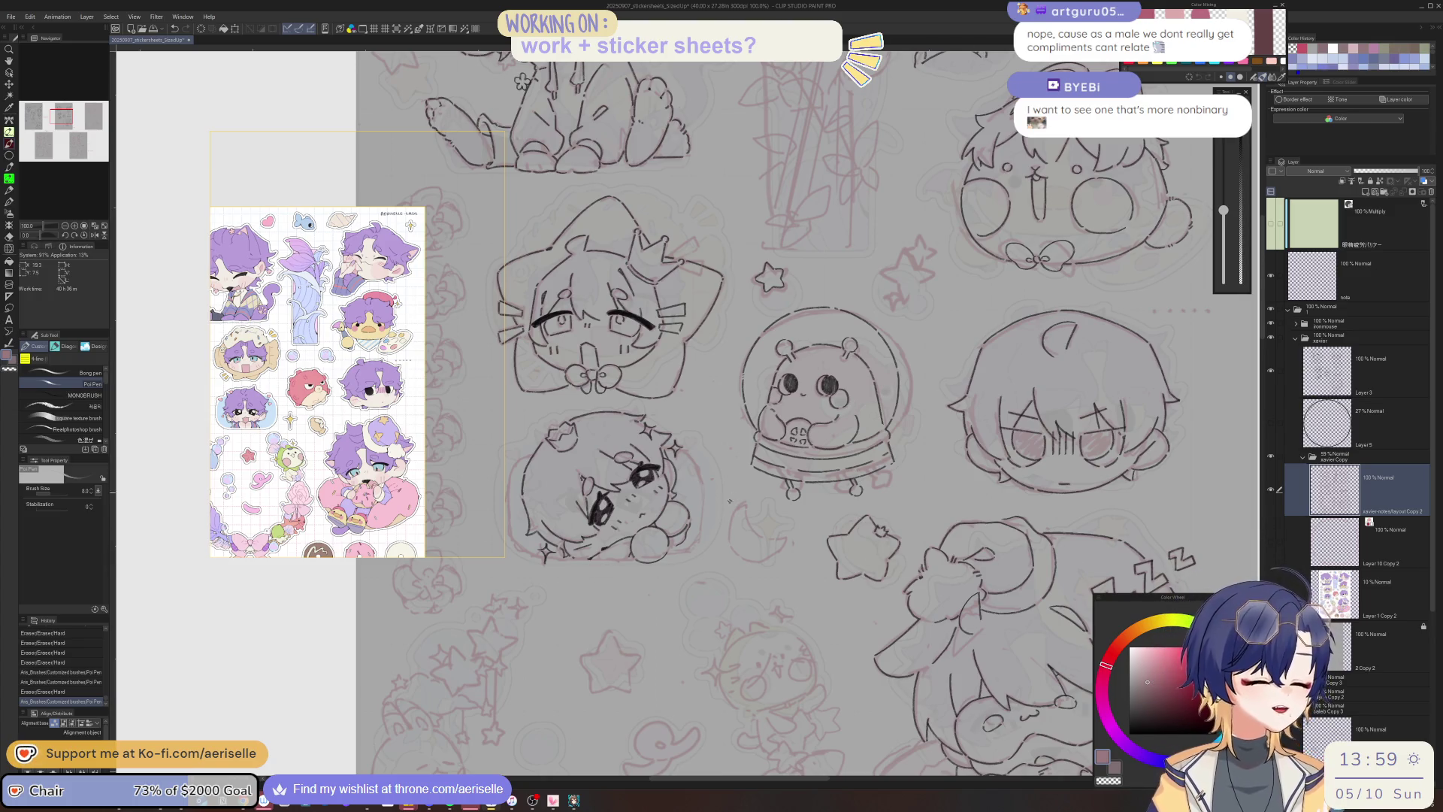
# Erase a few small marks on the sketch and add a small pen mark.
pyautogui.scroll(3, 742, 508)
pyautogui.press('e')
pyautogui.click(750, 496)
pyautogui.click(750, 496)
pyautogui.click(750, 495)
pyautogui.press('p')
pyautogui.click(708, 562)
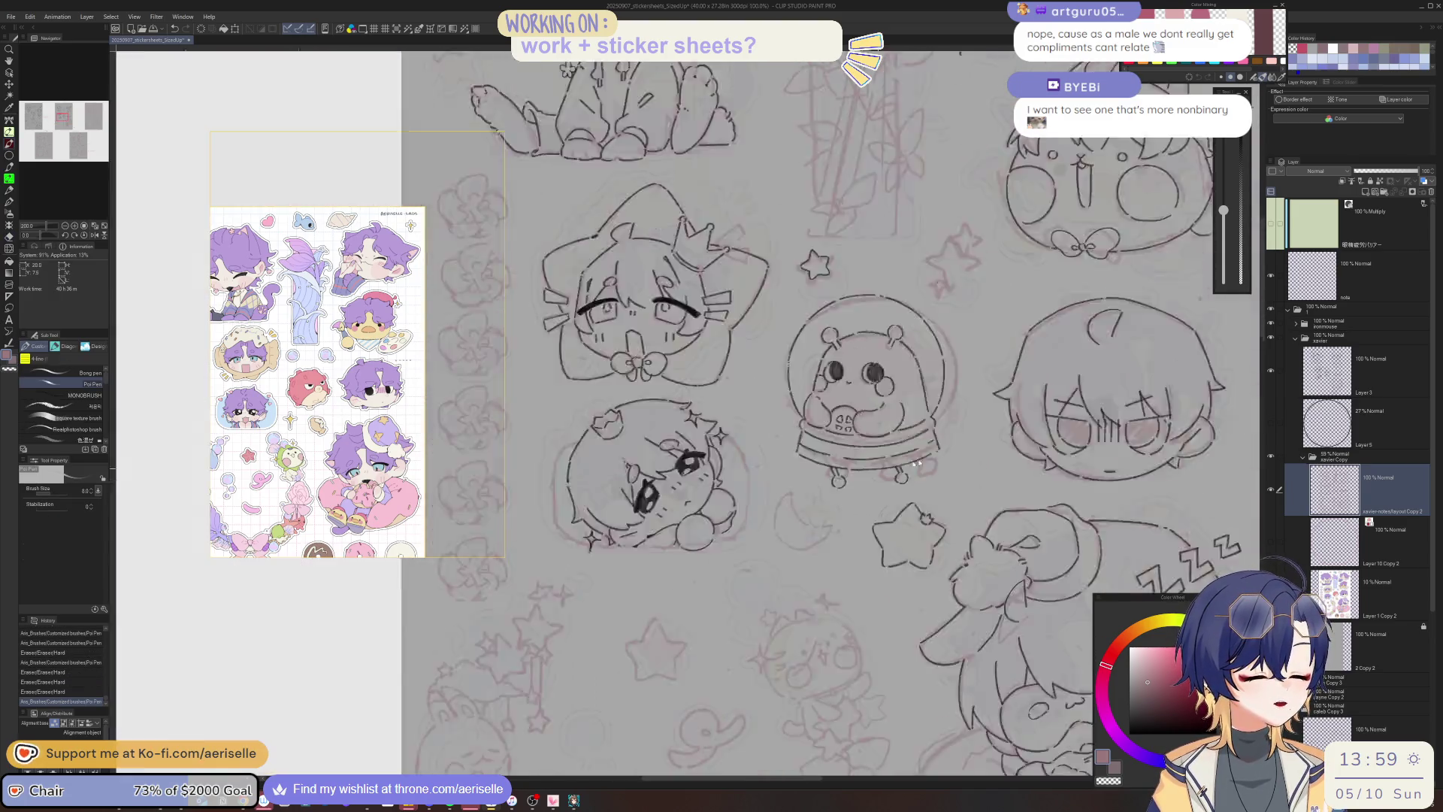
pyautogui.scroll(-4, 707, 562)
pyautogui.scroll(4, 779, 480)
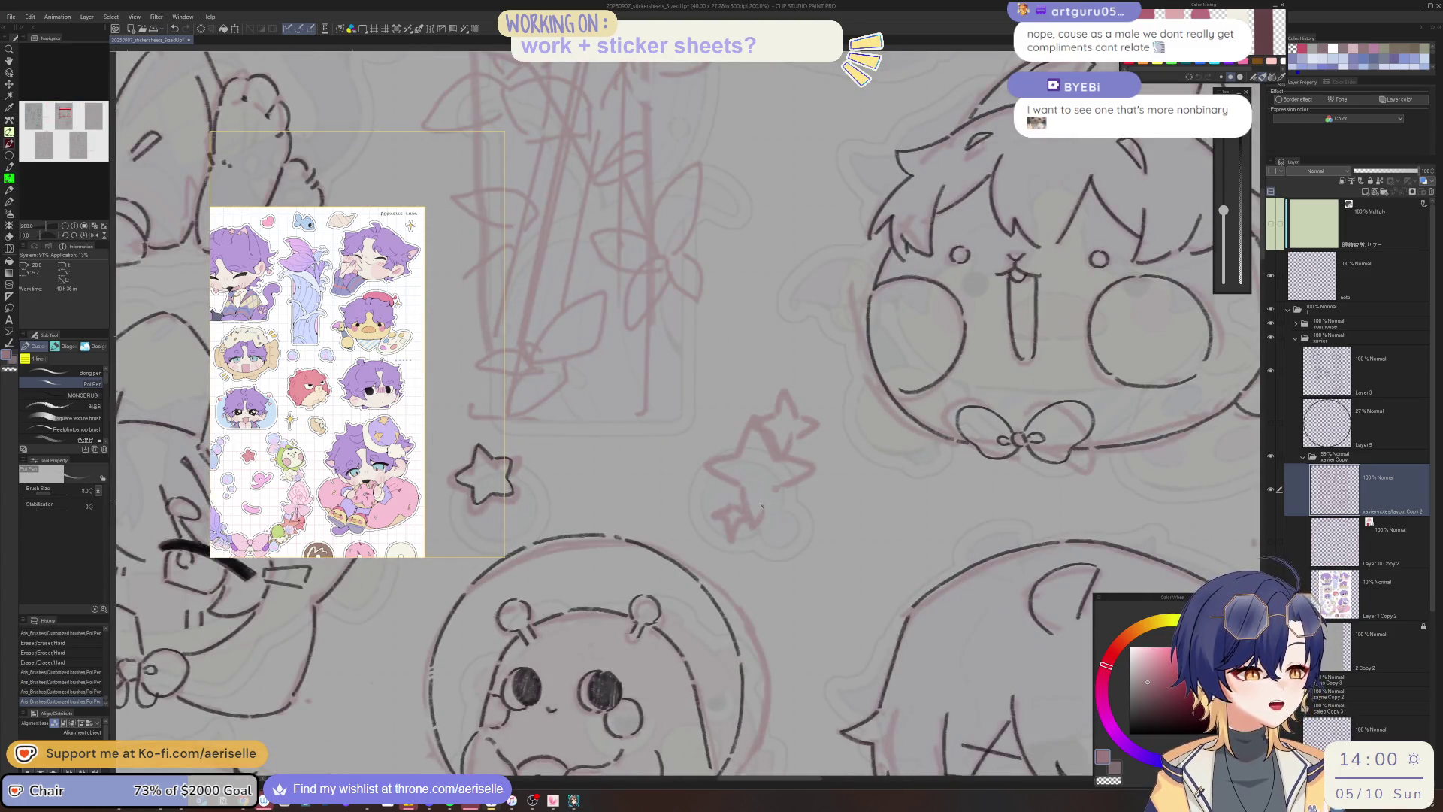
# Erase part of the pink star sketch and a stray mark nearby.
pyautogui.press('e')
pyautogui.moveTo(743, 489)
pyautogui.mouseDown()
pyautogui.moveTo(749, 522)
pyautogui.moveTo(744, 507)
pyautogui.moveTo(765, 520)
pyautogui.mouseUp()
pyautogui.press('p')
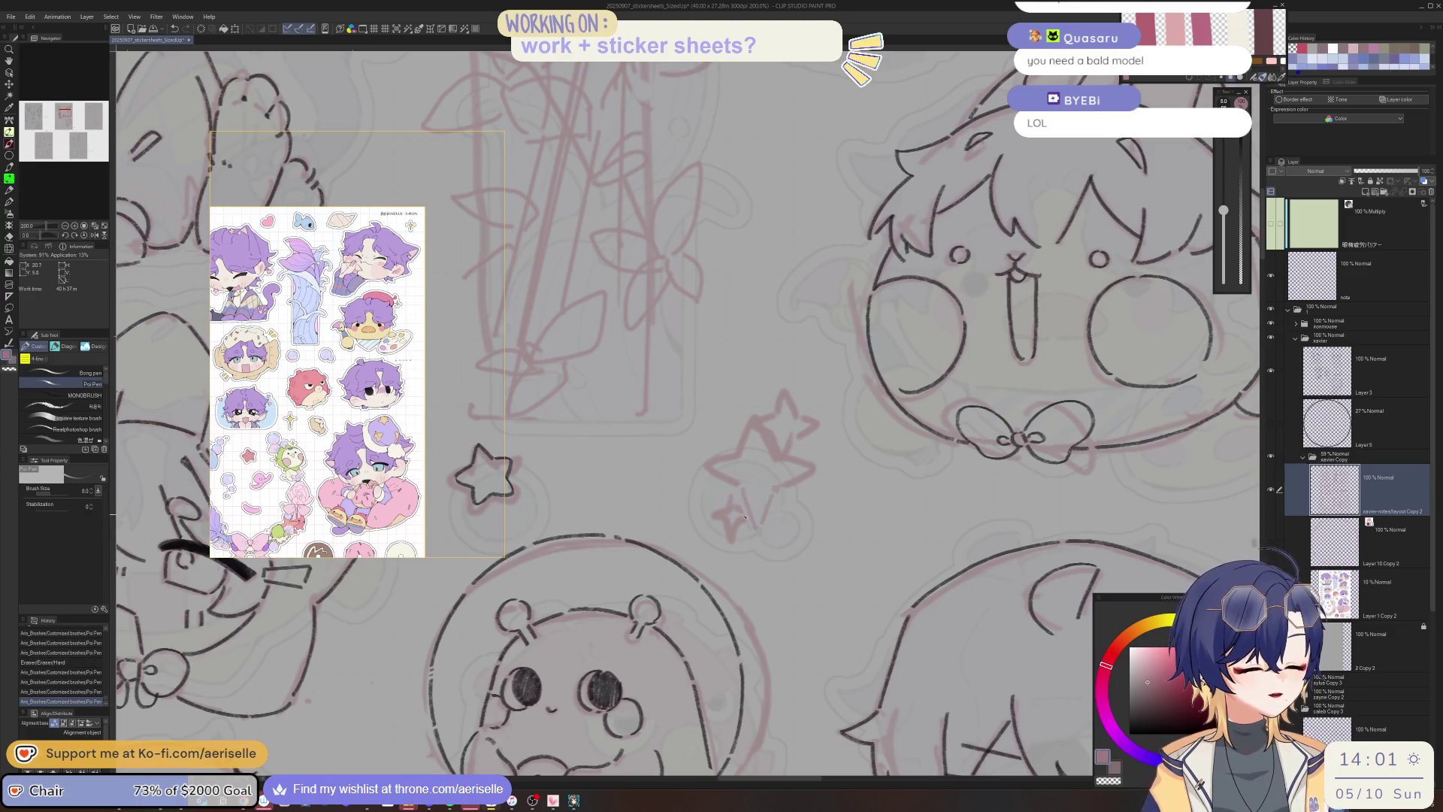
pyautogui.press('e')
pyautogui.moveTo(738, 503)
pyautogui.mouseDown()
pyautogui.moveTo(733, 516)
pyautogui.moveTo(763, 499)
pyautogui.mouseUp()
pyautogui.press('p')
# Doodle a pink stick figure beside the star: head, eye, mouth, body and two arms.
pyautogui.moveTo(737, 588)
pyautogui.mouseDown()
pyautogui.moveTo(682, 547)
pyautogui.moveTo(562, 528)
pyautogui.mouseUp()
pyautogui.moveTo(699, 424)
pyautogui.mouseDown()
pyautogui.moveTo(624, 487)
pyautogui.moveTo(726, 474)
pyautogui.moveTo(724, 488)
pyautogui.mouseUp()
pyautogui.scroll(2, 668, 447)
pyautogui.click(633, 492)
pyautogui.moveTo(664, 551)
pyautogui.mouseDown()
pyautogui.moveTo(710, 565)
pyautogui.moveTo(641, 543)
pyautogui.moveTo(675, 680)
pyautogui.moveTo(628, 755)
pyautogui.mouseUp()
pyautogui.hotkey('ctrl', 'z')
pyautogui.moveTo(671, 589); pyautogui.dragTo(673, 689)
pyautogui.moveTo(665, 618); pyautogui.dragTo(582, 685)
pyautogui.moveTo(671, 620); pyautogui.dragTo(748, 682)
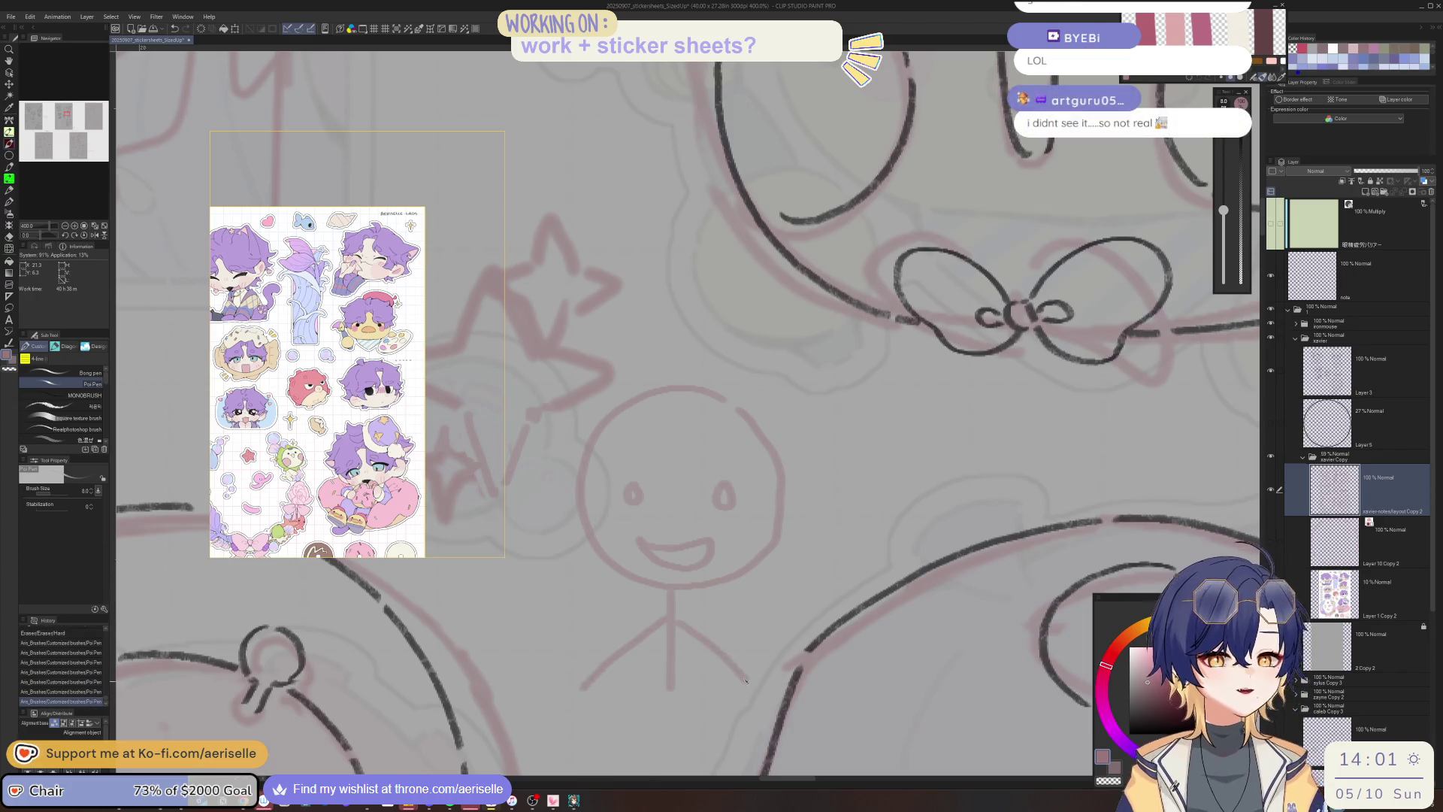
# Erase the whole stick figure and save the sticker sheet.
pyautogui.scroll(-2, 845, 594)
pyautogui.moveTo(851, 593); pyautogui.dragTo(795, 573)
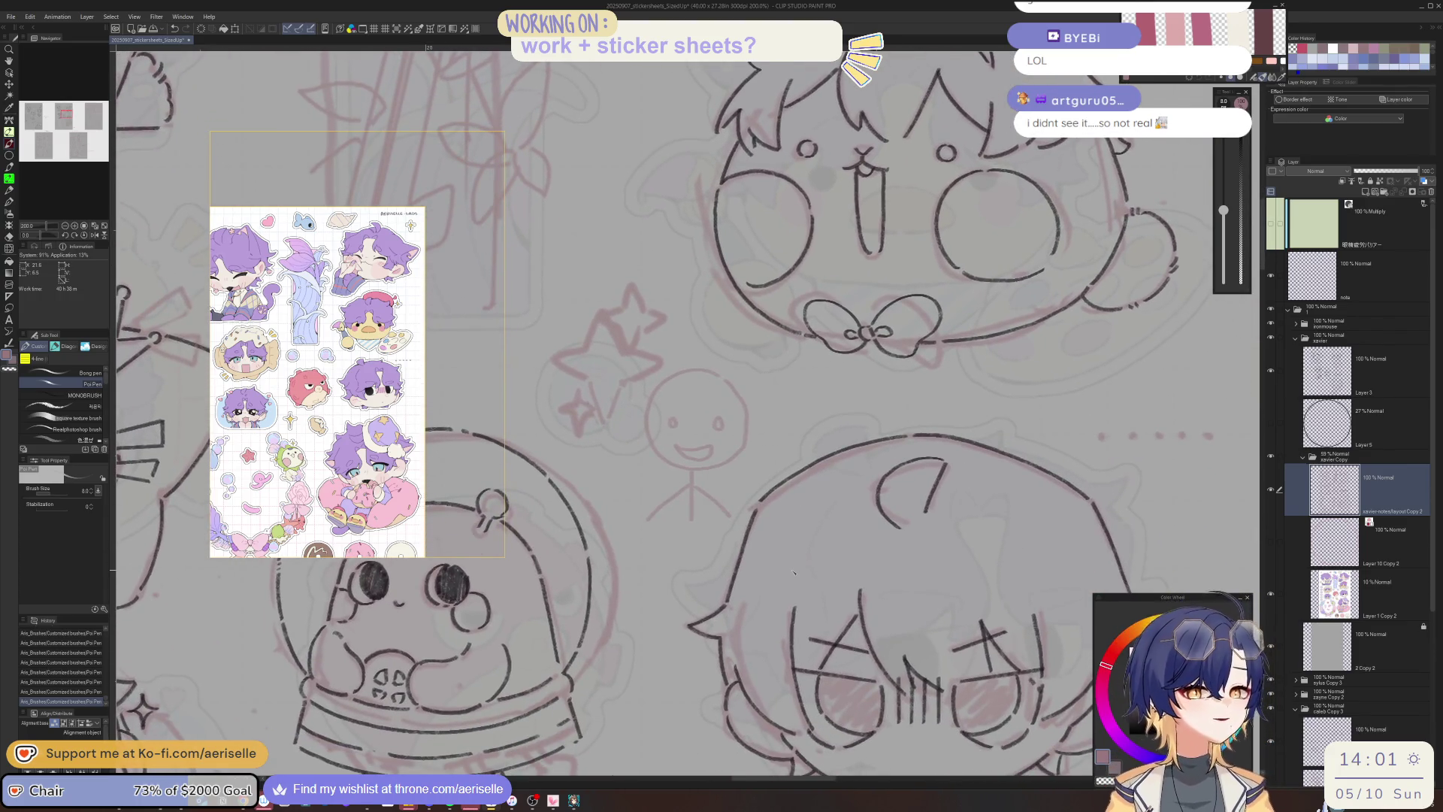
pyautogui.press('e')
pyautogui.moveTo(703, 368)
pyautogui.mouseDown()
pyautogui.moveTo(666, 403)
pyautogui.moveTo(635, 500)
pyautogui.moveTo(702, 455)
pyautogui.moveTo(719, 534)
pyautogui.mouseUp()
pyautogui.moveTo(668, 387); pyautogui.dragTo(747, 394)
pyautogui.hotkey('ctrl', 's')
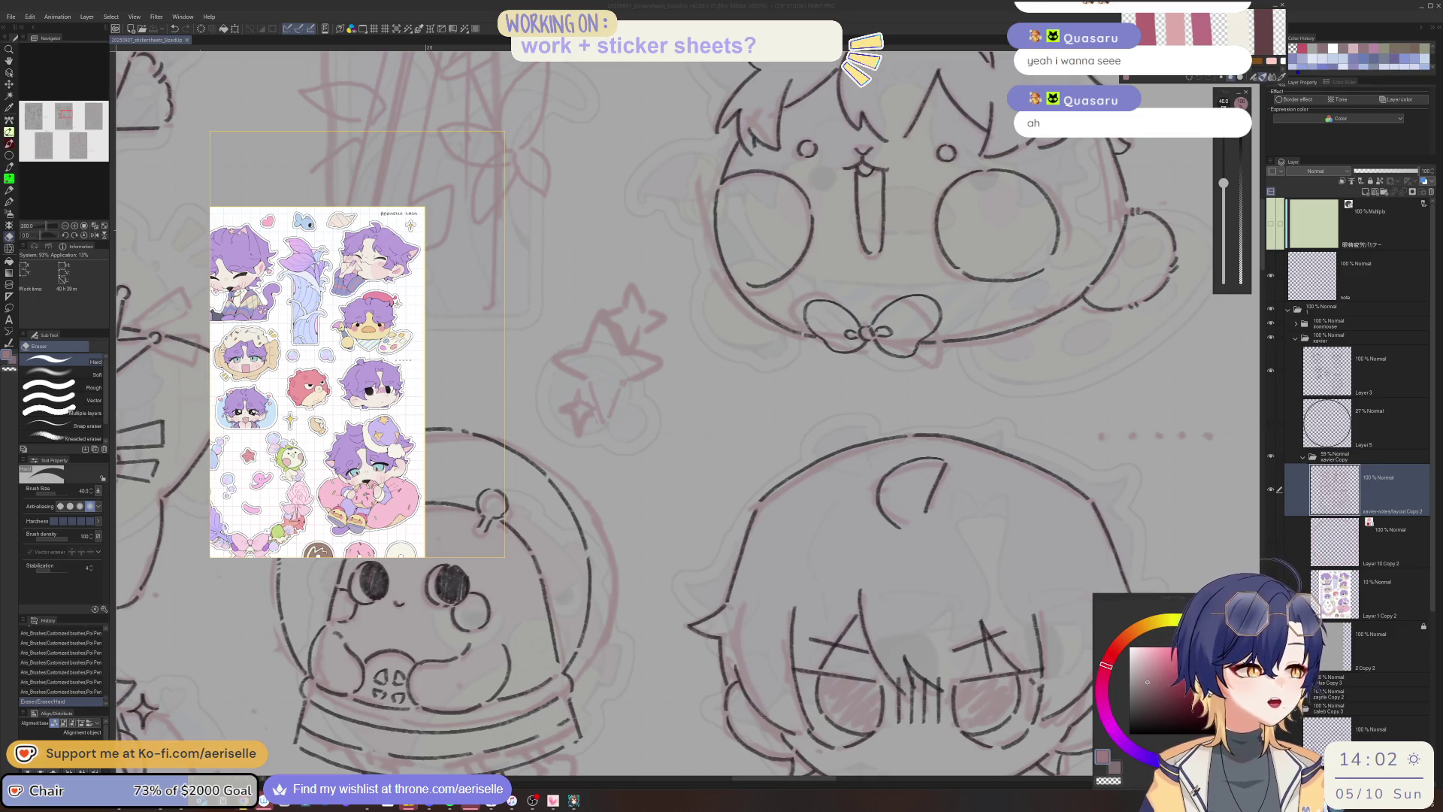
# Pan to the sheet's left side, pick the Lasso, and load the image collage into the Sub View.
pyautogui.scroll(-3, 853, 582)
pyautogui.scroll(1, 852, 582)
pyautogui.scroll(-2, 853, 582)
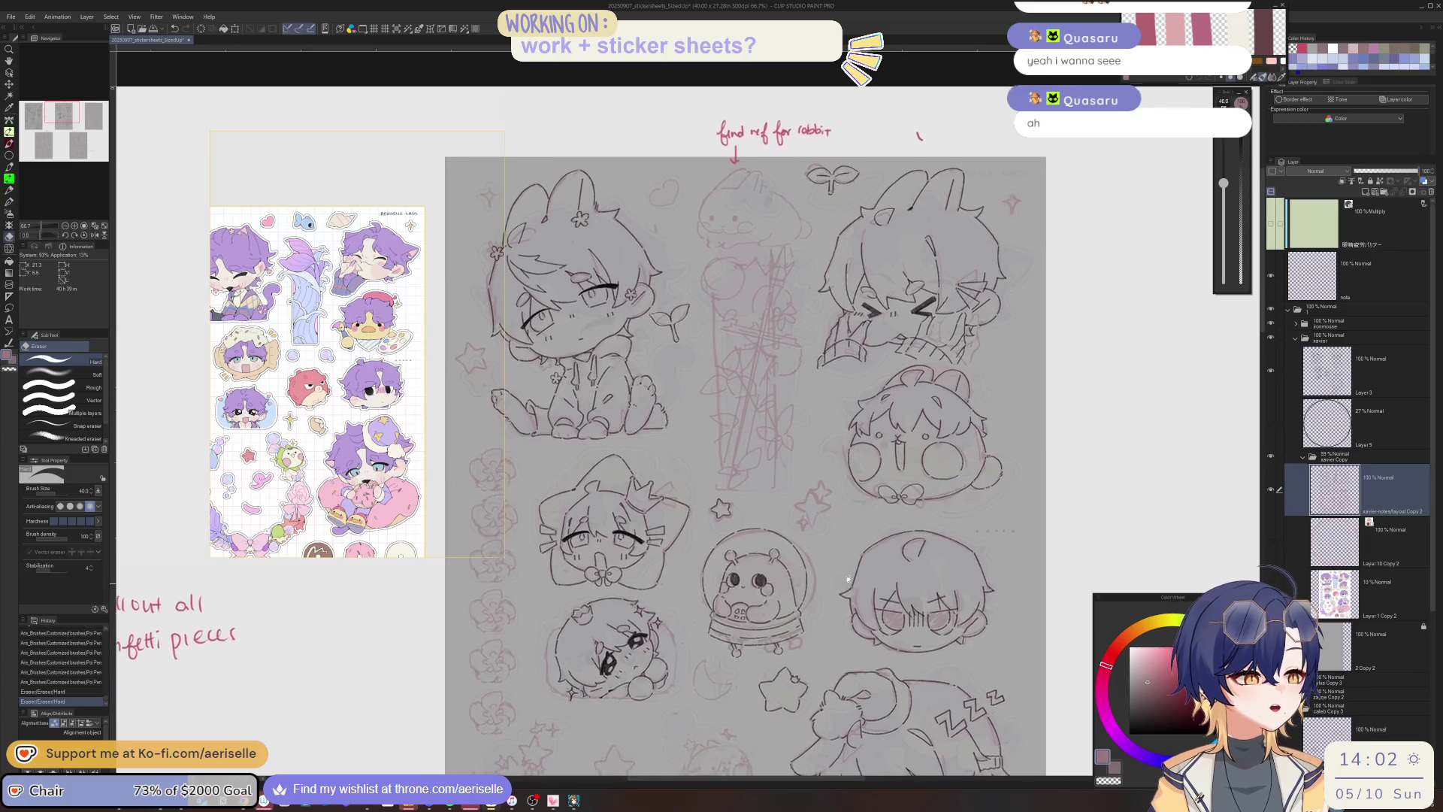
pyautogui.scroll(-5, 855, 583)
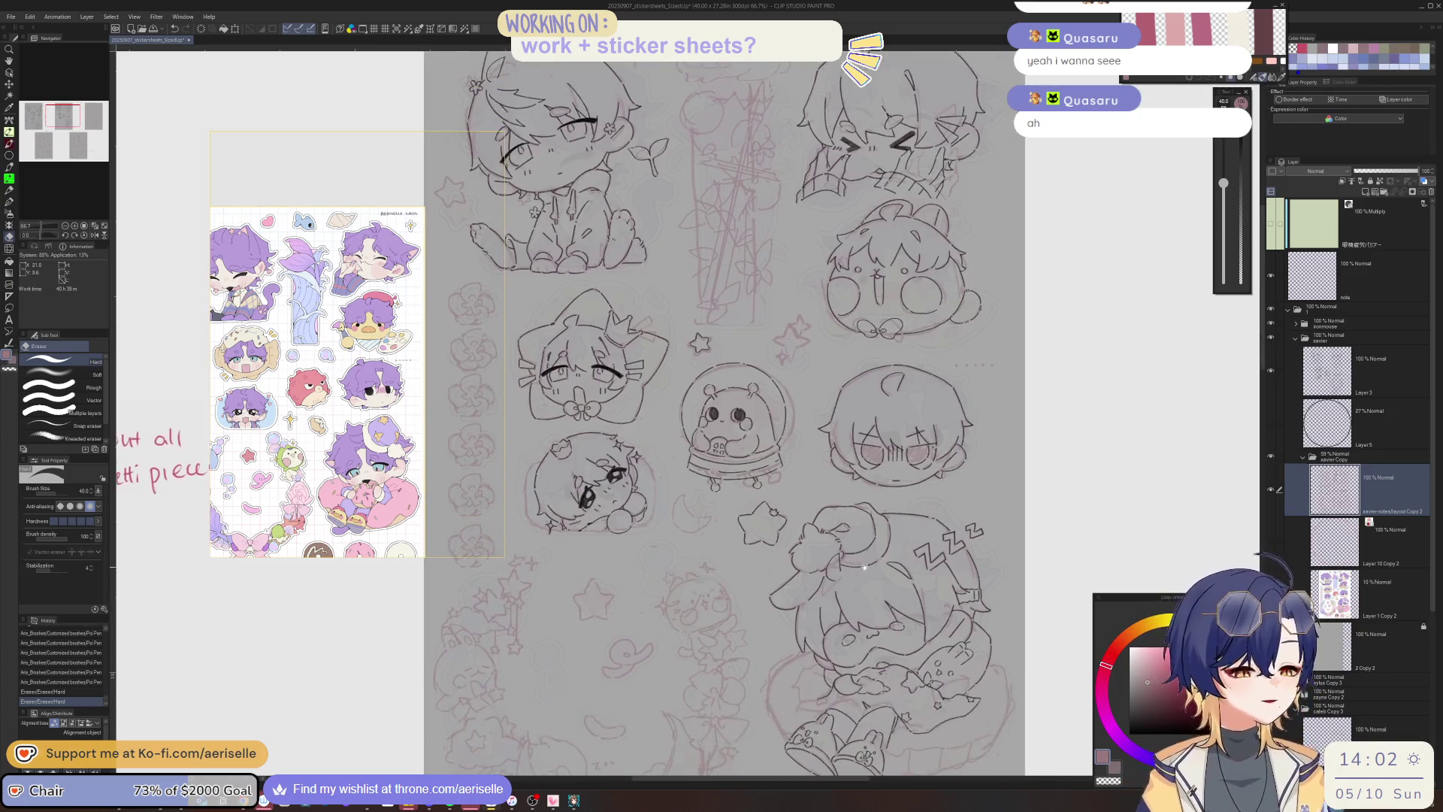
pyautogui.scroll(3, 949, 532)
pyautogui.scroll(-1, 1070, 613)
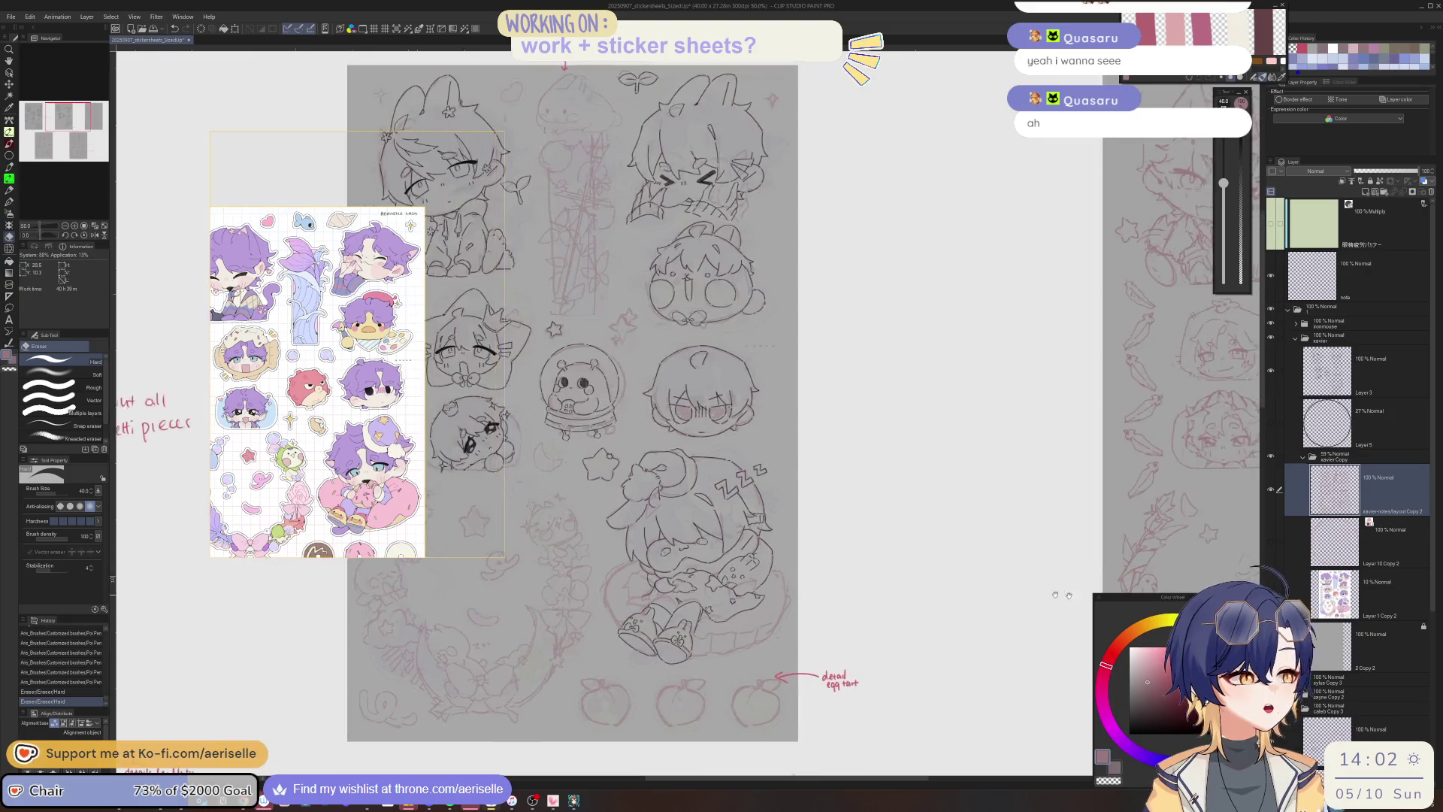
pyautogui.moveTo(1070, 614)
pyautogui.mouseDown()
pyautogui.moveTo(1125, 679)
pyautogui.moveTo(1186, 659)
pyautogui.mouseUp()
pyautogui.press('m')
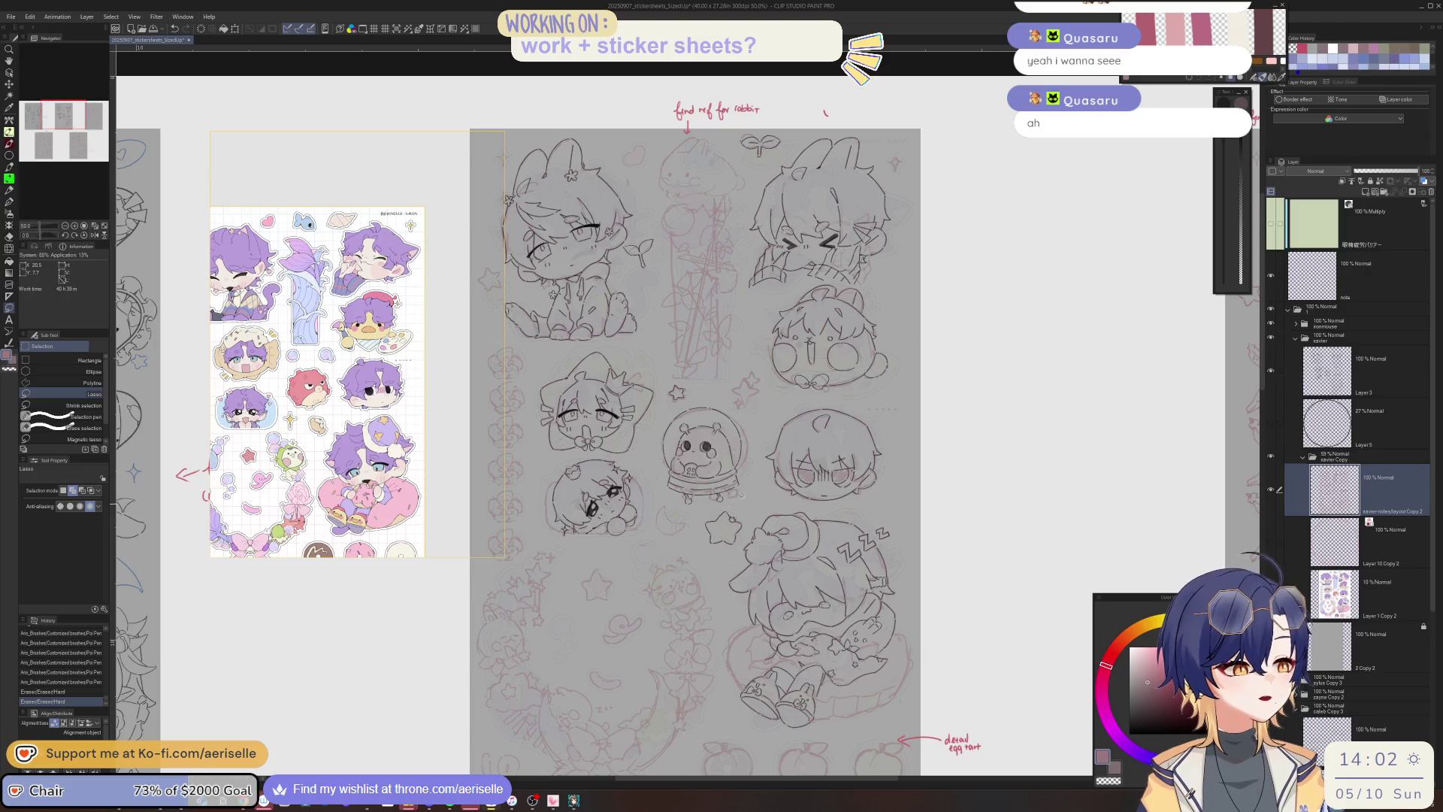
pyautogui.scroll(-2, 741, 496)
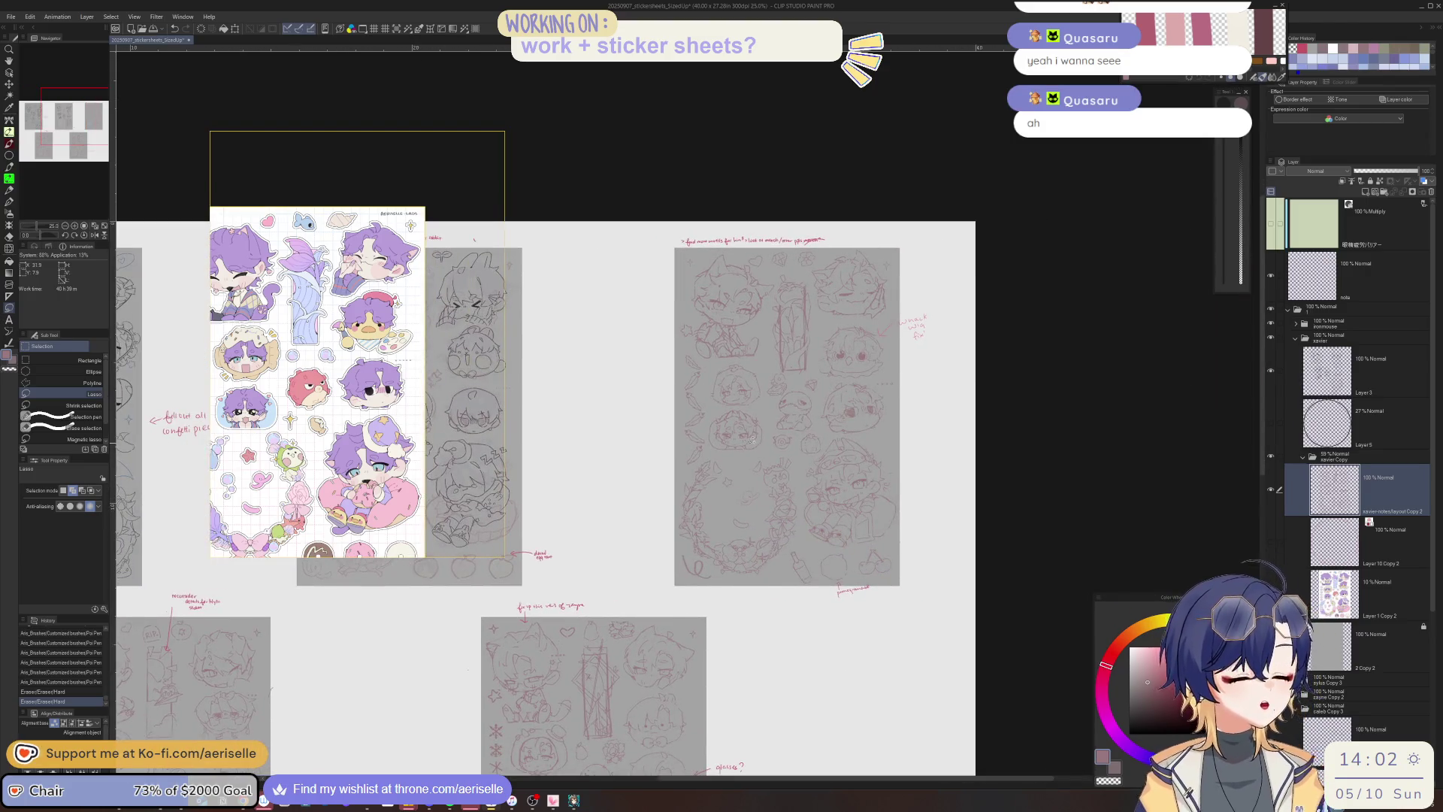
pyautogui.doubleClick(449, 321)
pyautogui.scroll(-10, 448, 323)
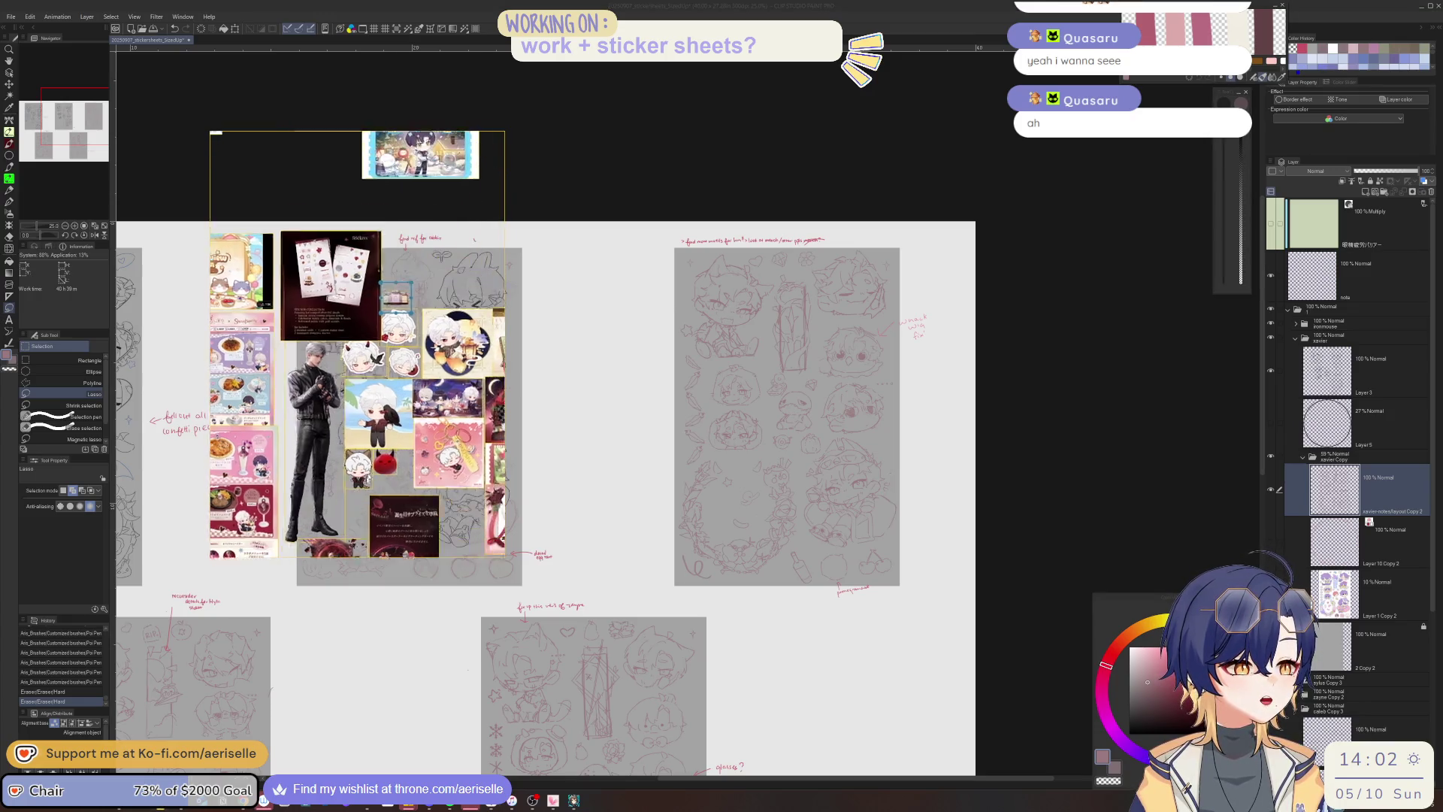
# Select the wine bottle's layer and erase the bottle sketch beside the pomegranate.
pyautogui.scroll(5, 853, 563)
pyautogui.press('e')
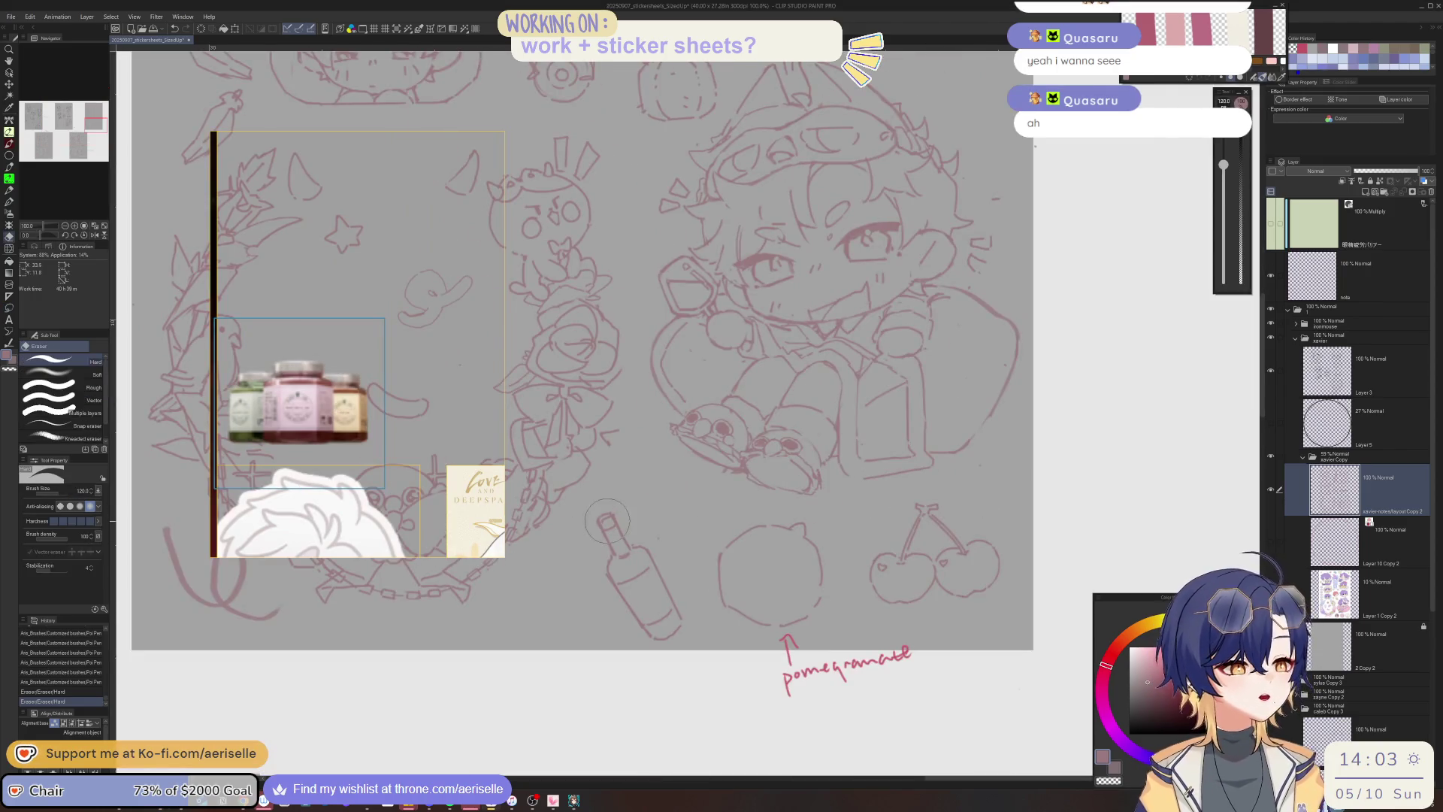
pyautogui.scroll(3, 619, 543)
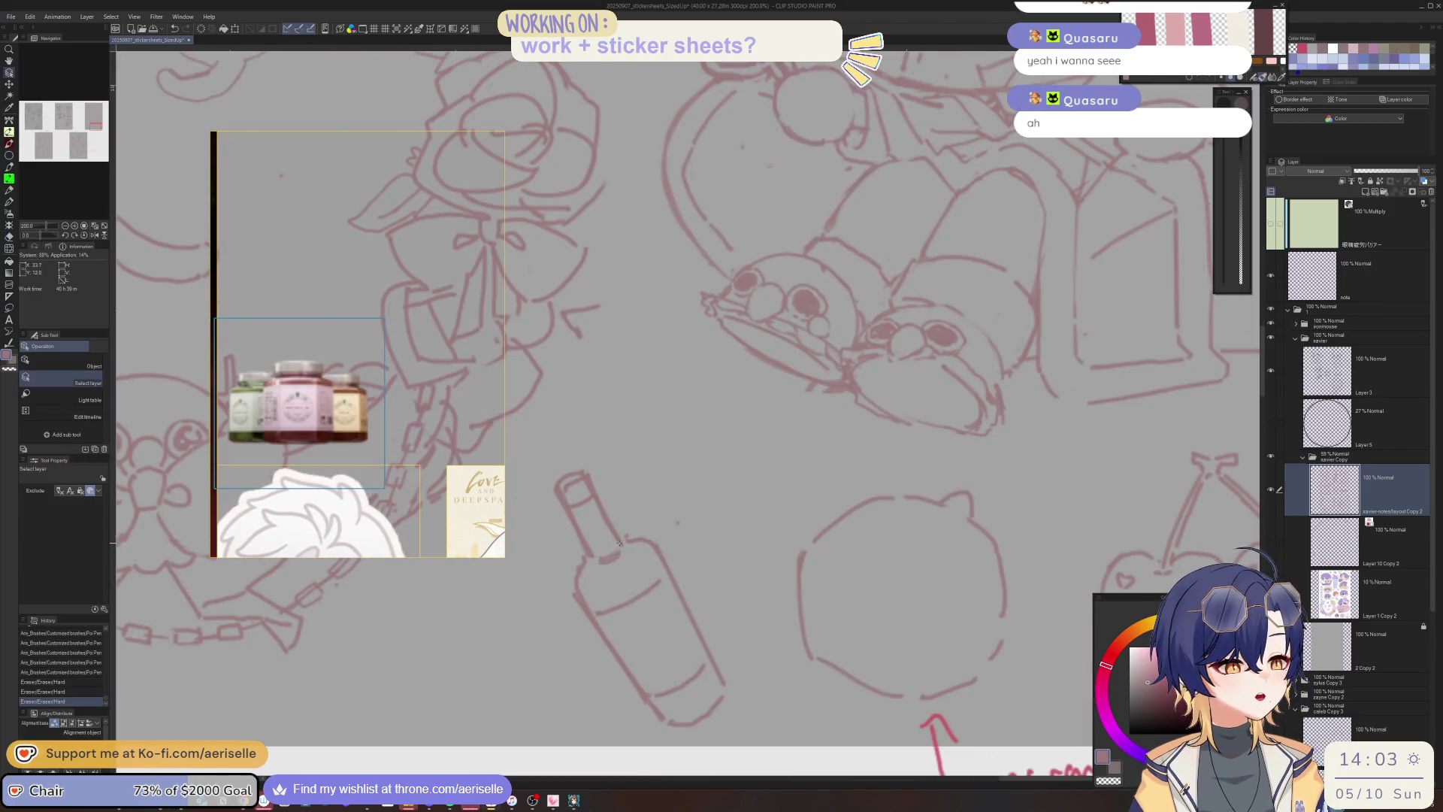
pyautogui.keyDown('ctrl'); pyautogui.keyDown('shift'); pyautogui.click(619, 543); pyautogui.keyUp('shift'); pyautogui.keyUp('ctrl')
pyautogui.moveTo(593, 495)
pyautogui.mouseDown()
pyautogui.moveTo(661, 654)
pyautogui.moveTo(644, 534)
pyautogui.mouseUp()
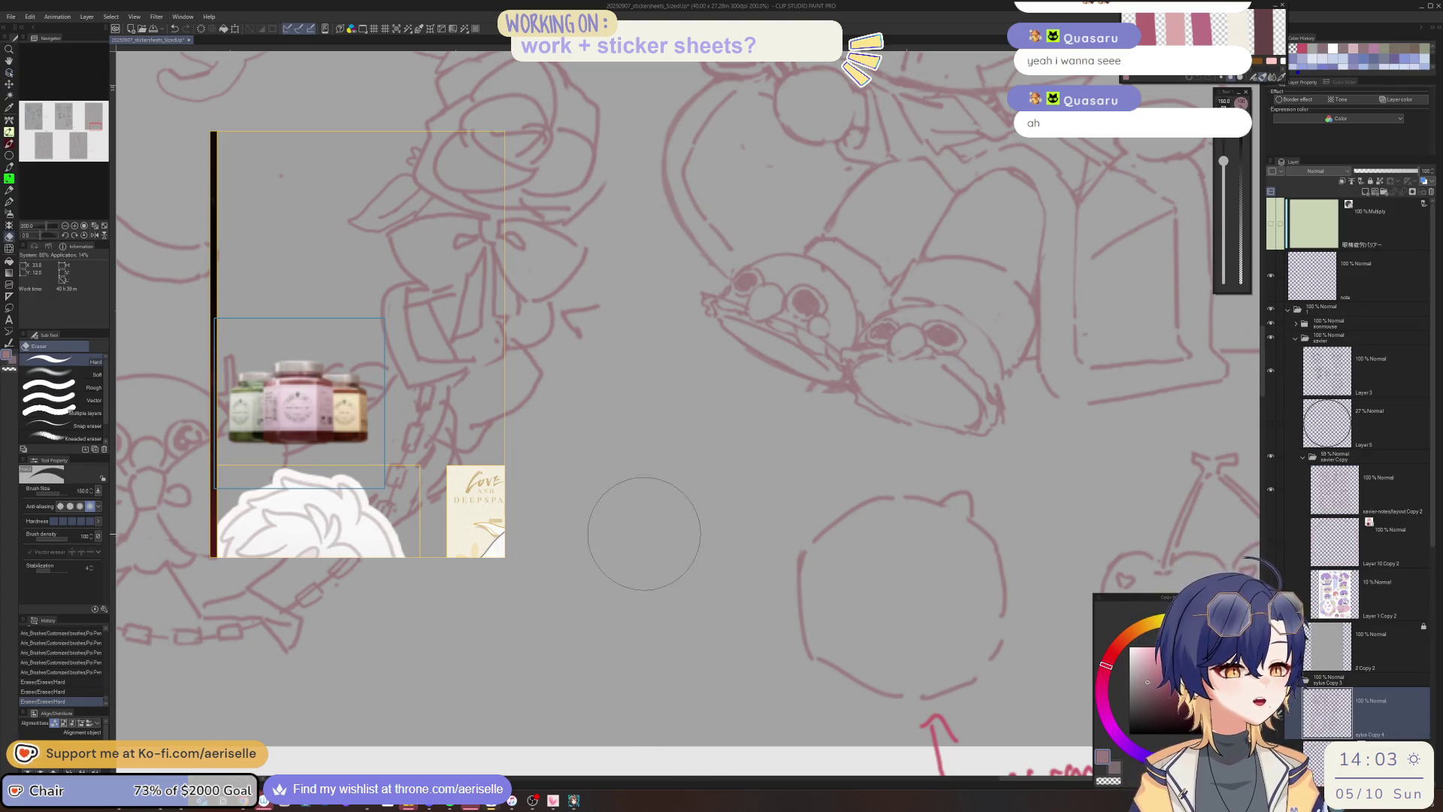
# Draw two vertical pen lines where the bottle was, undoing and redoing the last one.
pyautogui.press('p')
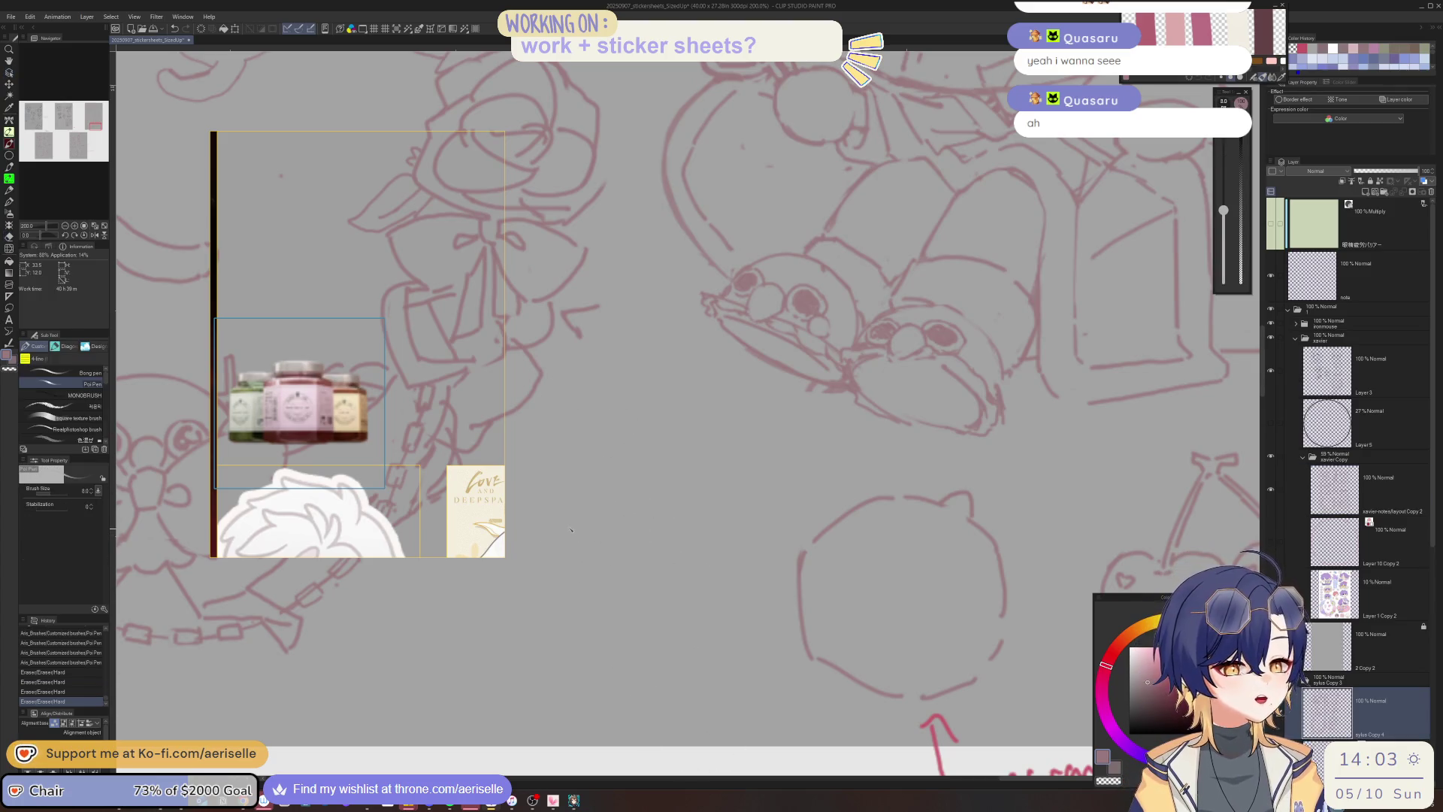
pyautogui.moveTo(547, 532); pyautogui.dragTo(549, 607)
pyautogui.moveTo(665, 535)
pyautogui.mouseDown()
pyautogui.moveTo(651, 659)
pyautogui.moveTo(639, 645)
pyautogui.moveTo(726, 615)
pyautogui.mouseUp()
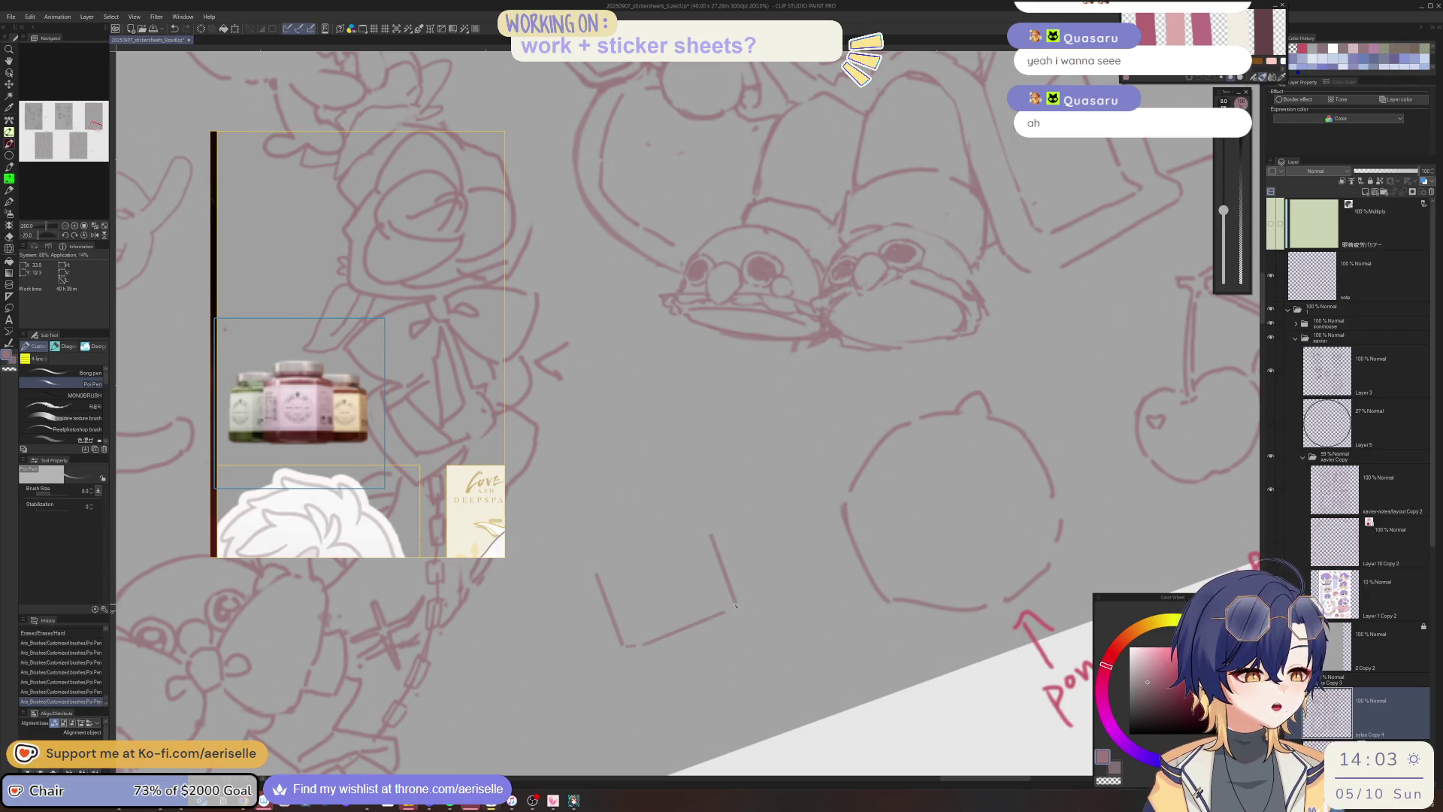
pyautogui.hotkey('ctrl', 'z')
pyautogui.hotkey('ctrl', 'y')
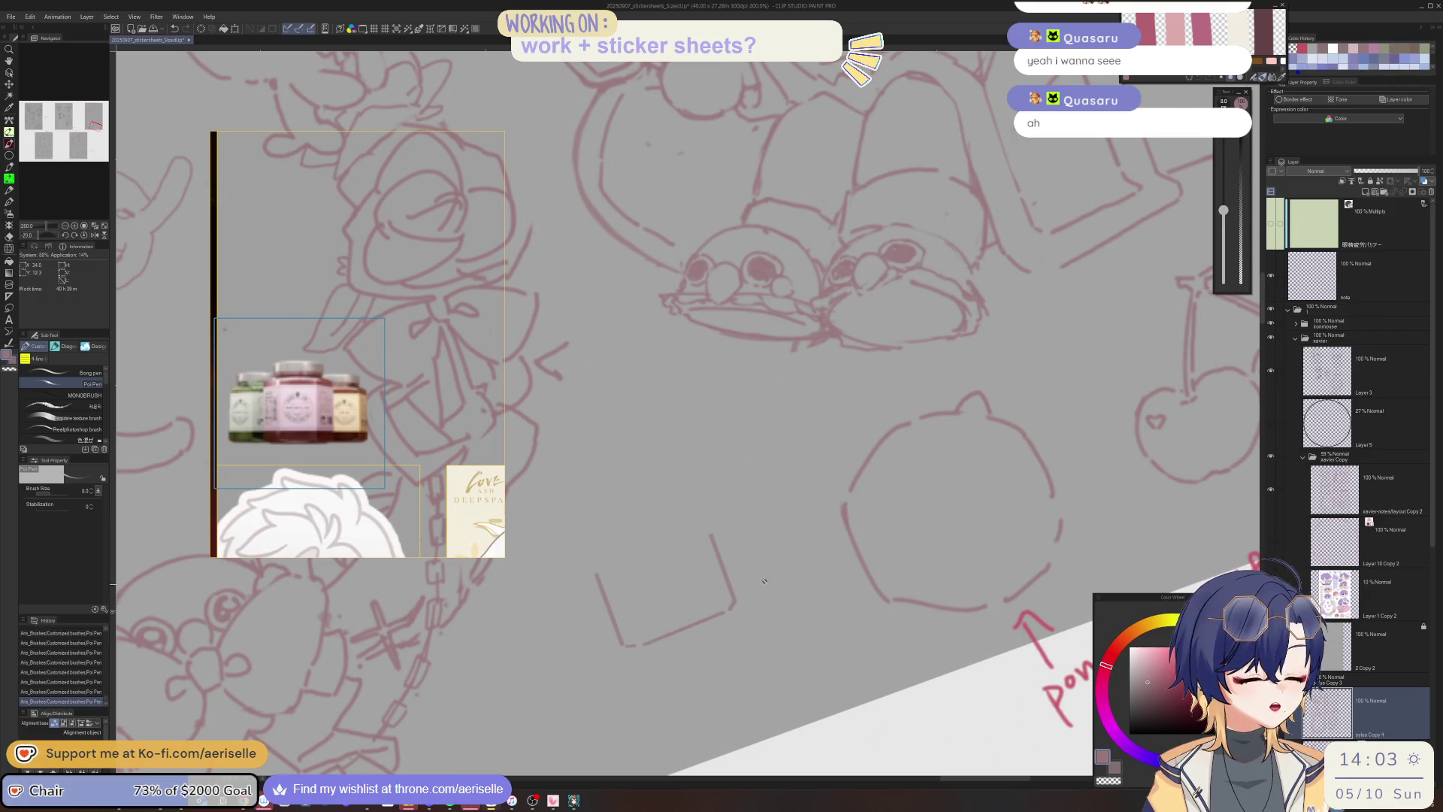
pyautogui.press('@')
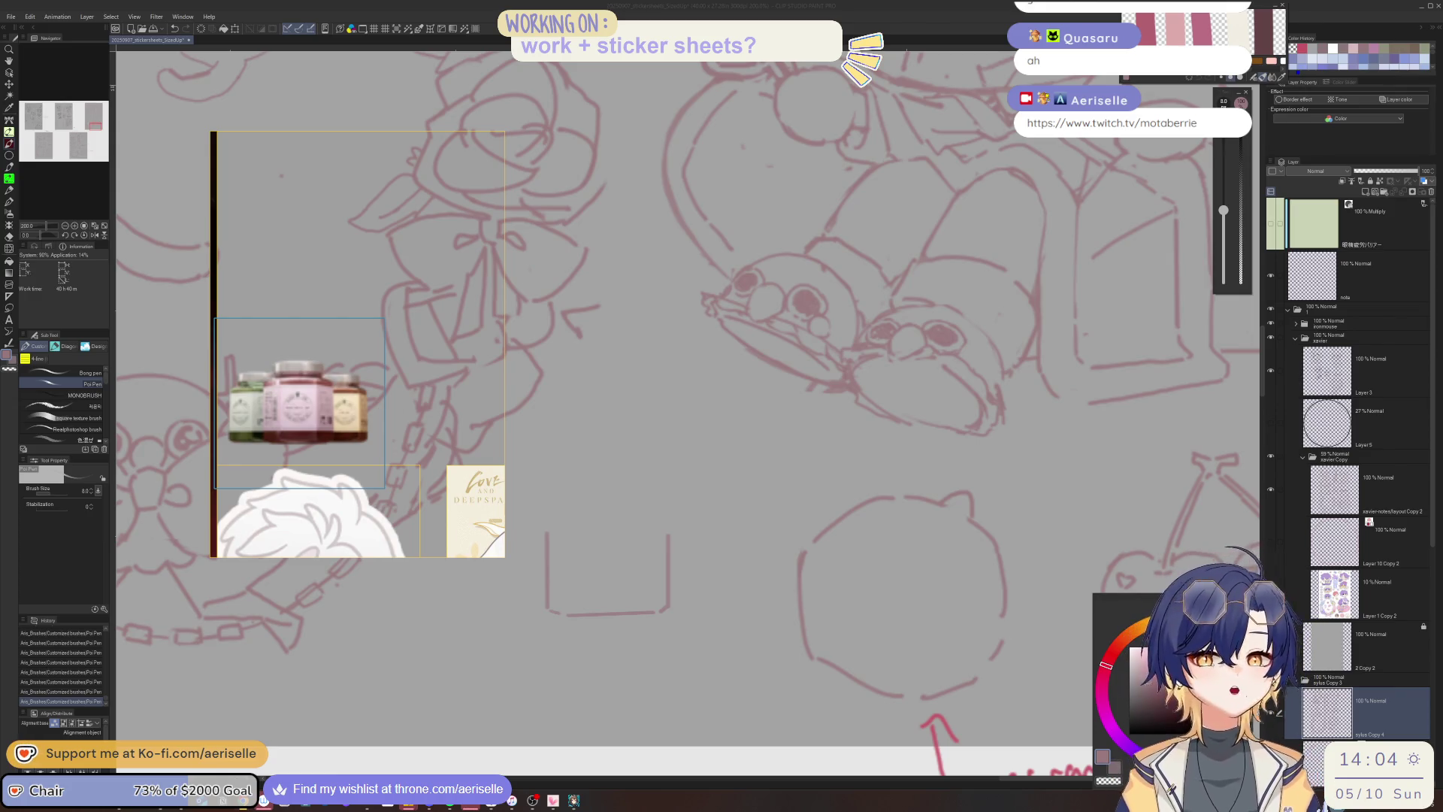
pyautogui.hscroll(-3, 704, 515)
pyautogui.scroll(1, 704, 515)
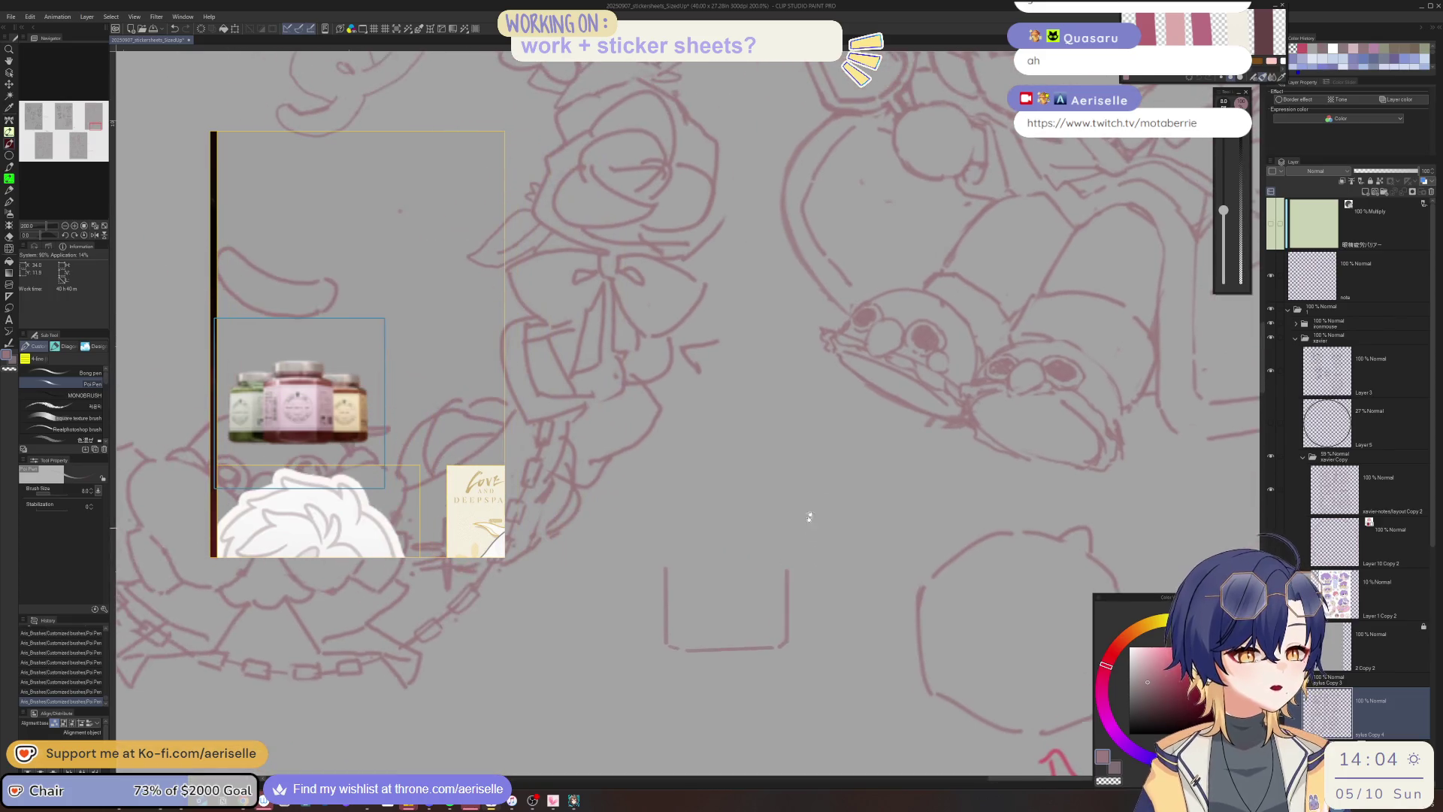
# Draw the jar lid line and the jar body's left and right vertical lines.
pyautogui.click(665, 539)
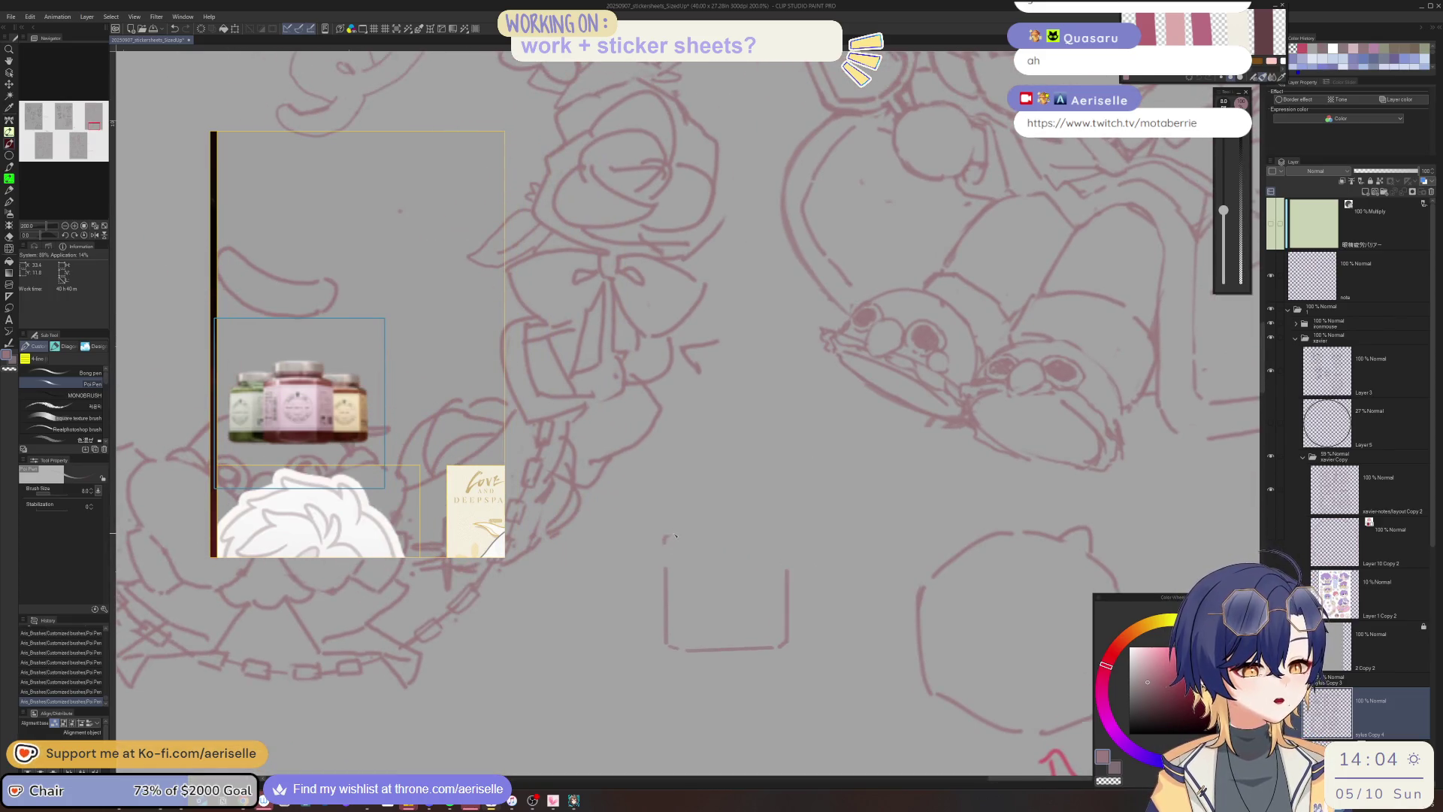
pyautogui.moveTo(680, 509)
pyautogui.mouseDown()
pyautogui.moveTo(772, 507)
pyautogui.moveTo(688, 526)
pyautogui.mouseUp()
pyautogui.hotkey('ctrl', 'z')
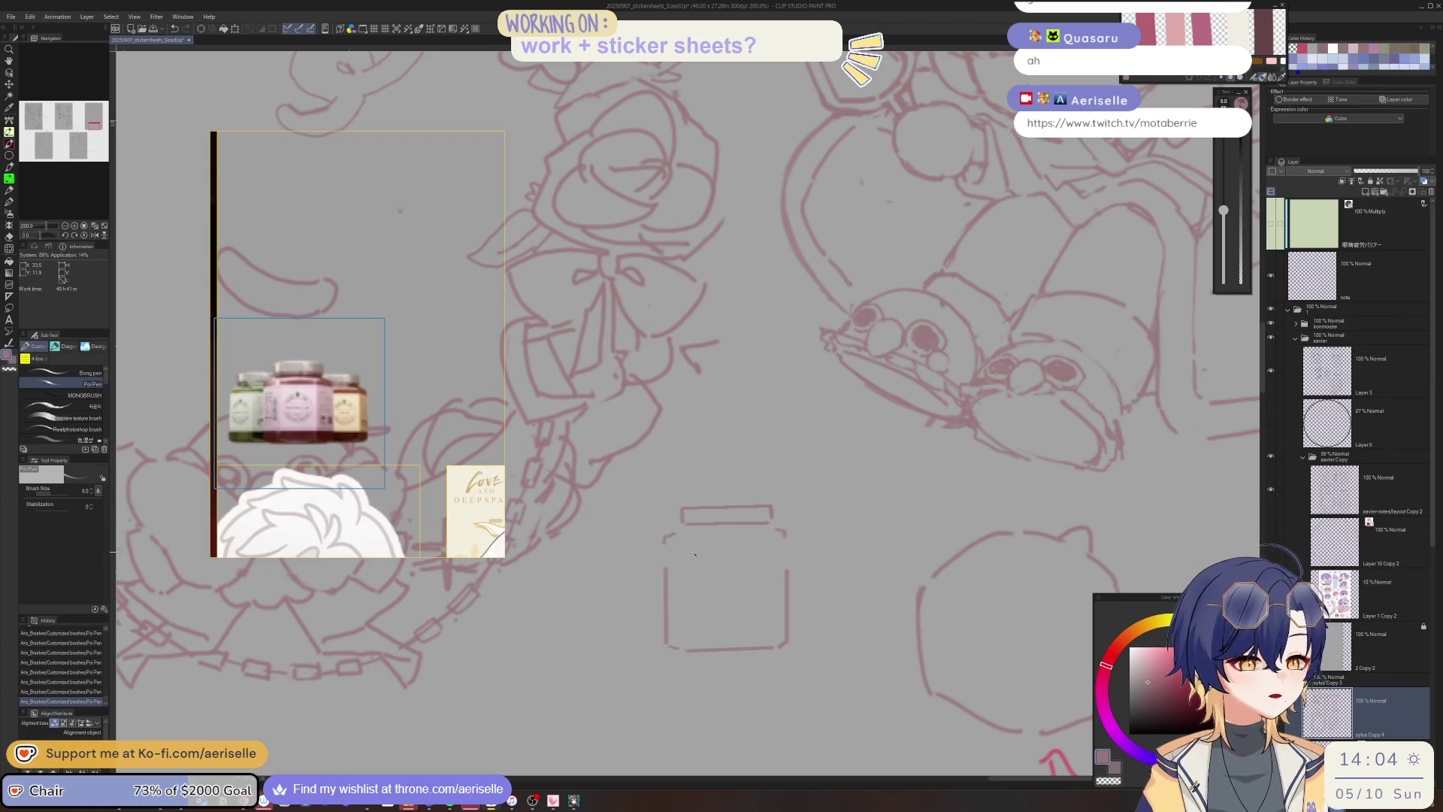
pyautogui.moveTo(699, 538); pyautogui.dragTo(699, 643)
pyautogui.moveTo(750, 538); pyautogui.dragTo(751, 640)
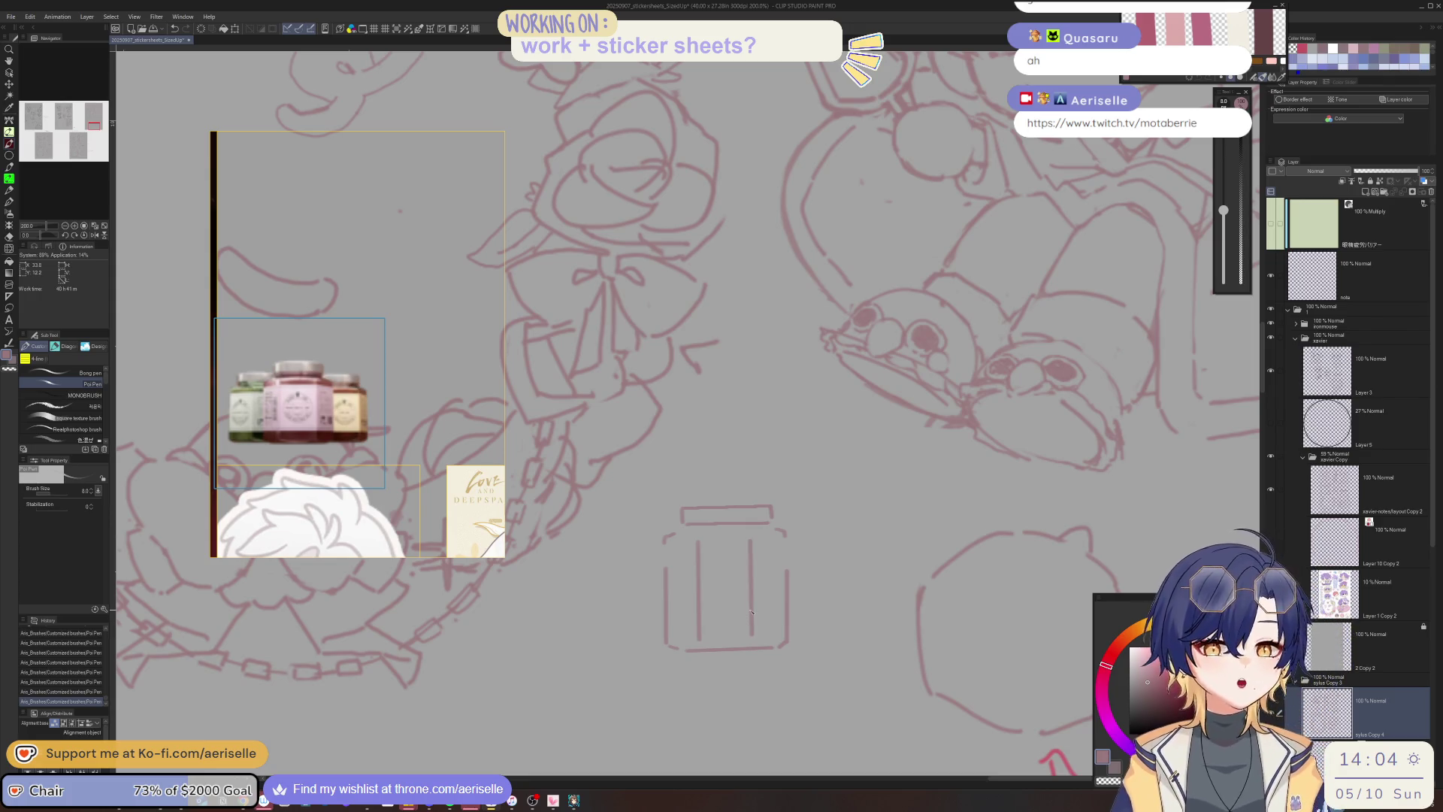
# Tilt the view to add the lid's lower edge and inner dividing lines across the jar, then straighten it.
pyautogui.press('-')
pyautogui.moveTo(767, 518); pyautogui.dragTo(813, 495)
pyautogui.press('^')
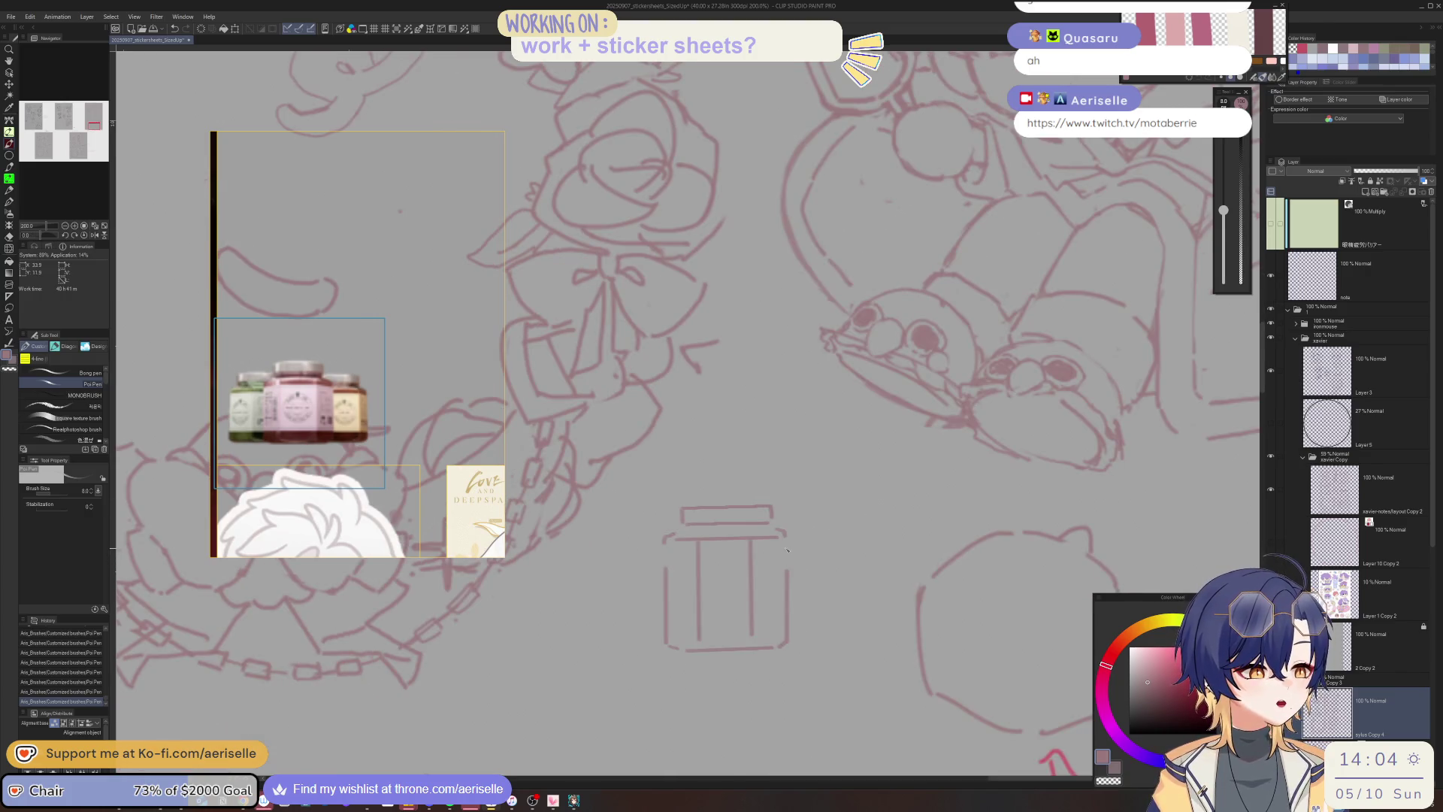
pyautogui.hotkey('ctrl', 'z')
pyautogui.hotkey('ctrl', 'y')
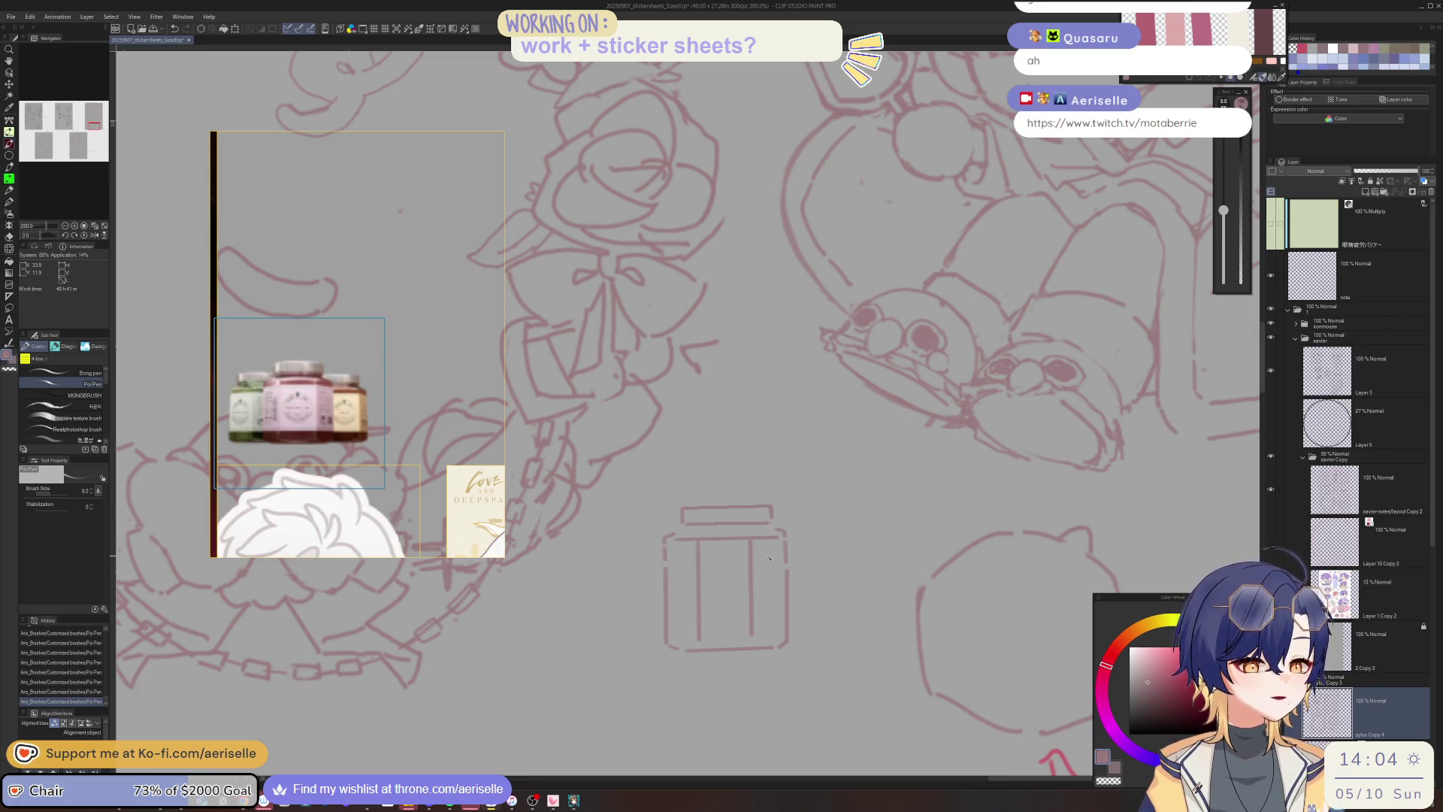
pyautogui.press('-')
pyautogui.press('-')
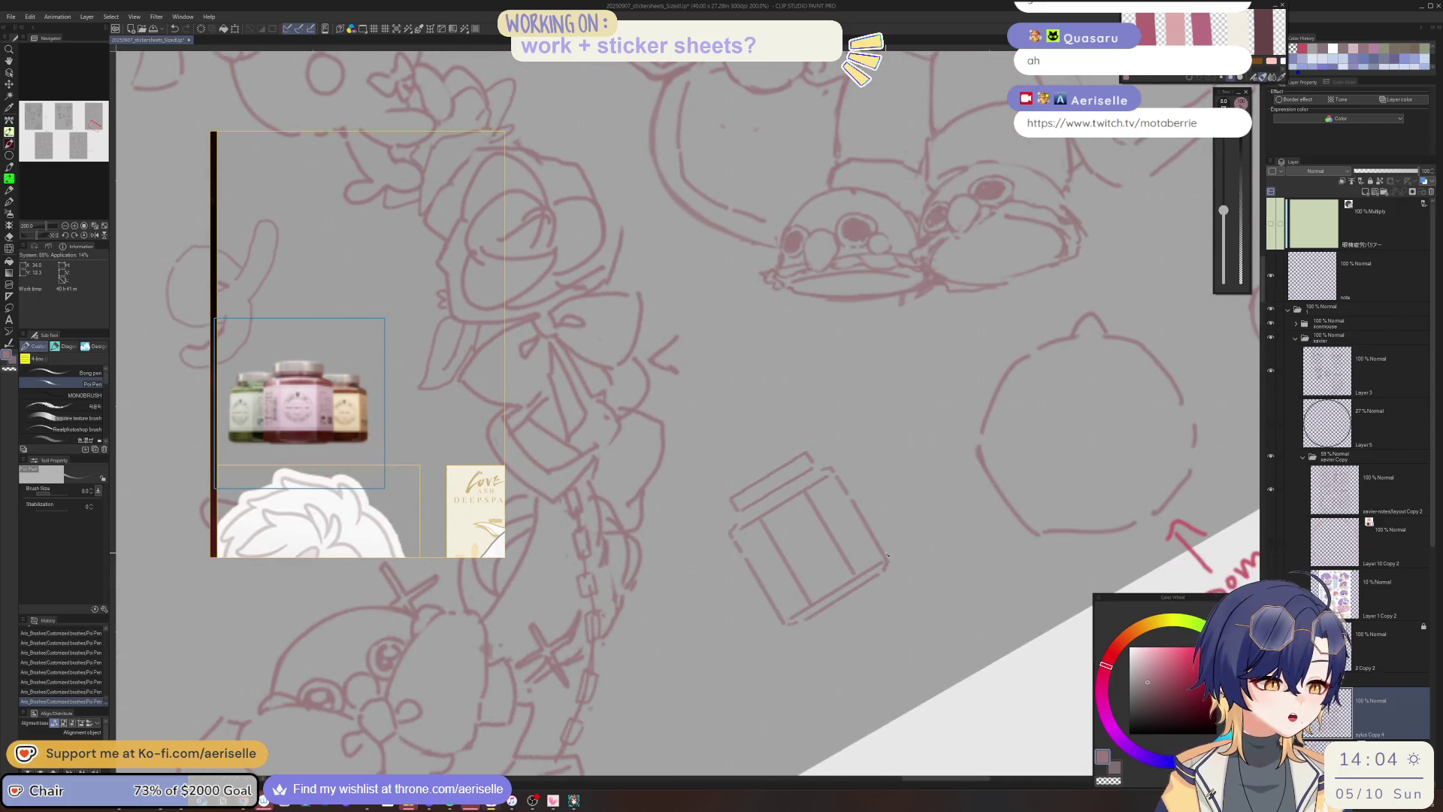
pyautogui.press('^')
pyautogui.press('^')
pyautogui.moveTo(740, 551)
pyautogui.mouseDown()
pyautogui.moveTo(858, 423)
pyautogui.moveTo(793, 516)
pyautogui.mouseUp()
pyautogui.moveTo(861, 417); pyautogui.dragTo(809, 488)
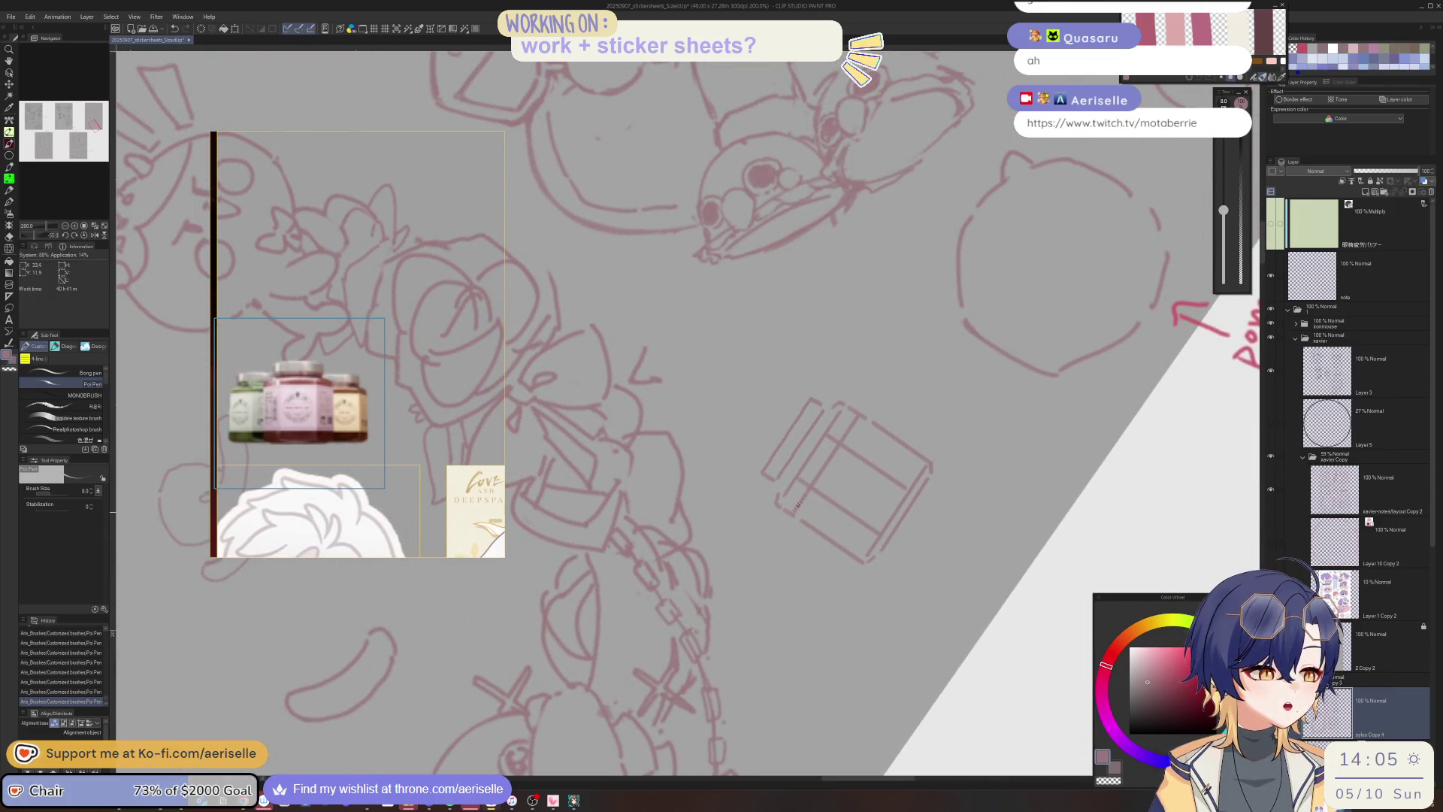
pyautogui.hotkey('ctrl', 'z')
pyautogui.moveTo(861, 412); pyautogui.dragTo(795, 509)
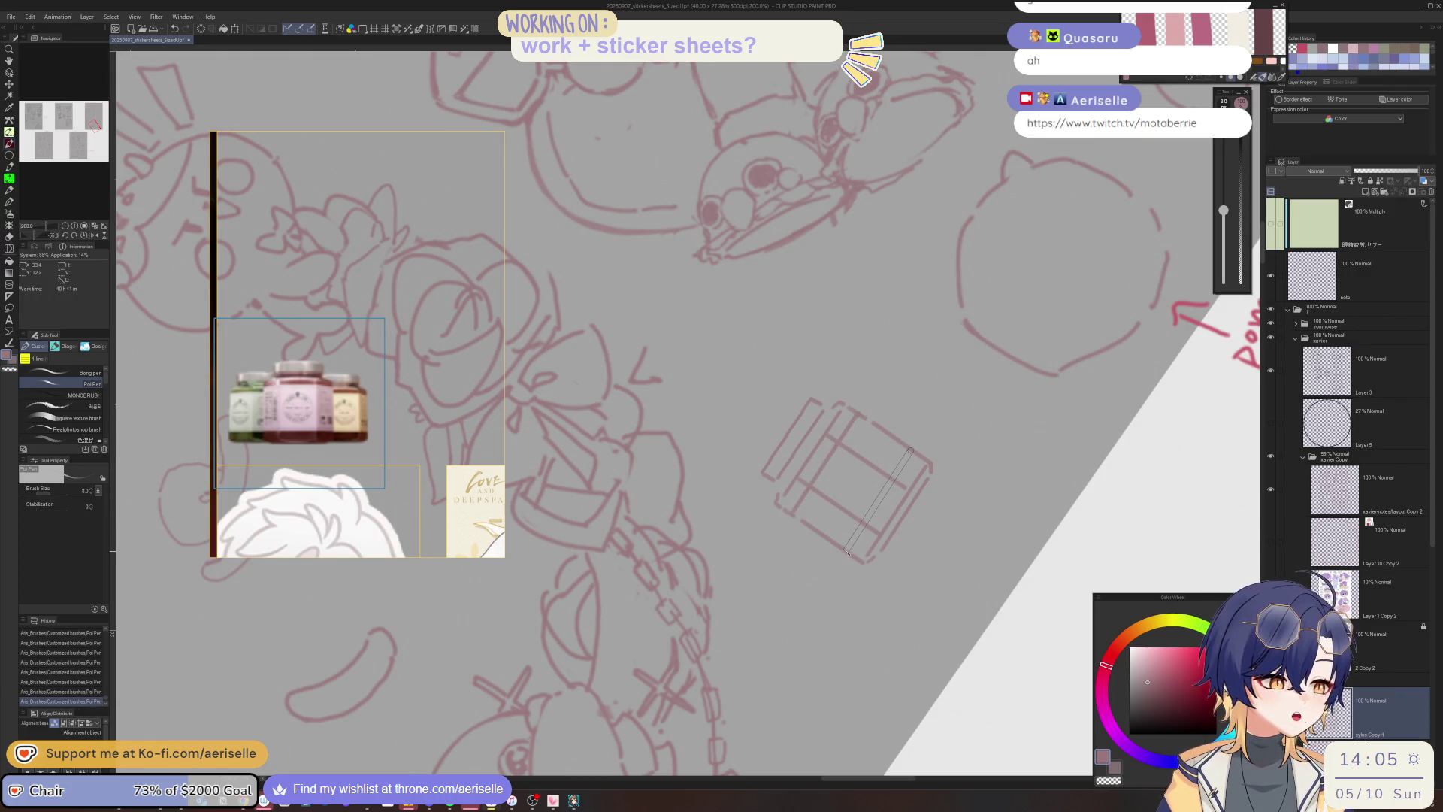
pyautogui.hotkey('ctrl', '@')
# Encircle the jar sketch with a Lasso selection.
pyautogui.press('e')
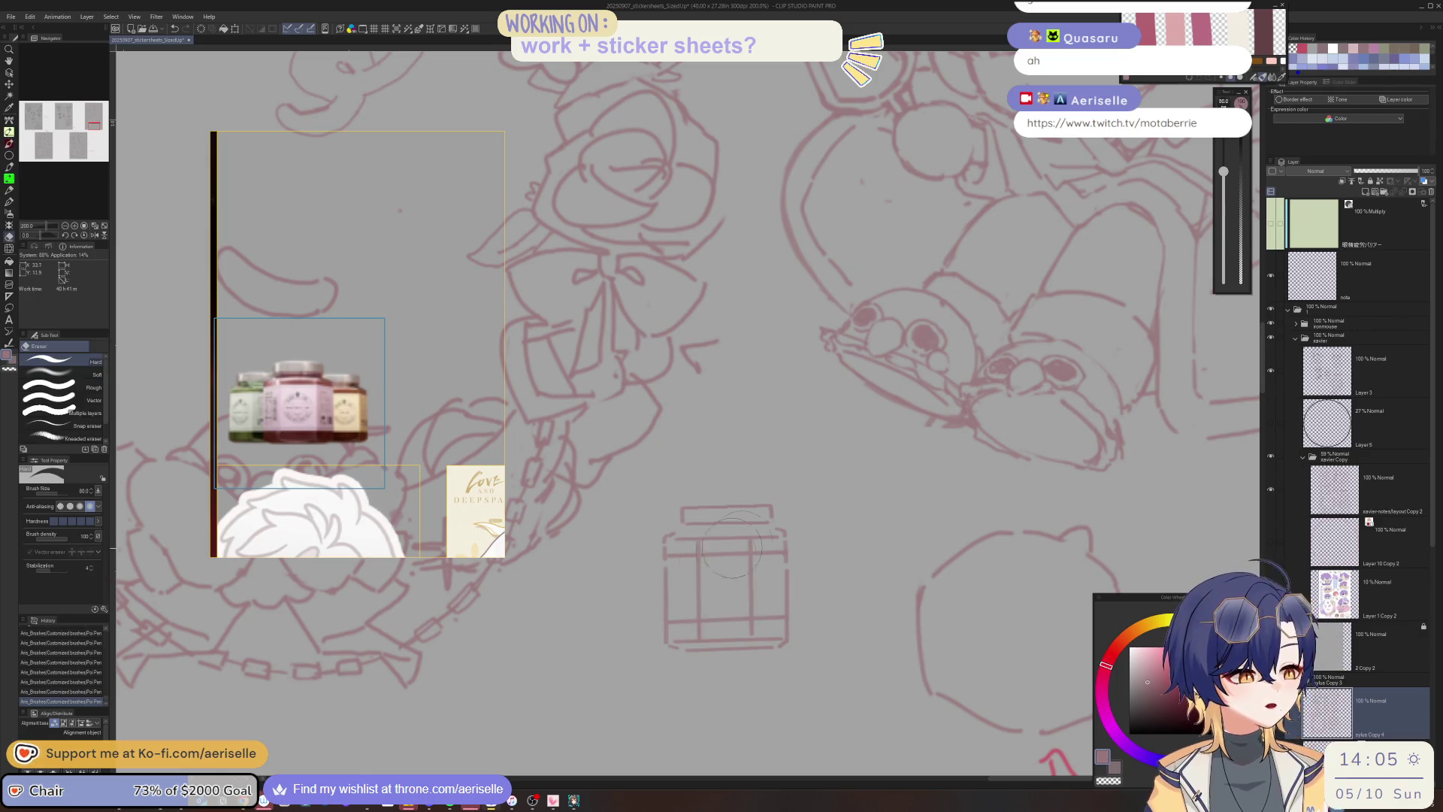
pyautogui.press('m')
pyautogui.moveTo(808, 459)
pyautogui.mouseDown()
pyautogui.moveTo(732, 686)
pyautogui.moveTo(810, 460)
pyautogui.mouseUp()
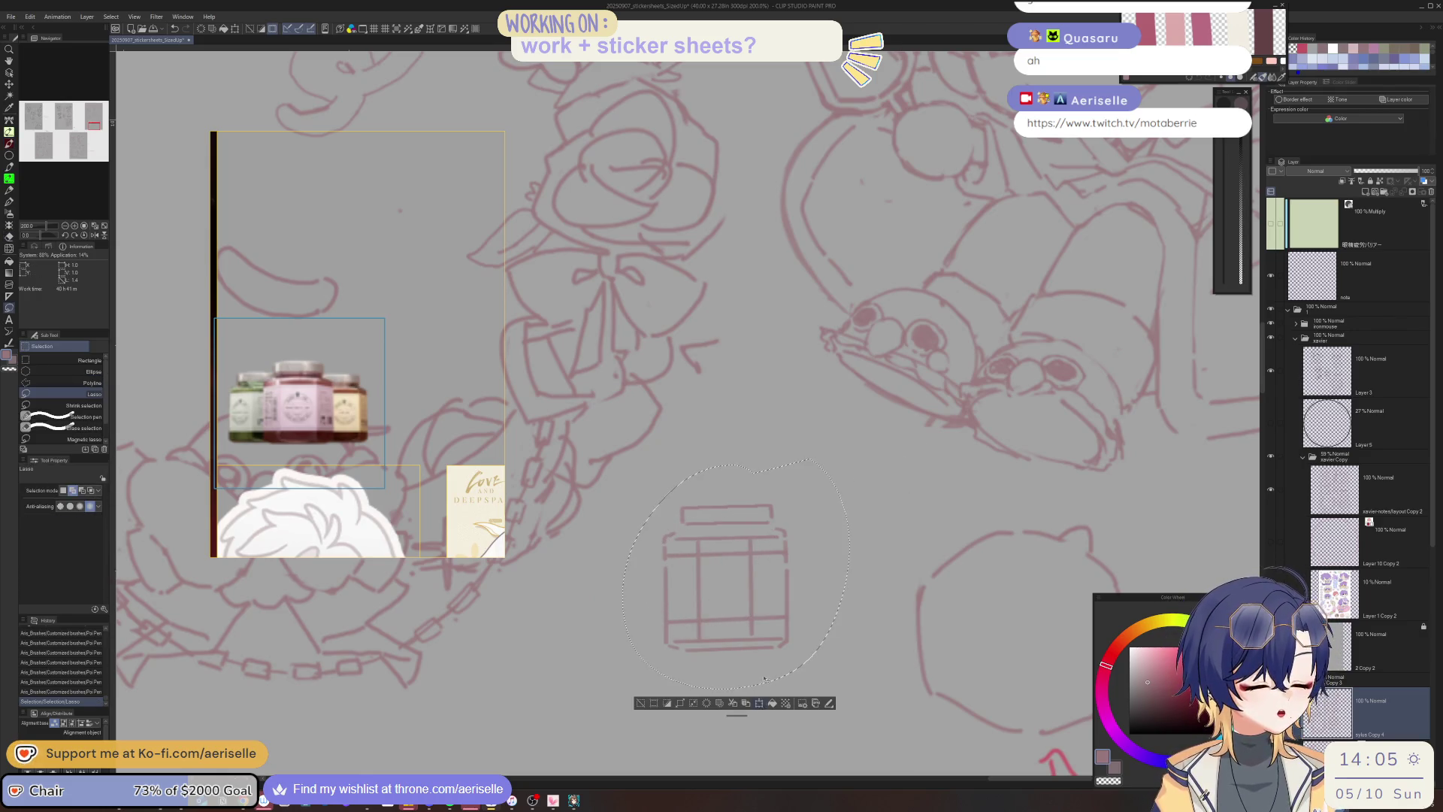
# Resize the jar sketch, then reselect its strokes and move them into place.
pyautogui.hotkey('ctrl', 't')
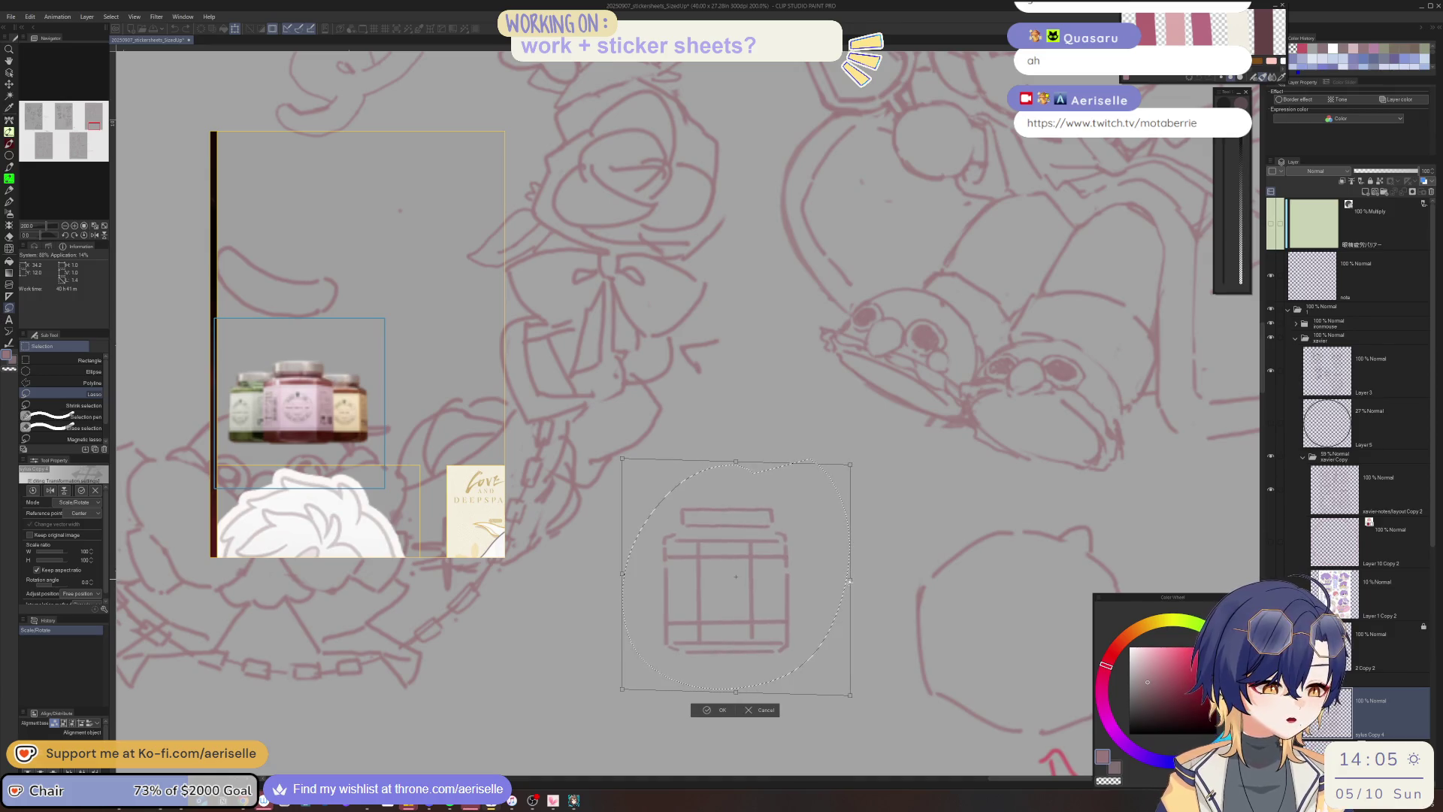
pyautogui.click(714, 710)
pyautogui.hotkey('ctrl', 'd')
pyautogui.moveTo(673, 601)
pyautogui.mouseDown()
pyautogui.moveTo(636, 560)
pyautogui.moveTo(818, 560)
pyautogui.moveTo(808, 620)
pyautogui.moveTo(804, 568)
pyautogui.mouseUp()
pyautogui.press('v')
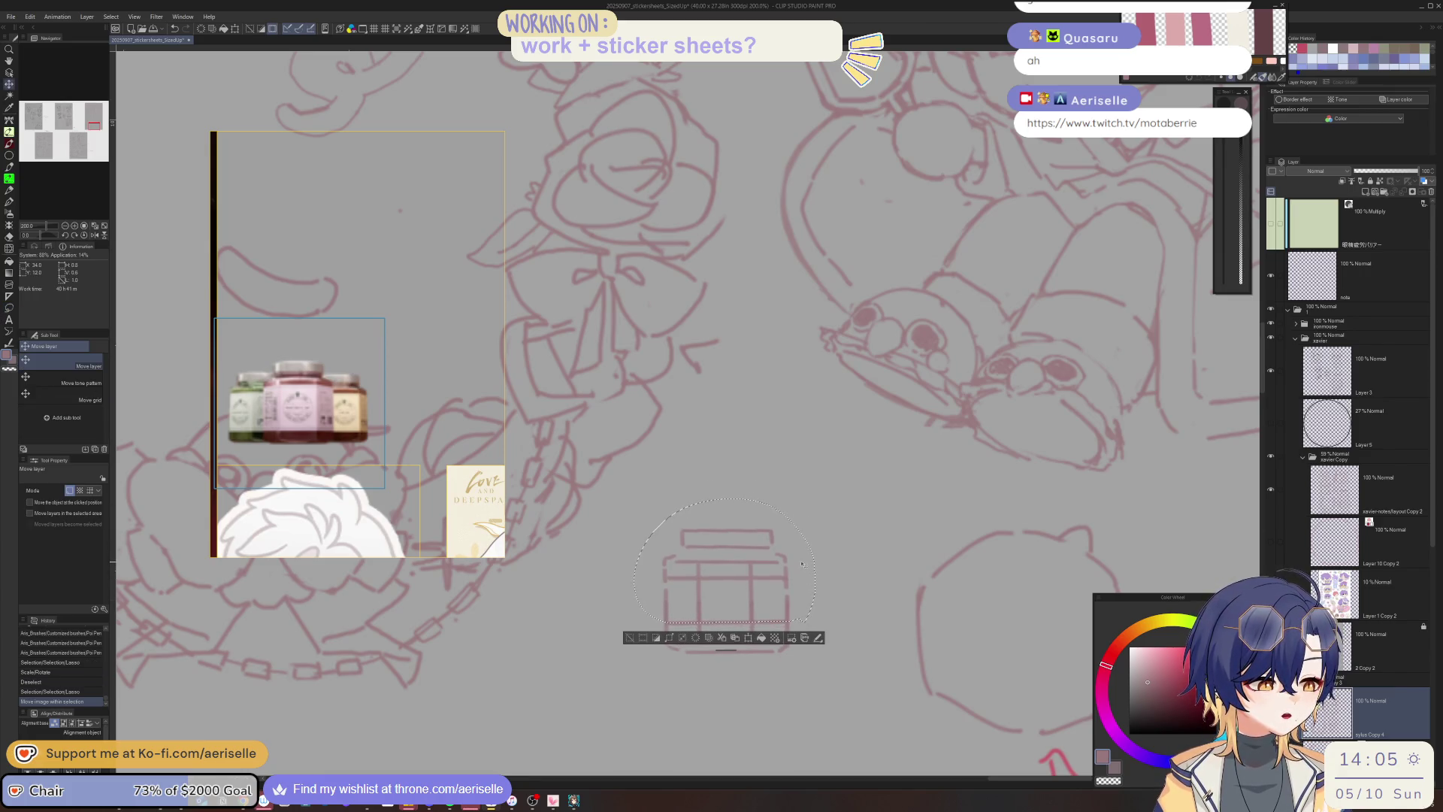
pyautogui.hotkey('ctrl', 'd')
# Rotate the view and add a freehand filled shape on the jar.
pyautogui.press('e')
pyautogui.press('-')
pyautogui.press('-')
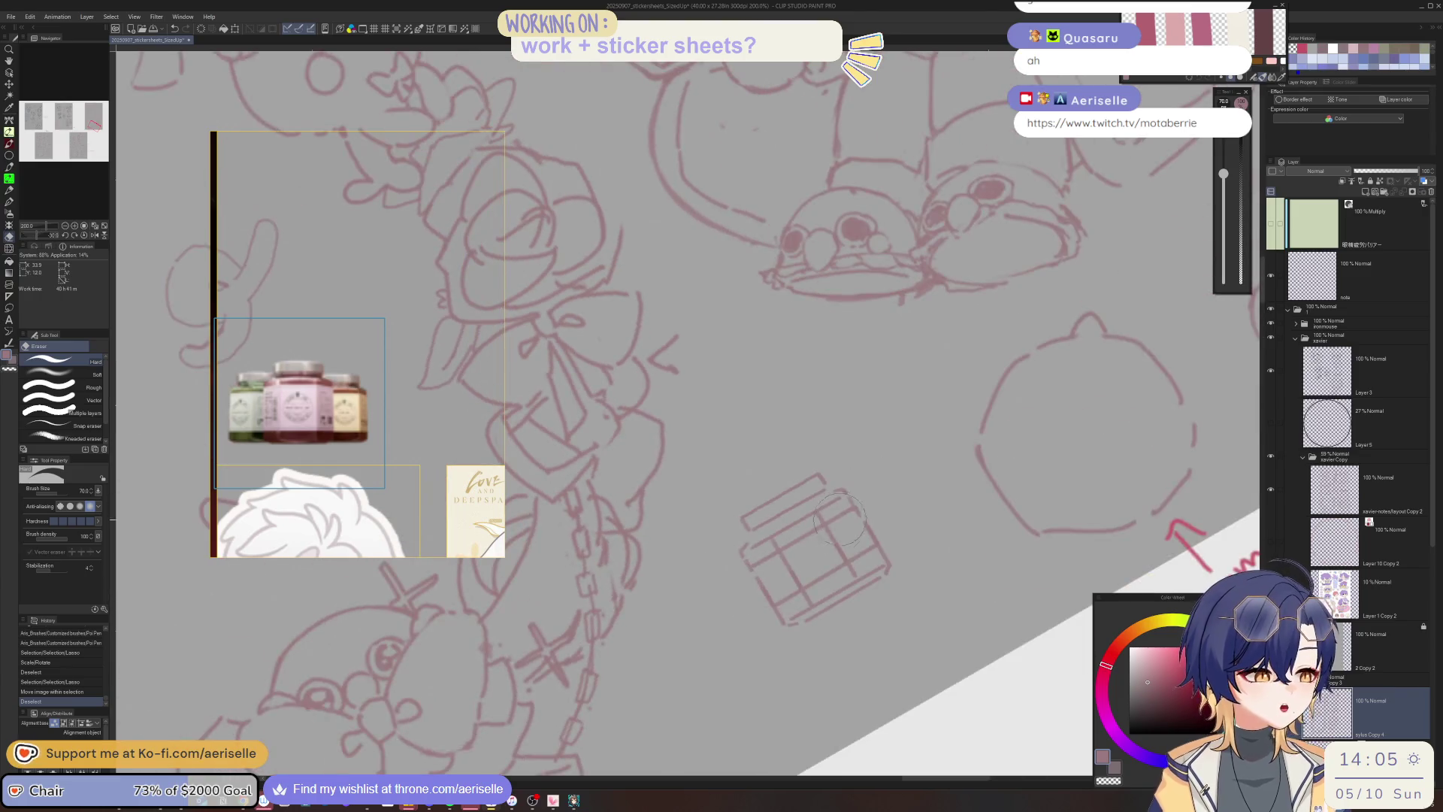
pyautogui.scroll(3, 804, 549)
pyautogui.press('u')
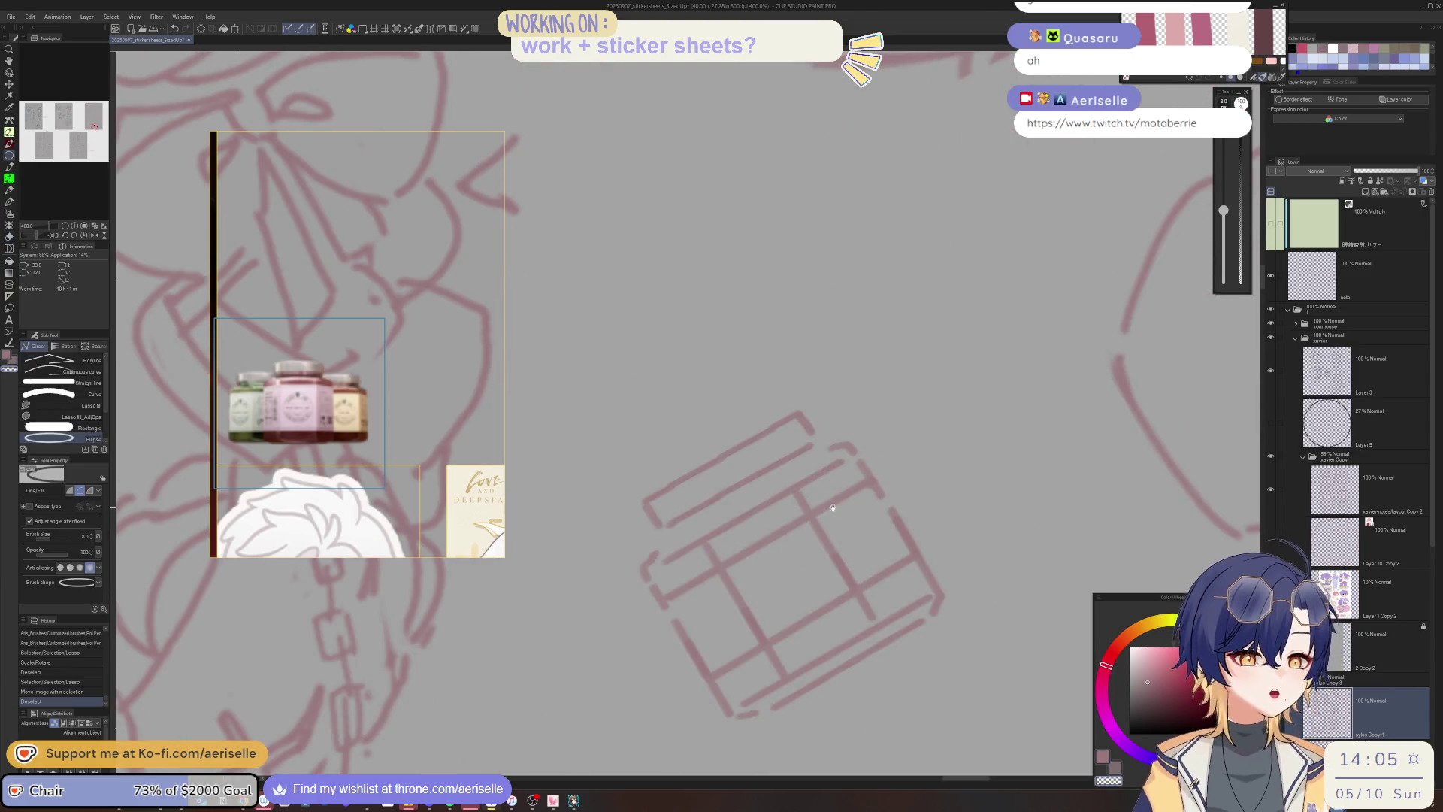
pyautogui.press('u')
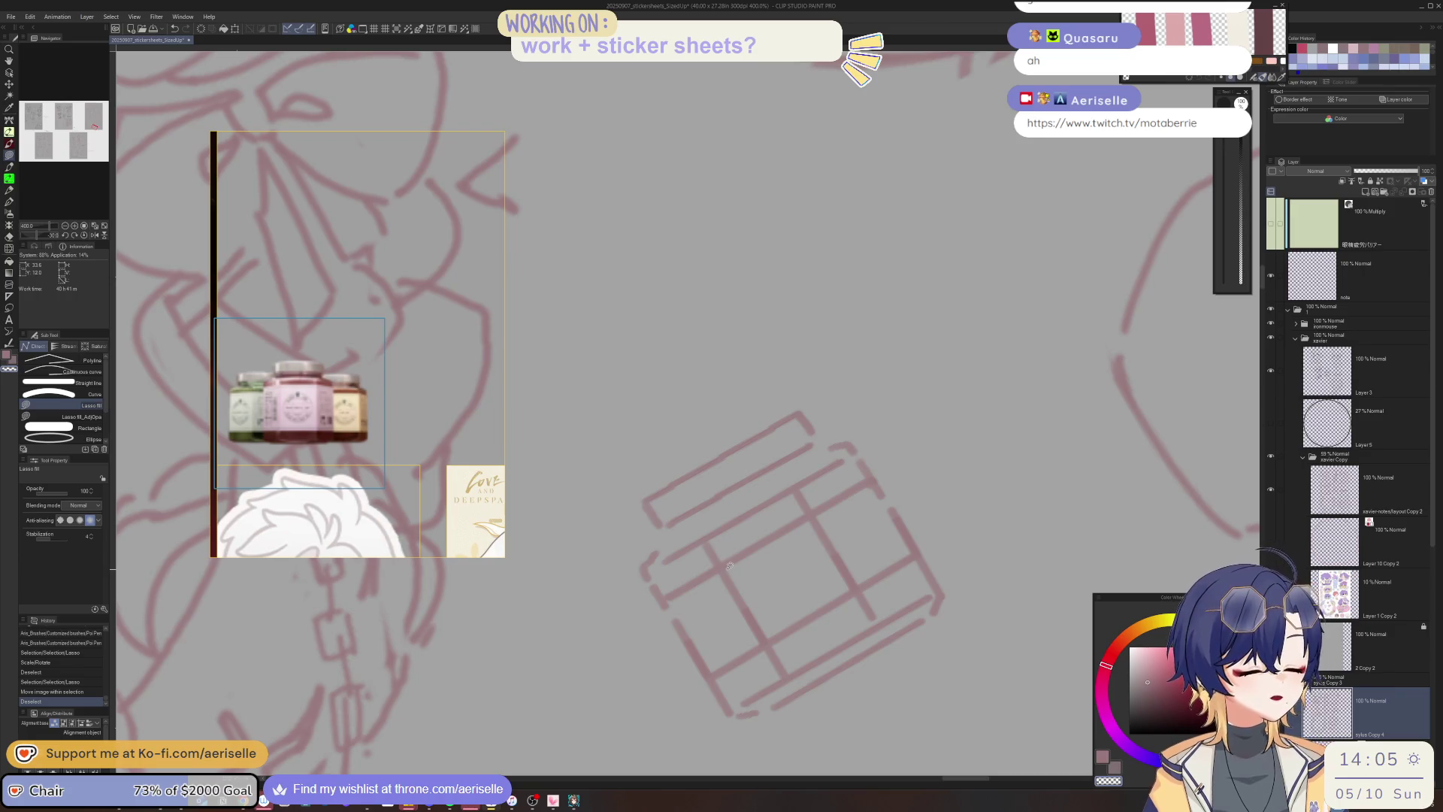
pyautogui.moveTo(736, 633)
pyautogui.mouseDown()
pyautogui.moveTo(755, 644)
pyautogui.moveTo(842, 593)
pyautogui.mouseUp()
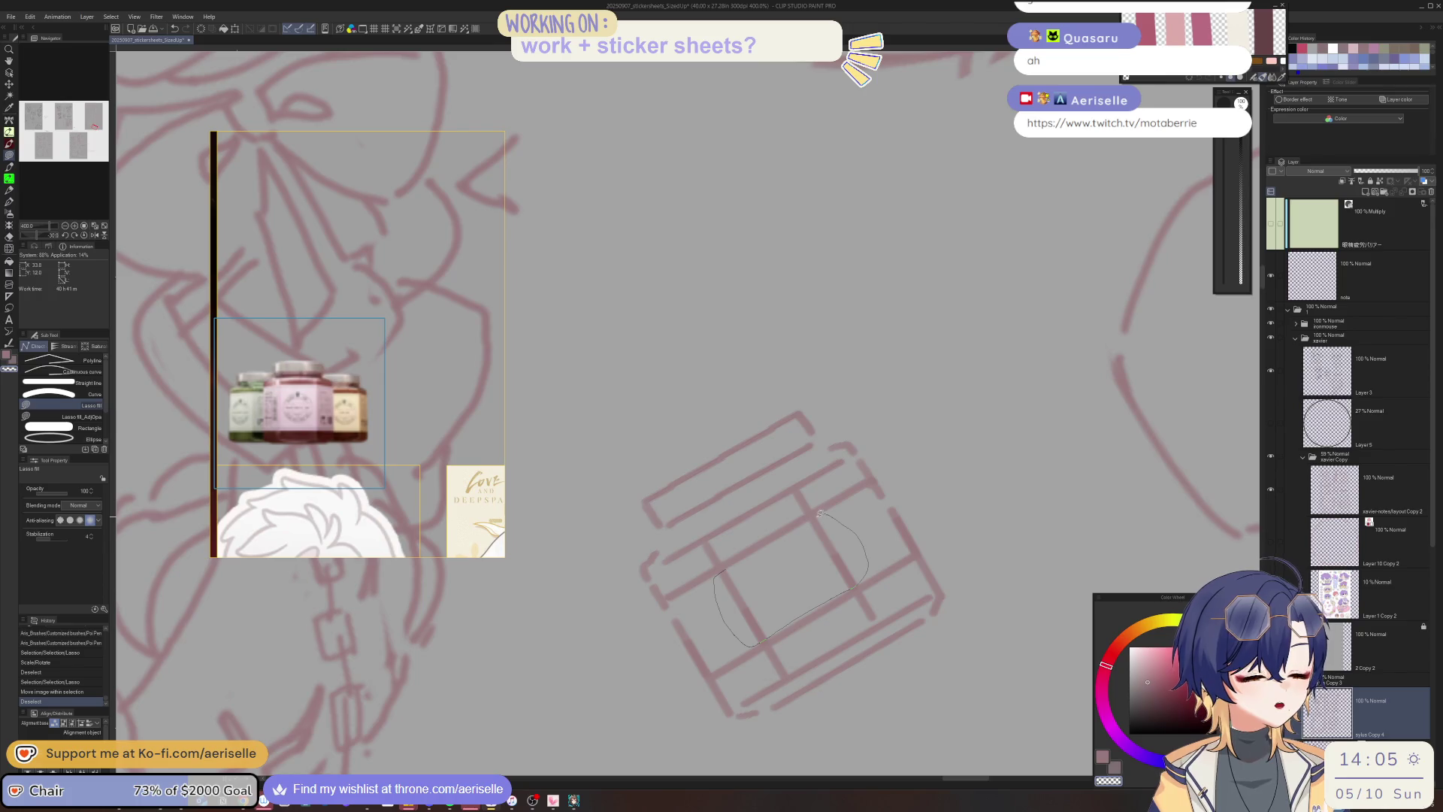
pyautogui.moveTo(820, 514); pyautogui.dragTo(820, 513)
pyautogui.scroll(-5, 846, 544)
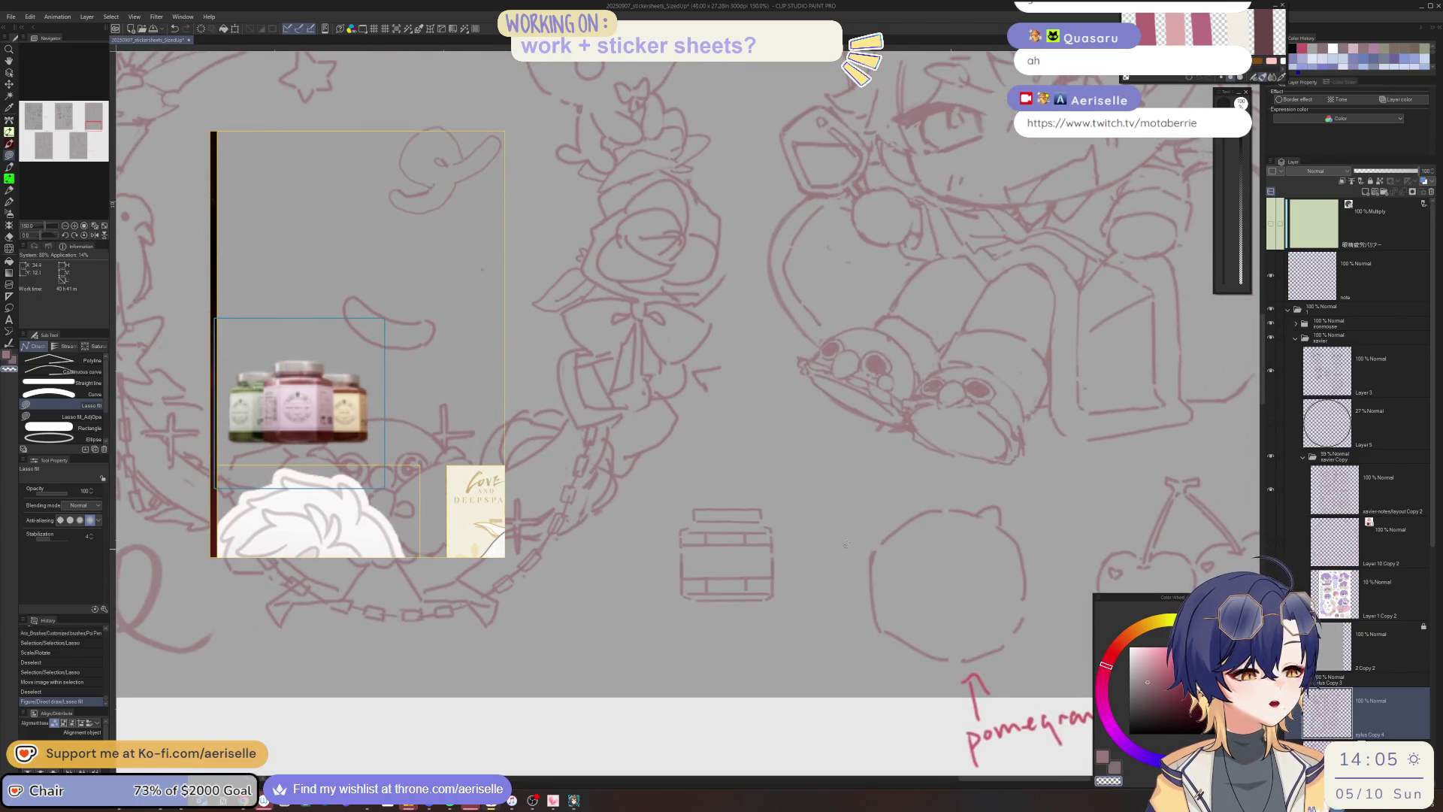
# Lasso the radio's top bar on a tilted canvas and shift it up and left.
pyautogui.press('-')
pyautogui.press('-')
pyautogui.scroll(7, 704, 425)
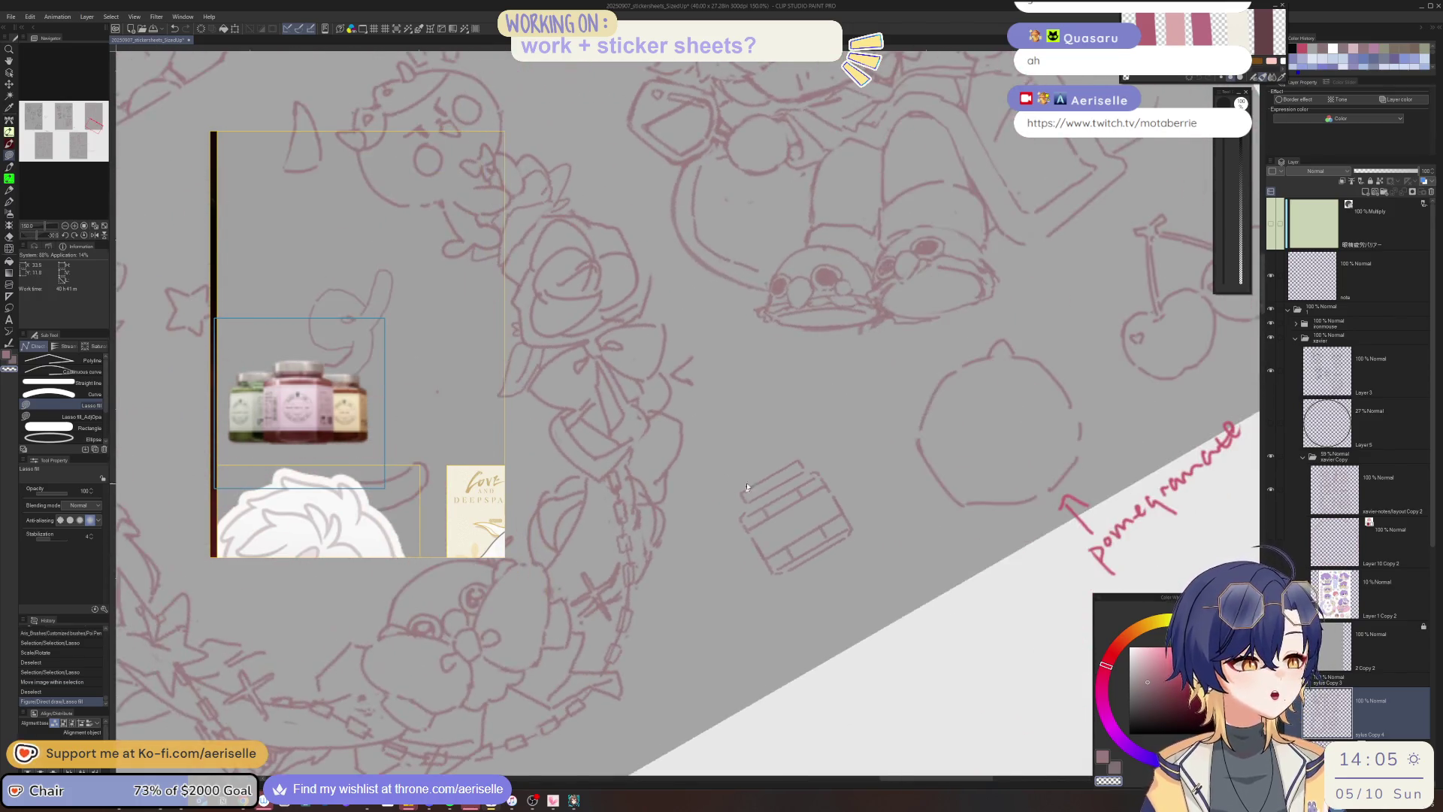
pyautogui.press('m')
pyautogui.moveTo(651, 517)
pyautogui.mouseDown()
pyautogui.moveTo(997, 284)
pyautogui.moveTo(1074, 301)
pyautogui.mouseUp()
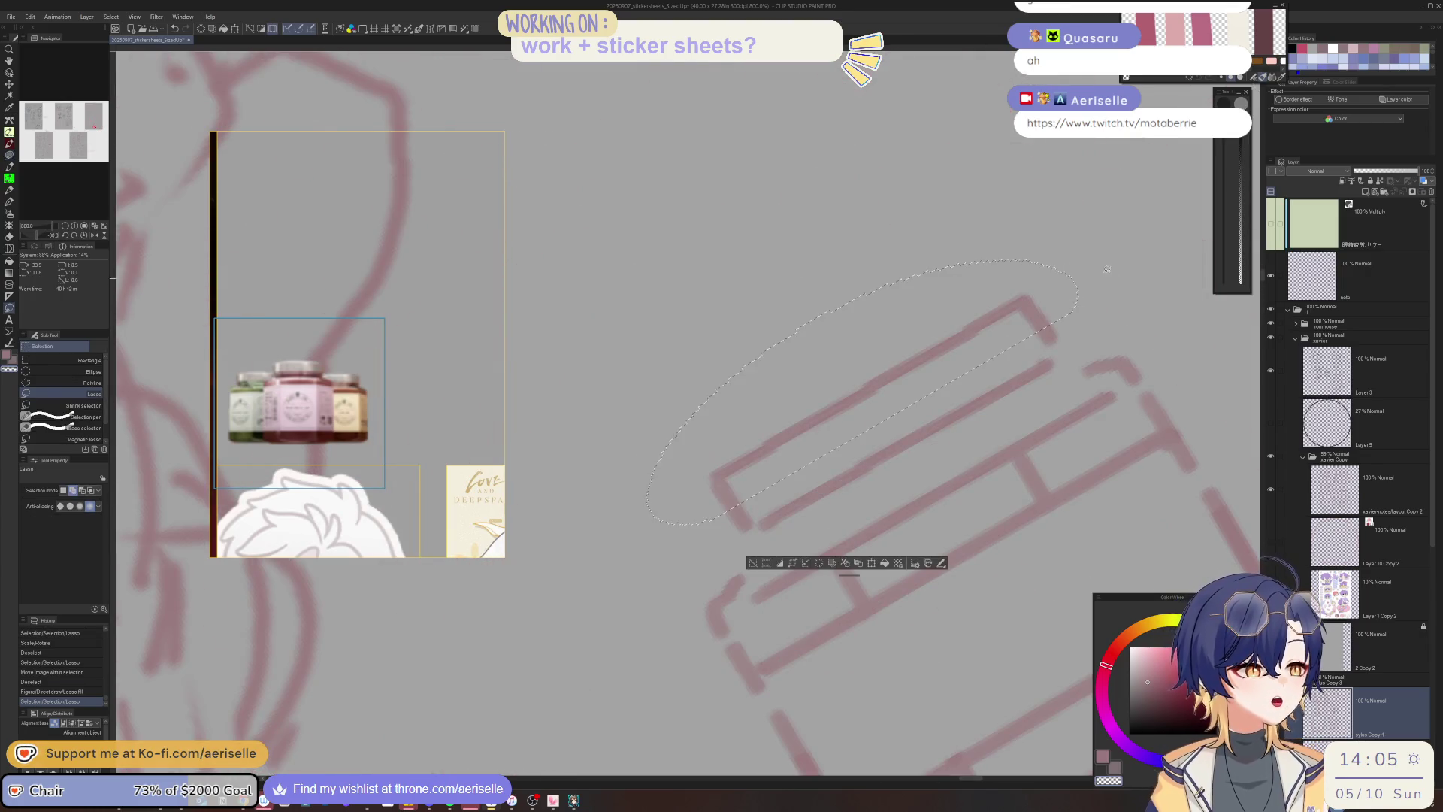
pyautogui.press('k')
pyautogui.moveTo(793, 448); pyautogui.dragTo(784, 448)
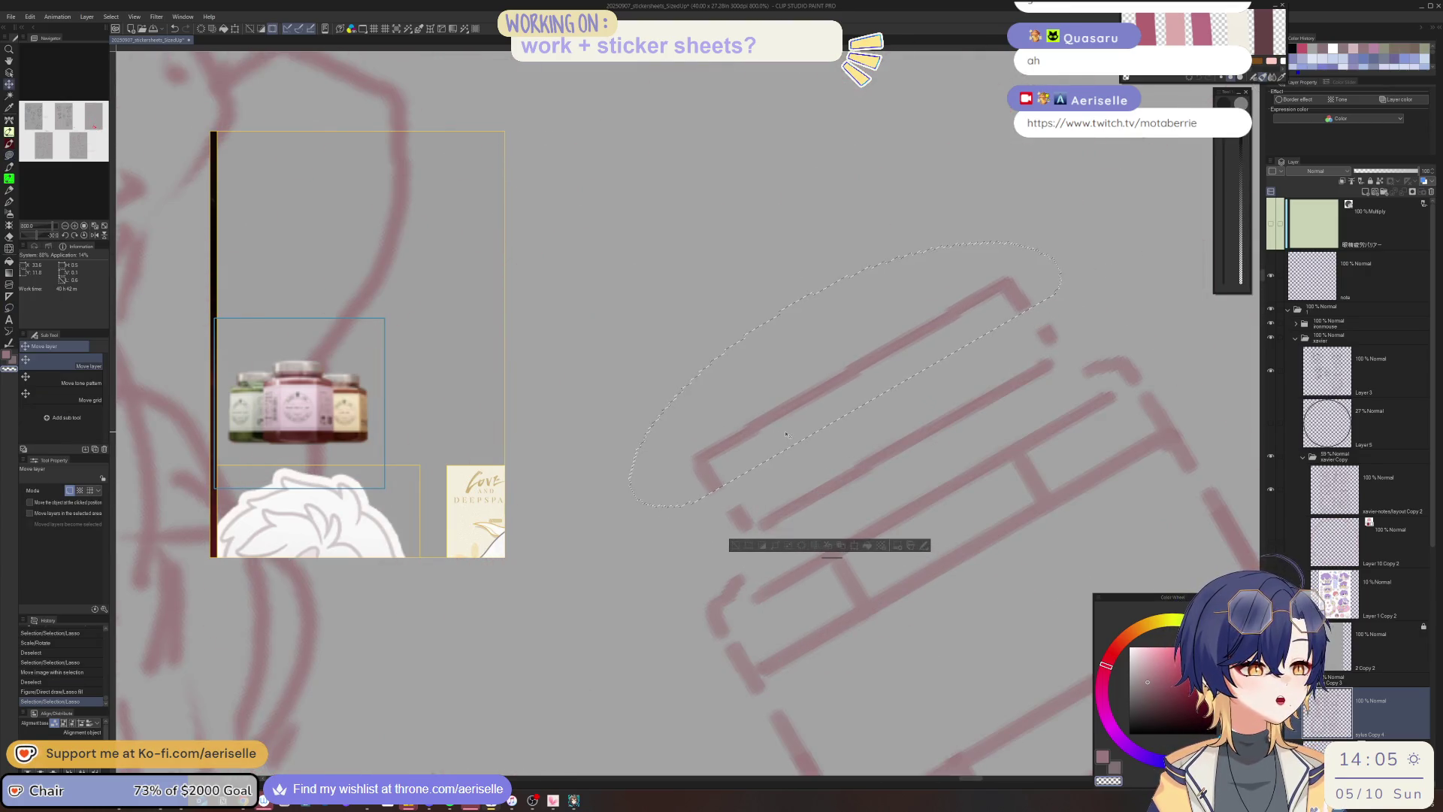
pyautogui.hotkey('ctrl', 'd')
# Level the canvas, then lasso the radio's lid and nudge it slightly right.
pyautogui.press('^')
pyautogui.press('^')
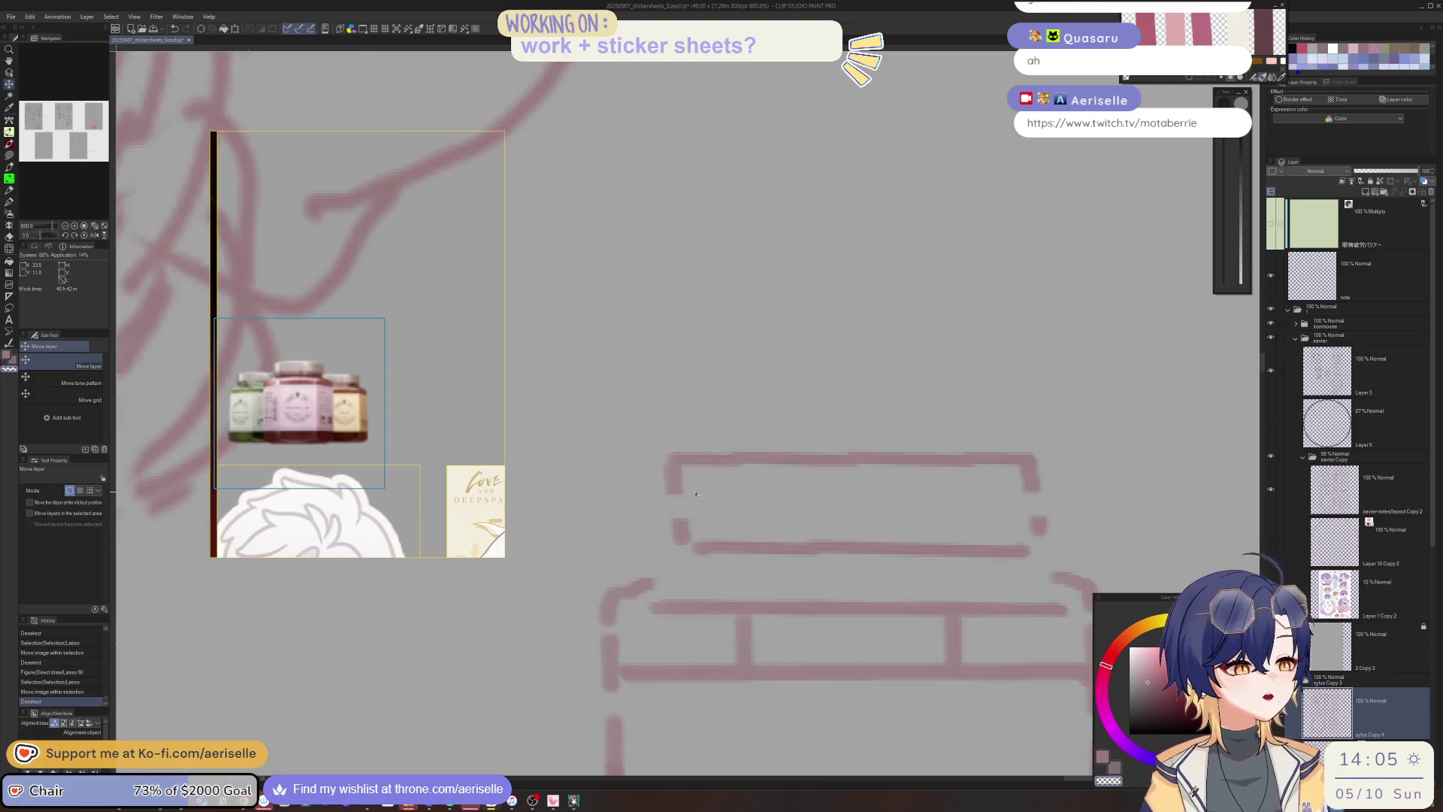
pyautogui.press('m')
pyautogui.moveTo(699, 424); pyautogui.dragTo(932, 485)
pyautogui.moveTo(1080, 481); pyautogui.dragTo(1066, 394)
pyautogui.press('k')
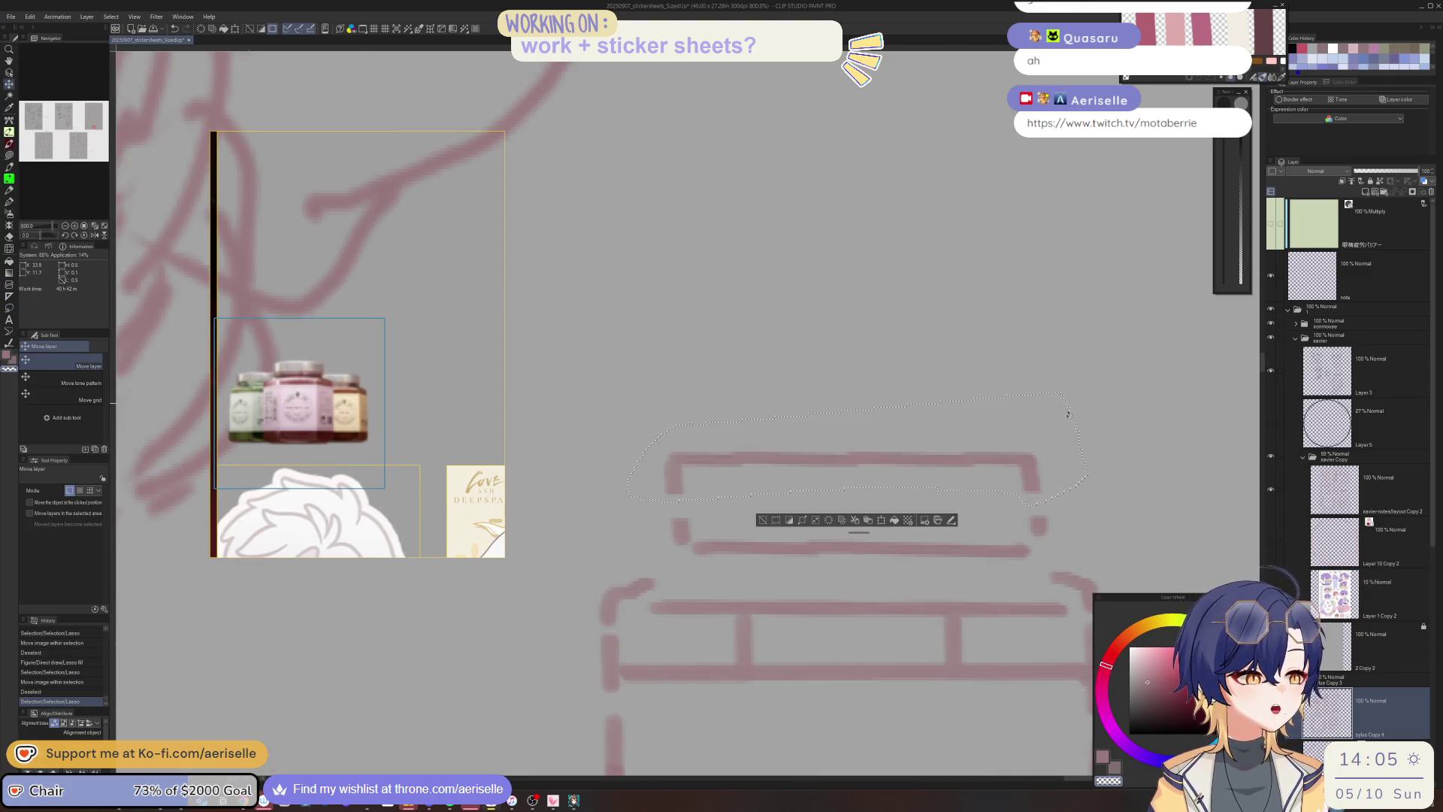
pyautogui.moveTo(1058, 472); pyautogui.dragTo(1062, 473)
pyautogui.hotkey('ctrl', 'd')
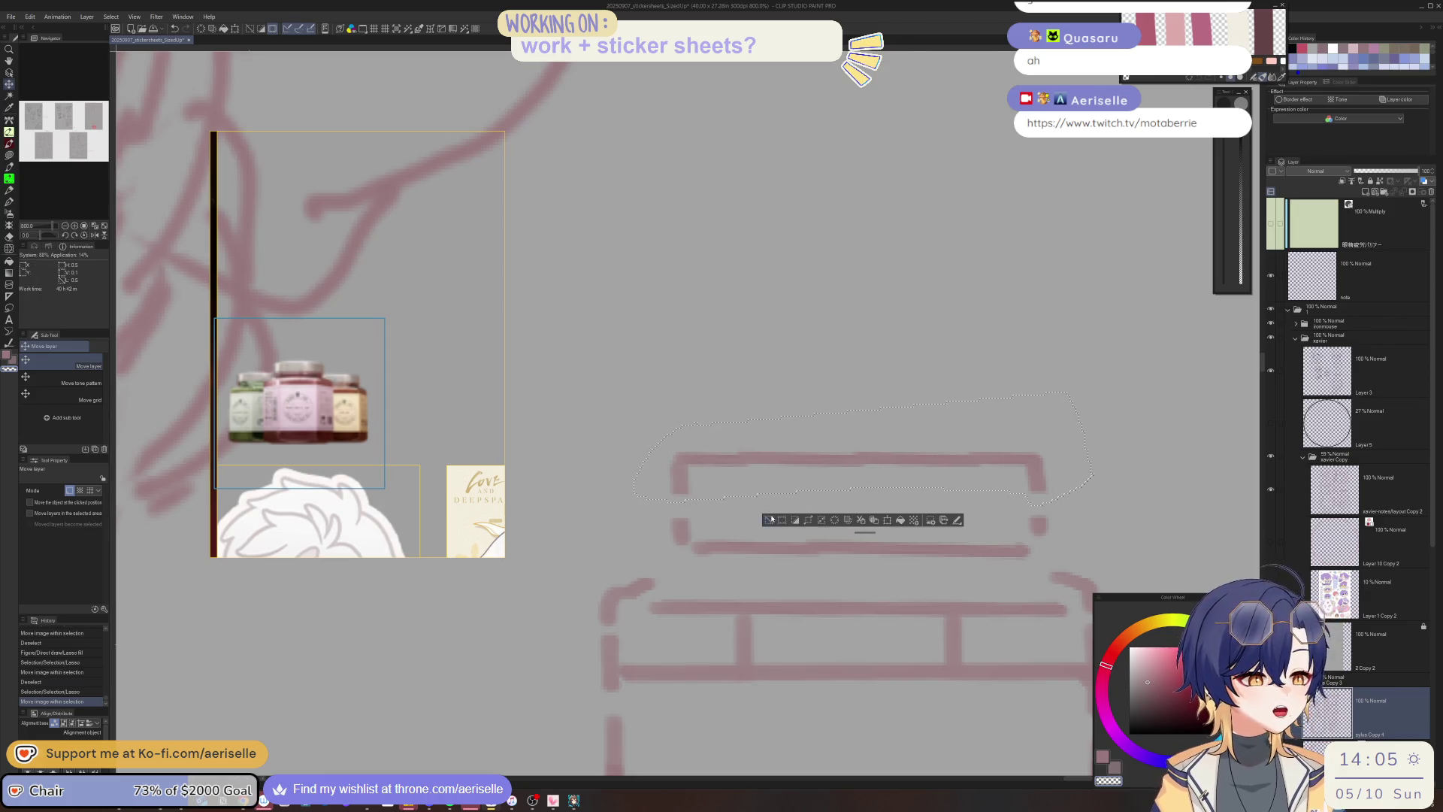
# Thicken the box's left edge and add a short stroke at its right edge.
pyautogui.press('p')
pyautogui.moveTo(680, 521); pyautogui.dragTo(686, 498)
pyautogui.moveTo(1037, 502); pyautogui.dragTo(1040, 517)
pyautogui.scroll(-10, 1040, 508)
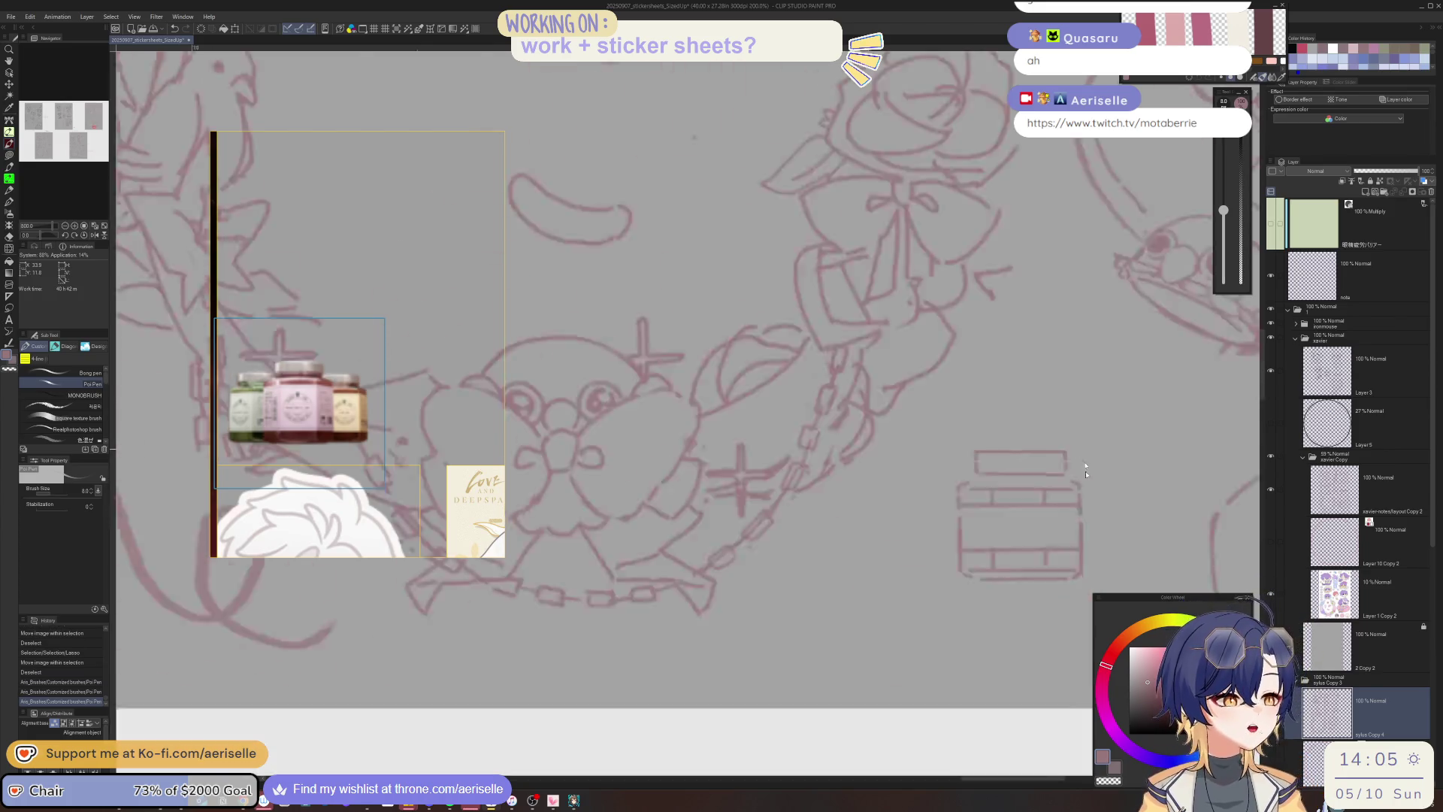
# Draw a curve across the radio's middle, undoing one stray curved mark.
pyautogui.scroll(3, 909, 613)
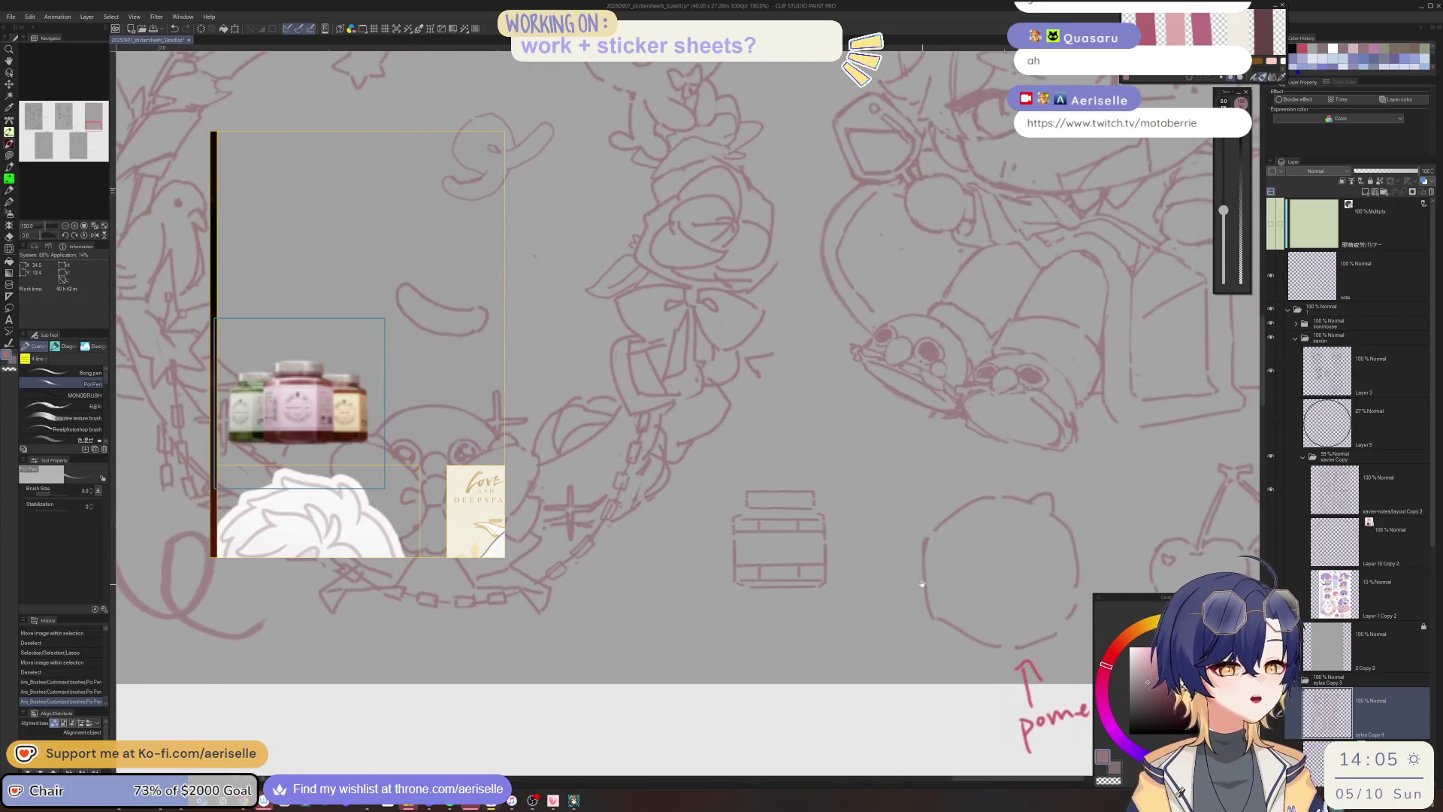
pyautogui.scroll(1, 769, 549)
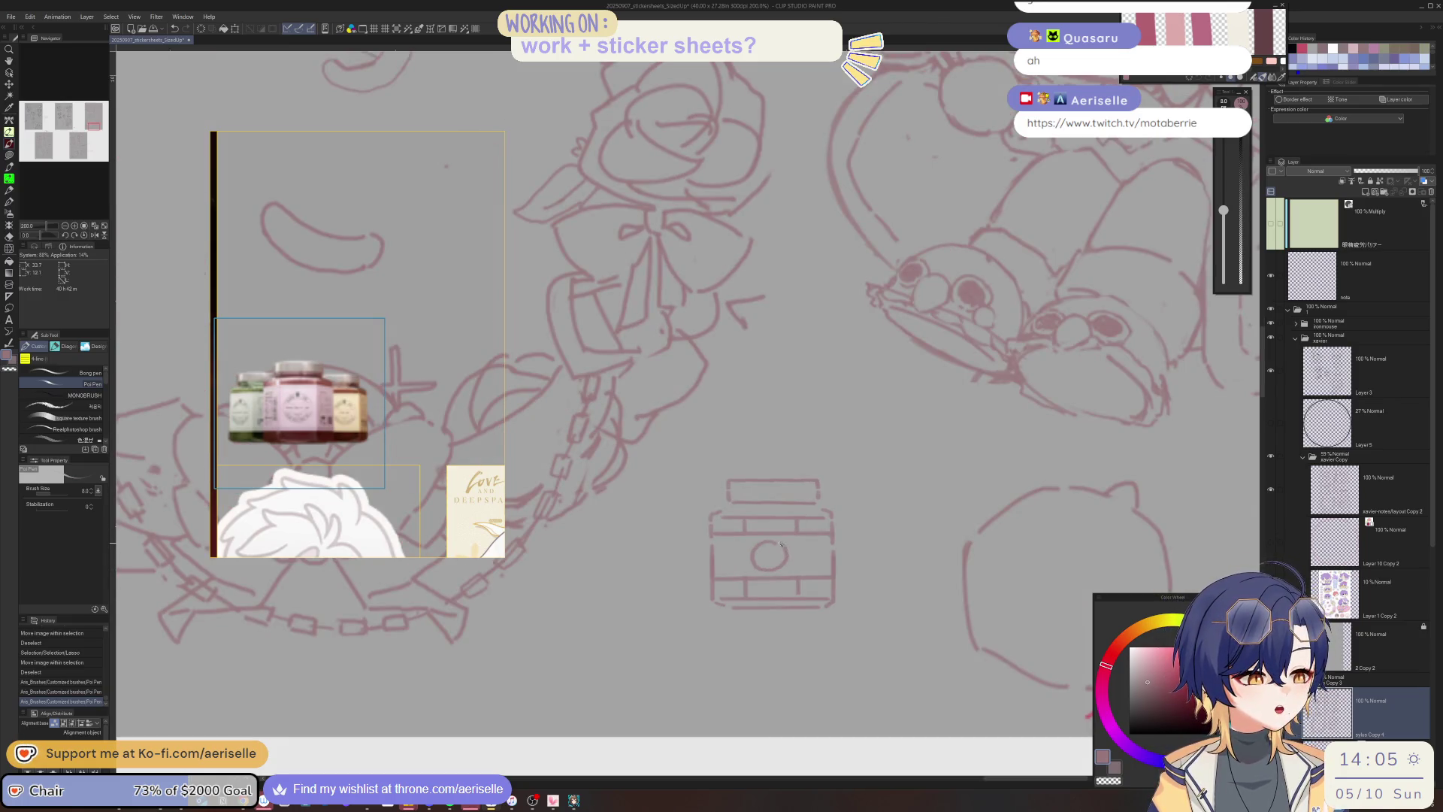
pyautogui.scroll(2, 776, 547)
pyautogui.moveTo(761, 549)
pyautogui.mouseDown()
pyautogui.moveTo(723, 560)
pyautogui.moveTo(807, 556)
pyautogui.mouseUp()
pyautogui.moveTo(726, 585)
pyautogui.mouseDown()
pyautogui.moveTo(809, 589)
pyautogui.moveTo(800, 570)
pyautogui.mouseUp()
pyautogui.hotkey('ctrl', 'z')
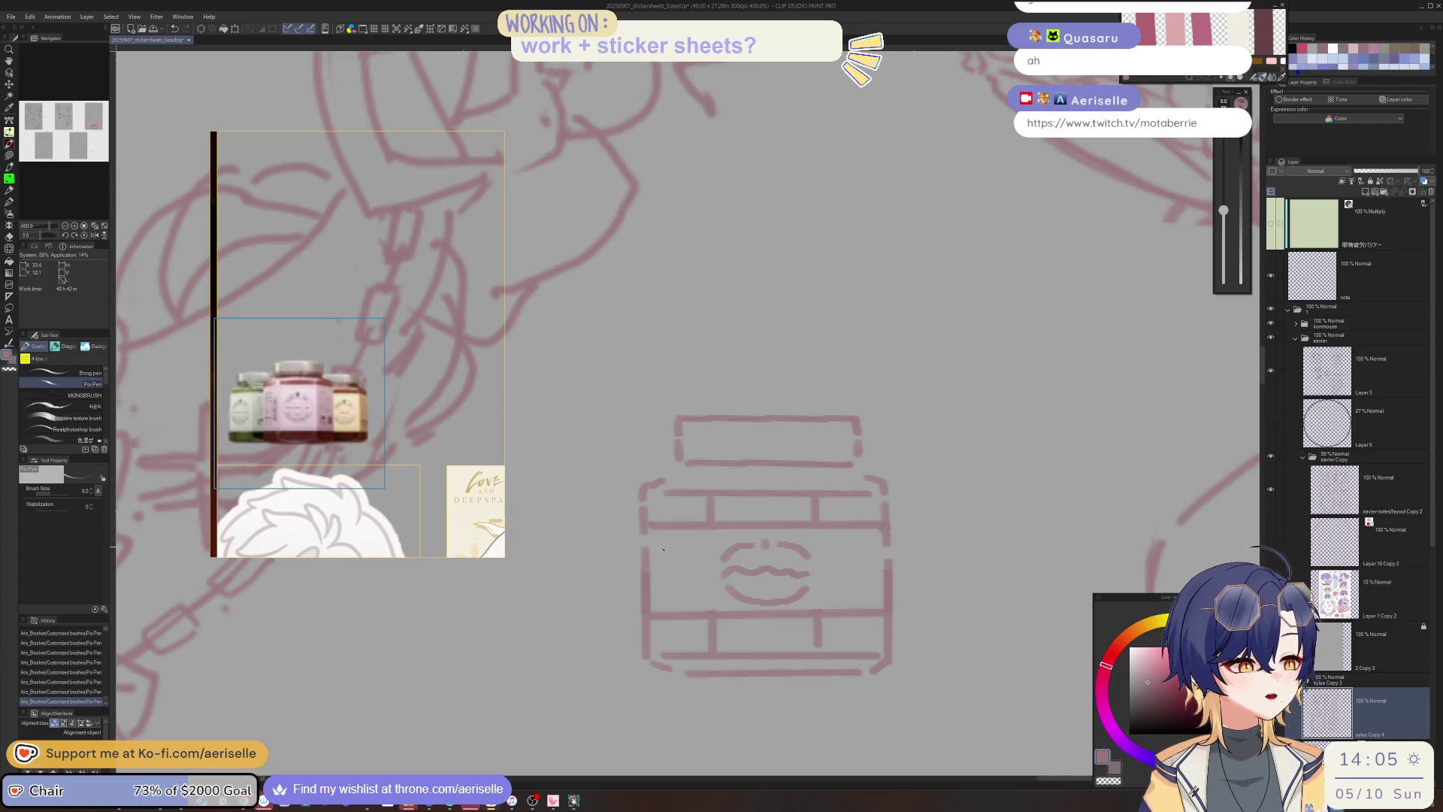
# Draw a small square on the radio's left side and short vertical lines on its right.
pyautogui.moveTo(656, 542); pyautogui.dragTo(696, 541)
pyautogui.moveTo(699, 602)
pyautogui.mouseDown()
pyautogui.moveTo(656, 601)
pyautogui.moveTo(655, 542)
pyautogui.mouseUp()
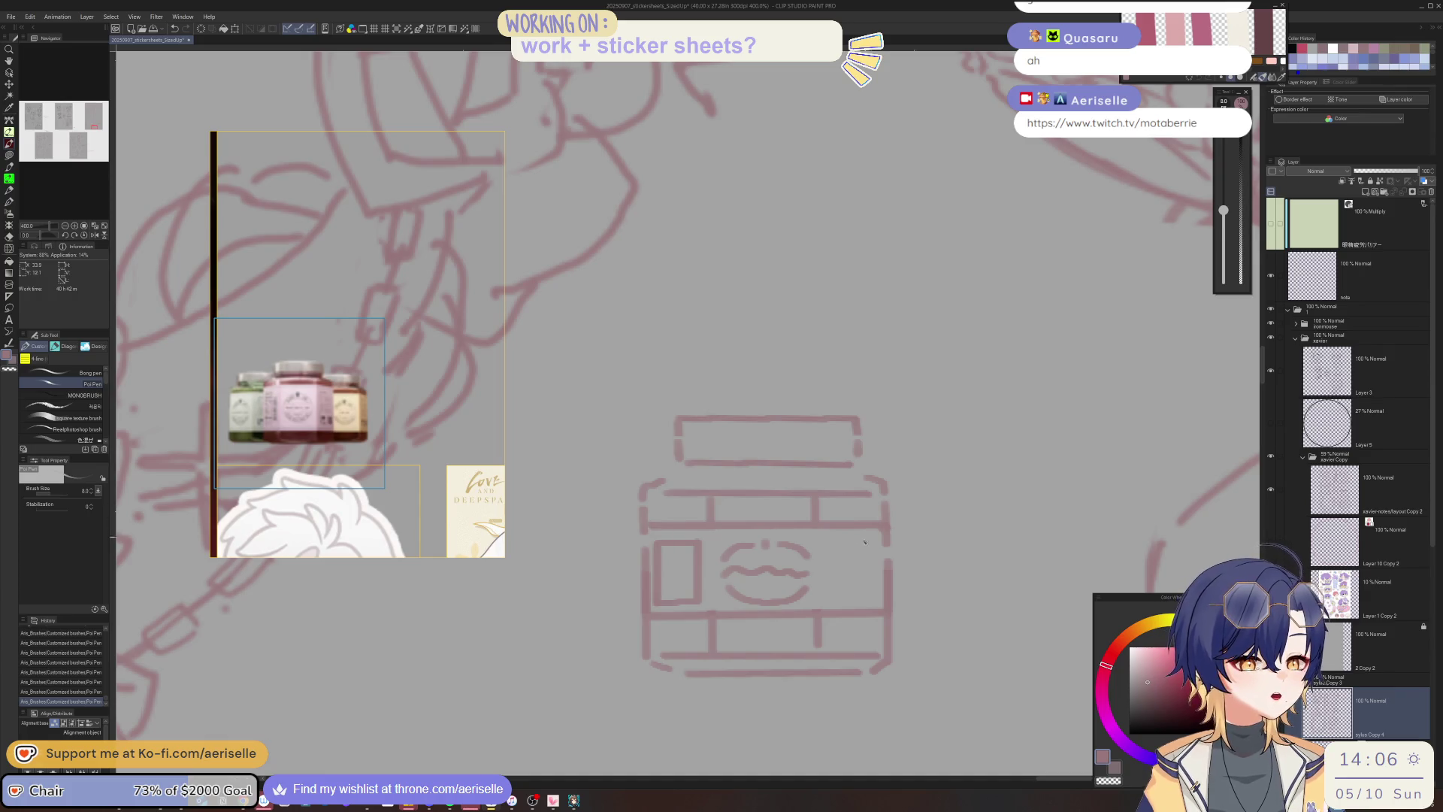
pyautogui.moveTo(869, 571); pyautogui.dragTo(877, 600)
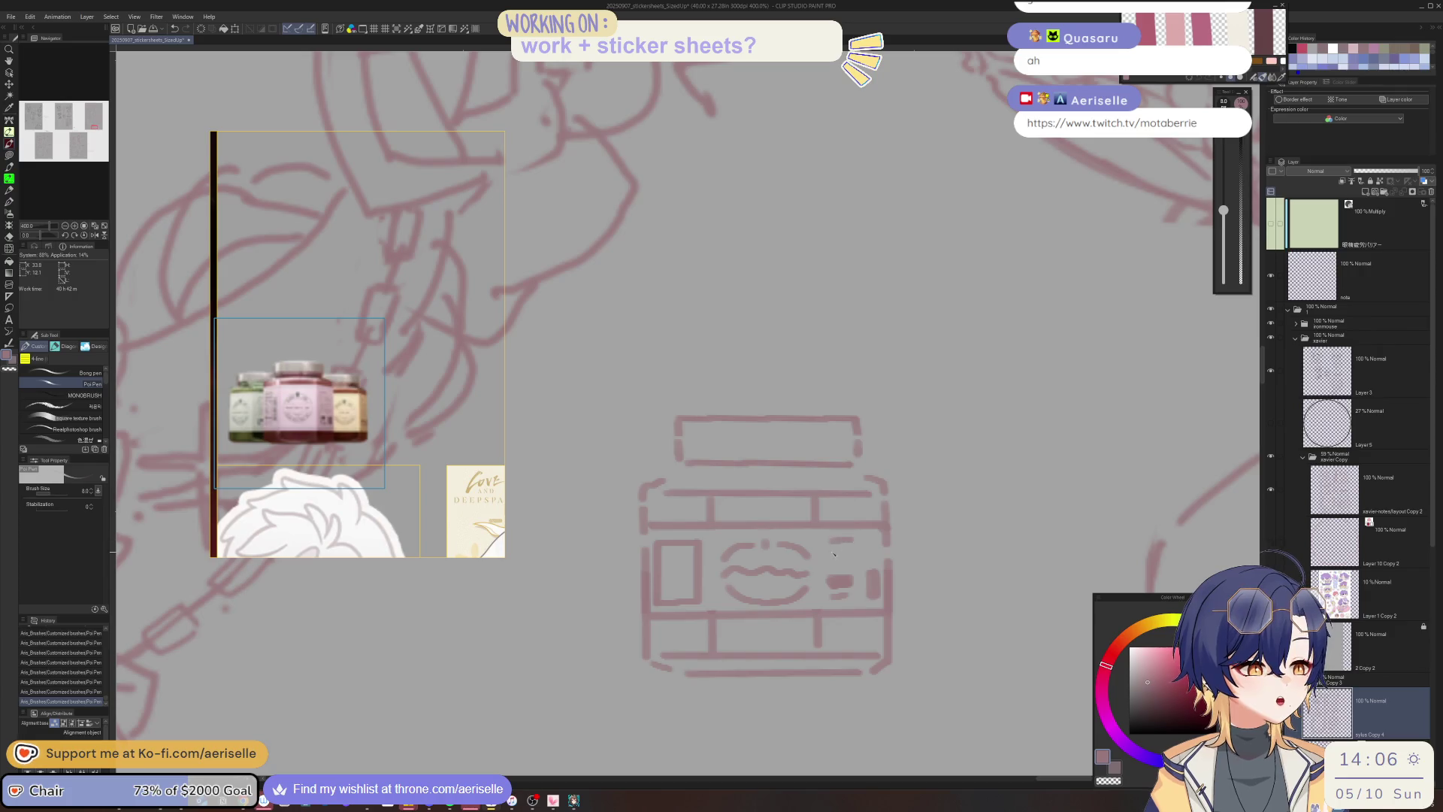
pyautogui.scroll(-10, 872, 294)
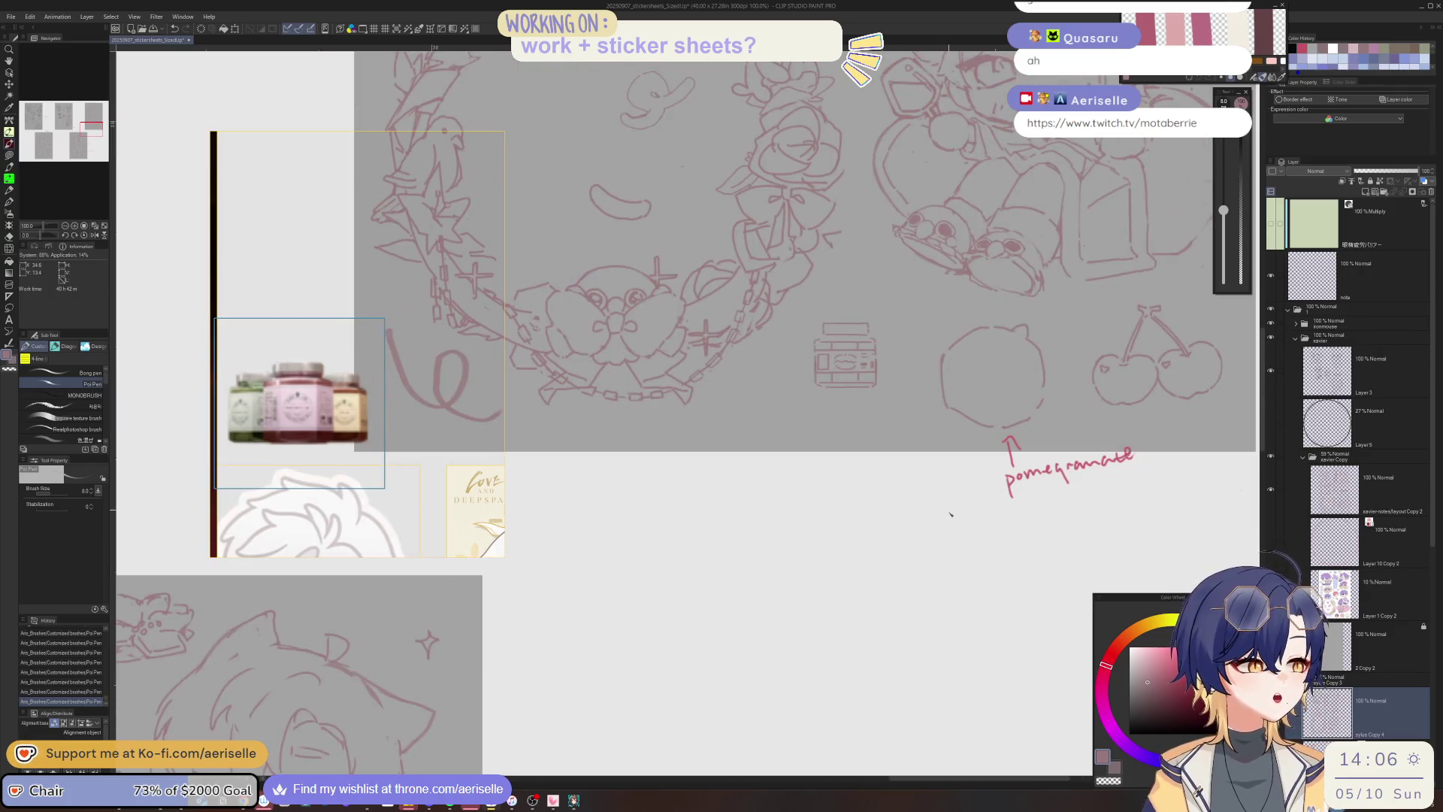
# Make Layer 1 Copy 2 active and save the sticker sheets file.
pyautogui.press('m')
pyautogui.click(1345, 593)
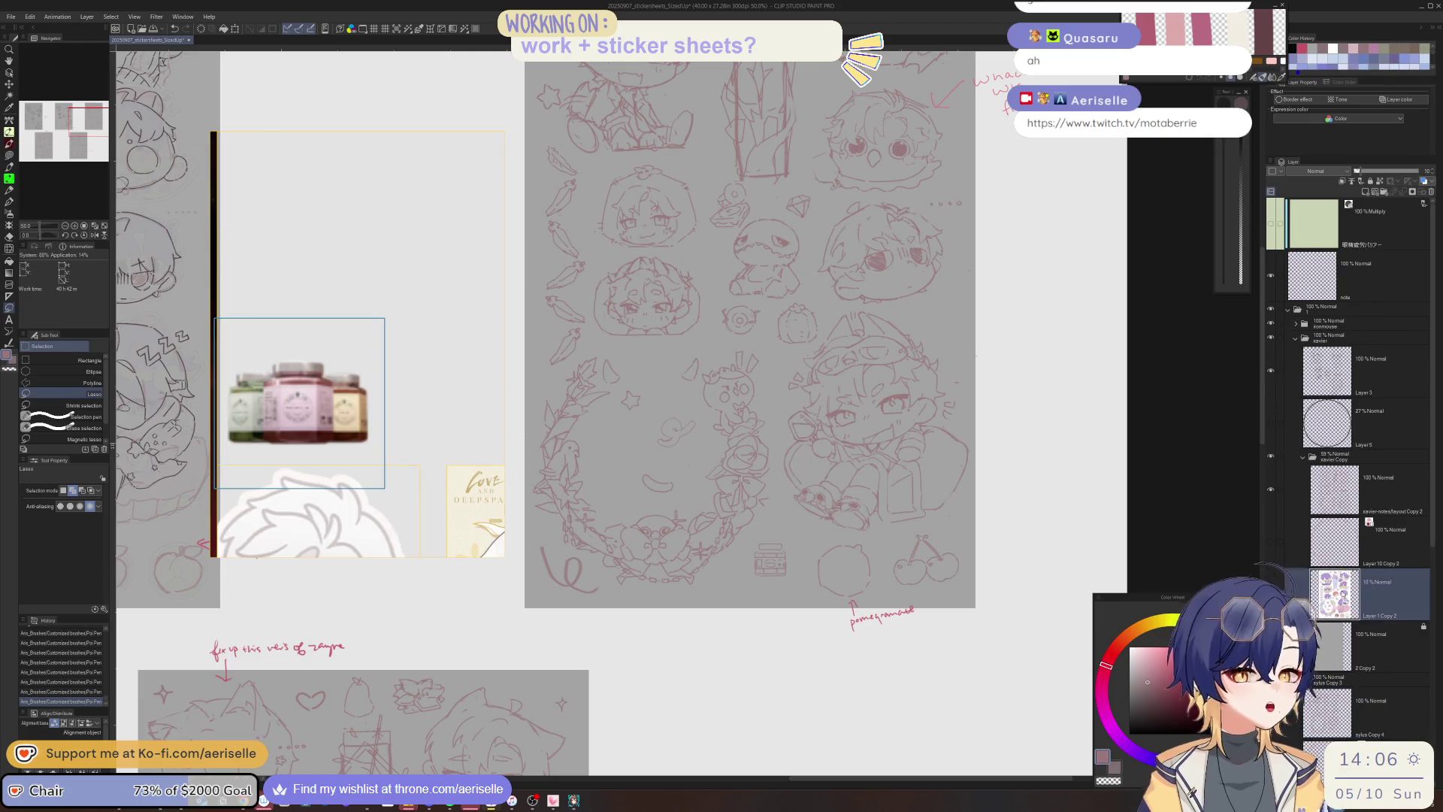
pyautogui.hotkey('ctrl', 's')
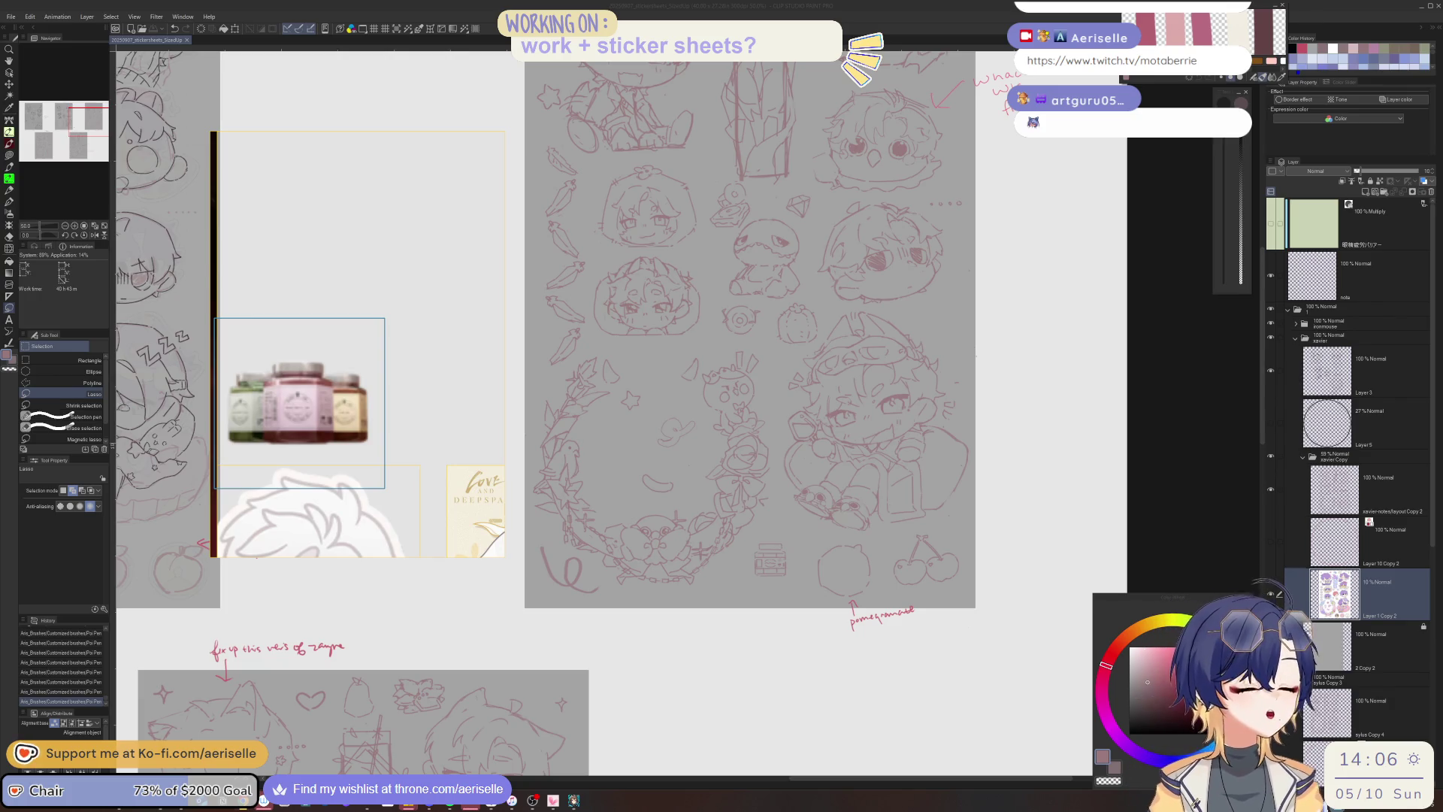
# Paste a copy of the Layer 1 Copy 2 contents as a new layer.
pyautogui.click(1345, 493)
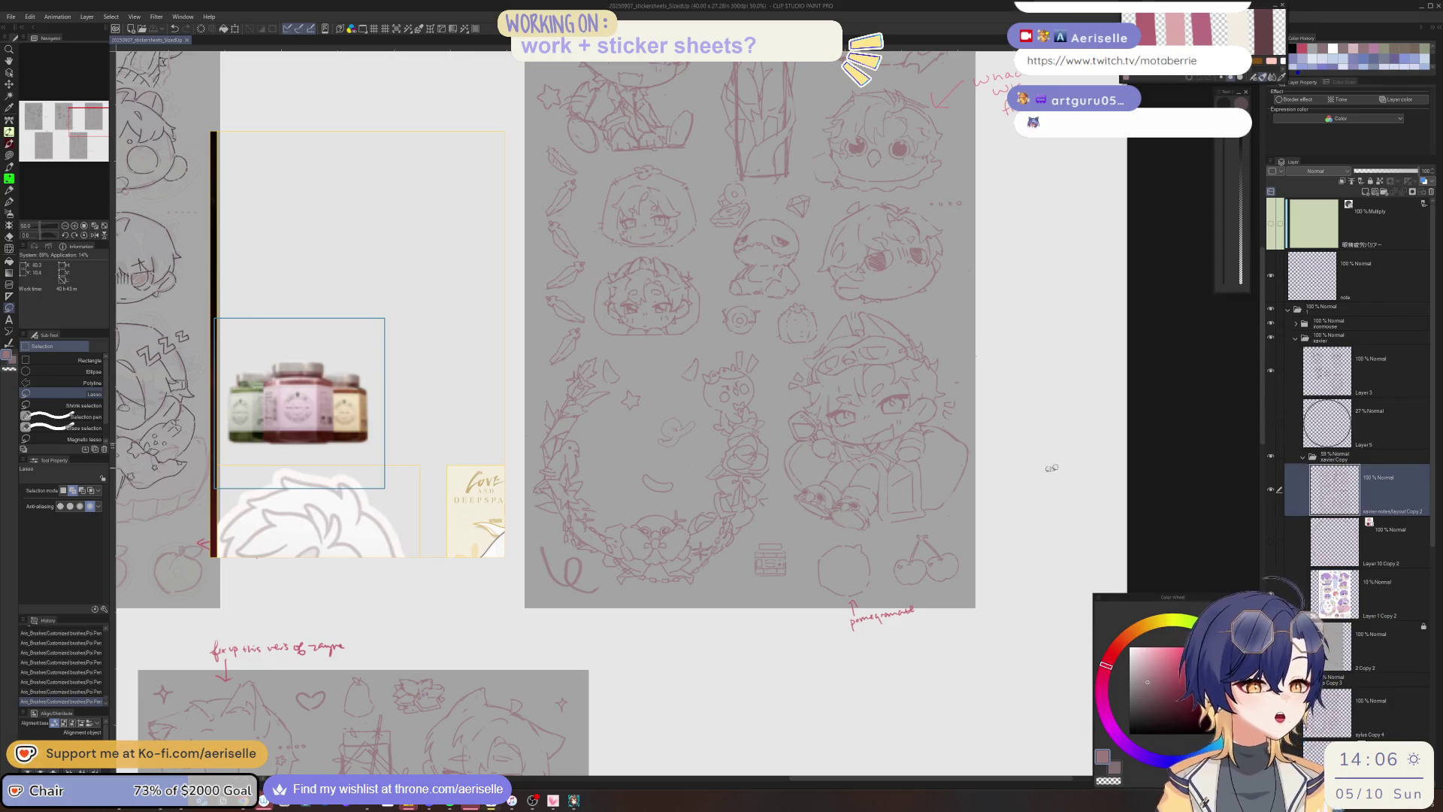
pyautogui.scroll(5, 797, 560)
pyautogui.scroll(1, 802, 565)
pyautogui.keyDown('ctrl'); pyautogui.keyDown('shift'); pyautogui.click(717, 586); pyautogui.keyUp('shift'); pyautogui.keyUp('ctrl')
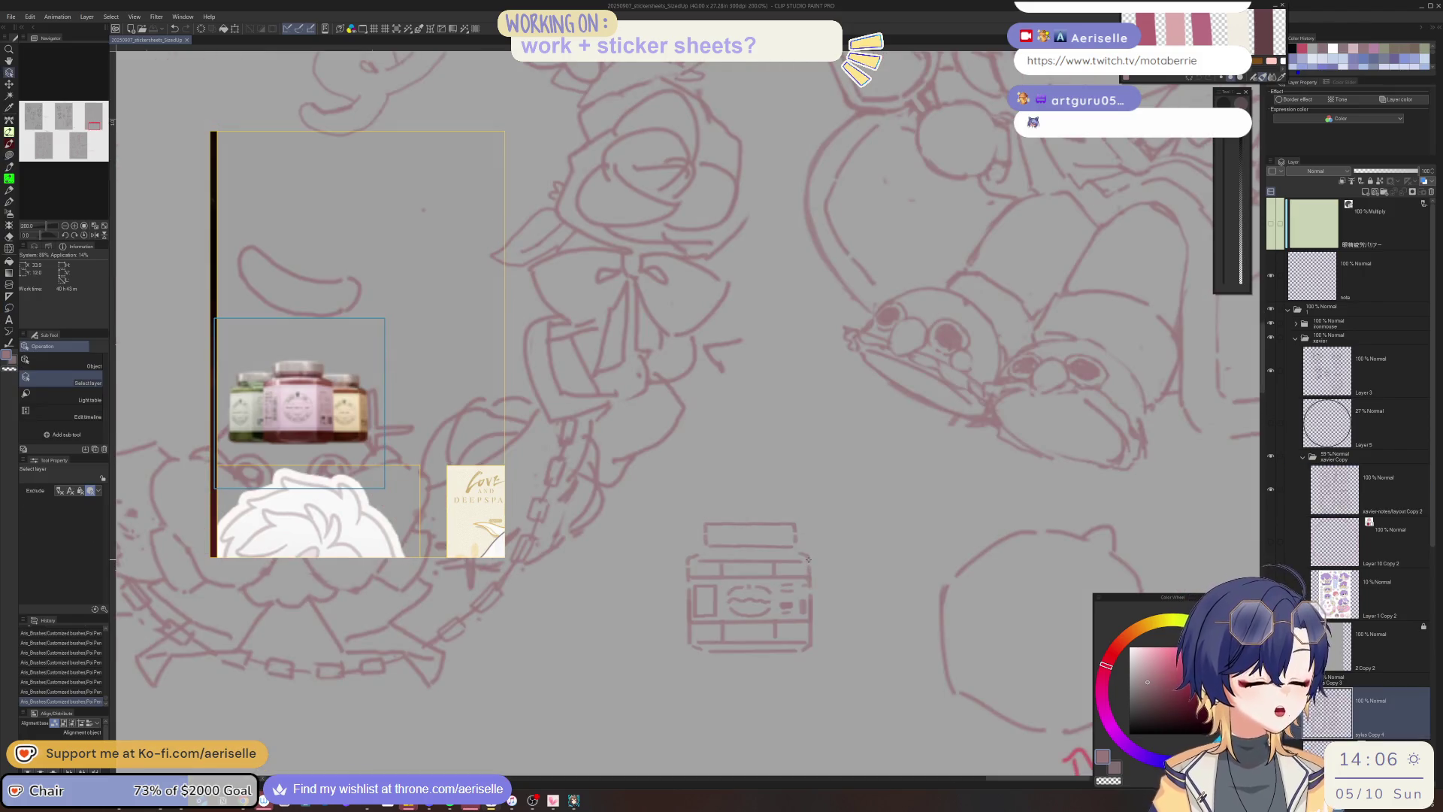
pyautogui.press('m')
pyautogui.scroll(-1, 716, 586)
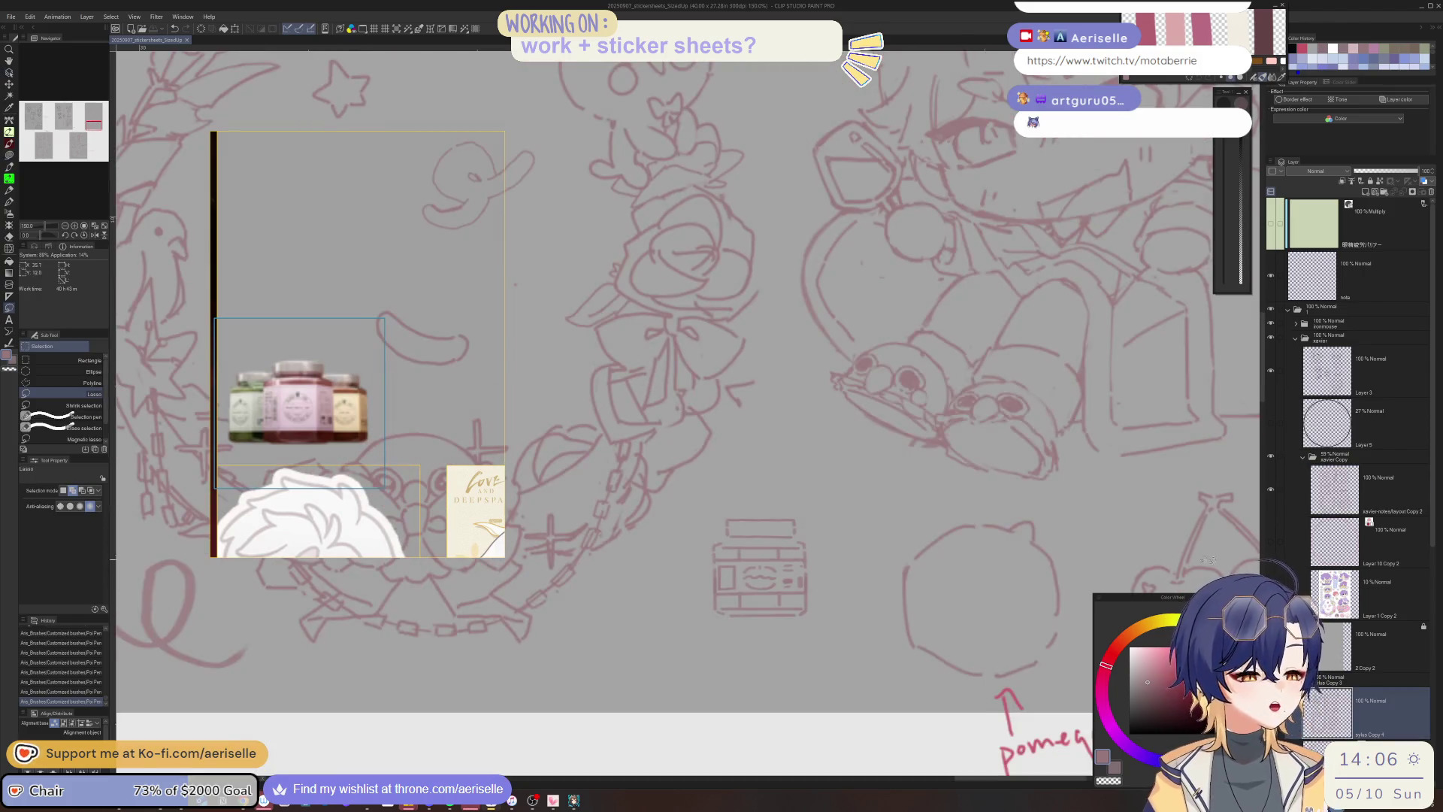
pyautogui.click(1334, 593)
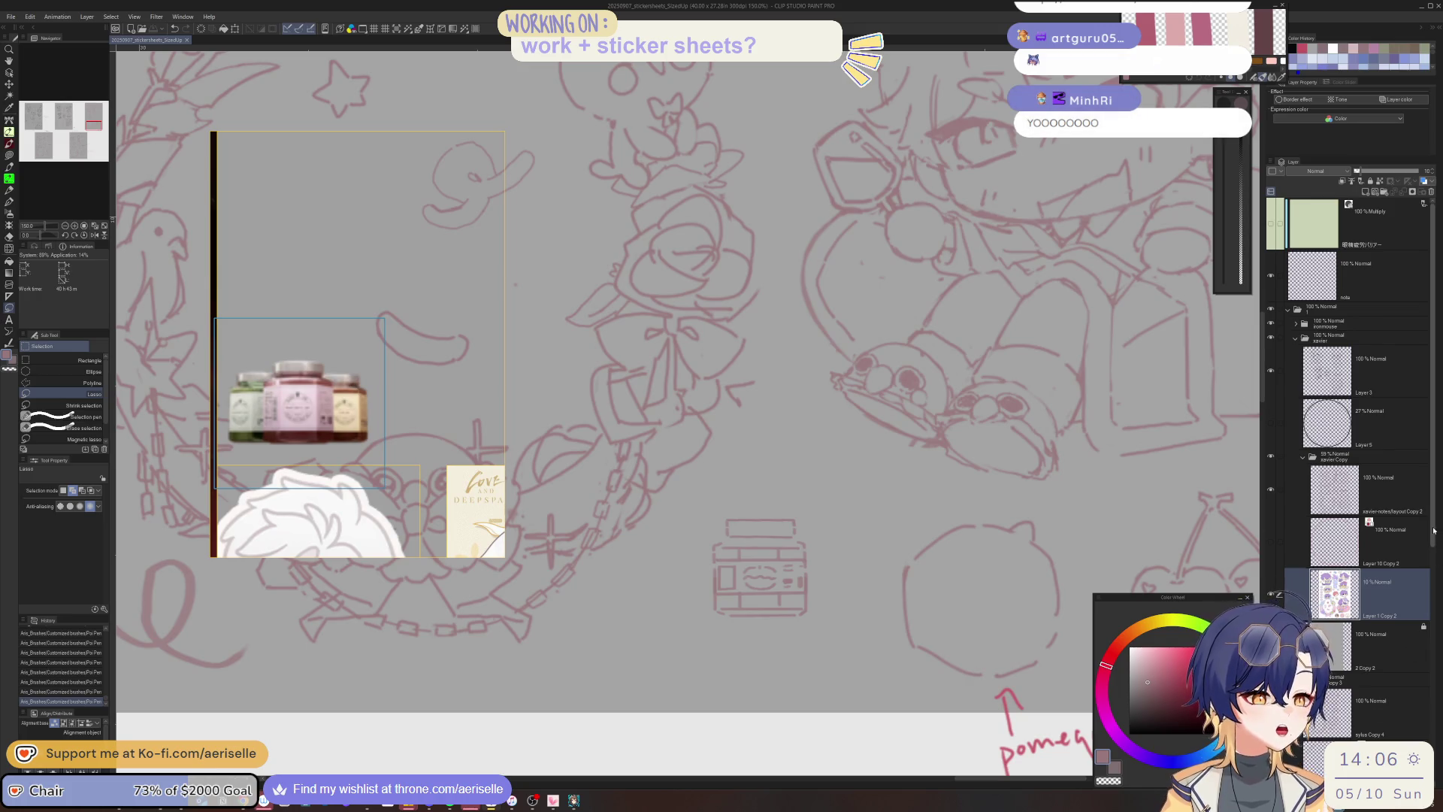
pyautogui.scroll(-5, 1395, 626)
pyautogui.hotkey('ctrl', 'v')
pyautogui.hotkey('ctrl', '-')
pyautogui.hotkey('ctrl', '-')
pyautogui.hotkey('ctrl', '-')
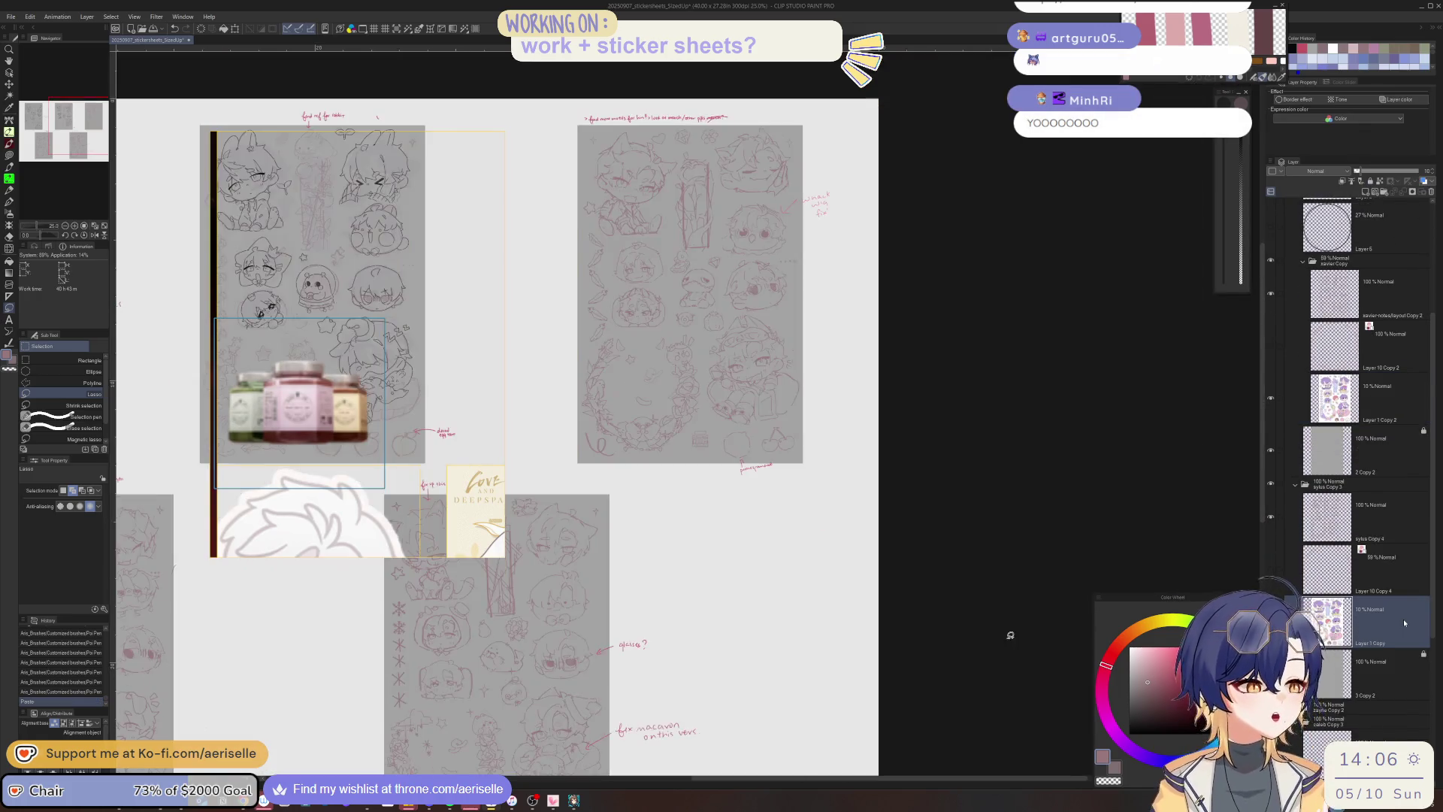
pyautogui.press('k')
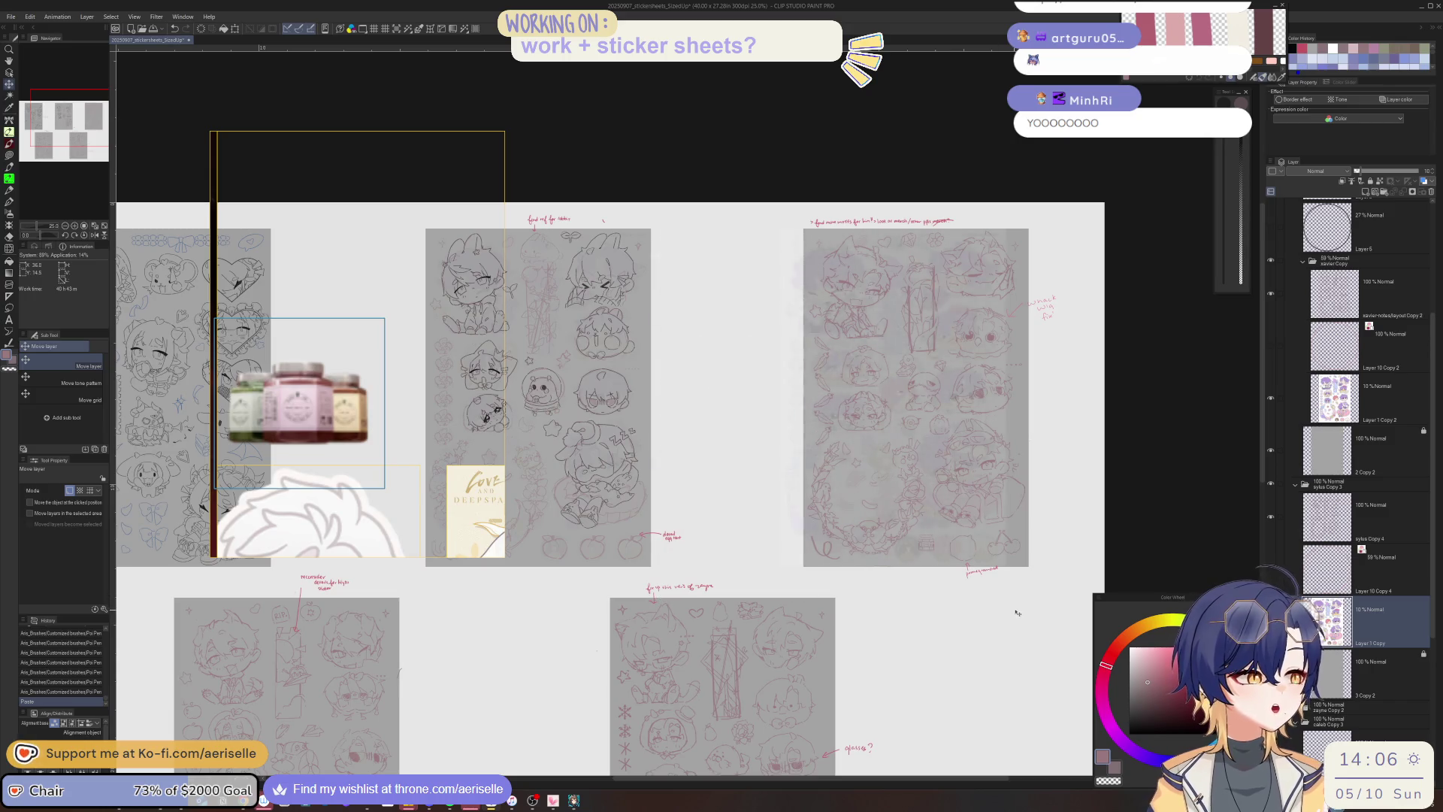
# Move the pasted layer down into position.
pyautogui.moveTo(940, 545)
pyautogui.mouseDown()
pyautogui.moveTo(863, 539)
pyautogui.moveTo(923, 593)
pyautogui.mouseUp()
pyautogui.scroll(5, 862, 539)
pyautogui.press('l')
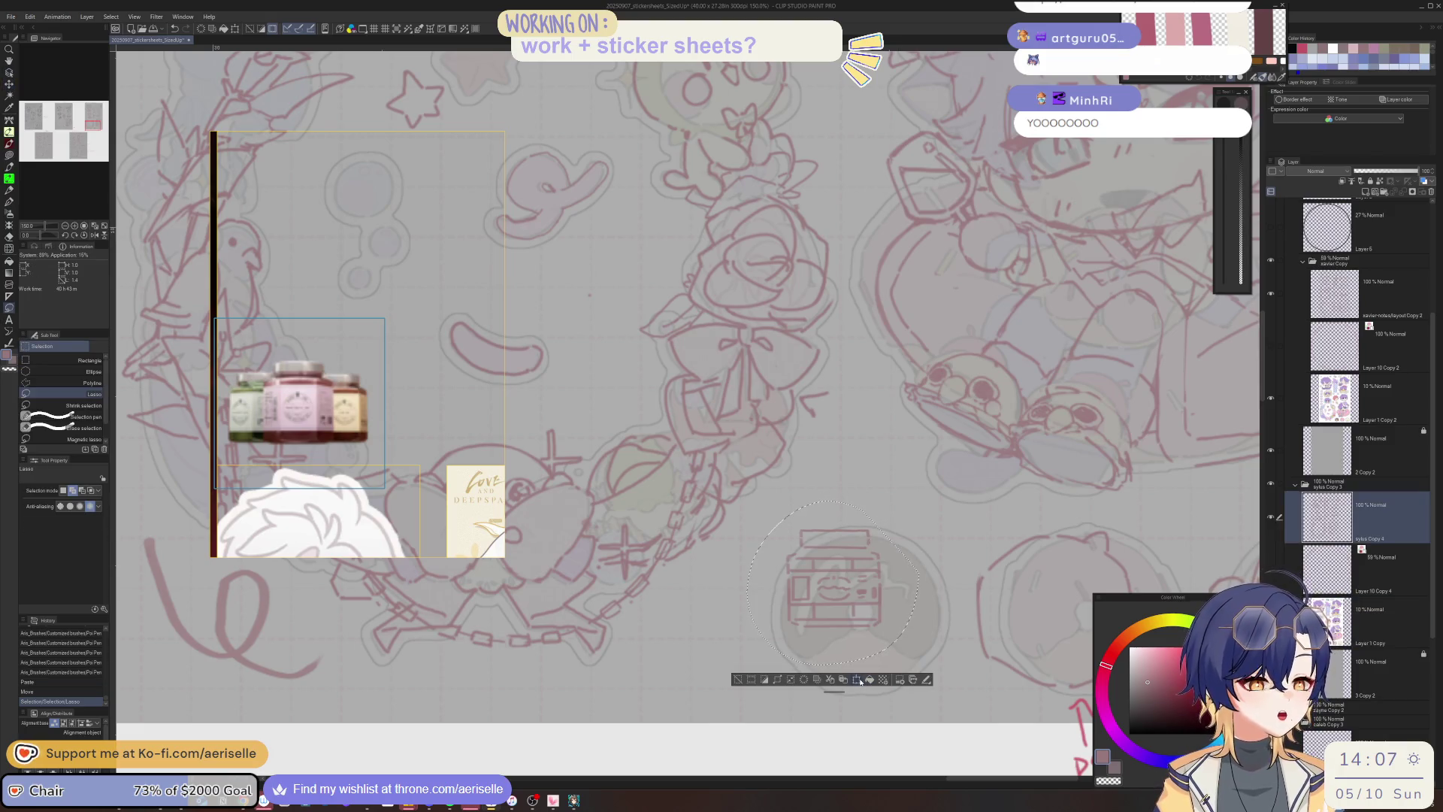
# Enlarge and reposition the selected radio sticker, confirm the scaling and deselect.
pyautogui.hotkey('ctrl', 't')
pyautogui.moveTo(944, 688); pyautogui.dragTo(1029, 775)
pyautogui.moveTo(976, 721); pyautogui.dragTo(952, 701)
pyautogui.moveTo(1002, 755); pyautogui.dragTo(991, 741)
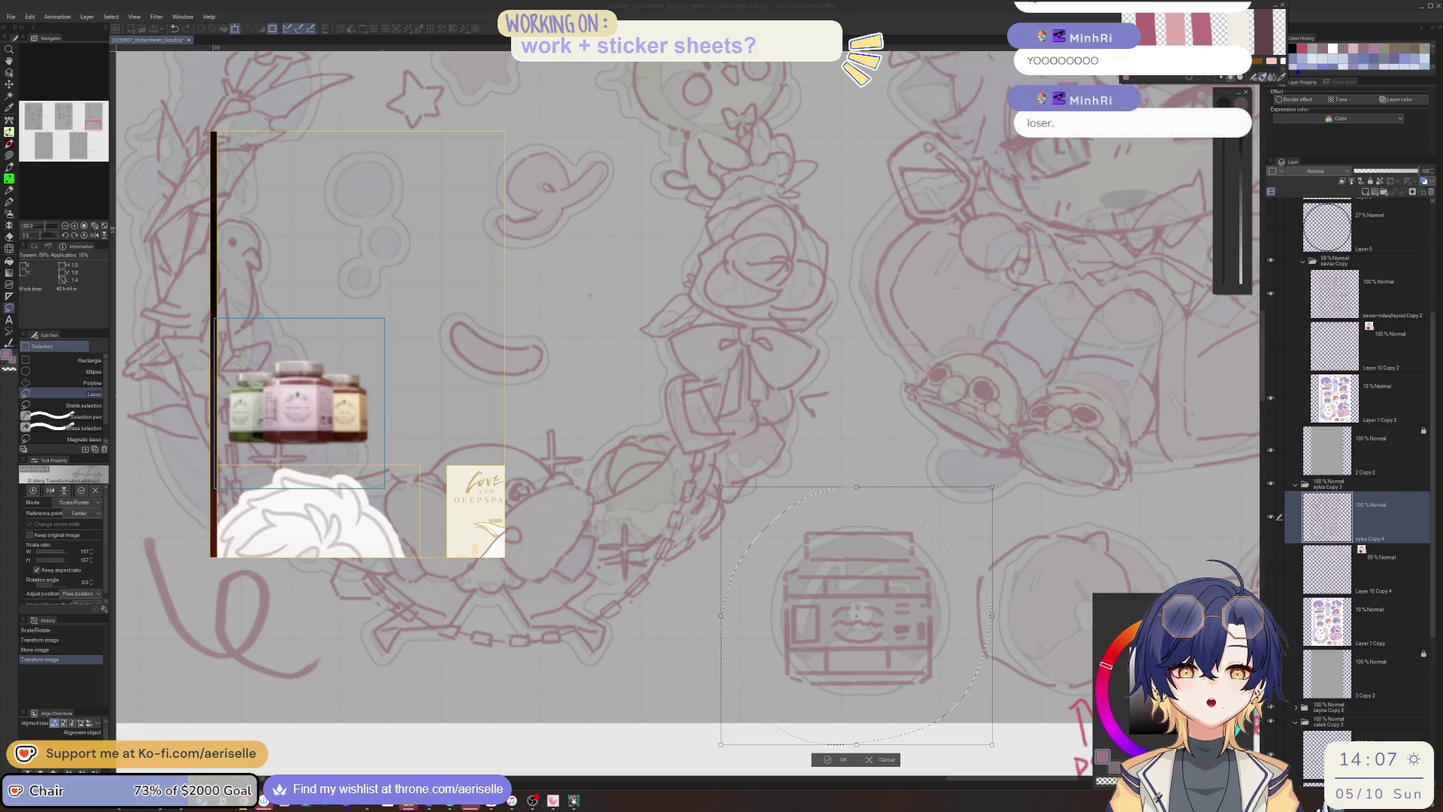
pyautogui.click(425, 115)
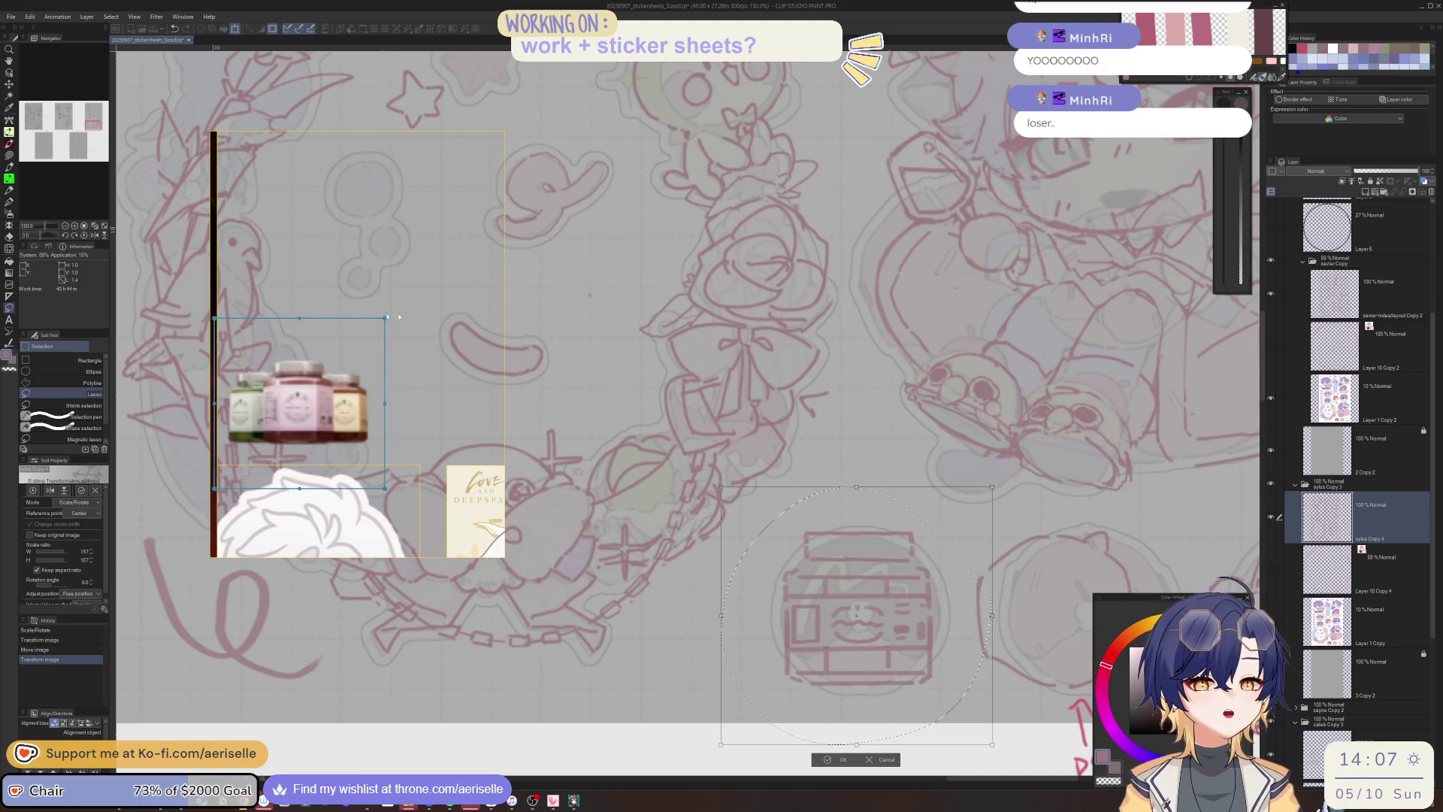
pyautogui.click(836, 759)
pyautogui.click(761, 755)
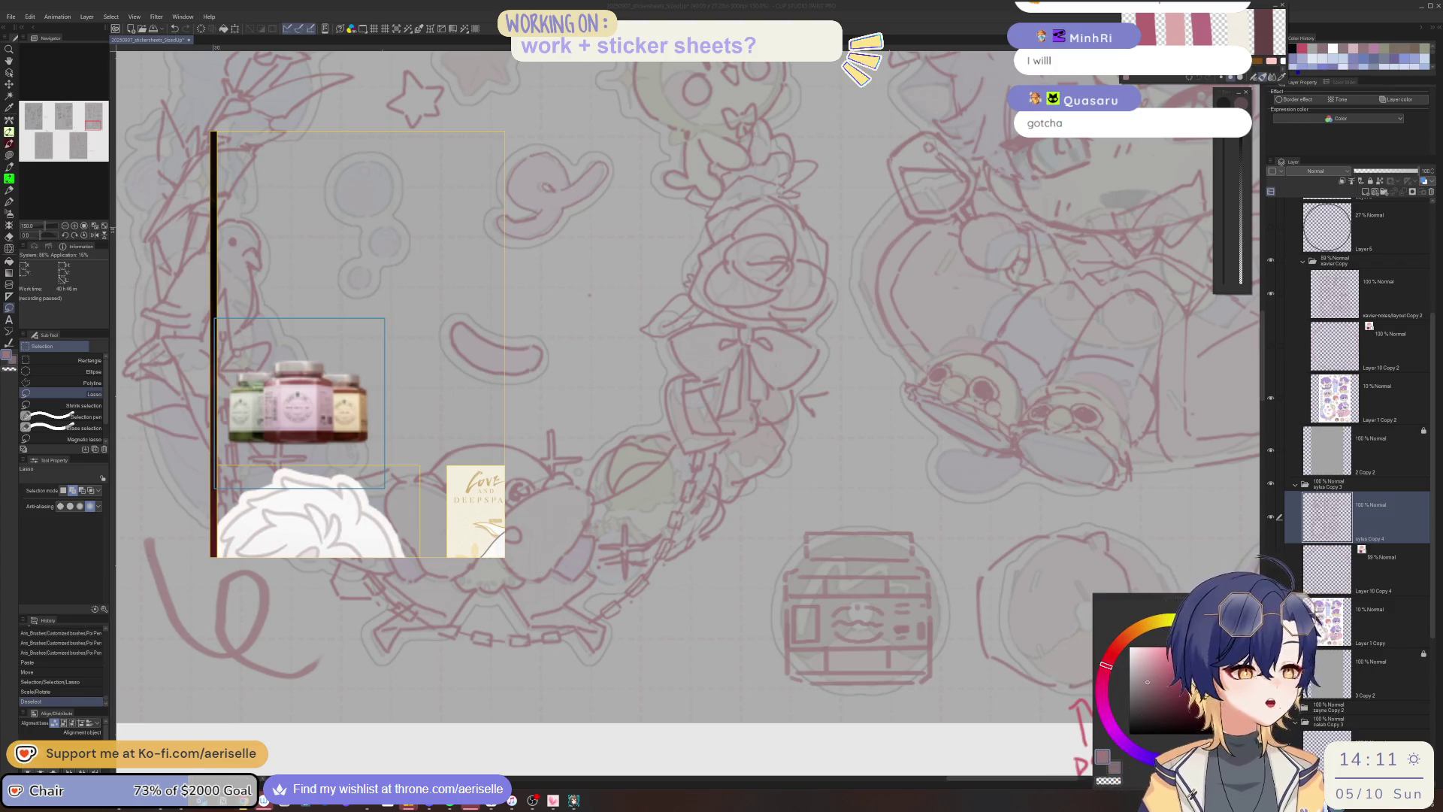
# Bring the right sticker sheet into view and erase the pomegranate sketch.
pyautogui.moveTo(1111, 510); pyautogui.dragTo(683, 439)
pyautogui.moveTo(639, 609); pyautogui.dragTo(713, 640)
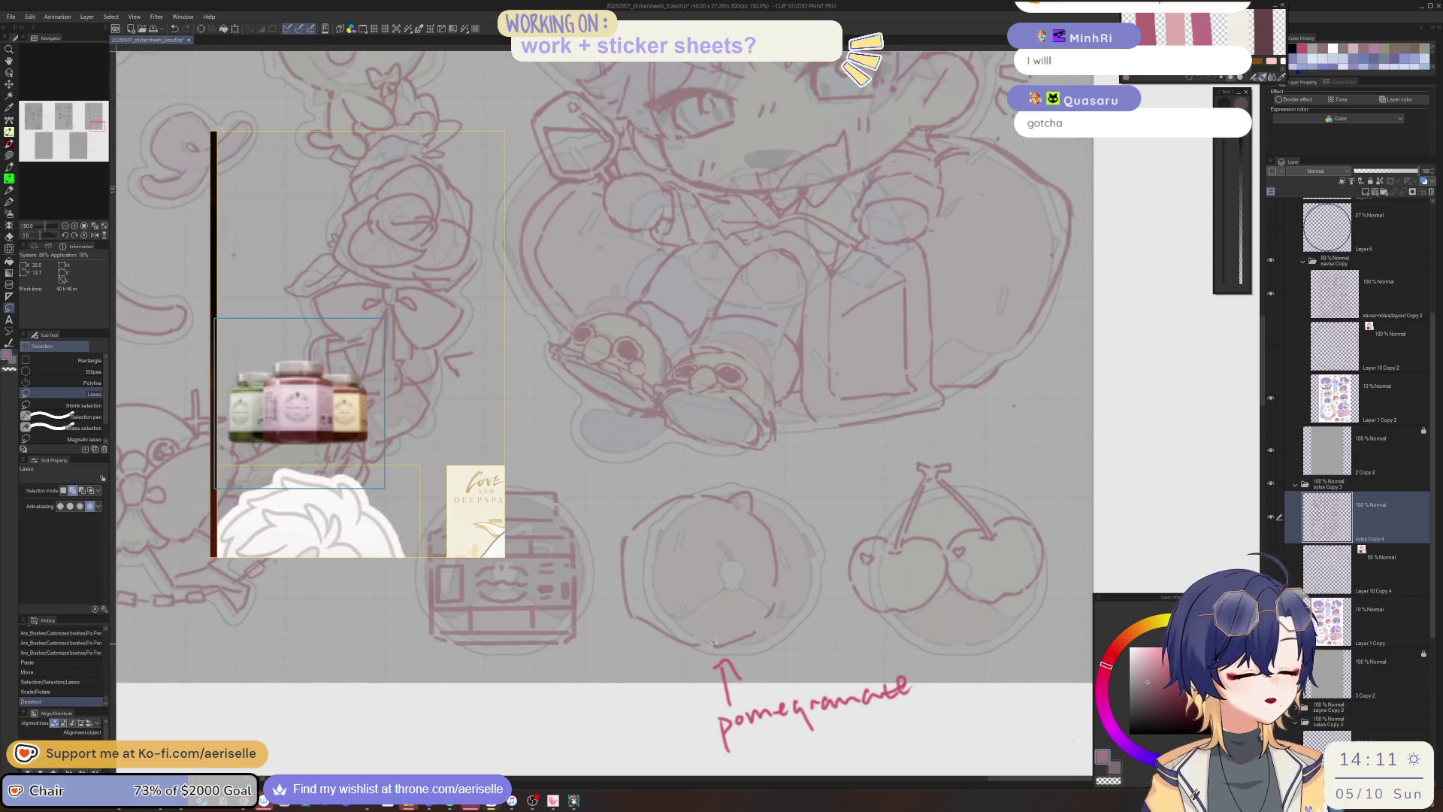
pyautogui.press('p')
pyautogui.scroll(-4, 713, 640)
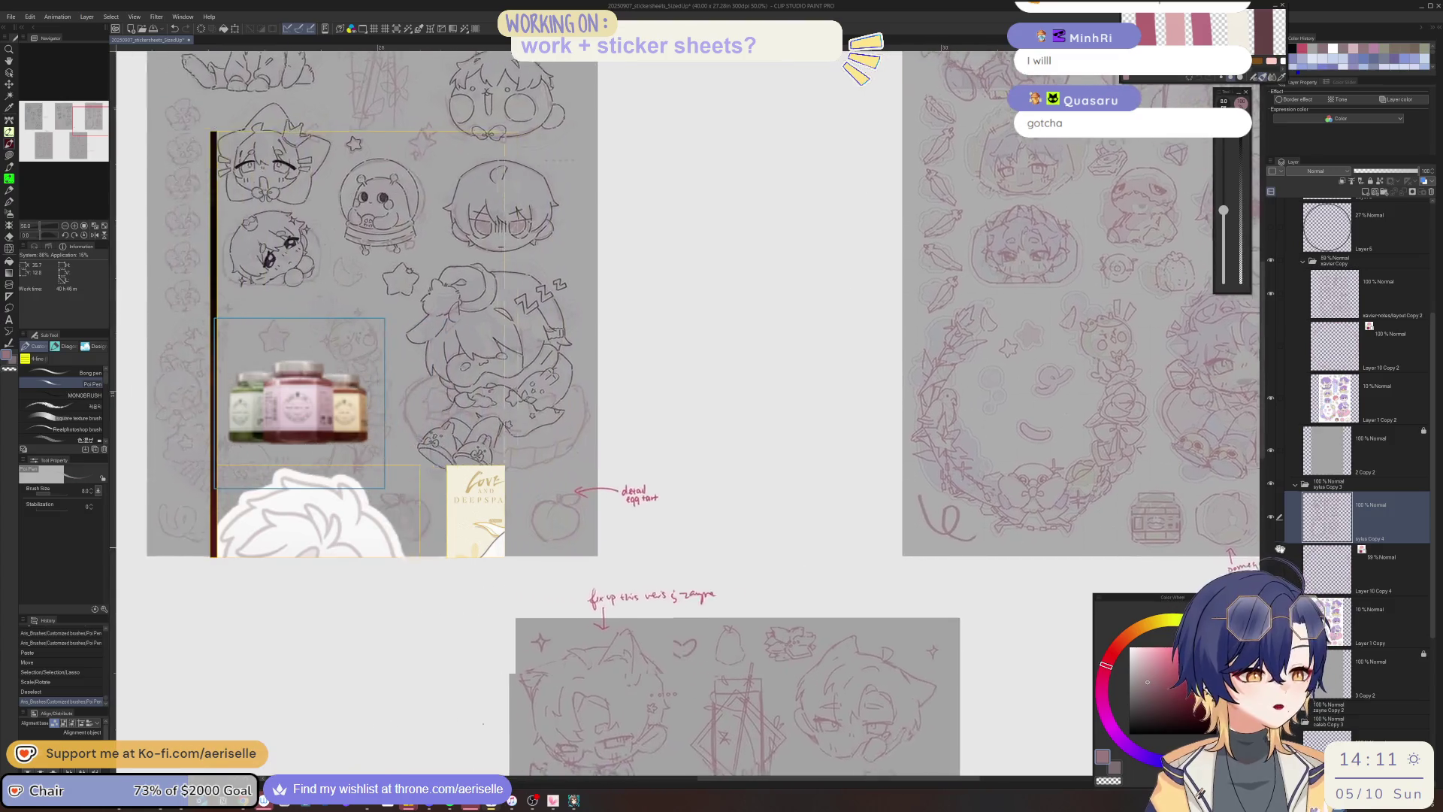
pyautogui.moveTo(714, 640)
pyautogui.mouseDown()
pyautogui.moveTo(823, 640)
pyautogui.moveTo(216, 640)
pyautogui.mouseUp()
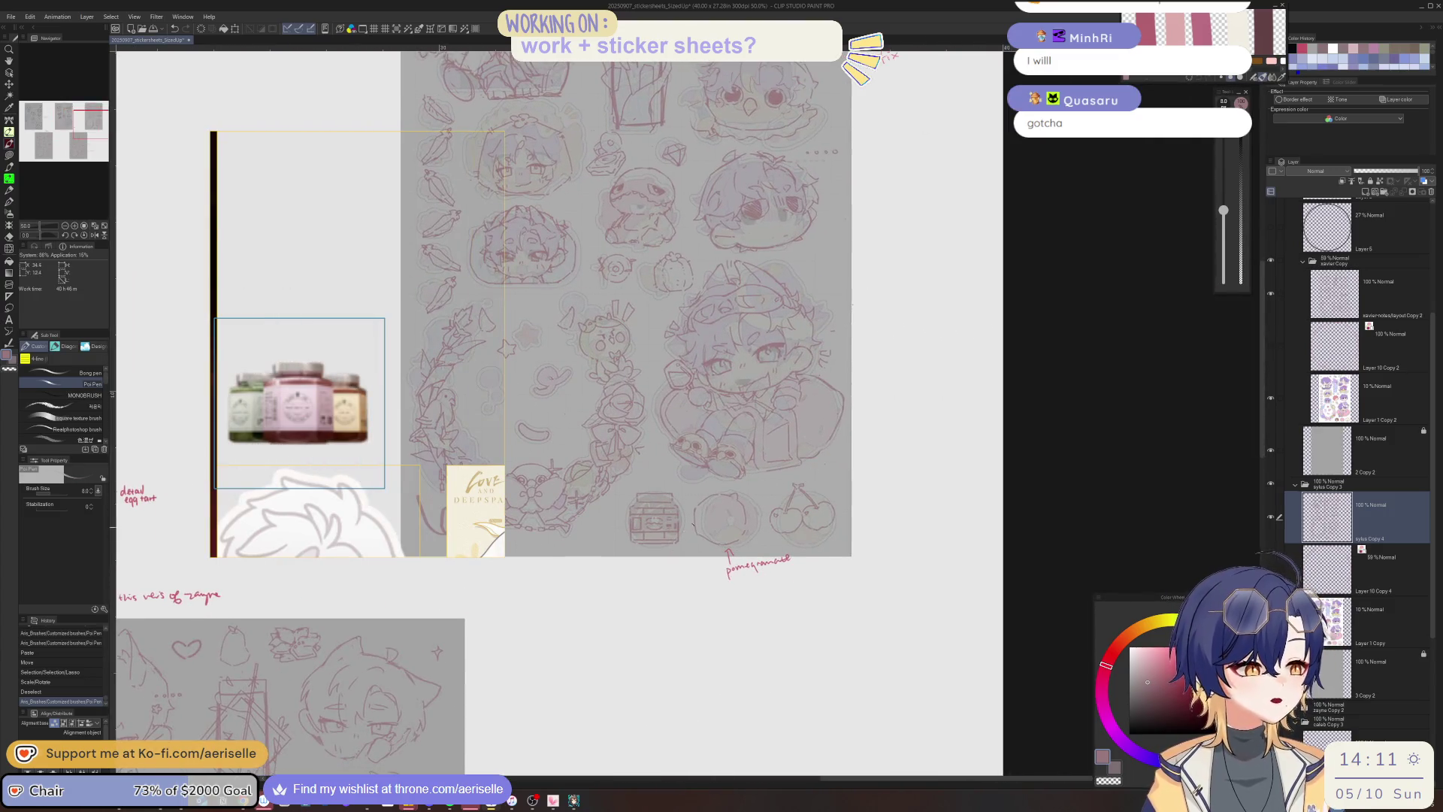
pyautogui.scroll(2, 721, 500)
pyautogui.press('e')
pyautogui.moveTo(853, 567); pyautogui.dragTo(946, 526)
# Copy the jar sketch, paste copies and move one right into the empty spot.
pyautogui.press('m')
pyautogui.moveTo(639, 462)
pyautogui.mouseDown()
pyautogui.moveTo(573, 622)
pyautogui.moveTo(642, 464)
pyautogui.mouseUp()
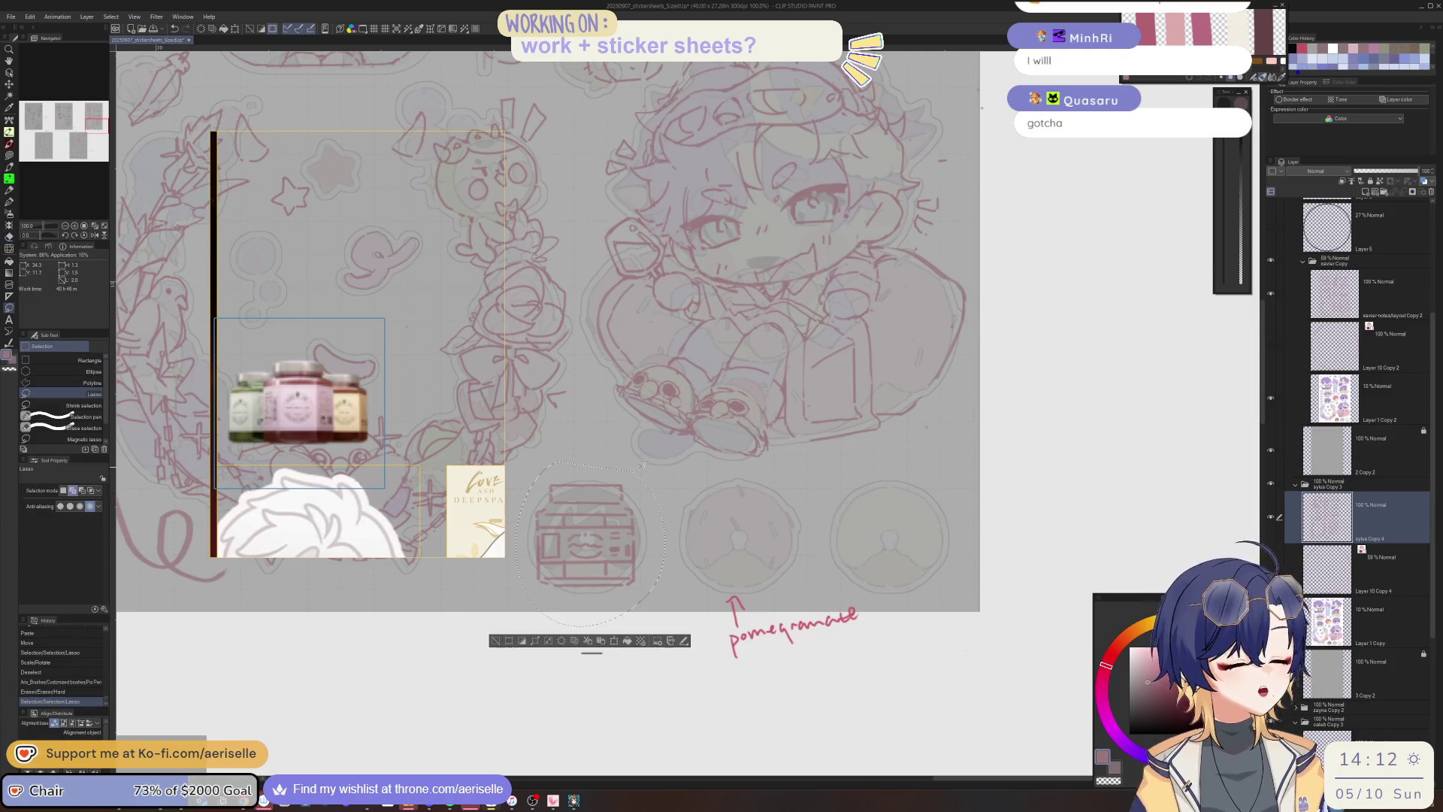
pyautogui.hotkey('ctrl', 'c')
pyautogui.hotkey('ctrl', 'v')
pyautogui.press('k')
pyautogui.moveTo(631, 577)
pyautogui.mouseDown()
pyautogui.moveTo(930, 580)
pyautogui.moveTo(907, 579)
pyautogui.moveTo(923, 594)
pyautogui.moveTo(824, 595)
pyautogui.moveTo(795, 624)
pyautogui.mouseUp()
pyautogui.hotkey('ctrl', 'v')
pyautogui.click(809, 642)
# Merge two sheet layers down into the layers below, then view the lower sheets.
pyautogui.scroll(-5, 864, 616)
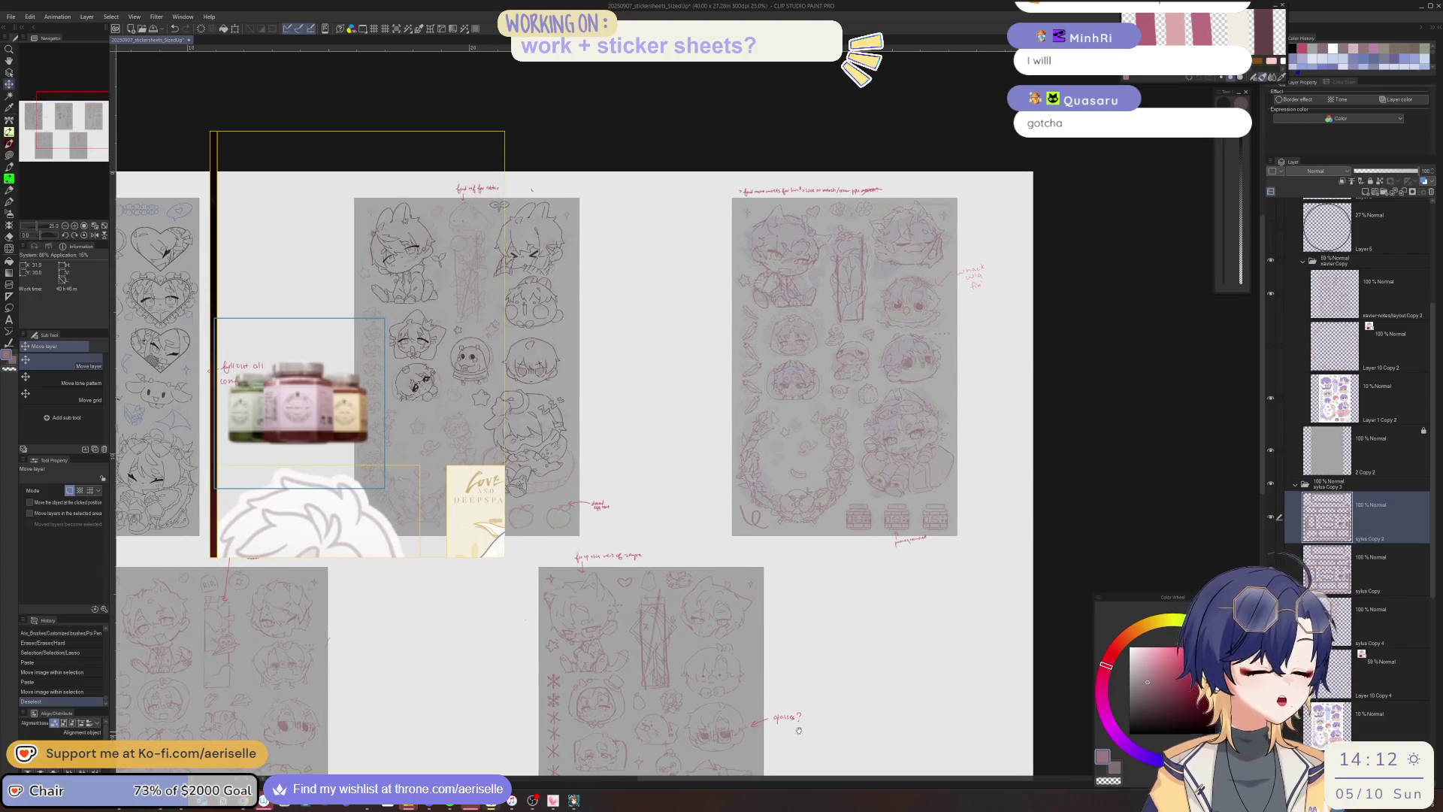
pyautogui.scroll(-3, 798, 720)
pyautogui.scroll(-2, 799, 720)
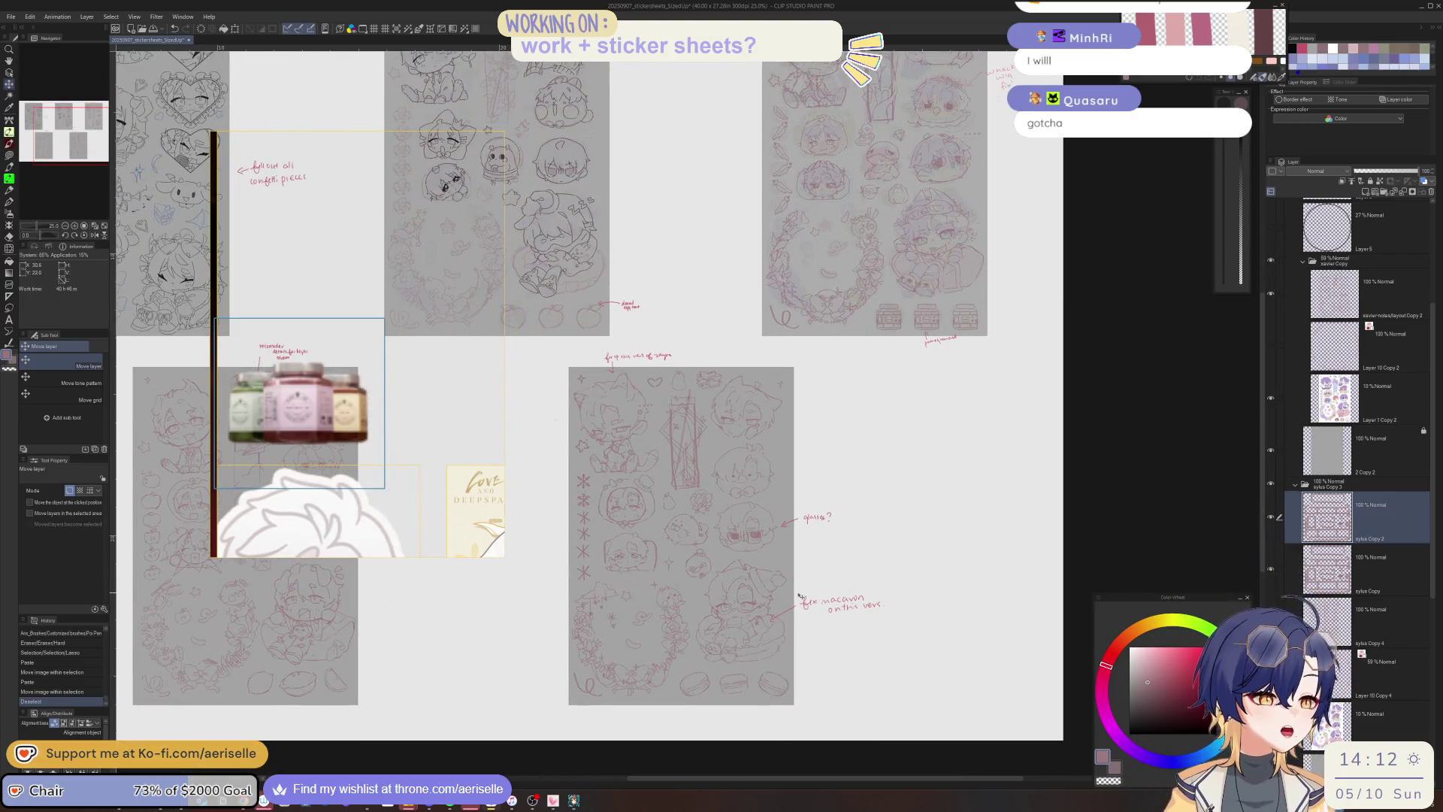
pyautogui.click(1404, 193)
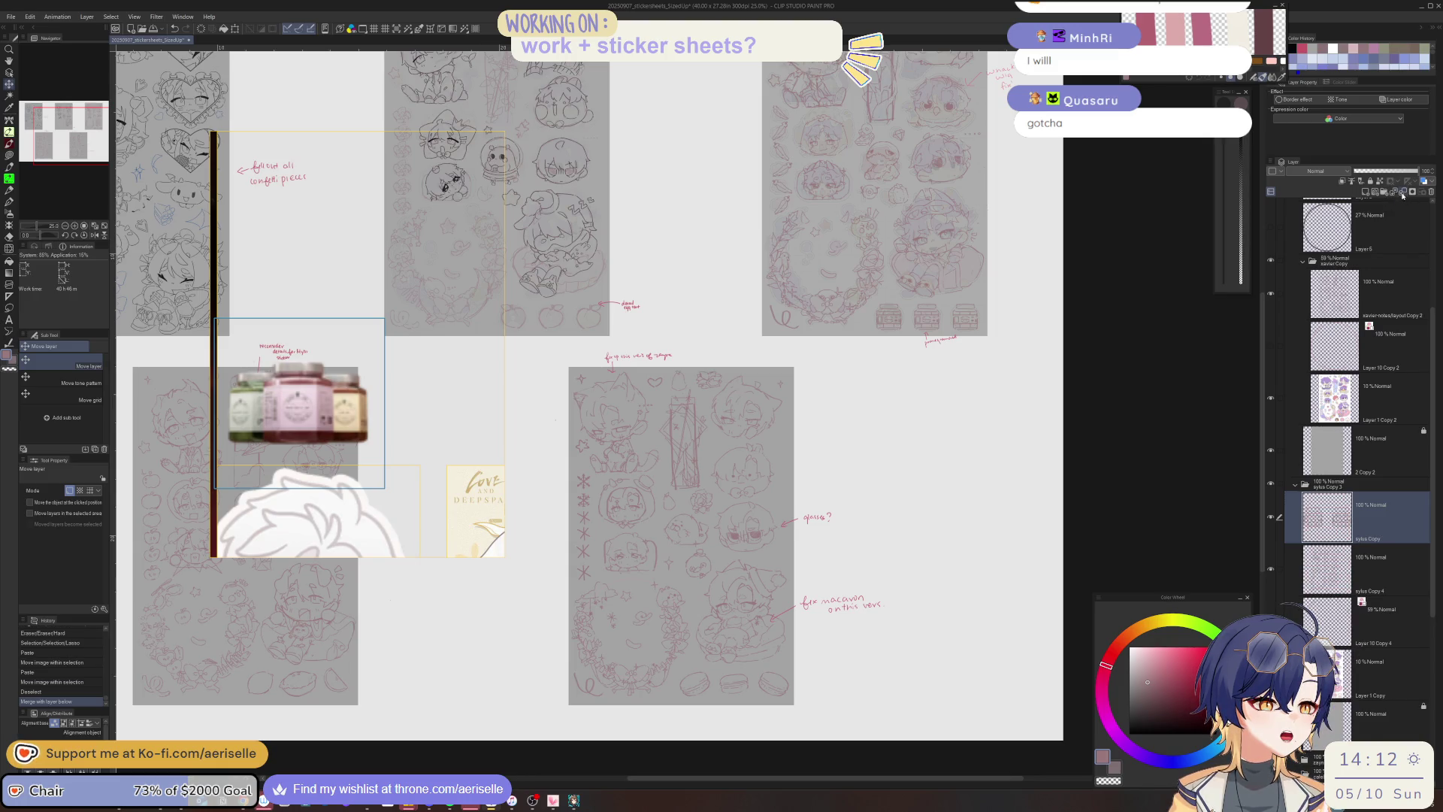
pyautogui.click(1404, 193)
pyautogui.scroll(-2, 731, 454)
pyautogui.moveTo(732, 455)
pyautogui.mouseDown()
pyautogui.moveTo(934, 436)
pyautogui.moveTo(828, 495)
pyautogui.moveTo(932, 551)
pyautogui.mouseUp()
pyautogui.scroll(8, 777, 520)
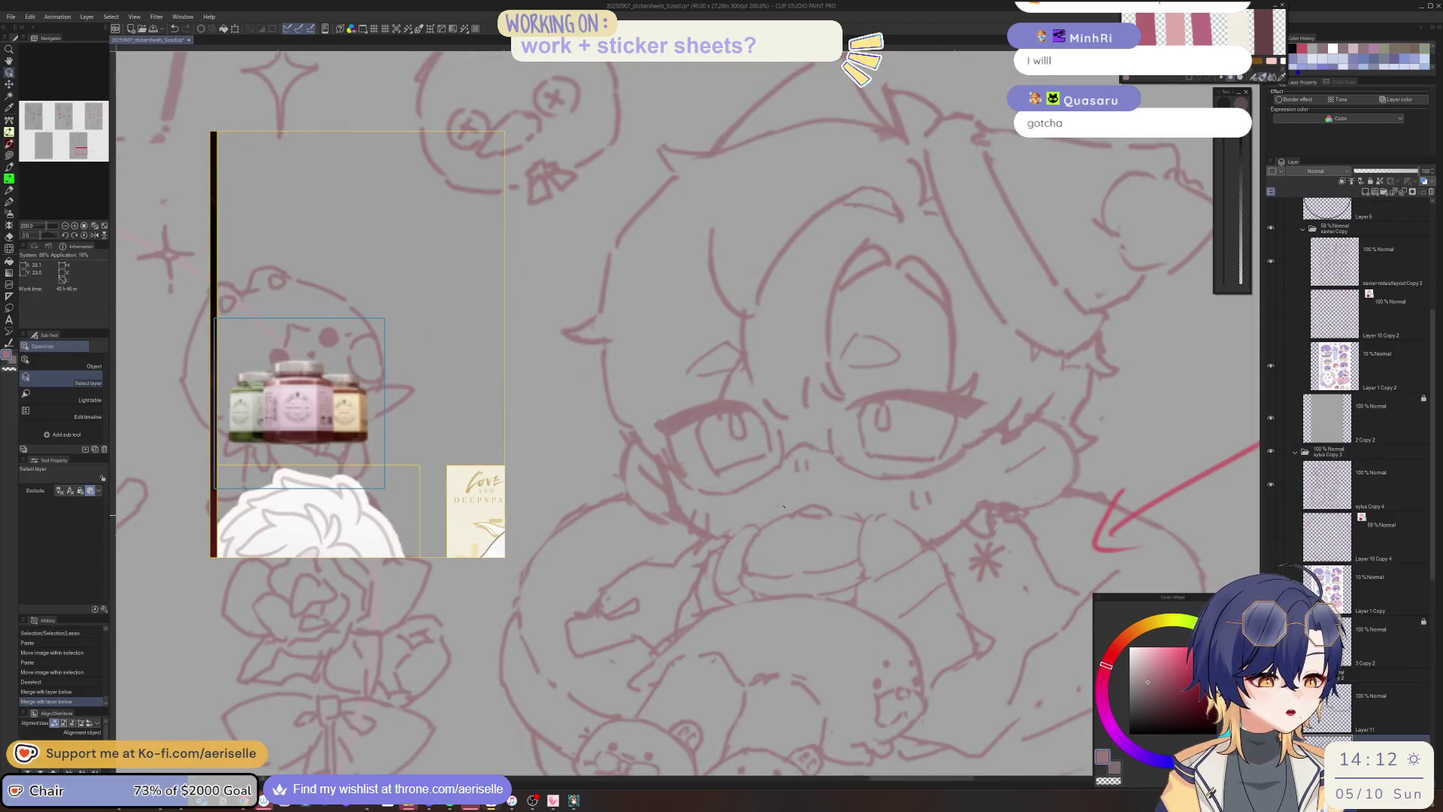
# Shrink the eraser and draw a new pen line across the glasses-wearing chibi.
pyautogui.press('e')
pyautogui.press('[')
pyautogui.press('[')
pyautogui.press('[')
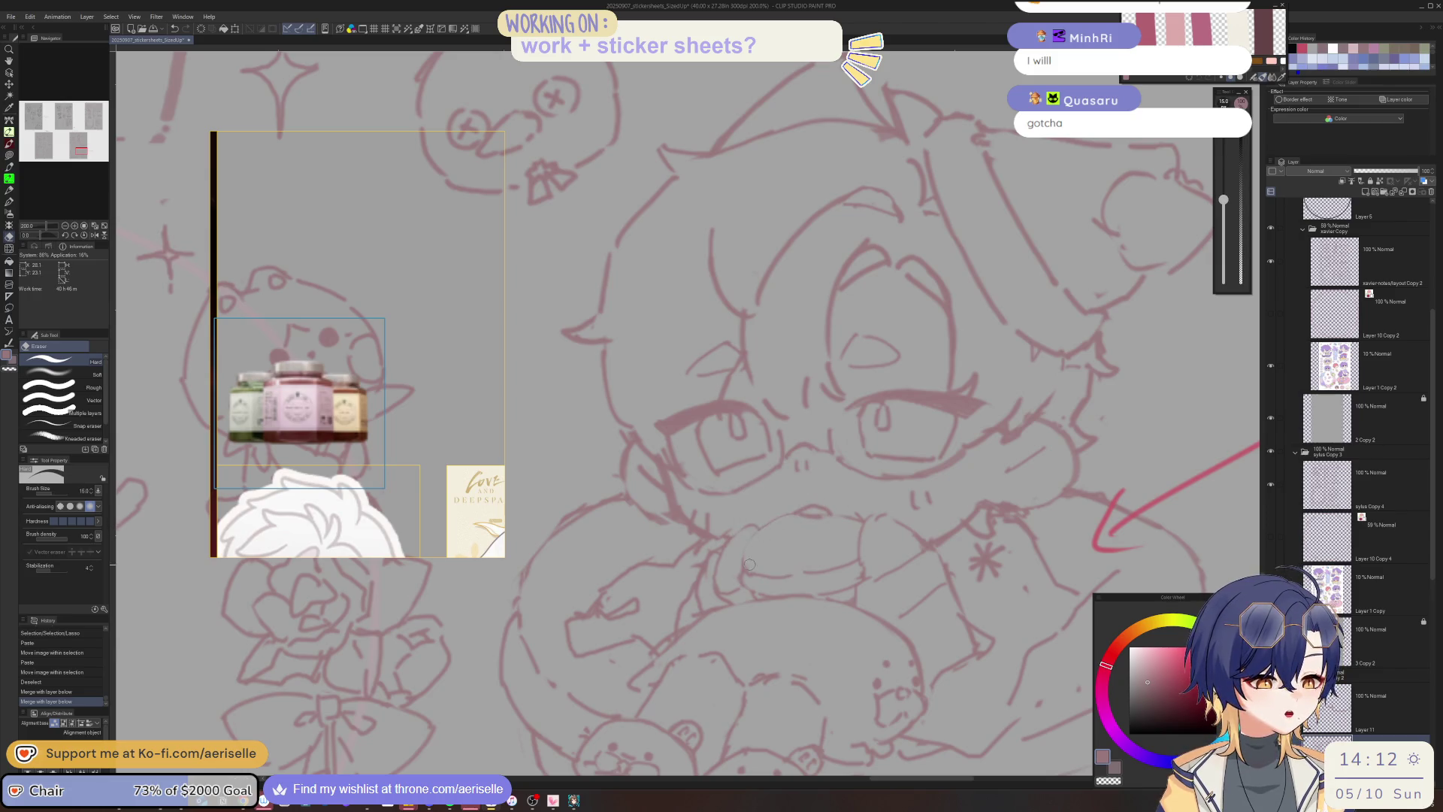
pyautogui.press('p')
pyautogui.click(742, 572)
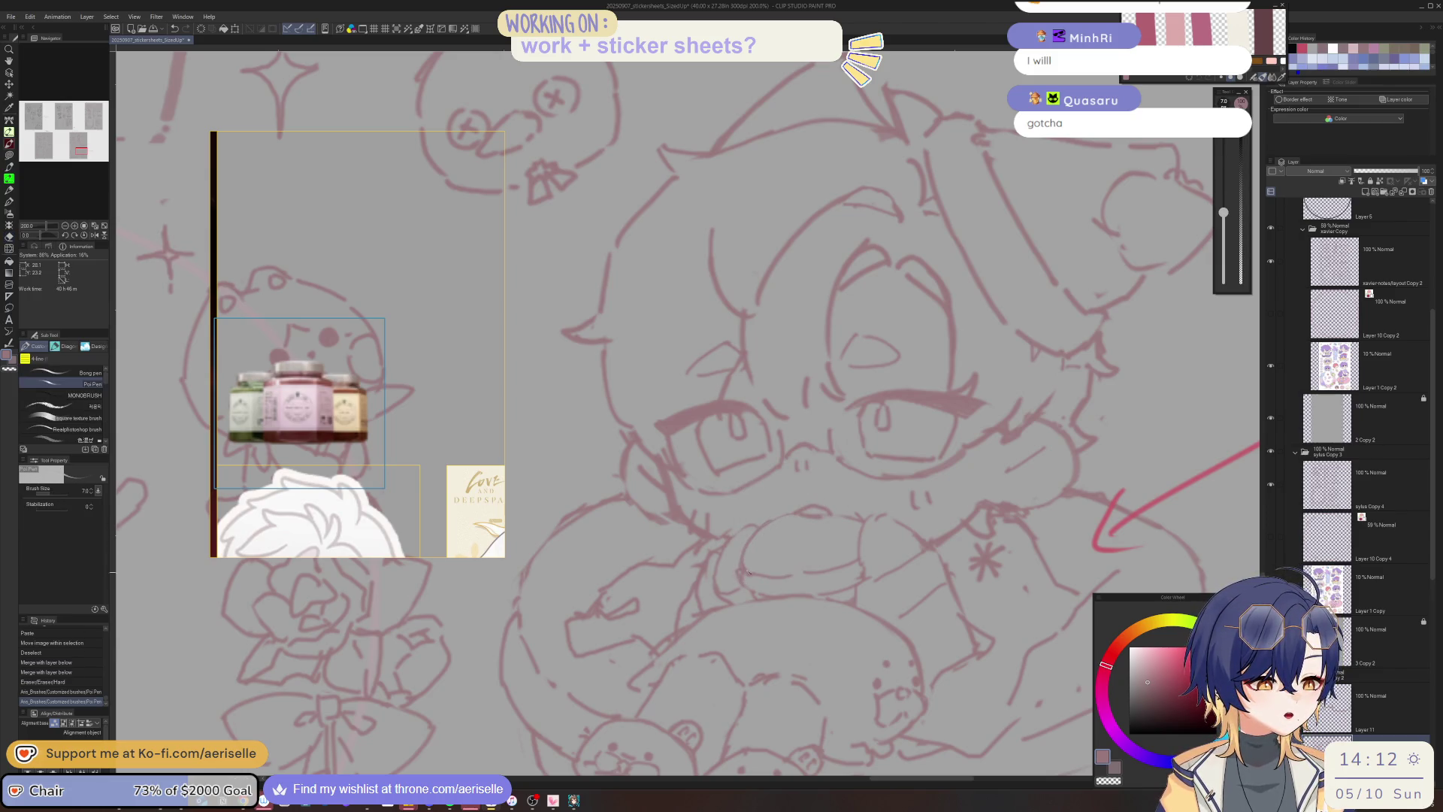
pyautogui.moveTo(742, 571); pyautogui.dragTo(534, 511)
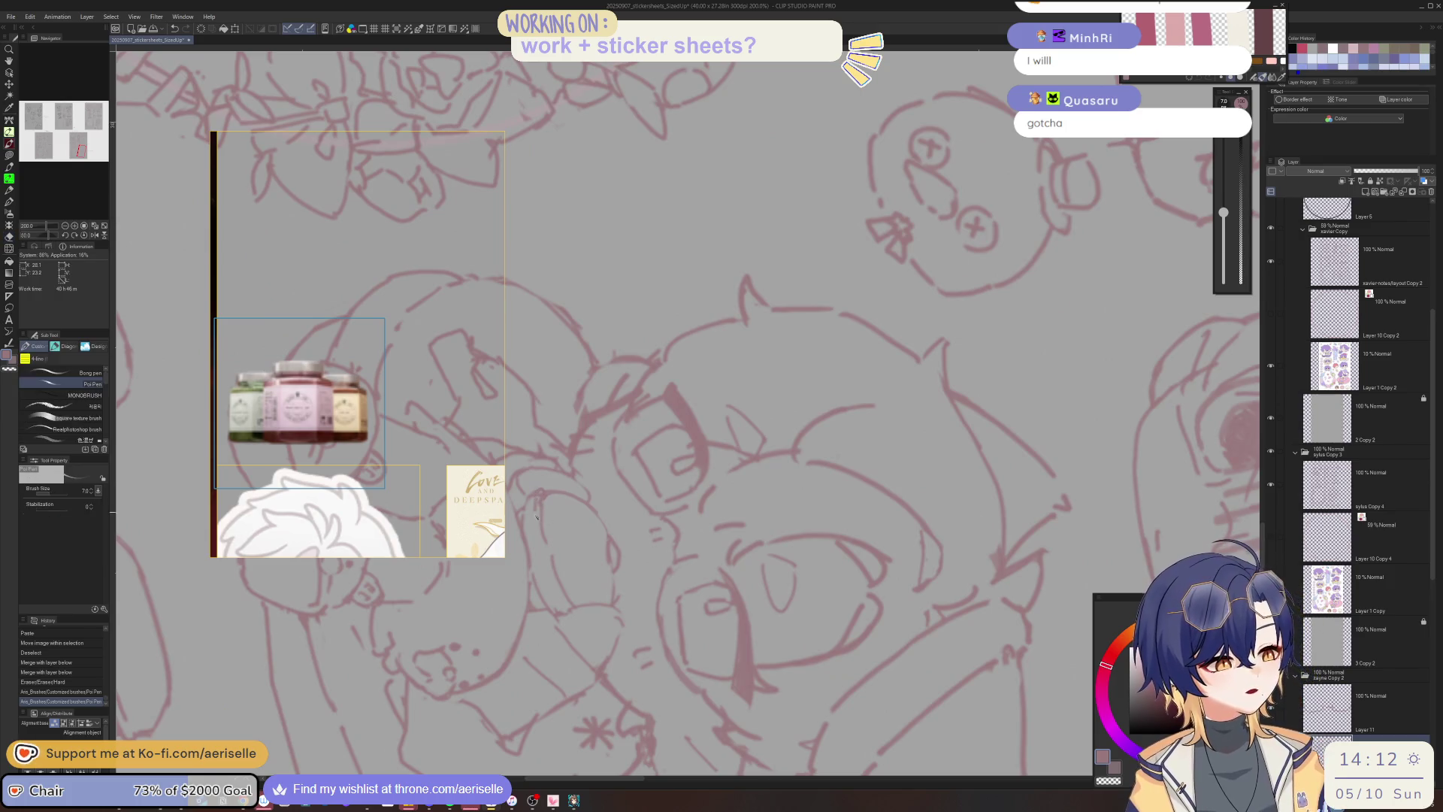
# Erase small stray marks on the chibi sketch around its mug.
pyautogui.press('e')
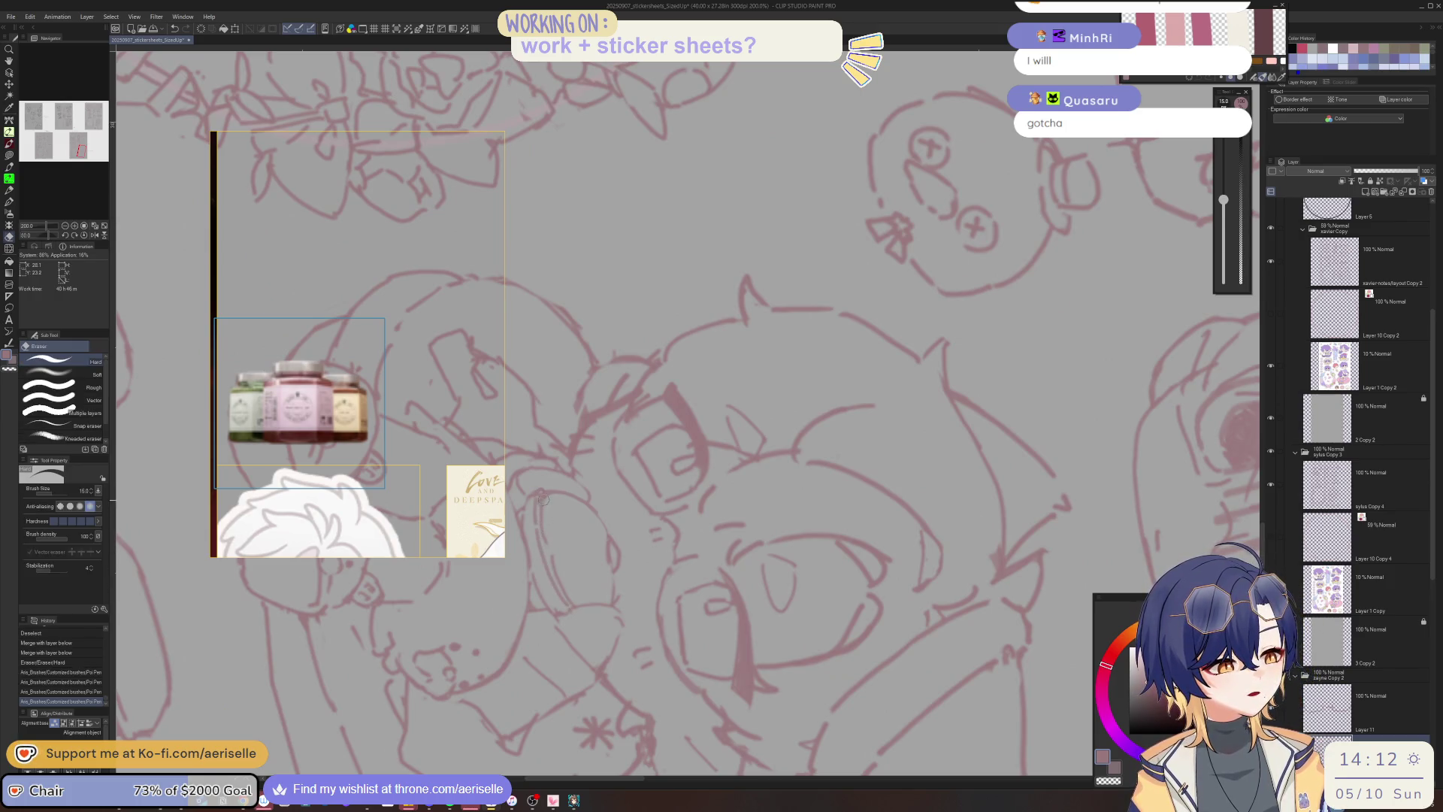
pyautogui.press('p')
pyautogui.moveTo(556, 573)
pyautogui.mouseDown()
pyautogui.moveTo(568, 597)
pyautogui.moveTo(742, 565)
pyautogui.moveTo(758, 535)
pyautogui.moveTo(748, 558)
pyautogui.moveTo(655, 569)
pyautogui.moveTo(583, 544)
pyautogui.moveTo(749, 580)
pyautogui.moveTo(749, 594)
pyautogui.moveTo(832, 591)
pyautogui.mouseUp()
pyautogui.press('e')
pyautogui.press('p')
pyautogui.press('e')
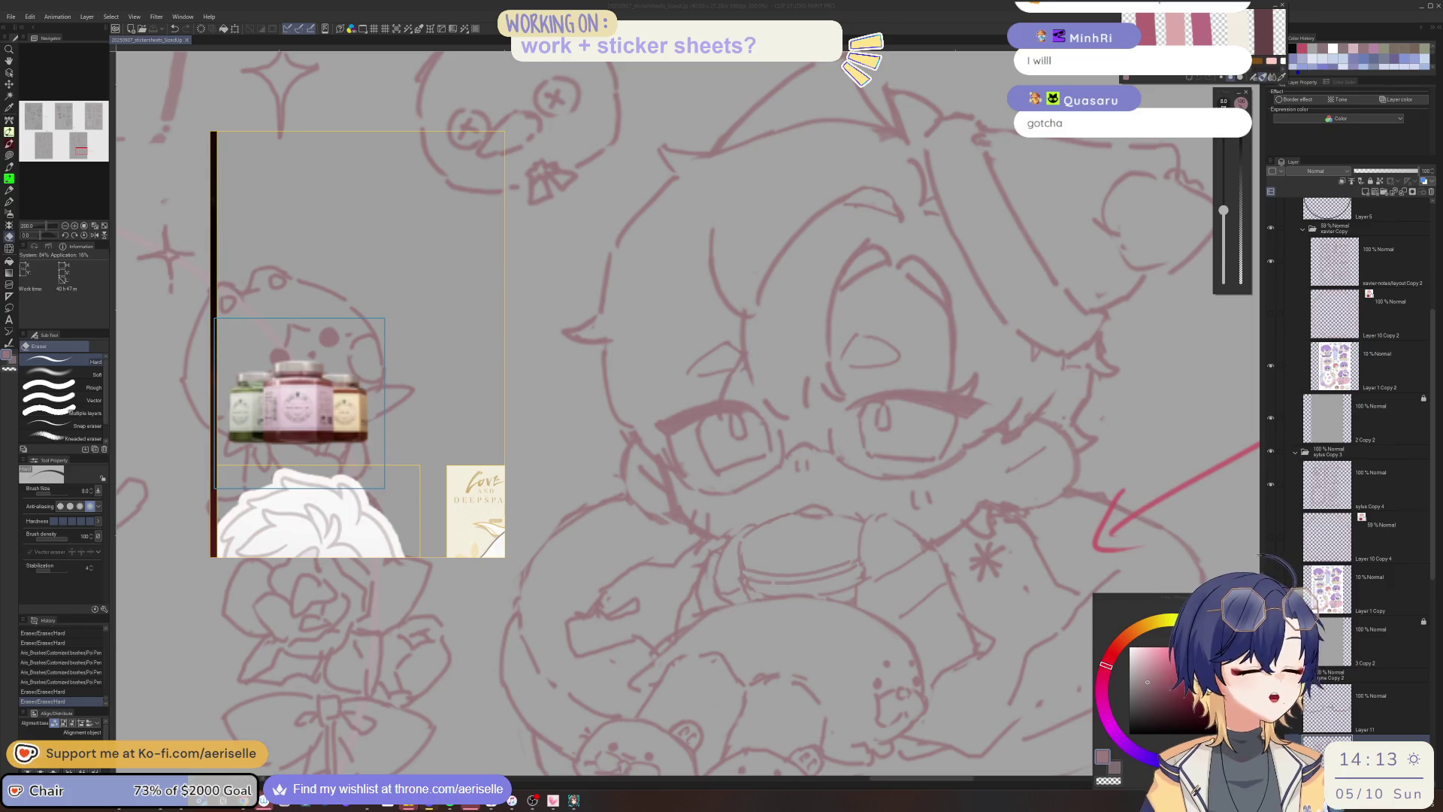
pyautogui.click(756, 524)
# Add a small pen mark and erase part of a sketch line at 200% zoom.
pyautogui.press('p')
pyautogui.click(755, 524)
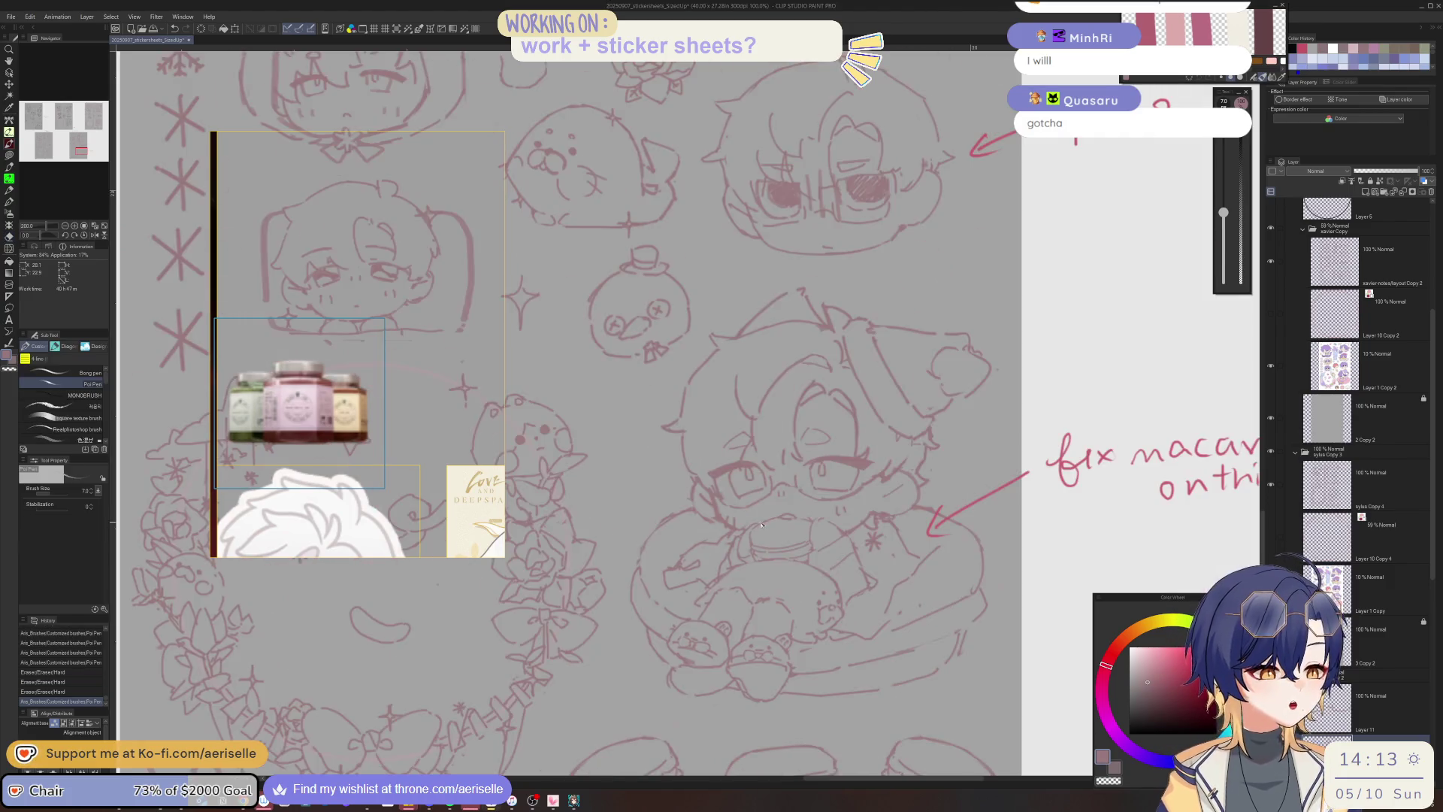
pyautogui.hotkey('ctrl', '-')
pyautogui.hotkey('ctrl', '-')
pyautogui.hotkey('ctrl', '+')
pyautogui.press('e')
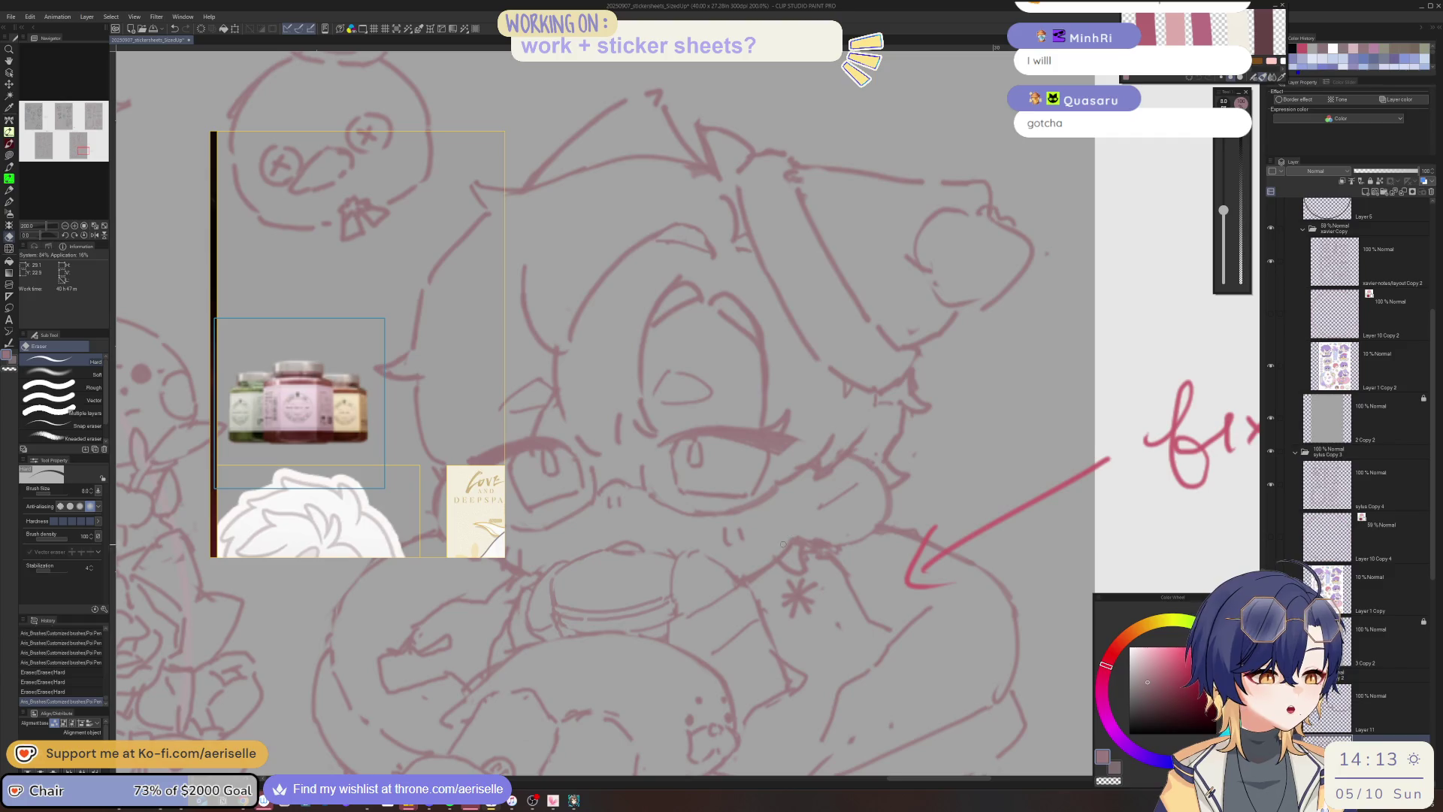
pyautogui.moveTo(759, 188); pyautogui.dragTo(864, 225)
# With the view tilted and eraser size 12, erase stray marks near the mug.
pyautogui.press('-')
pyautogui.press(']')
pyautogui.click(719, 590)
pyautogui.click(719, 590)
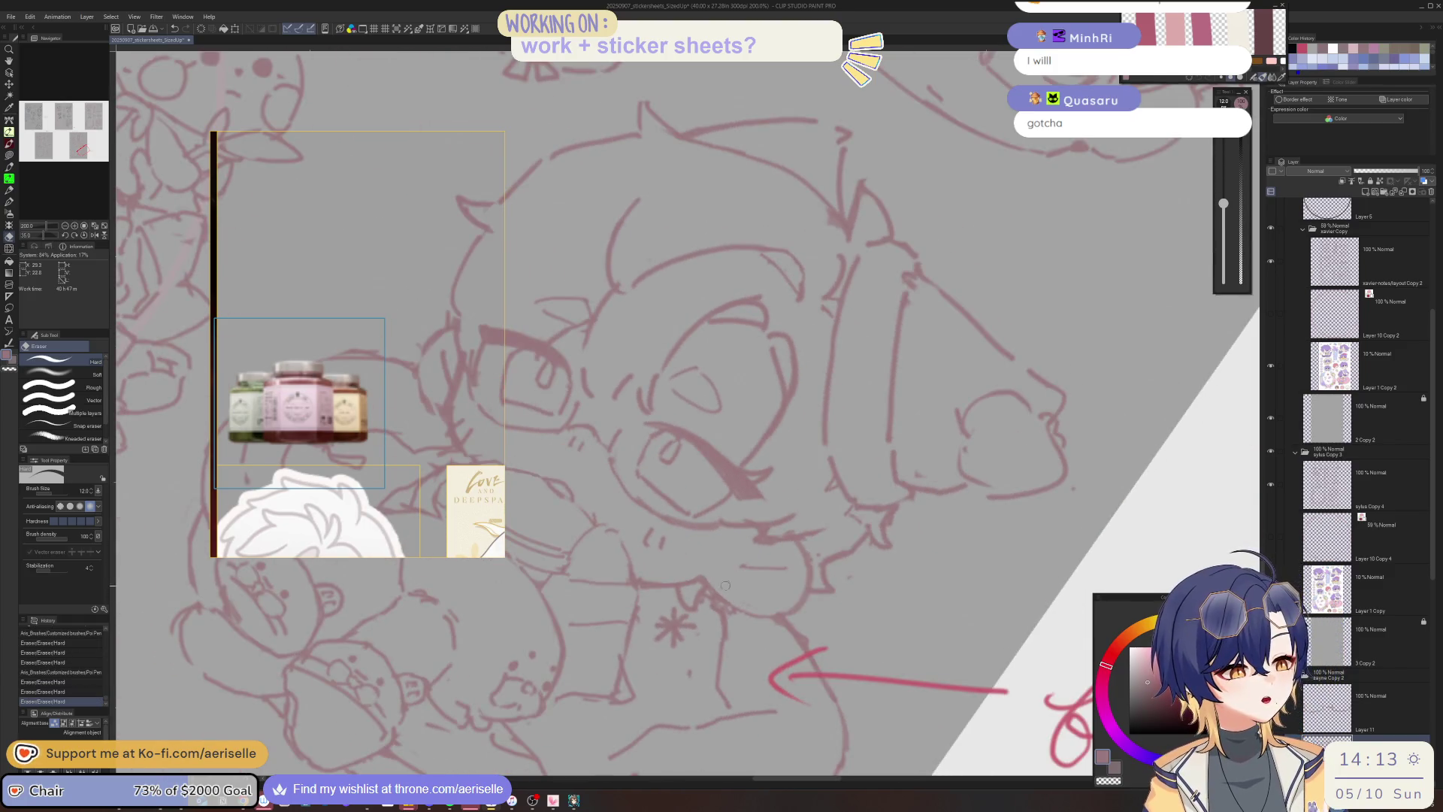
pyautogui.click(773, 533)
pyautogui.press('^')
pyautogui.hotkey('ctrl', '-')
pyautogui.hotkey('ctrl', '-')
pyautogui.hotkey('ctrl', '-')
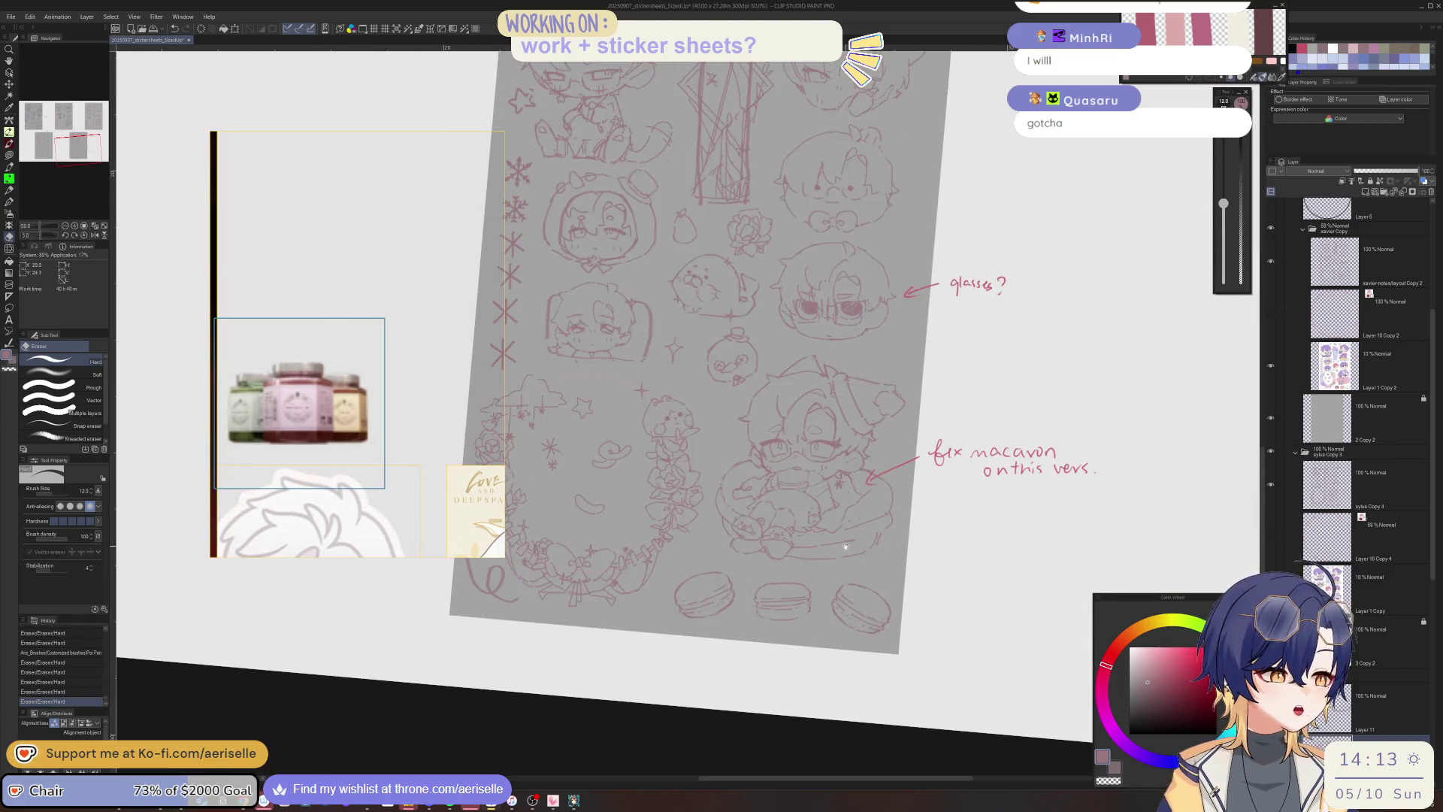
pyautogui.press('^')
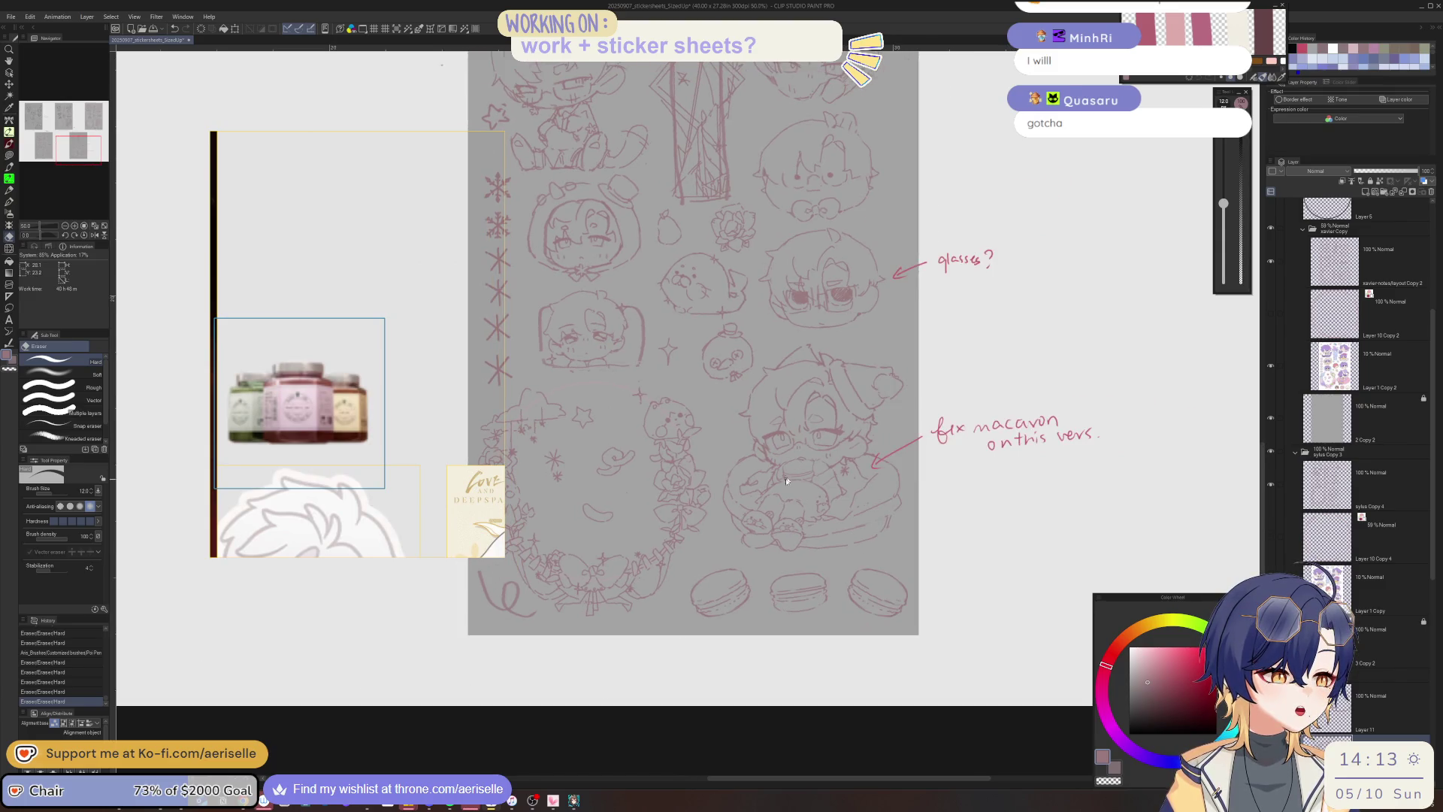
pyautogui.scroll(5, 786, 481)
# Center the lower chibi and macarons, rotate 10°, and erase a stray line with eraser size 15.
pyautogui.press('p')
pyautogui.scroll(-4, 842, 556)
pyautogui.moveTo(841, 556)
pyautogui.mouseDown()
pyautogui.moveTo(798, 631)
pyautogui.moveTo(785, 612)
pyautogui.moveTo(823, 616)
pyautogui.mouseUp()
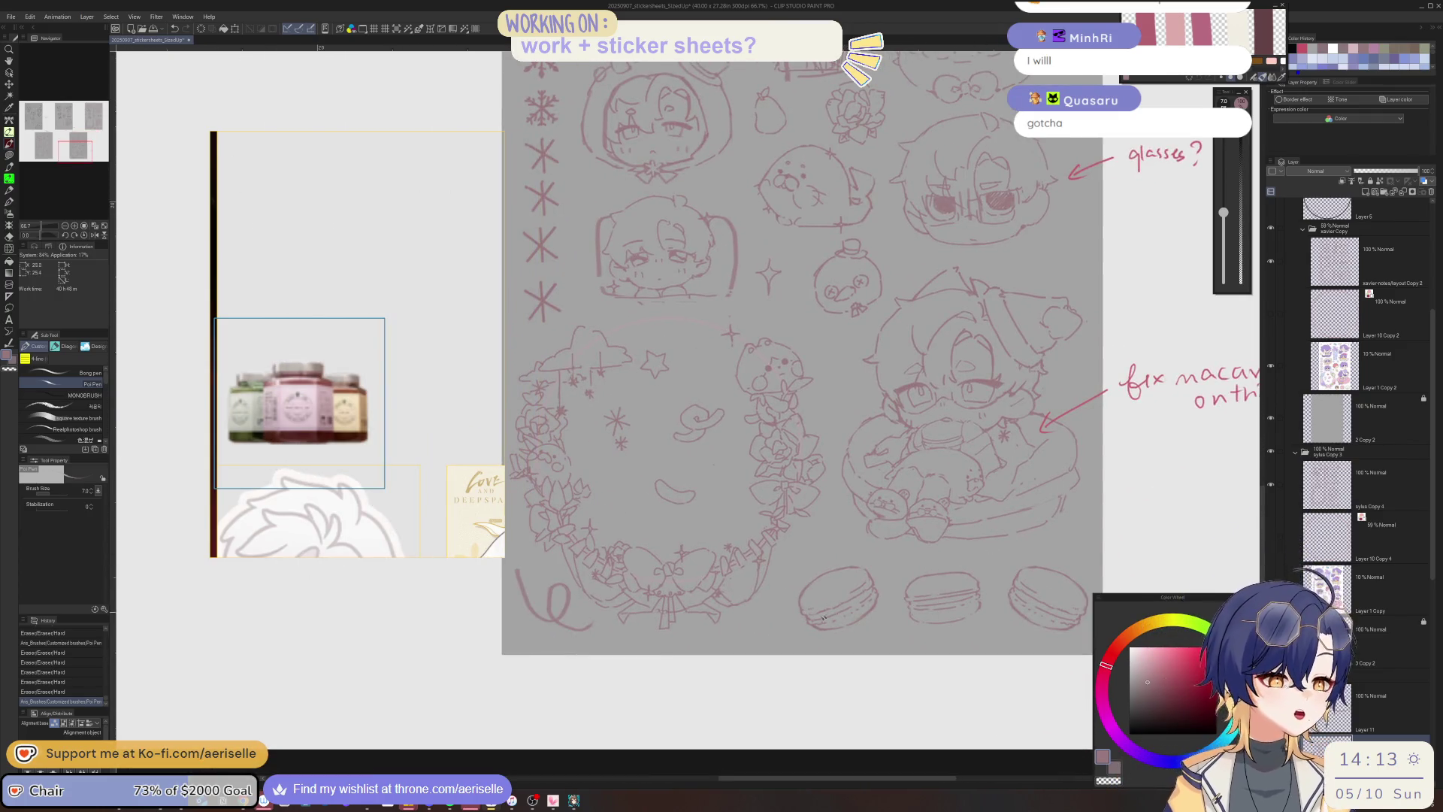
pyautogui.scroll(2, 822, 616)
pyautogui.moveTo(823, 616); pyautogui.dragTo(821, 598)
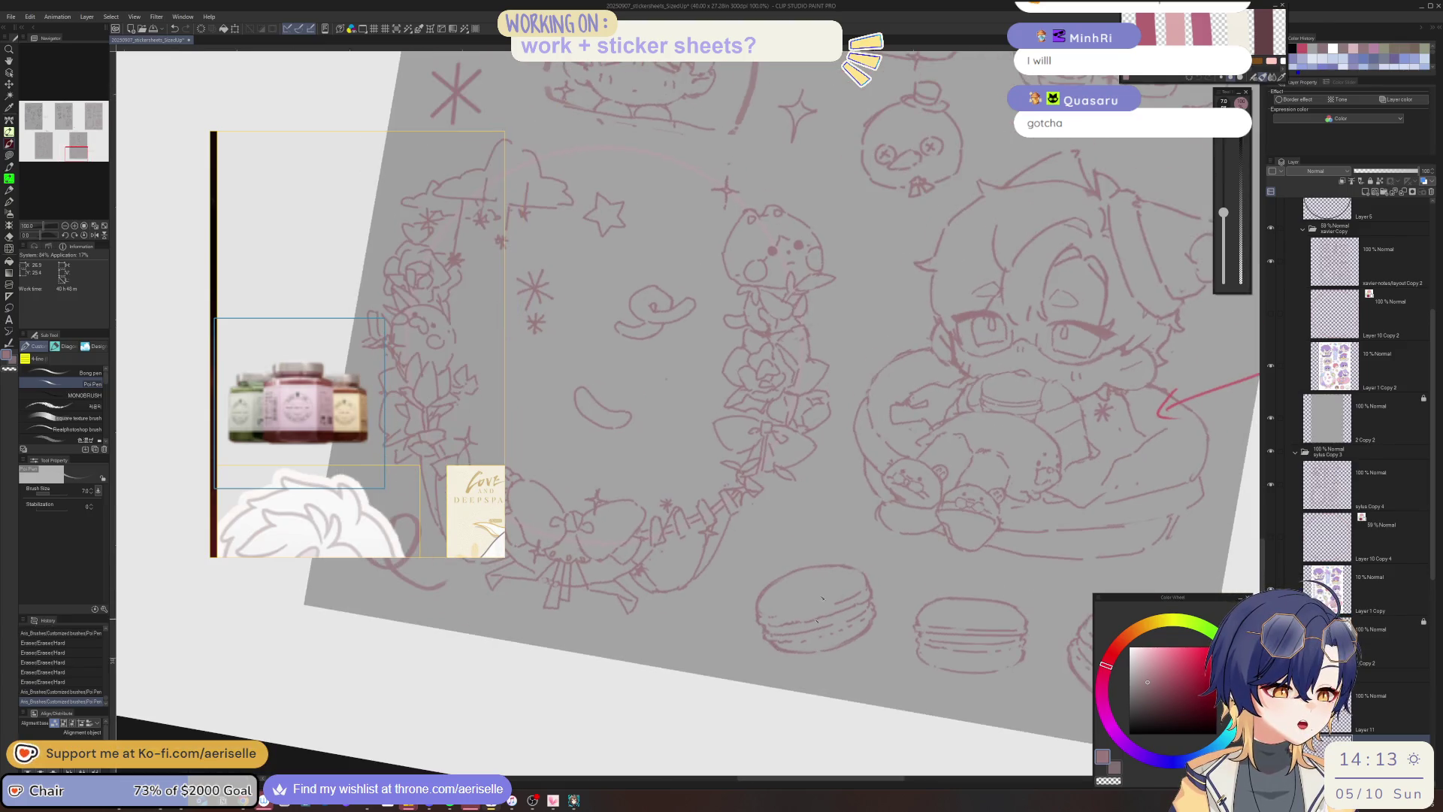
pyautogui.press('e')
pyautogui.press(']')
pyautogui.moveTo(776, 644)
pyautogui.mouseDown()
pyautogui.moveTo(841, 640)
pyautogui.moveTo(785, 655)
pyautogui.moveTo(829, 653)
pyautogui.moveTo(872, 613)
pyautogui.moveTo(856, 644)
pyautogui.mouseUp()
# Touch up near the macaron, undo a stray pen stroke, and fit the sheet in view.
pyautogui.press('p')
pyautogui.press('e')
pyautogui.press('p')
pyautogui.press('e')
pyautogui.press('p')
pyautogui.hotkey('ctrl', 'z')
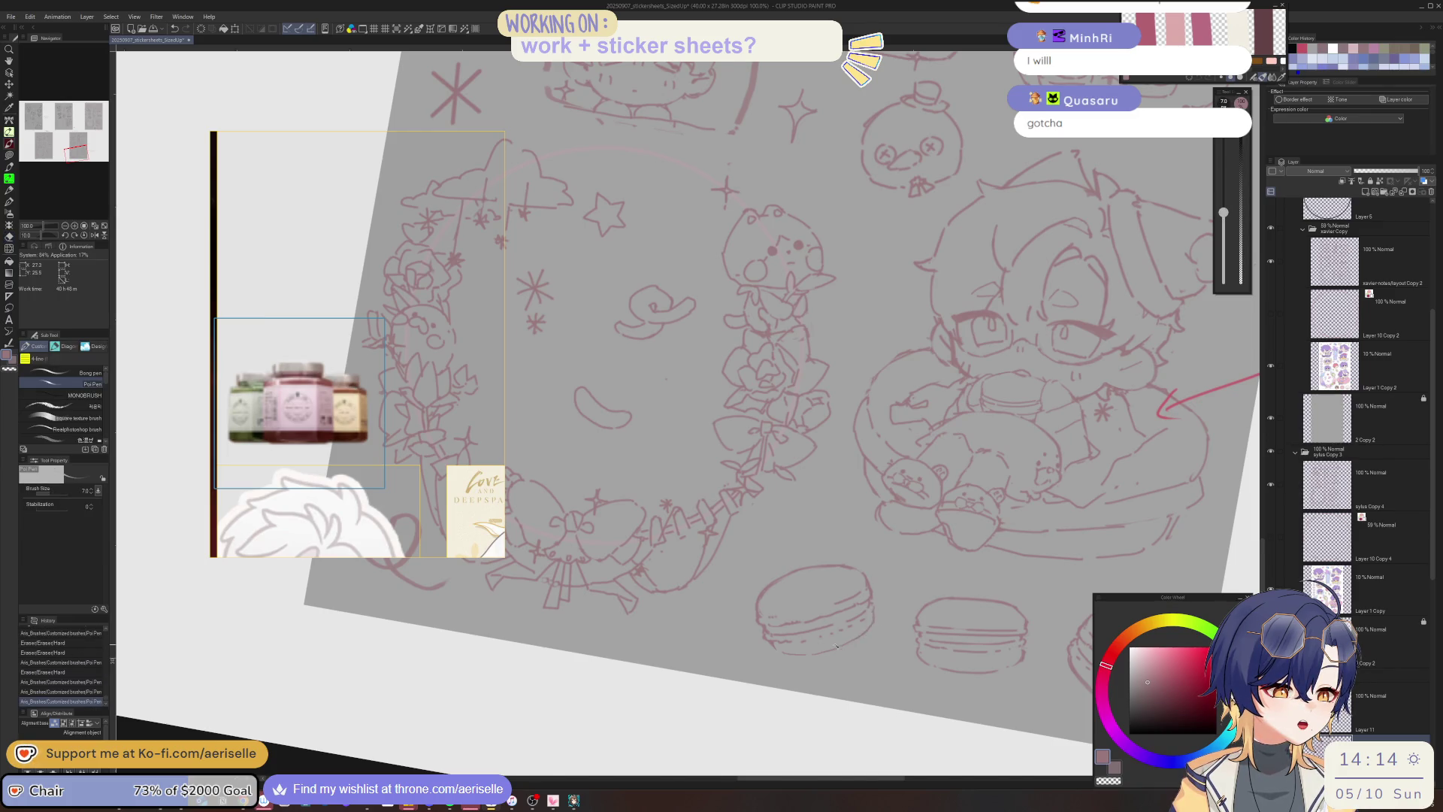
pyautogui.hotkey('ctrl', '0')
pyautogui.scroll(4, 756, 604)
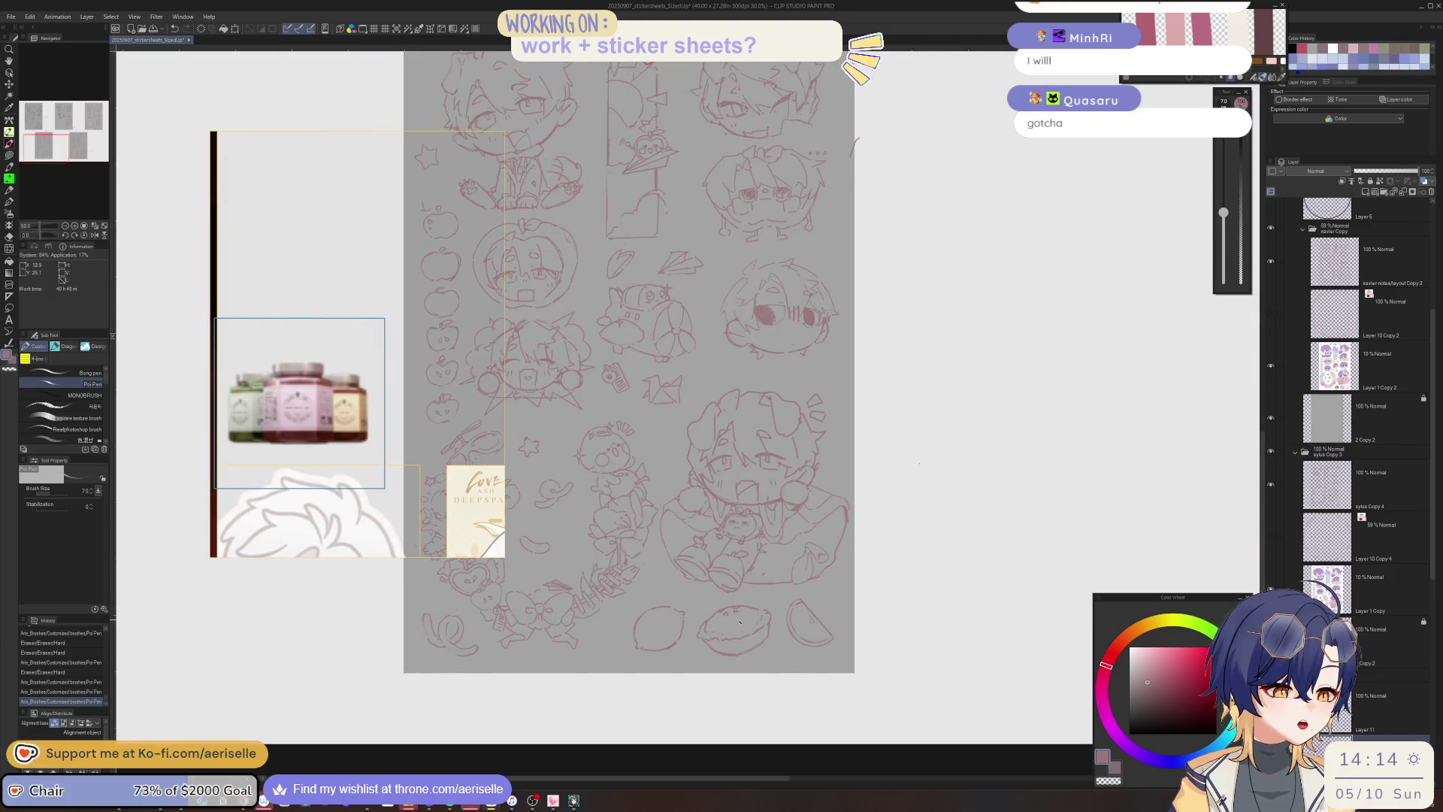
pyautogui.click(344, 429)
pyautogui.scroll(-5, 344, 429)
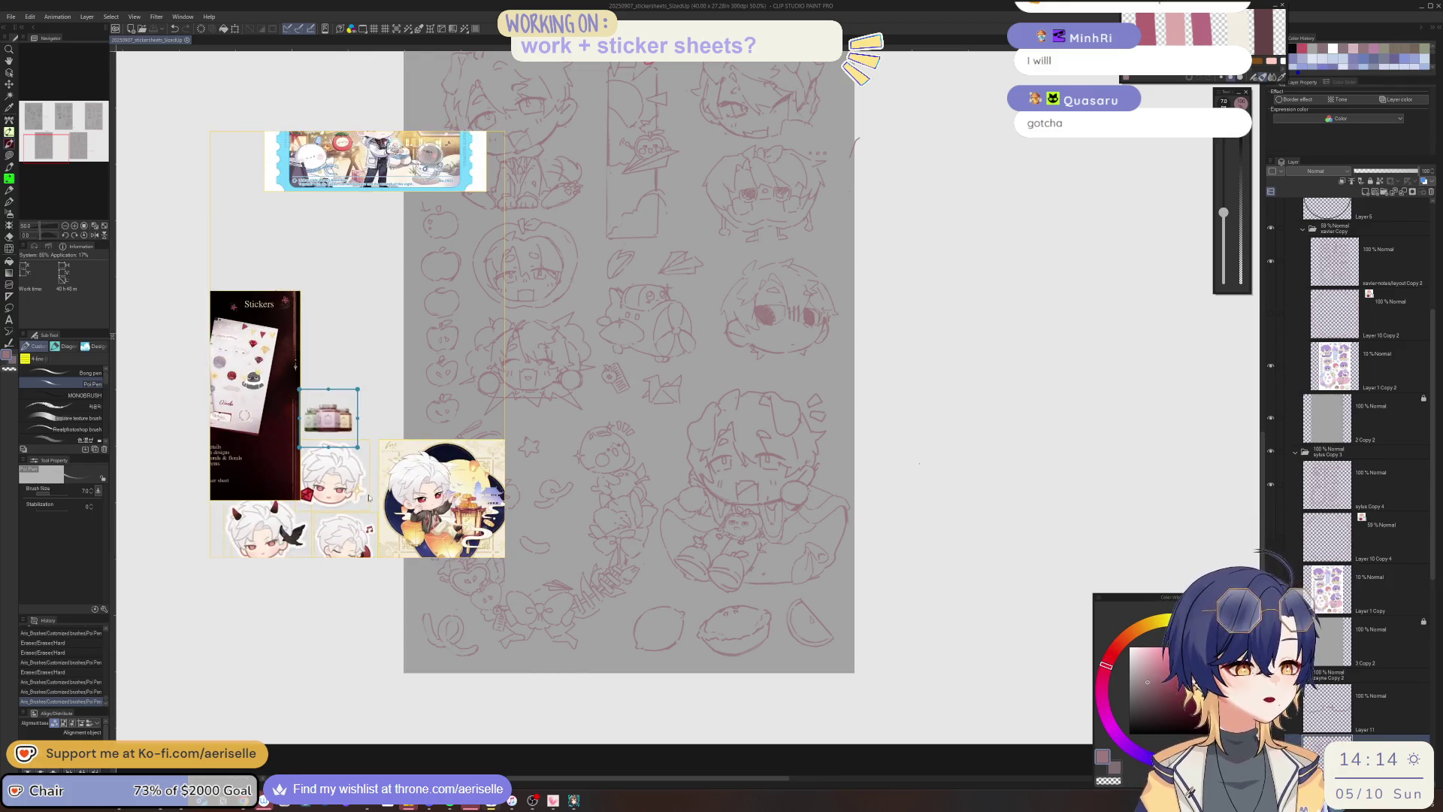
# Erase the lemon sketch at the bottom of the sticker sheet.
pyautogui.scroll(5, 283, 301)
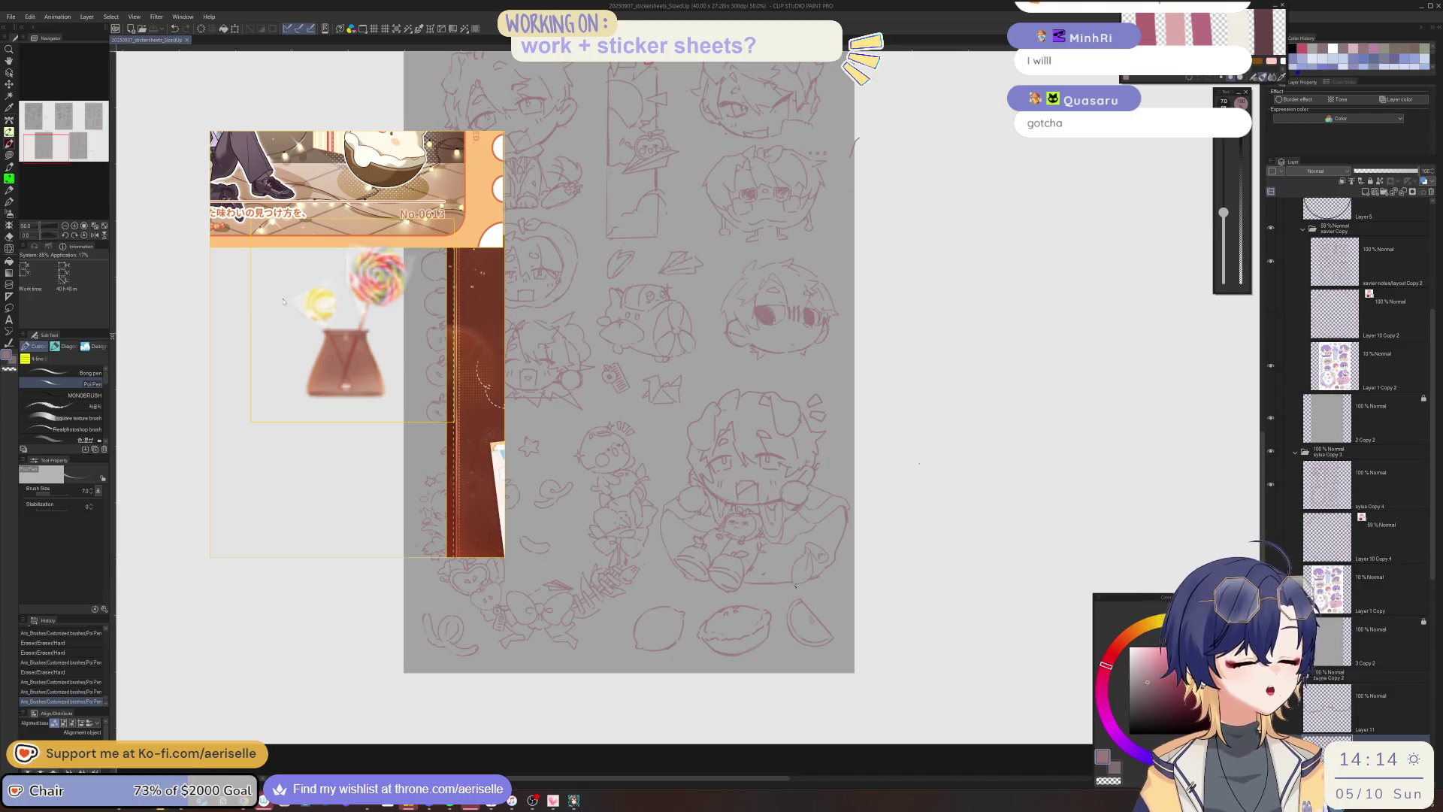
pyautogui.scroll(2, 805, 603)
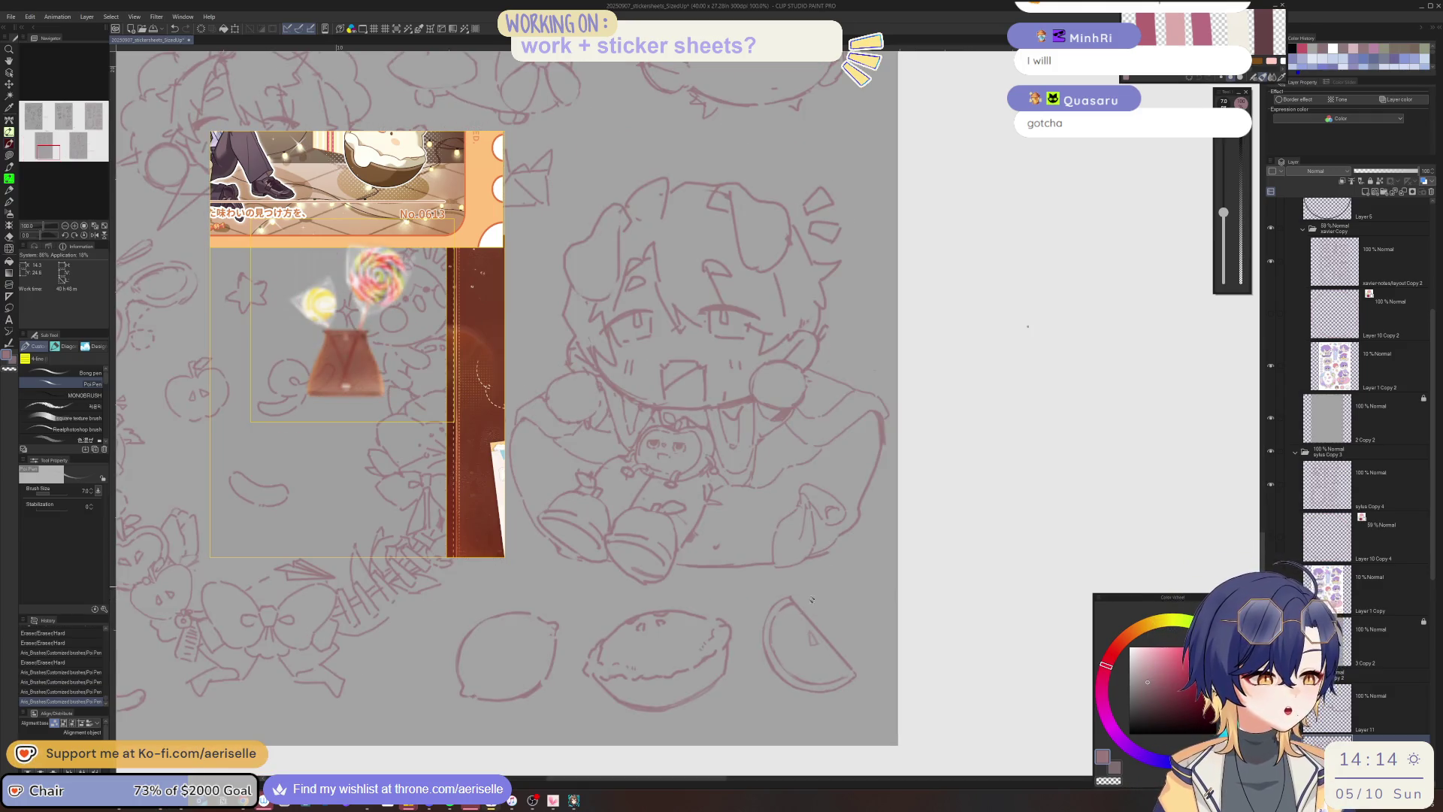
pyautogui.press('e')
pyautogui.moveTo(669, 659); pyautogui.dragTo(696, 659)
pyautogui.keyDown('ctrl'); pyautogui.keyDown('shift'); pyautogui.click(683, 659); pyautogui.keyUp('shift'); pyautogui.keyUp('ctrl')
pyautogui.moveTo(593, 654)
pyautogui.mouseDown()
pyautogui.moveTo(706, 661)
pyautogui.moveTo(654, 710)
pyautogui.mouseUp()
# Paste the copied sketch into Layer 1 Copy and zoom out to 25%.
pyautogui.press('l')
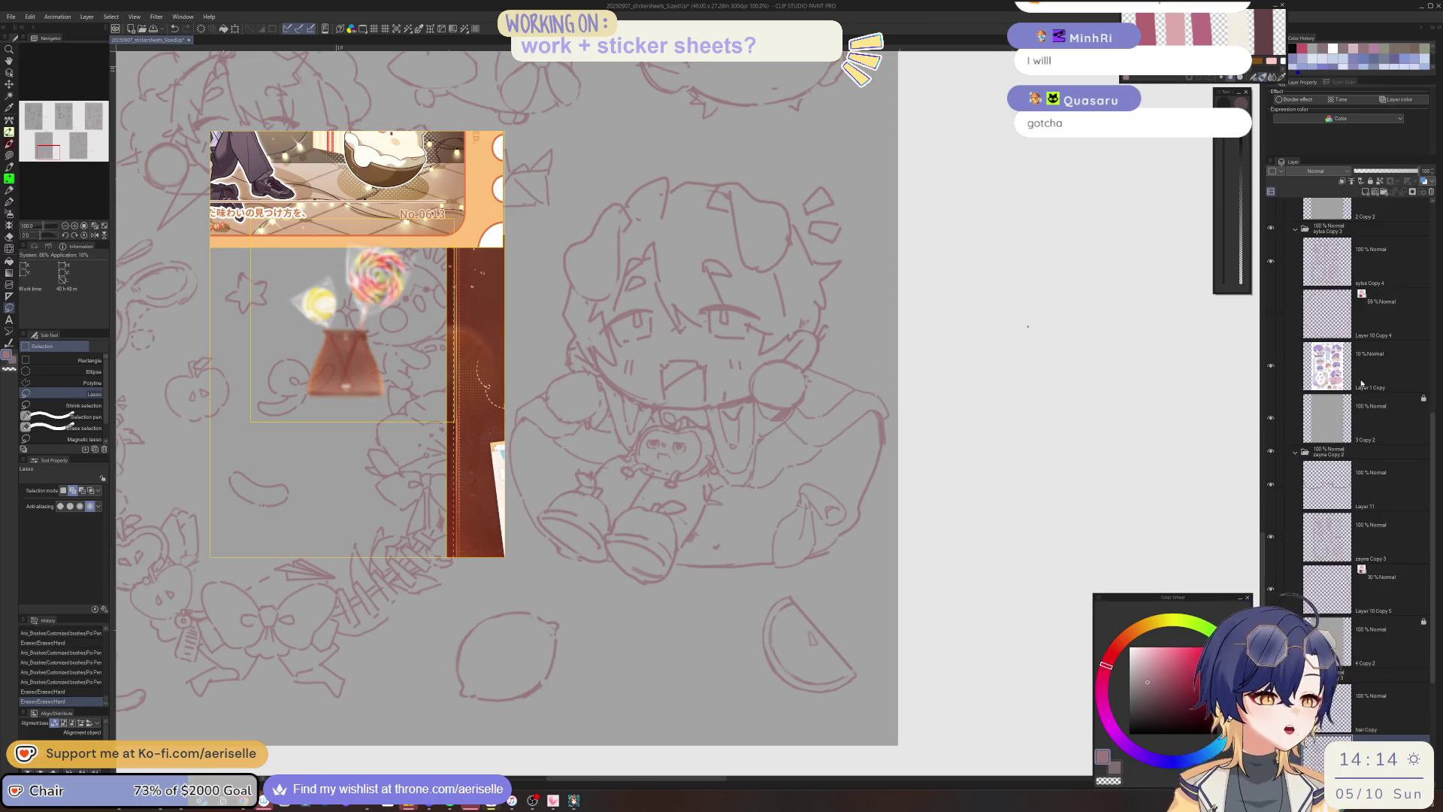
pyautogui.click(1360, 384)
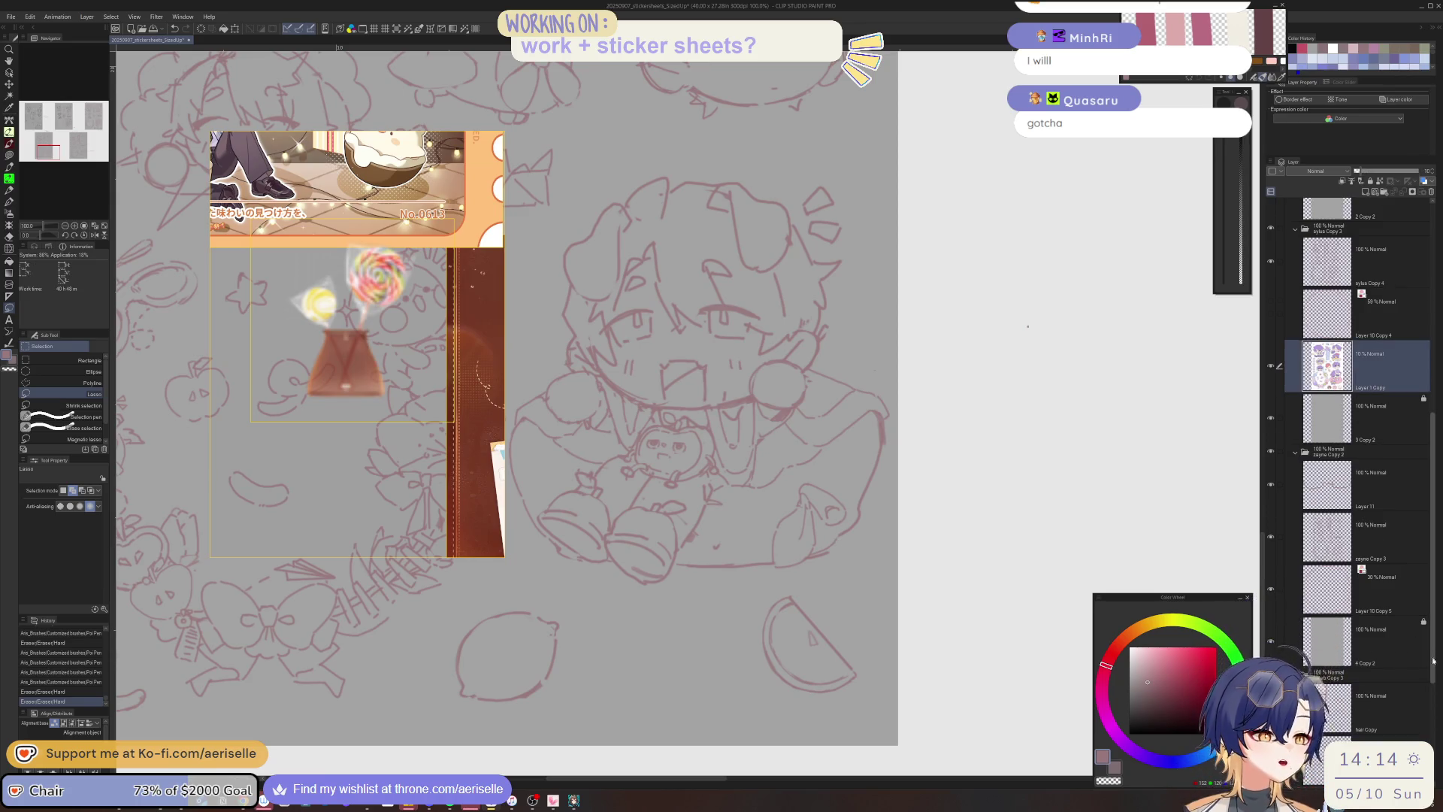
pyautogui.scroll(-5, 1390, 526)
pyautogui.hotkey('ctrl', 'v')
pyautogui.hotkey('ctrl', '-')
pyautogui.hotkey('ctrl', '-')
pyautogui.hotkey('ctrl', '-')
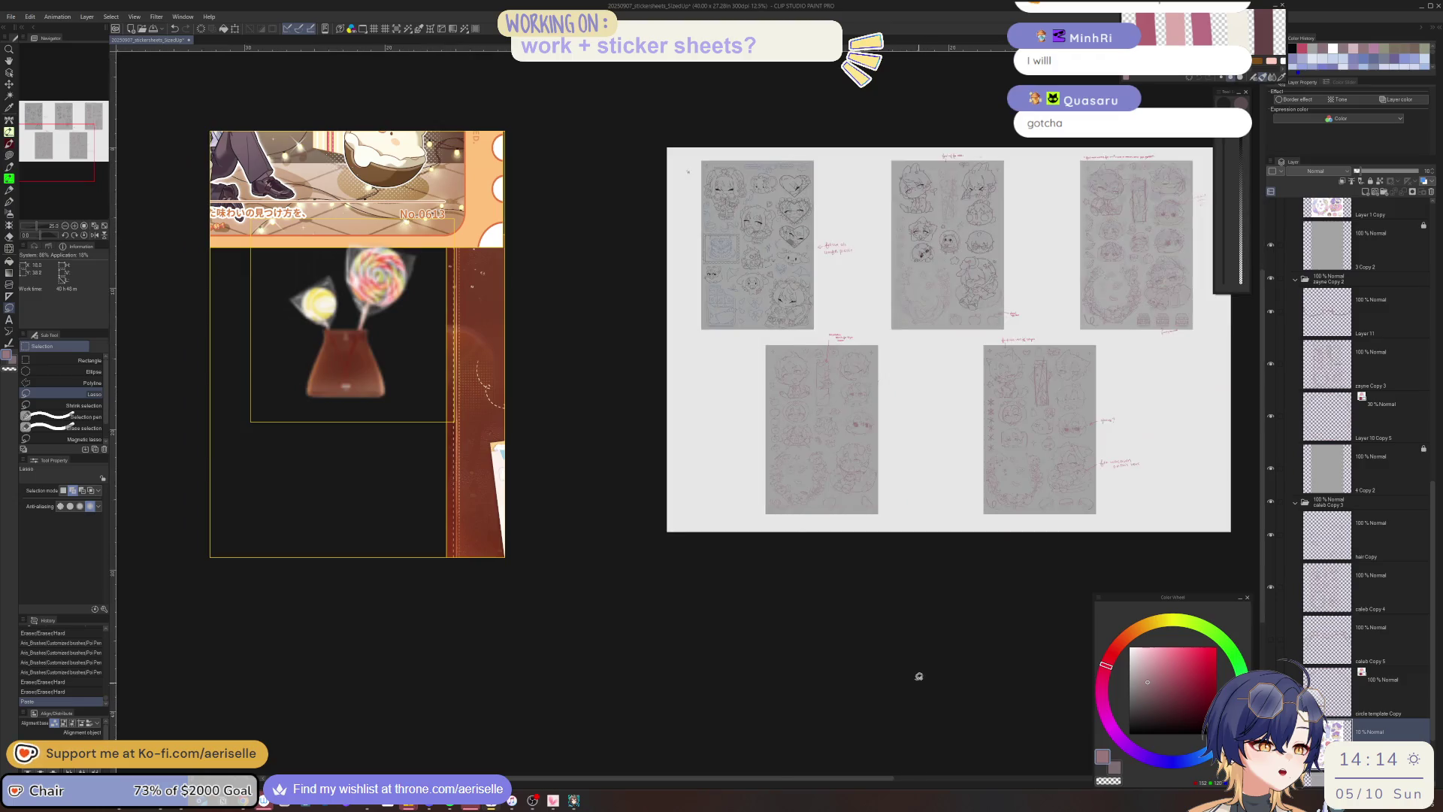
# Move the pasted sheet left and align it over the lower-left sticker sheet.
pyautogui.press('k')
pyautogui.moveTo(1057, 548); pyautogui.dragTo(934, 531)
pyautogui.moveTo(793, 539); pyautogui.dragTo(801, 528)
pyautogui.scroll(6, 800, 517)
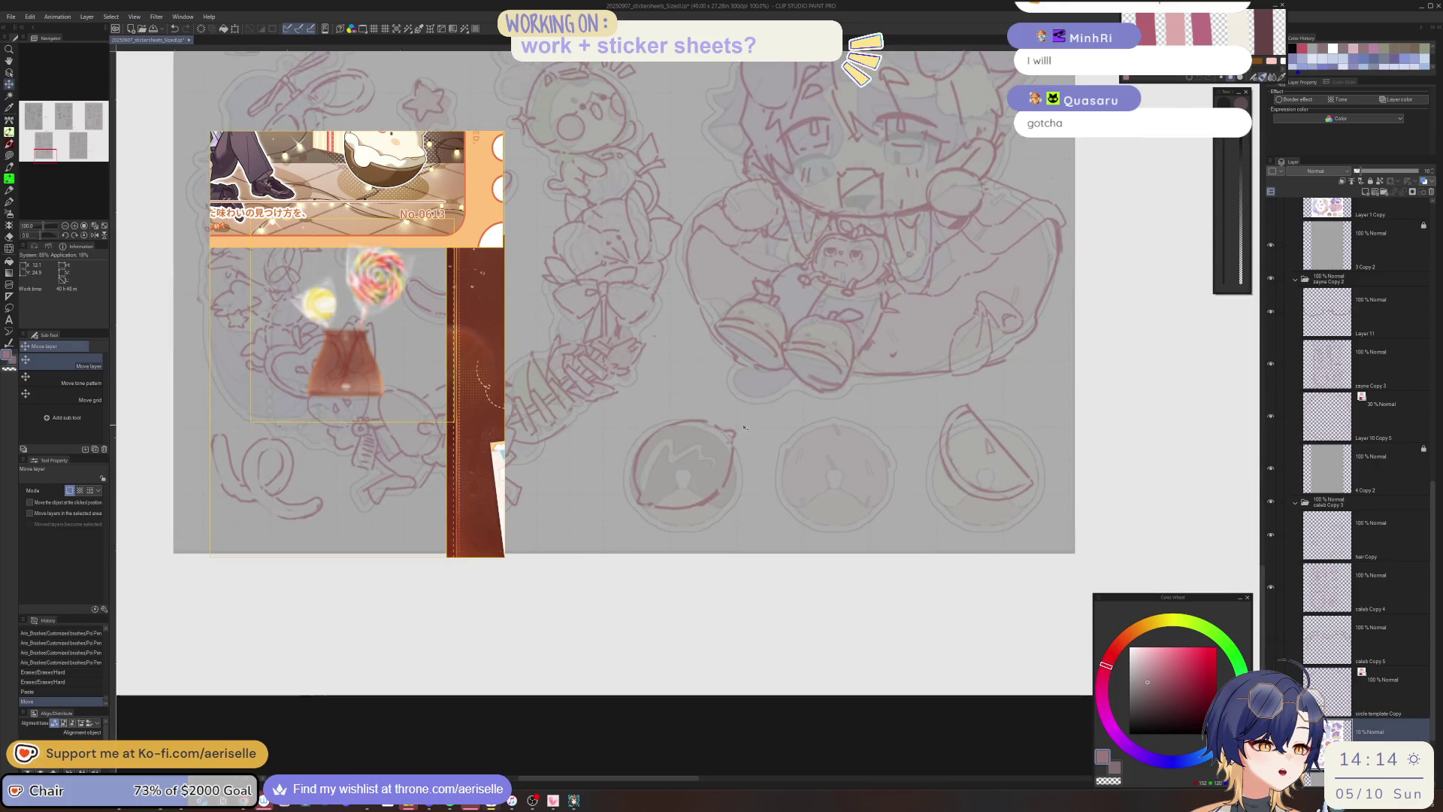
pyautogui.scroll(1, 694, 477)
# On caleb Copy 4, draw a circle over the lower round sticker and move it up.
pyautogui.press('u')
pyautogui.click(692, 487)
pyautogui.moveTo(833, 436)
pyautogui.mouseDown()
pyautogui.moveTo(713, 439)
pyautogui.moveTo(726, 451)
pyautogui.moveTo(680, 478)
pyautogui.moveTo(670, 552)
pyautogui.mouseUp()
pyautogui.press('p')
pyautogui.hotkey('ctrl', 'z')
pyautogui.press('u')
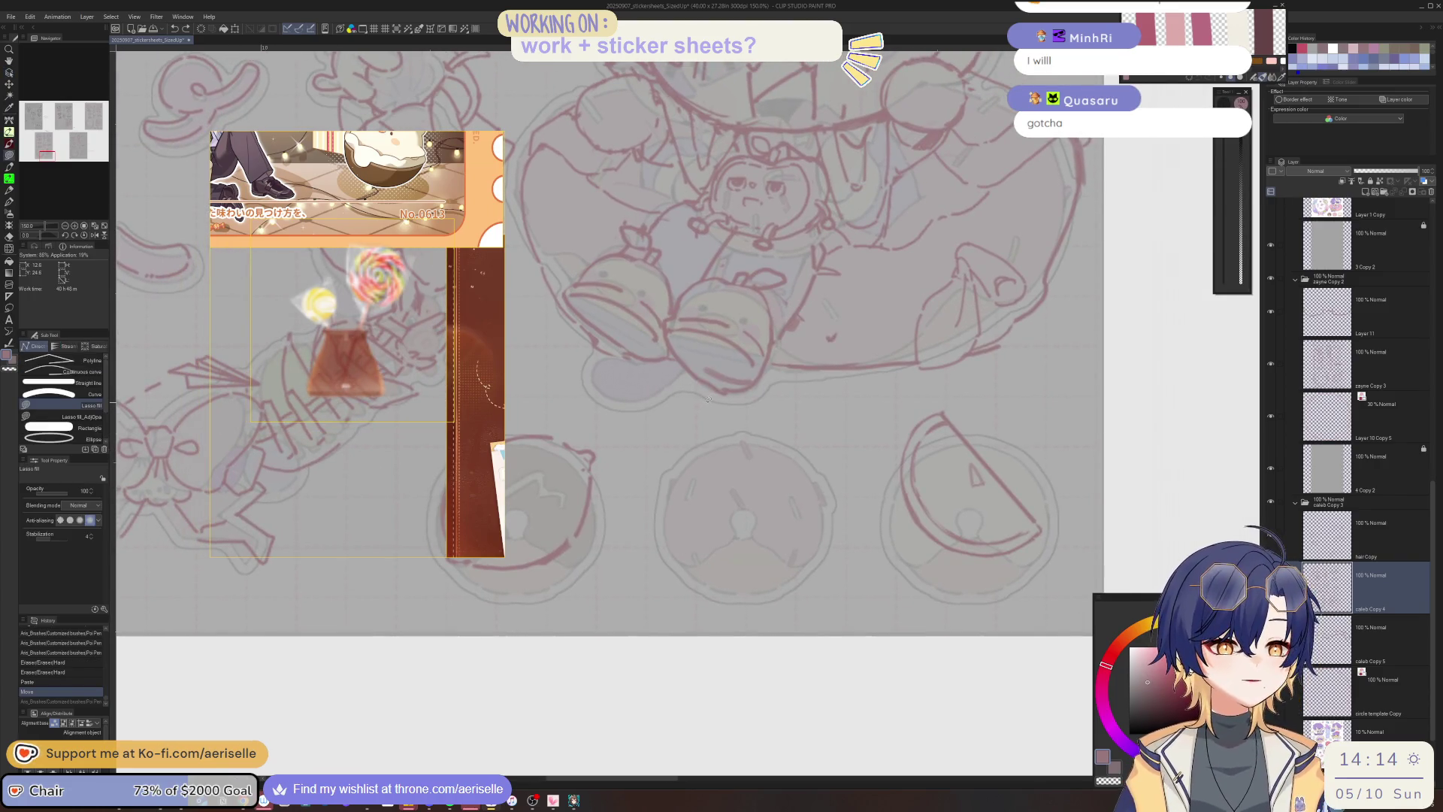
pyautogui.moveTo(671, 457)
pyautogui.mouseDown()
pyautogui.moveTo(805, 593)
pyautogui.moveTo(802, 580)
pyautogui.mouseUp()
pyautogui.press('v')
pyautogui.press('m')
pyautogui.moveTo(864, 511)
pyautogui.mouseDown()
pyautogui.moveTo(816, 597)
pyautogui.moveTo(793, 562)
pyautogui.mouseUp()
pyautogui.press('v')
pyautogui.hotkey('ctrl', 'd')
pyautogui.moveTo(647, 599)
pyautogui.mouseDown()
pyautogui.moveTo(699, 594)
pyautogui.moveTo(719, 564)
pyautogui.mouseUp()
# Sketch stick lines below the circle, undo the last stroke, and lasso the round lollipop.
pyautogui.press('o')
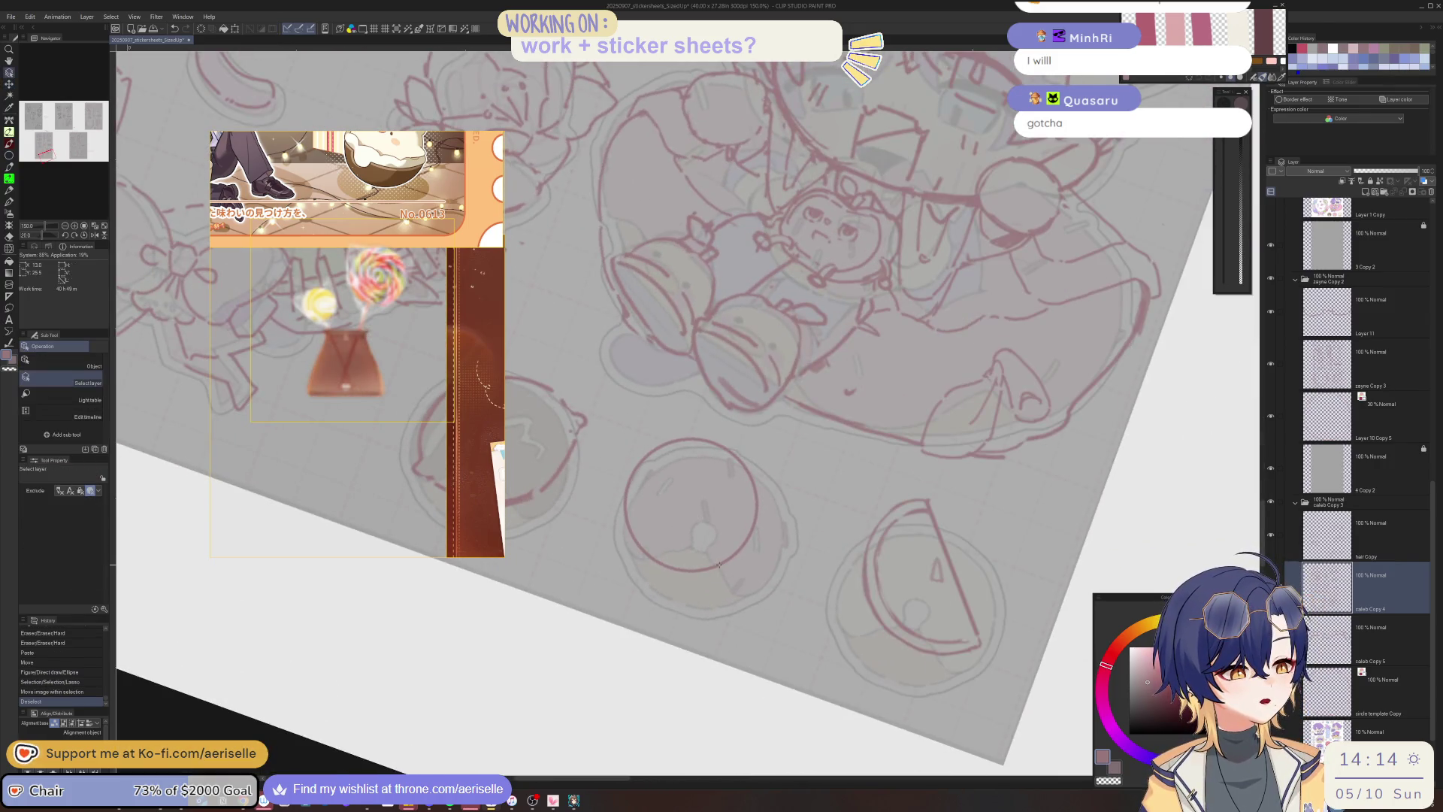
pyautogui.press('p')
pyautogui.moveTo(708, 569); pyautogui.dragTo(737, 644)
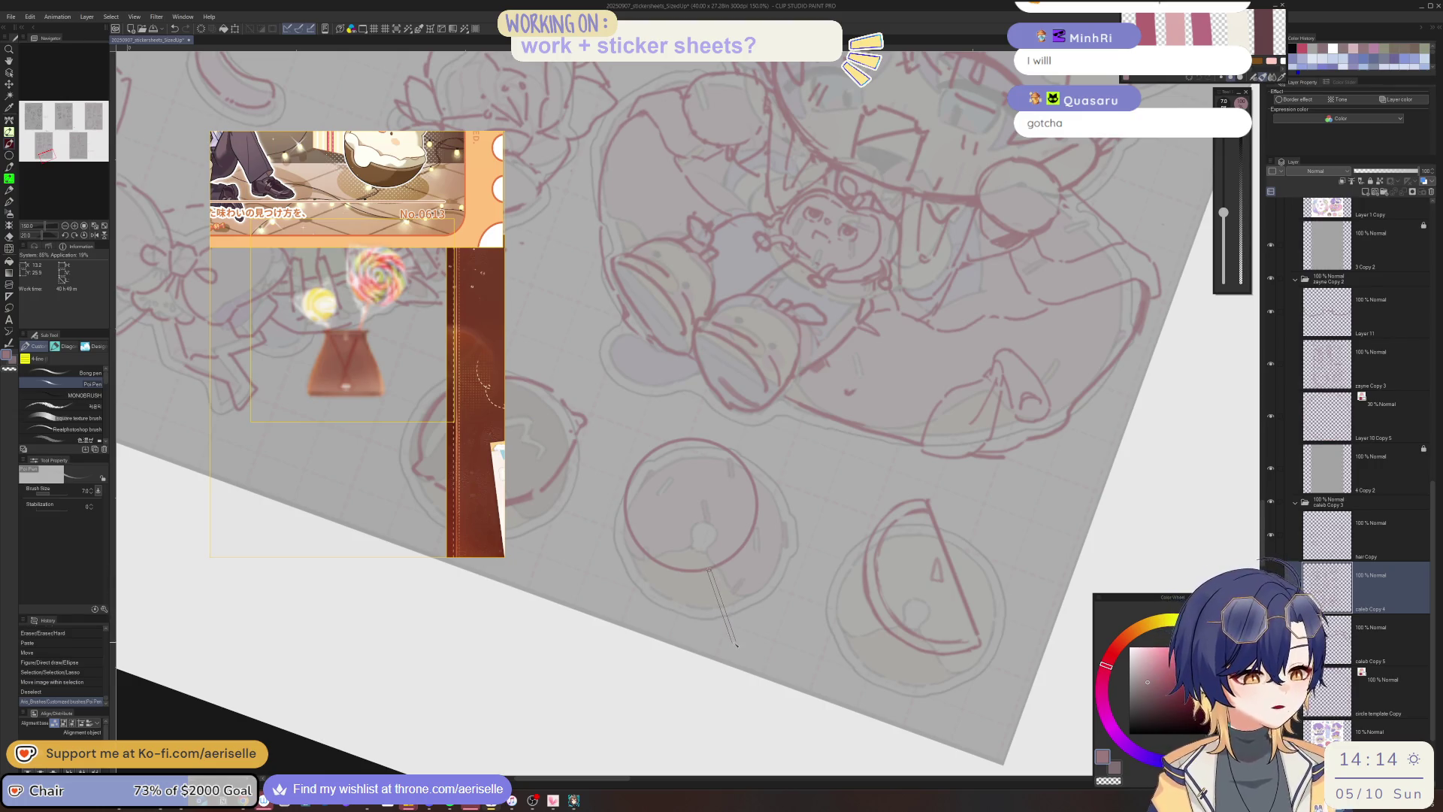
pyautogui.moveTo(713, 565); pyautogui.dragTo(740, 637)
pyautogui.moveTo(718, 565); pyautogui.dragTo(744, 637)
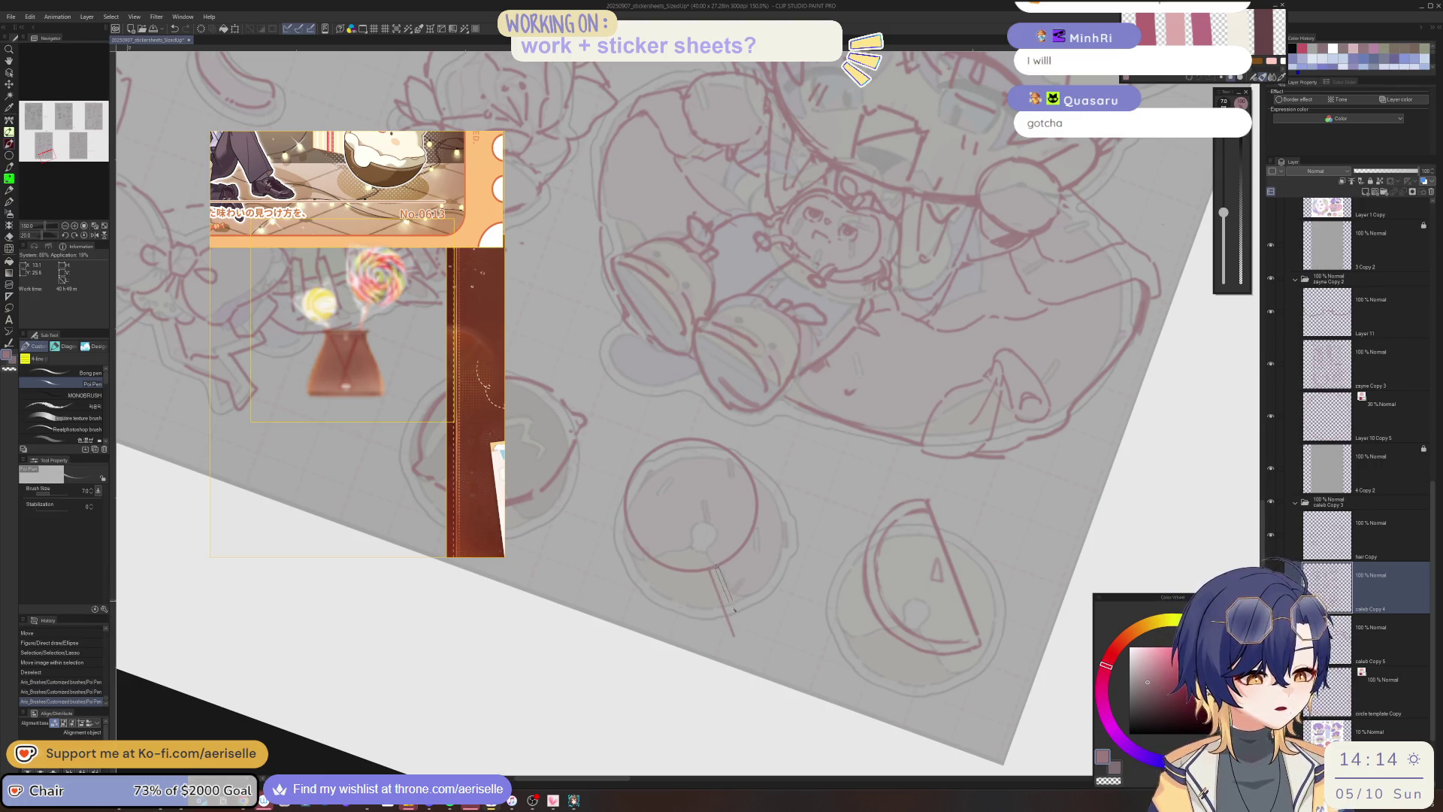
pyautogui.moveTo(710, 569); pyautogui.dragTo(739, 636)
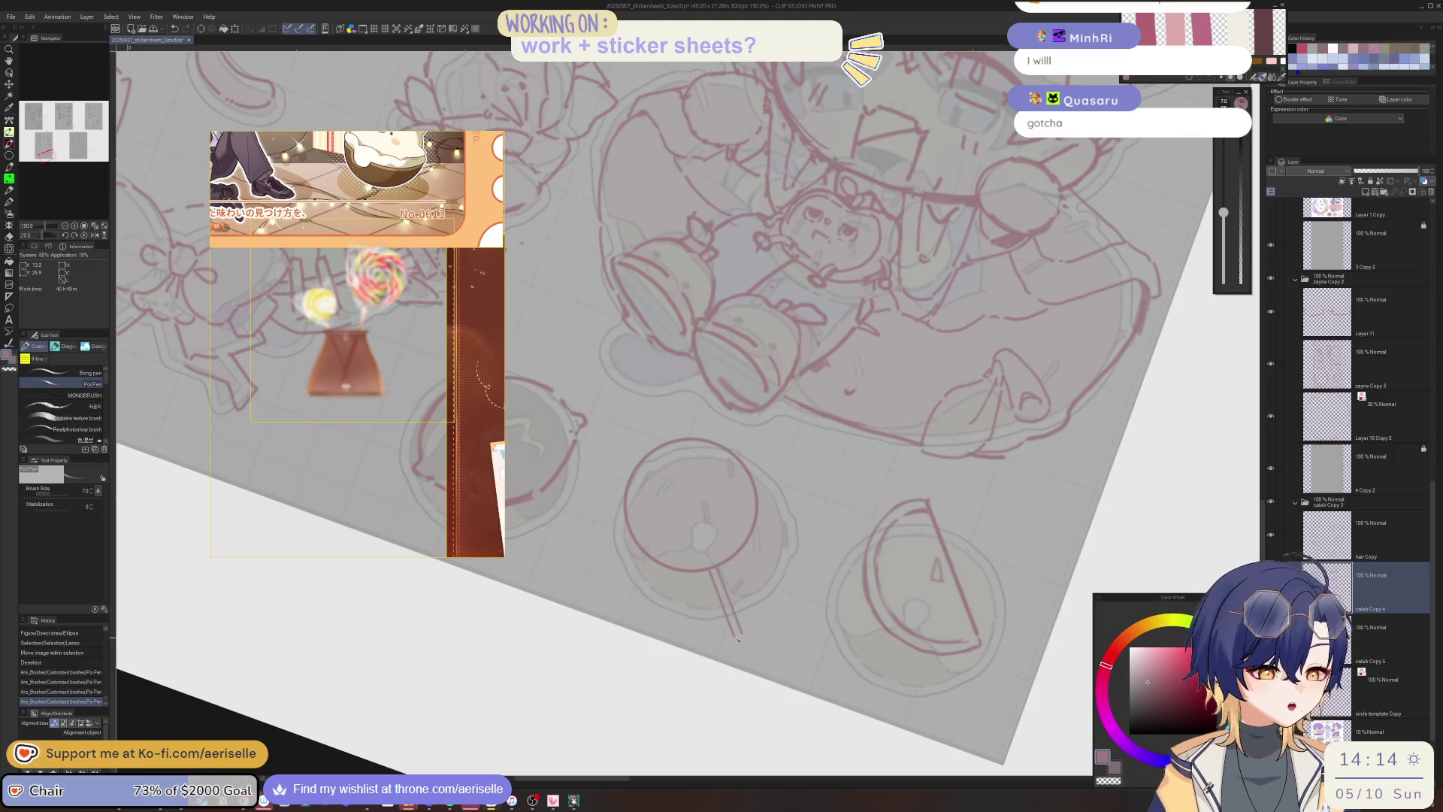
pyautogui.moveTo(711, 569); pyautogui.dragTo(738, 637)
pyautogui.moveTo(714, 569); pyautogui.dragTo(741, 635)
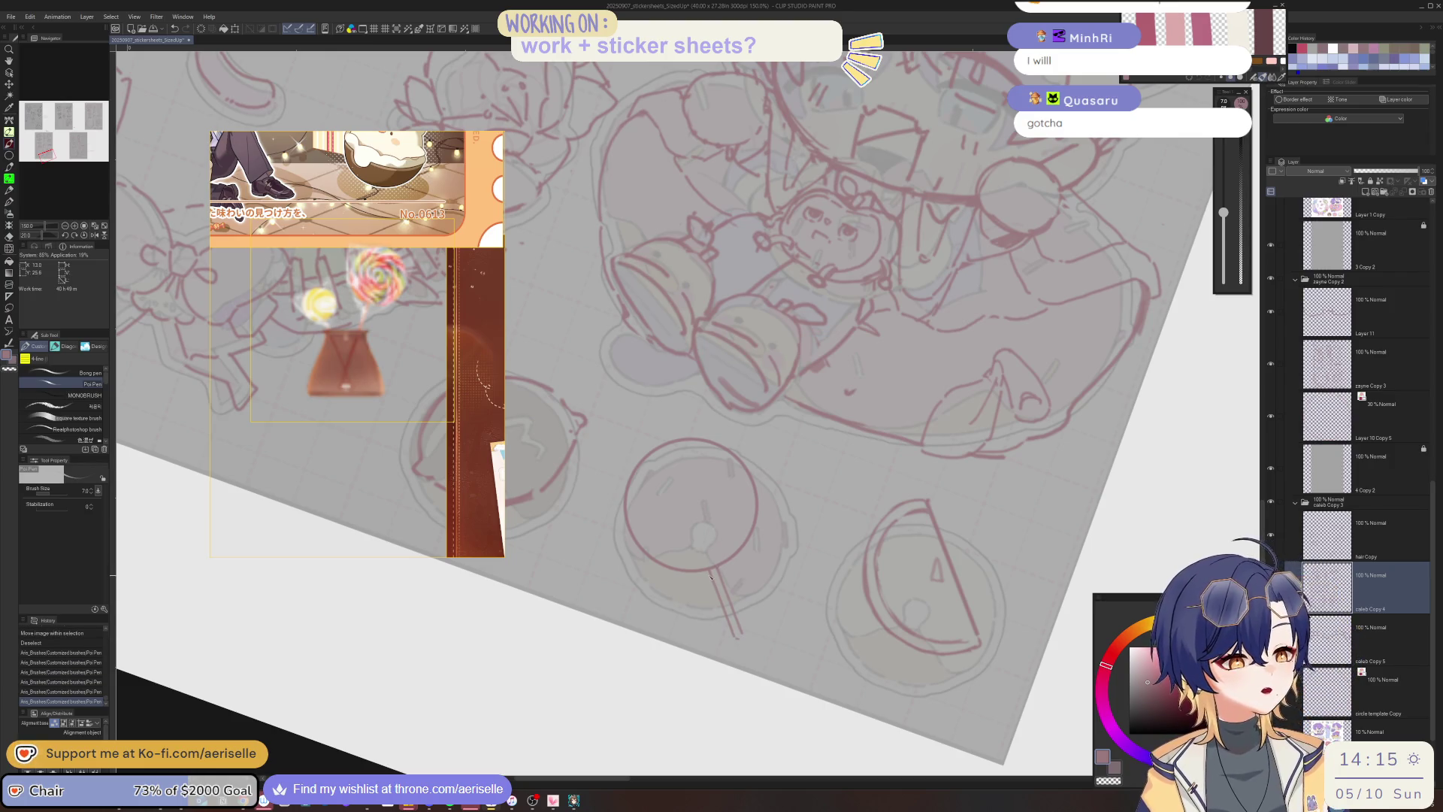
pyautogui.hotkey('ctrl', 'z')
pyautogui.press('m')
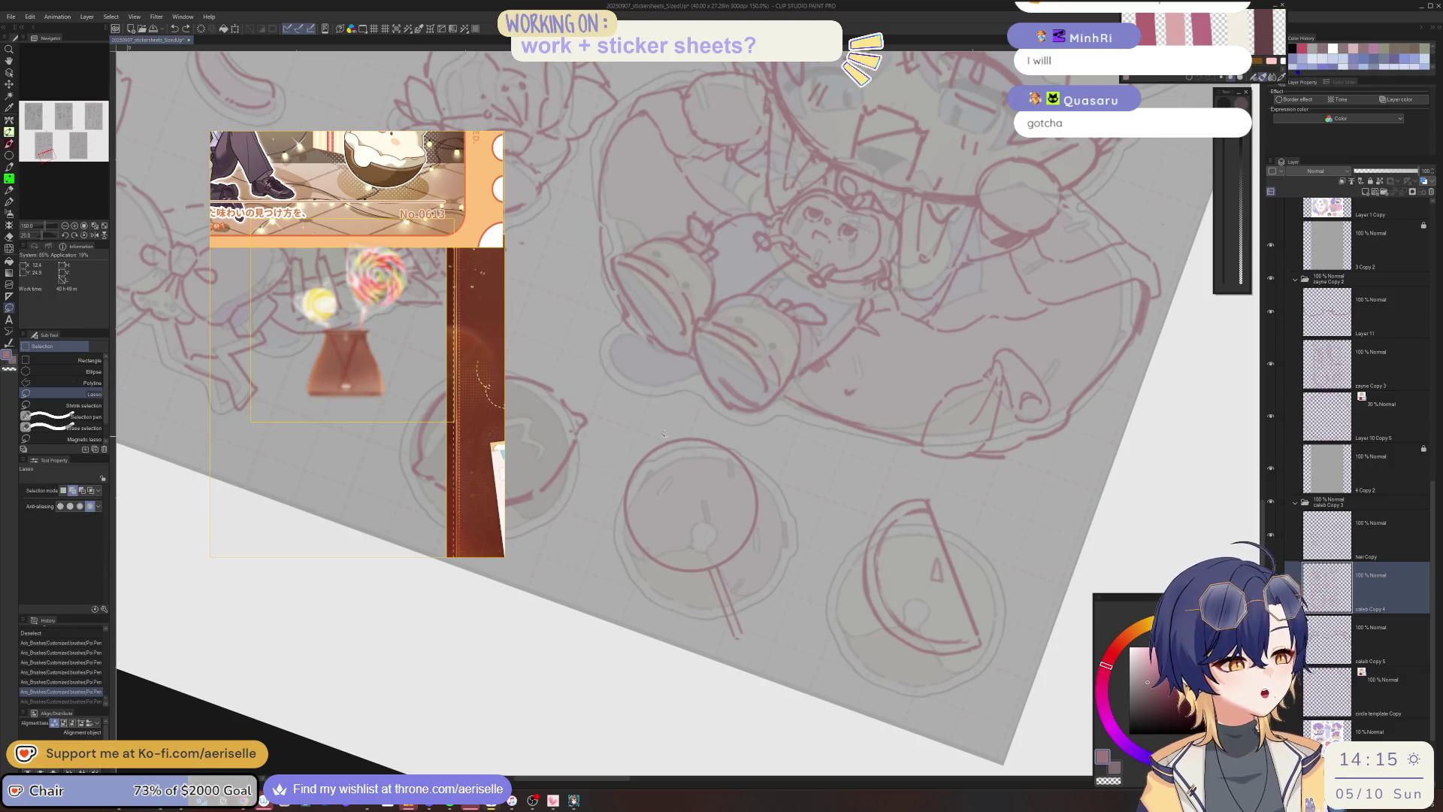
pyautogui.moveTo(710, 569)
pyautogui.mouseDown()
pyautogui.moveTo(671, 421)
pyautogui.moveTo(692, 579)
pyautogui.moveTo(711, 566)
pyautogui.mouseUp()
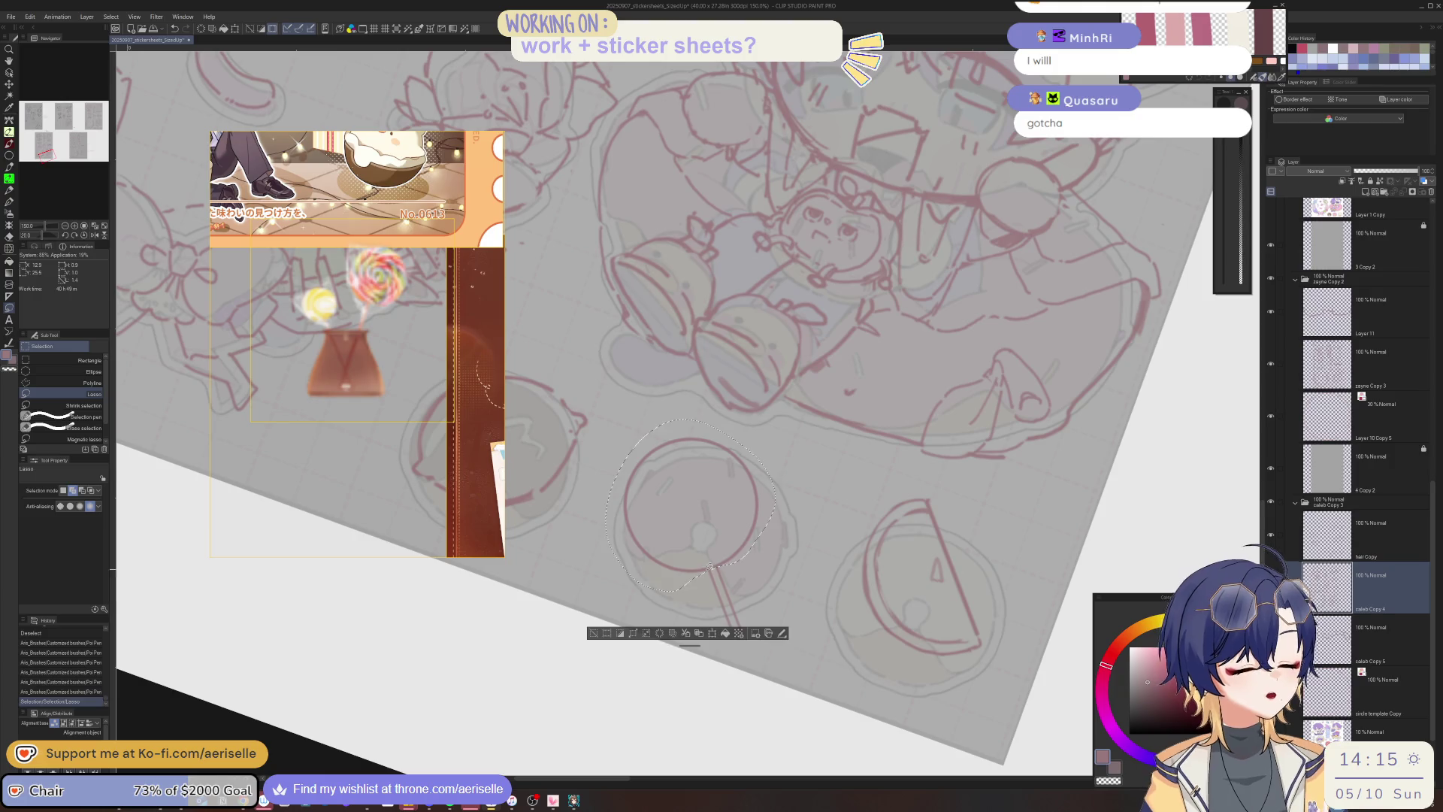
# Scale the selected lollipop circle down to about 61%.
pyautogui.click(712, 633)
pyautogui.moveTo(734, 617)
pyautogui.mouseDown()
pyautogui.moveTo(719, 556)
pyautogui.moveTo(722, 577)
pyautogui.mouseUp()
pyautogui.click(671, 609)
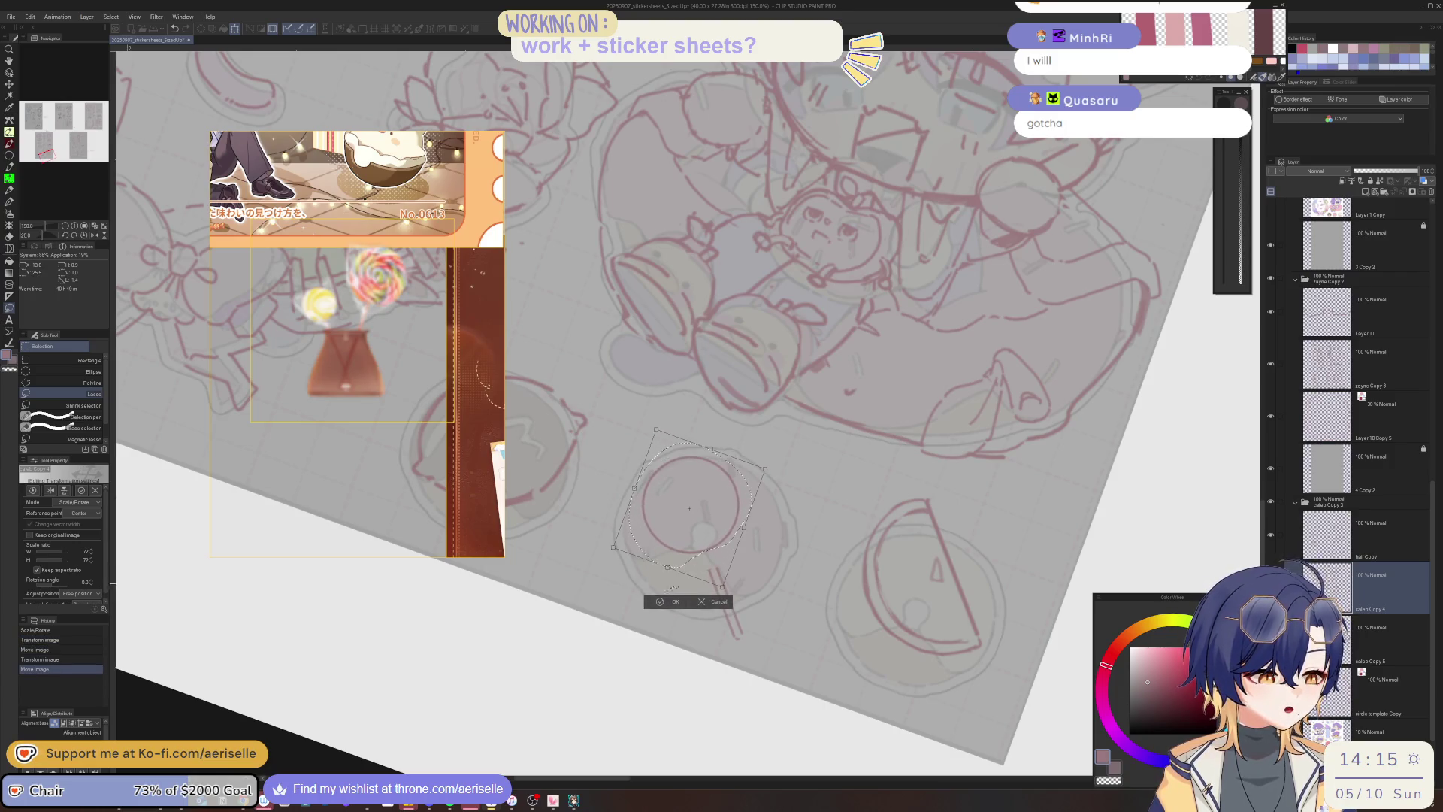
pyautogui.hotkey('ctrl', 'd')
# Move the stick up and reshape it diagonally beneath the circle, then erase a stray mark.
pyautogui.moveTo(698, 601); pyautogui.dragTo(695, 594)
pyautogui.press('k')
pyautogui.moveTo(740, 680)
pyautogui.mouseDown()
pyautogui.moveTo(749, 662)
pyautogui.moveTo(779, 676)
pyautogui.moveTo(792, 712)
pyautogui.mouseUp()
pyautogui.click(749, 655)
pyautogui.moveTo(762, 645); pyautogui.dragTo(750, 628)
pyautogui.click(720, 721)
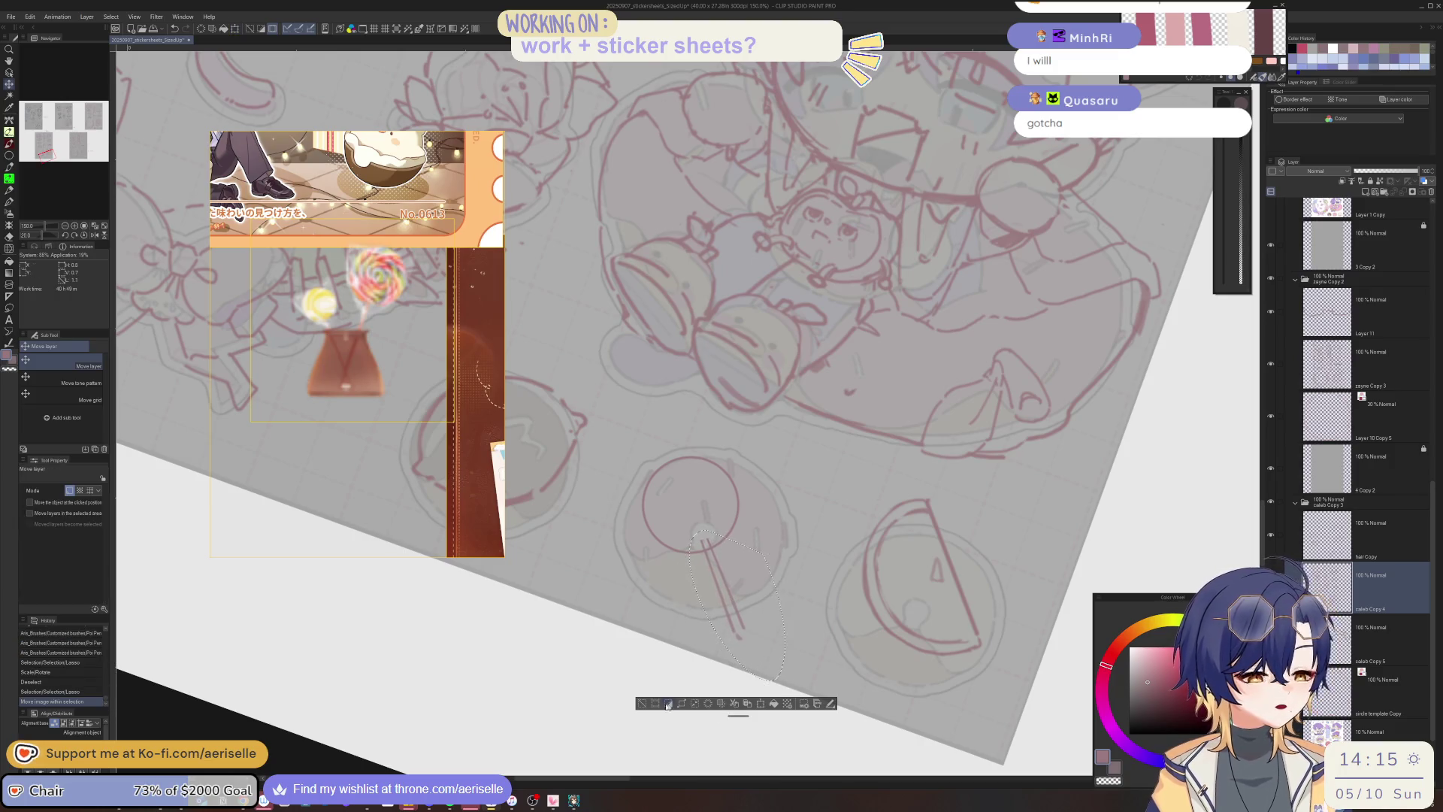
pyautogui.hotkey('ctrl', 'd')
pyautogui.press('e')
pyautogui.click(699, 541)
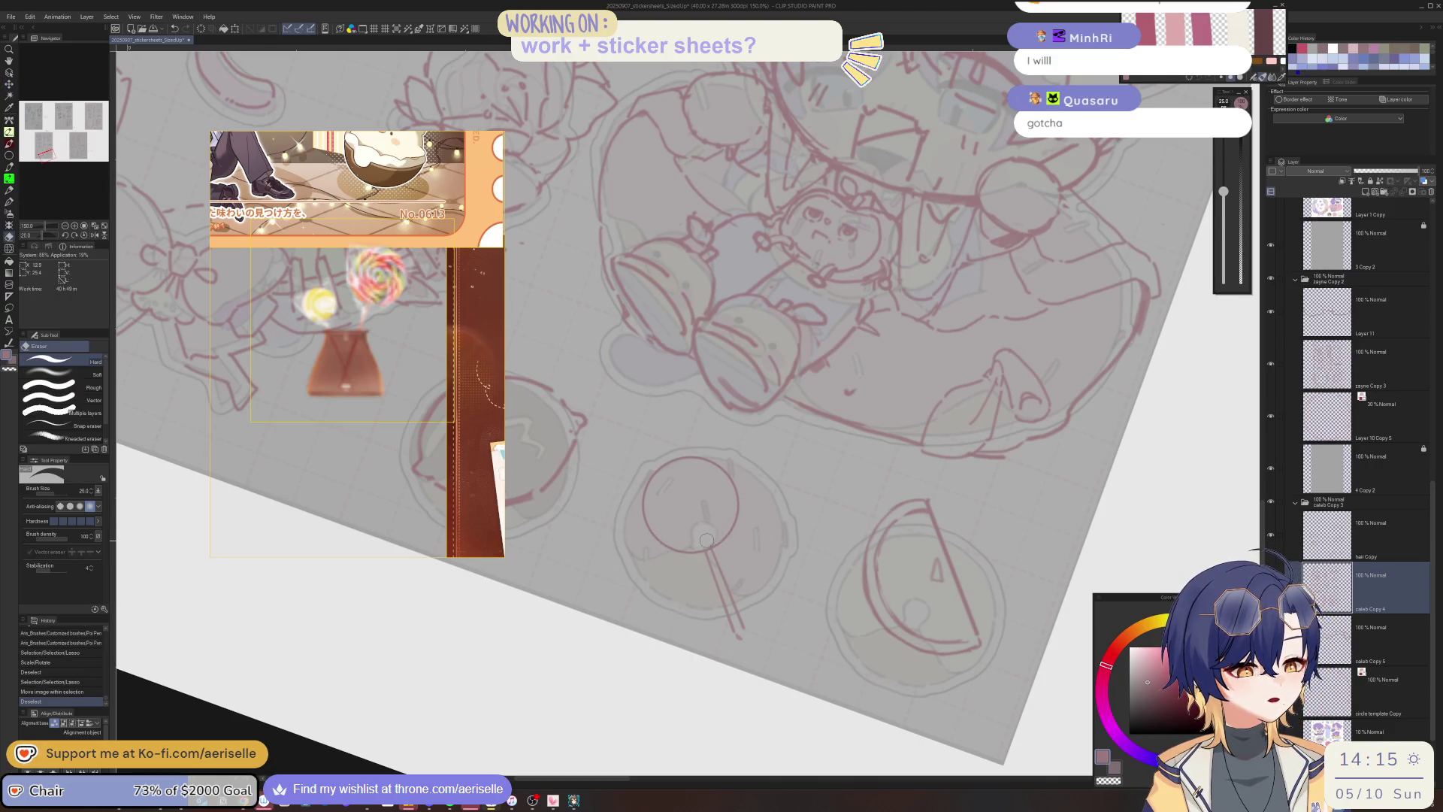
# Sketch the lollipop's stick, ribbon bow and circle outline strokes with the pen.
pyautogui.scroll(2, 712, 460)
pyautogui.press('p')
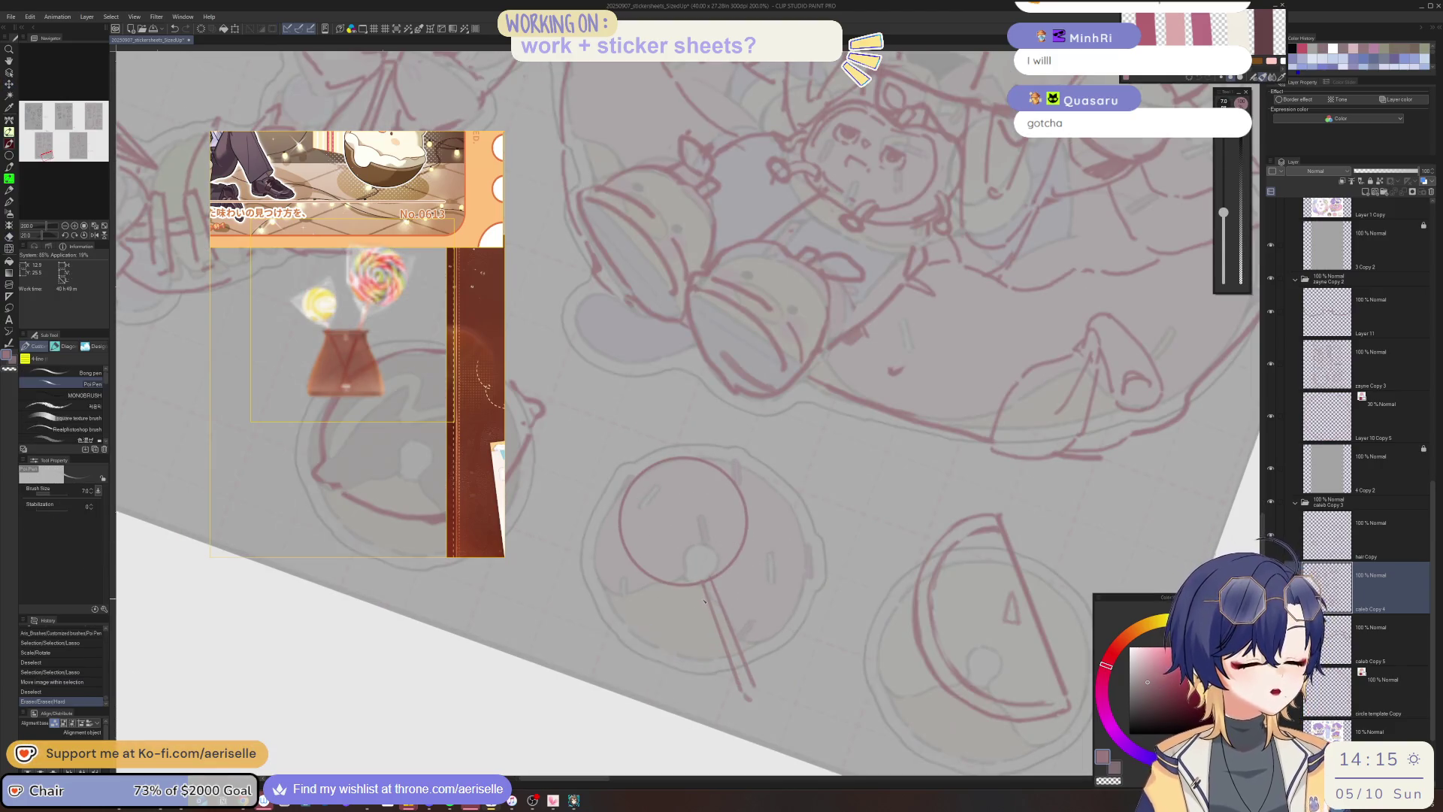
pyautogui.moveTo(705, 600)
pyautogui.mouseDown()
pyautogui.moveTo(739, 606)
pyautogui.moveTo(723, 606)
pyautogui.mouseUp()
pyautogui.hotkey('ctrl', 'z')
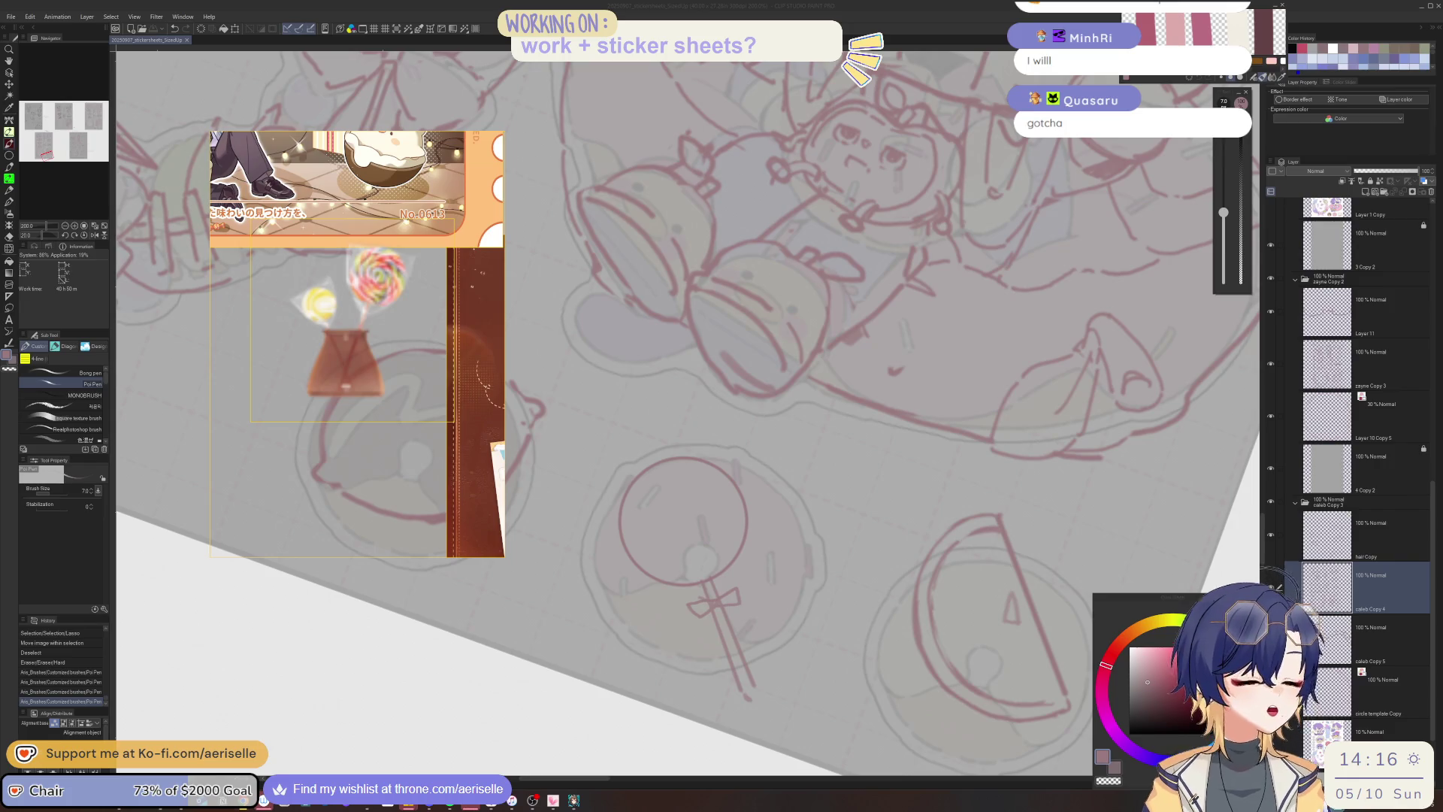
pyautogui.moveTo(736, 593); pyautogui.dragTo(719, 588)
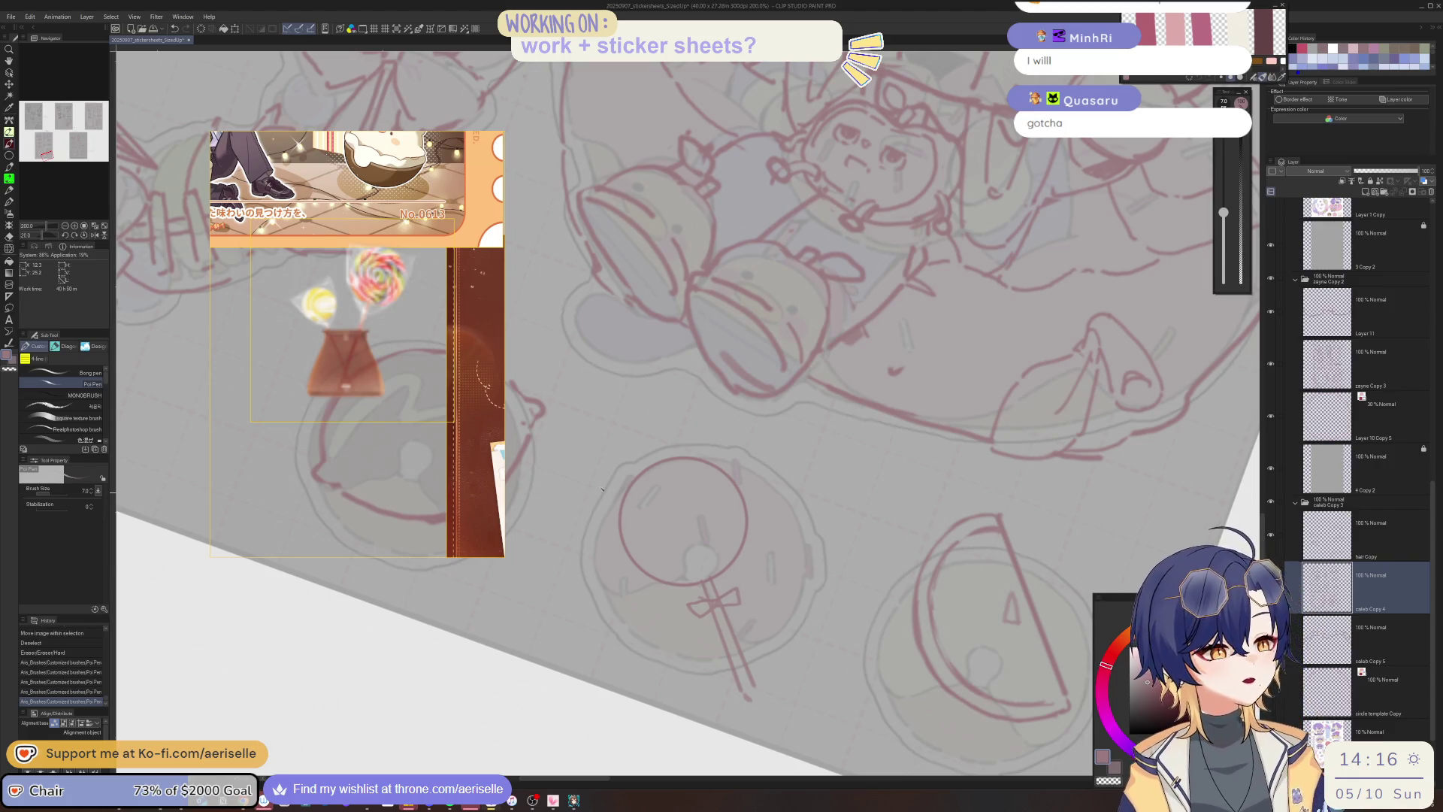
pyautogui.moveTo(595, 470); pyautogui.dragTo(632, 571)
pyautogui.moveTo(731, 445); pyautogui.dragTo(750, 518)
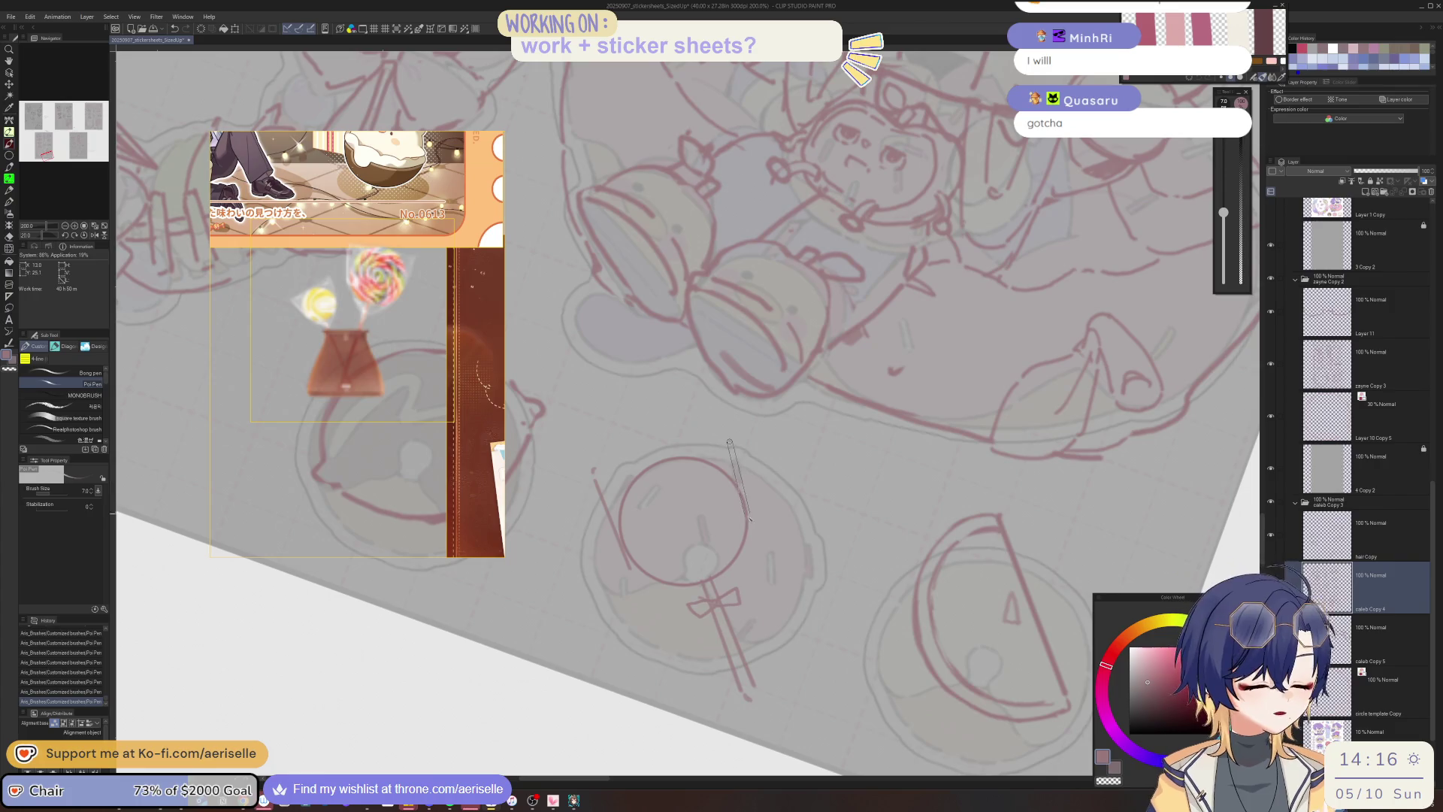
pyautogui.moveTo(633, 571)
pyautogui.mouseDown()
pyautogui.moveTo(688, 601)
pyautogui.moveTo(695, 585)
pyautogui.moveTo(732, 587)
pyautogui.mouseUp()
pyautogui.hotkey('ctrl', 'z')
pyautogui.moveTo(755, 534)
pyautogui.mouseDown()
pyautogui.moveTo(735, 582)
pyautogui.moveTo(746, 486)
pyautogui.moveTo(776, 469)
pyautogui.moveTo(640, 582)
pyautogui.moveTo(686, 556)
pyautogui.moveTo(692, 530)
pyautogui.moveTo(684, 568)
pyautogui.mouseUp()
# Nudge the lassoed lollipop sketch into place, add a short stroke, and reset the view upright.
pyautogui.press('m')
pyautogui.press('k')
pyautogui.hotkey('ctrl', 'd')
pyautogui.press('p')
pyautogui.moveTo(750, 492); pyautogui.dragTo(682, 560)
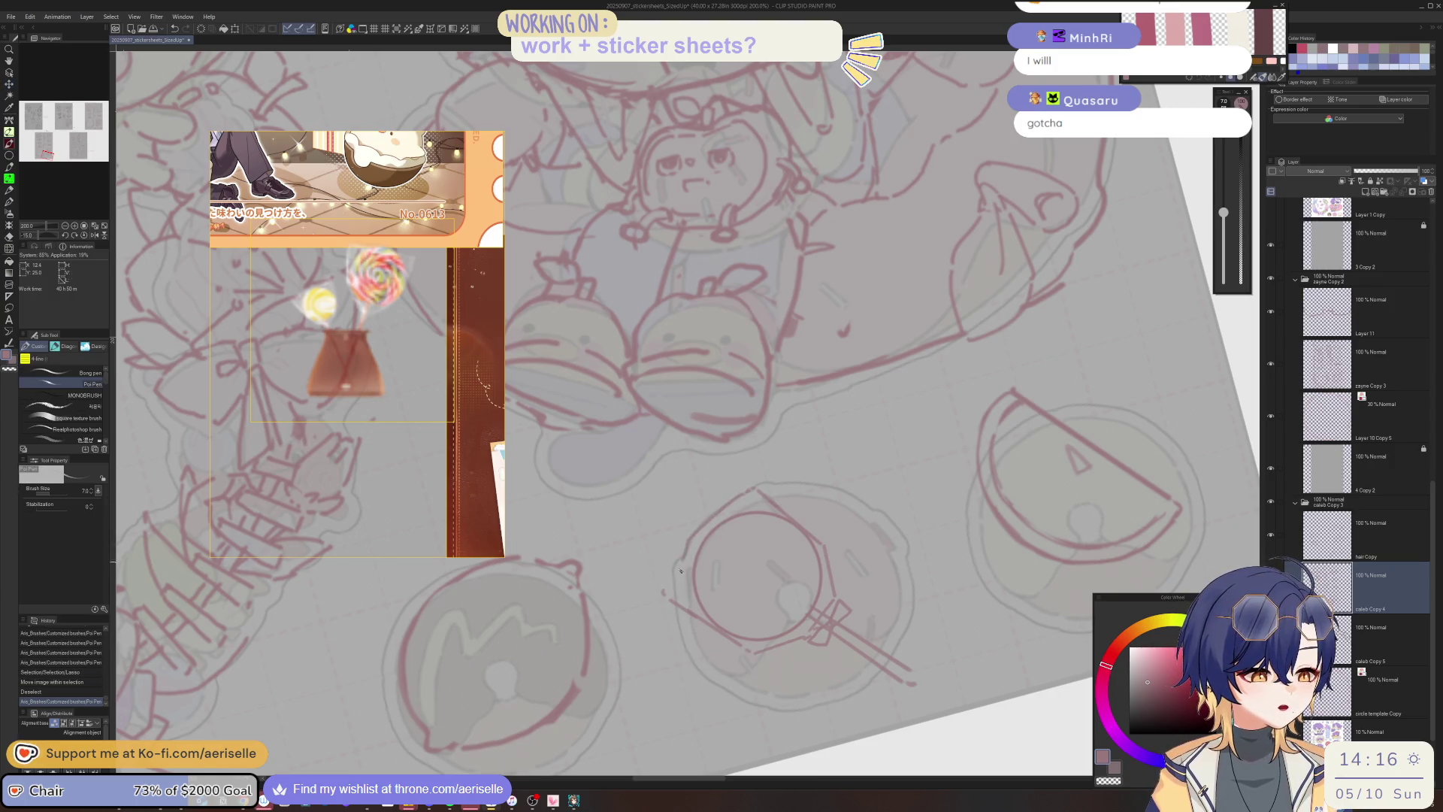
pyautogui.hotkey('ctrl', 'alt', '0')
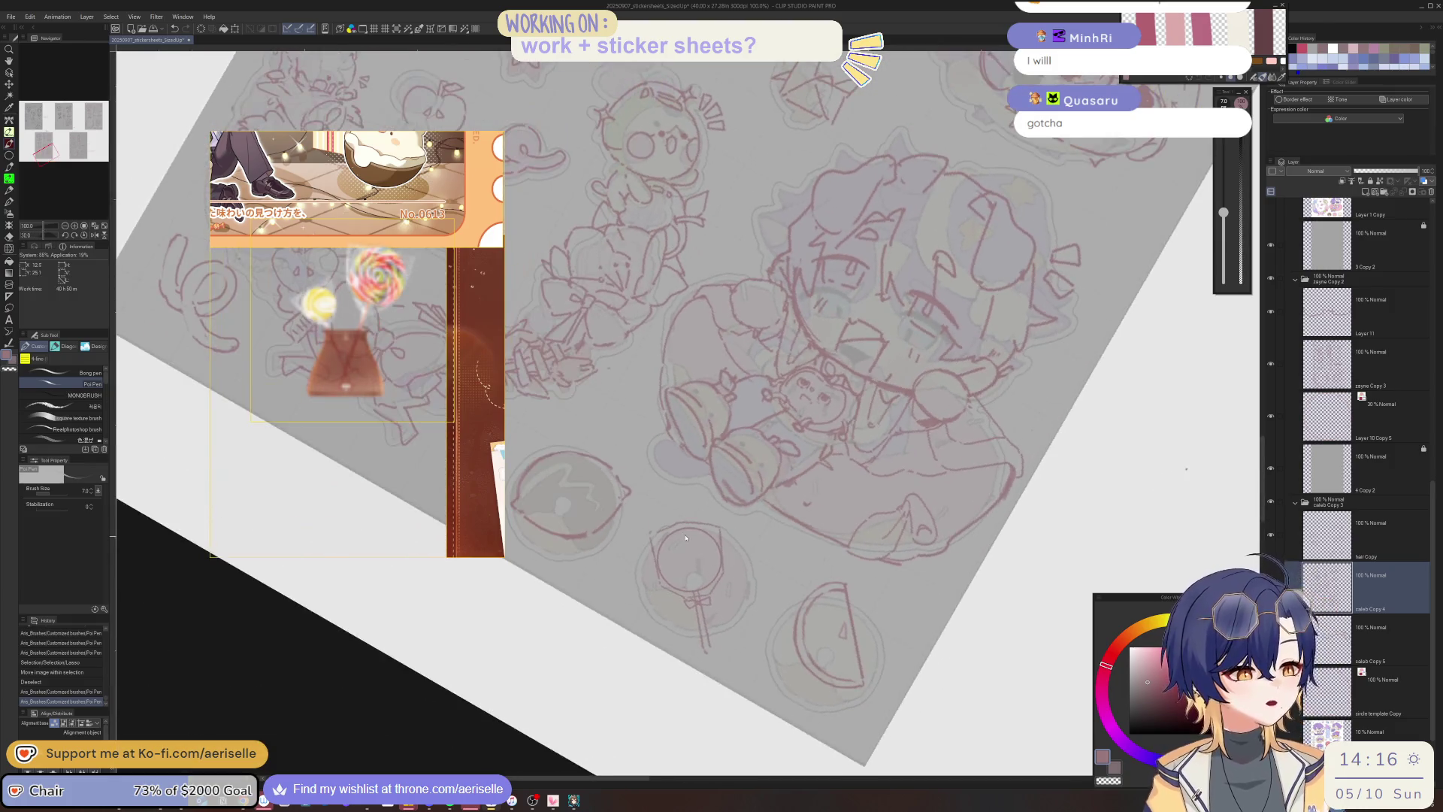
# Lasso part of the lollipop sketch, nudge it slightly, and deselect.
pyautogui.press('m')
pyautogui.moveTo(623, 579); pyautogui.dragTo(618, 578)
pyautogui.press('k')
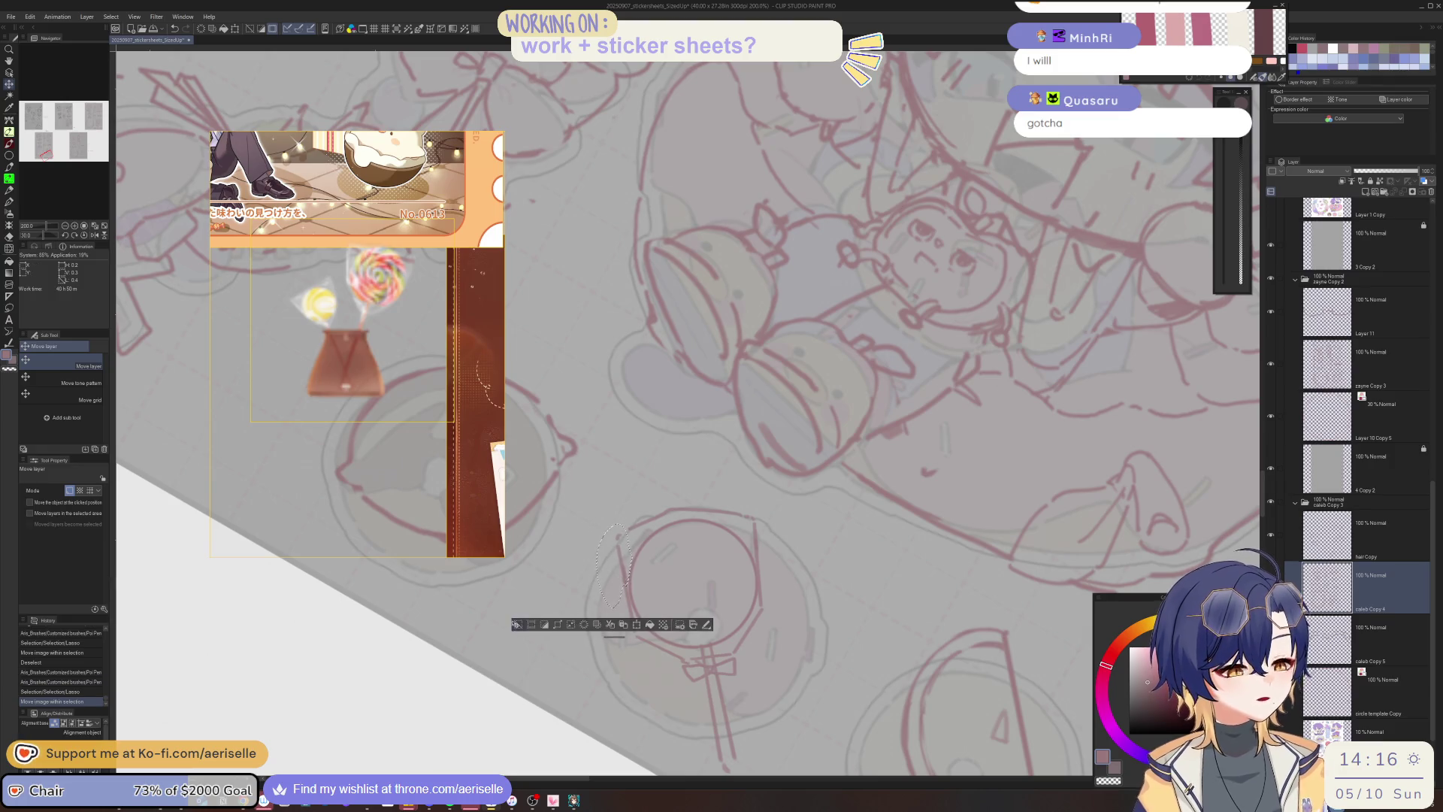
pyautogui.click(516, 623)
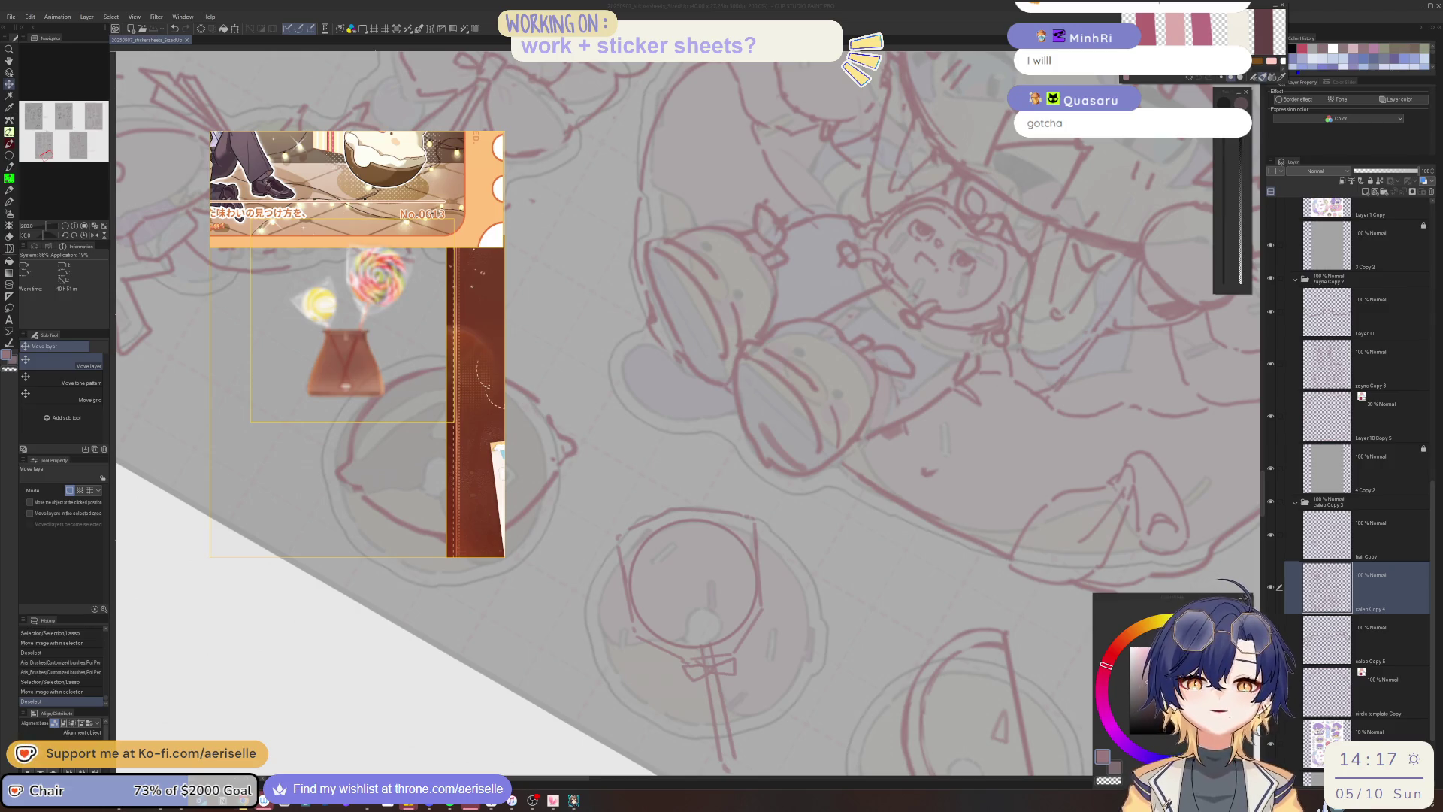
# Erase stray sketch lines around the bottom-row stickers with a size 15 eraser.
pyautogui.click(665, 479)
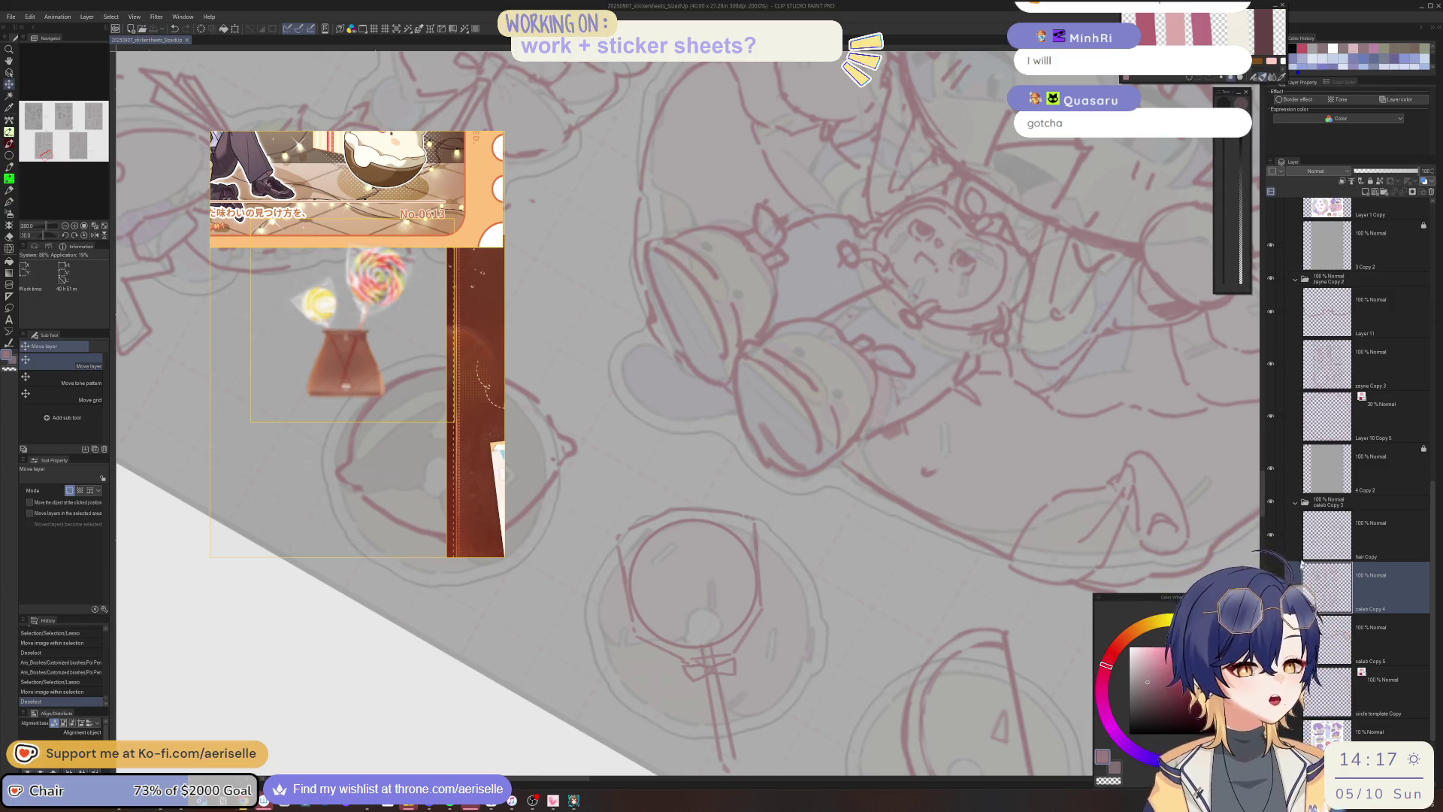
pyautogui.press('e')
pyautogui.press('[')
pyautogui.press('[')
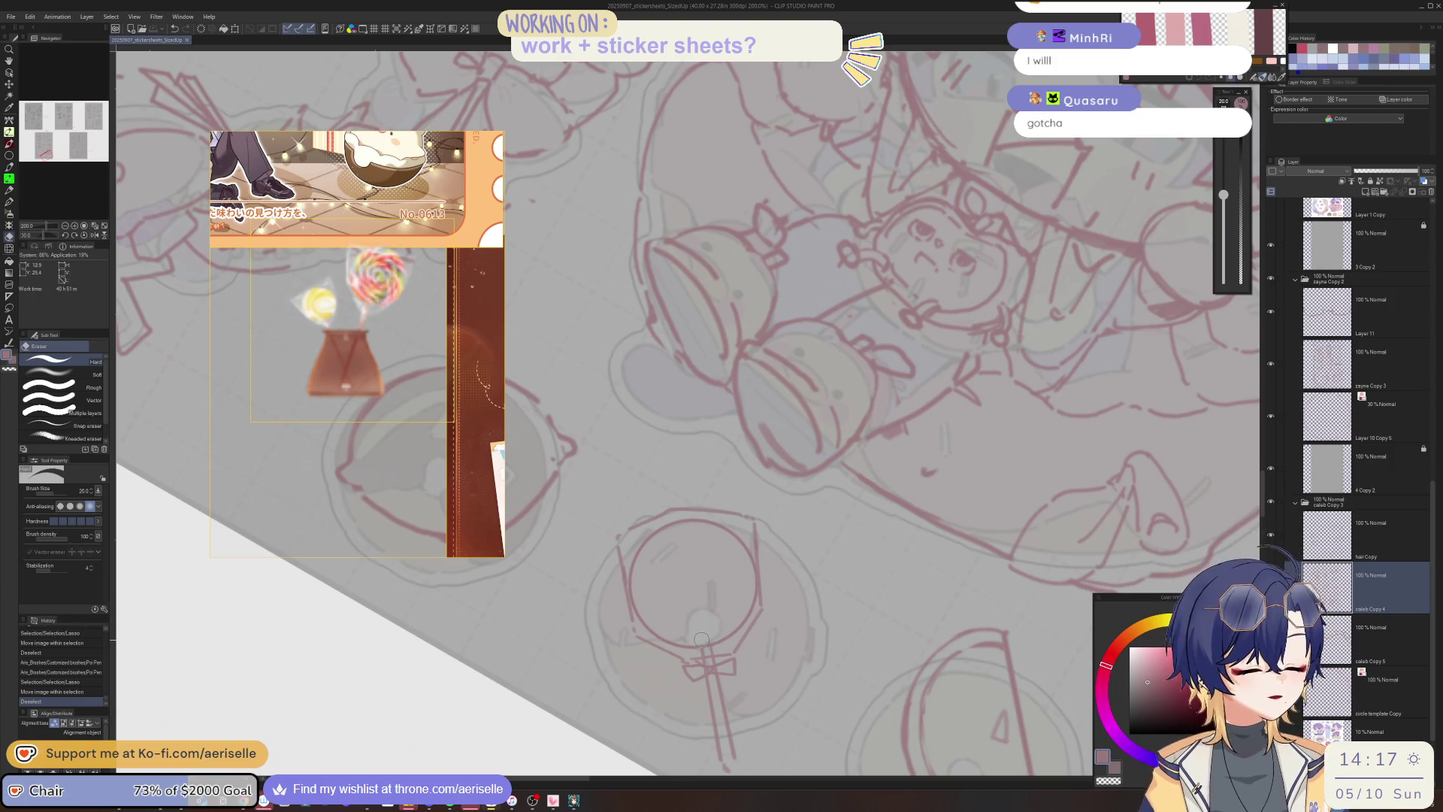
pyautogui.click(745, 595)
pyautogui.scroll(-1, 745, 594)
pyautogui.press('@')
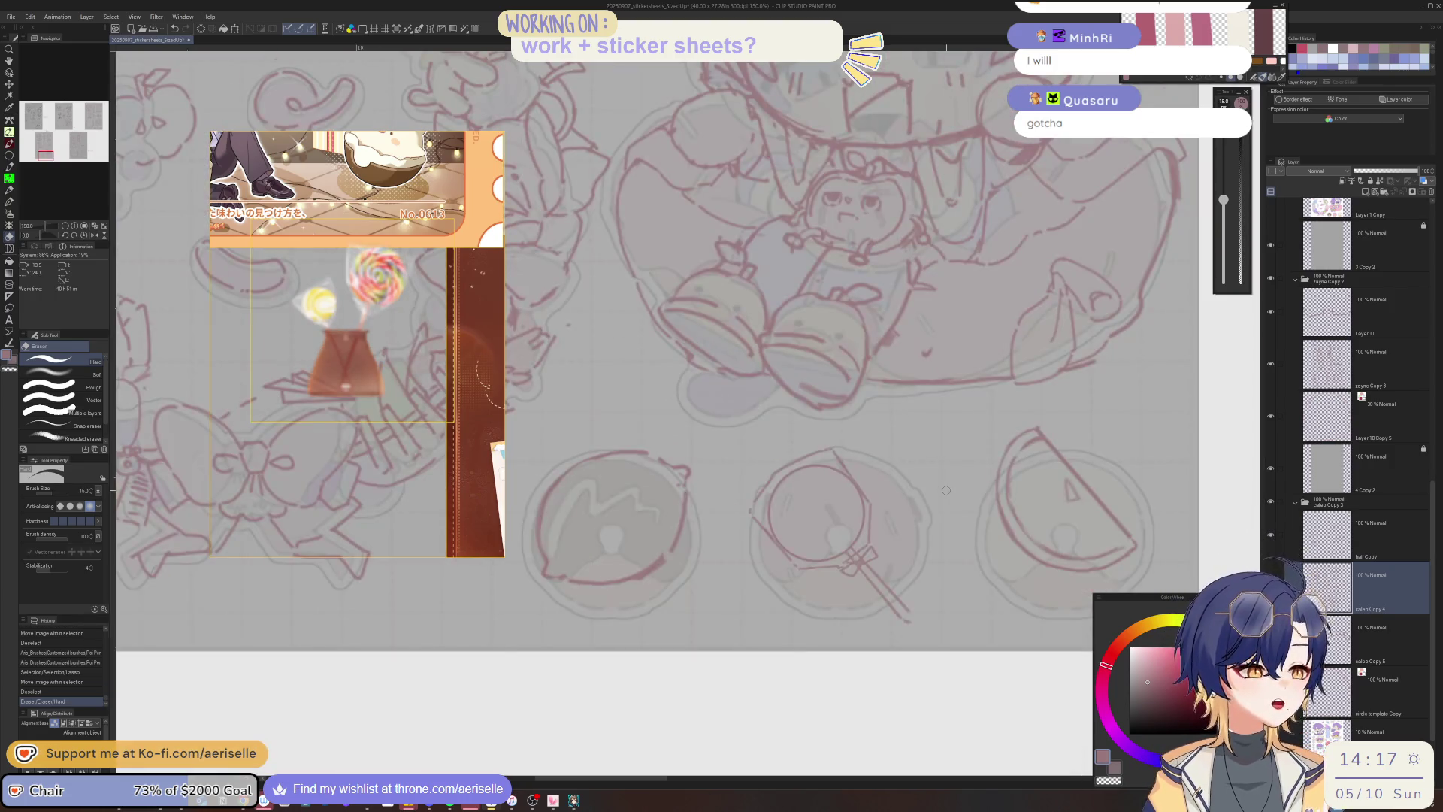
pyautogui.click(680, 475)
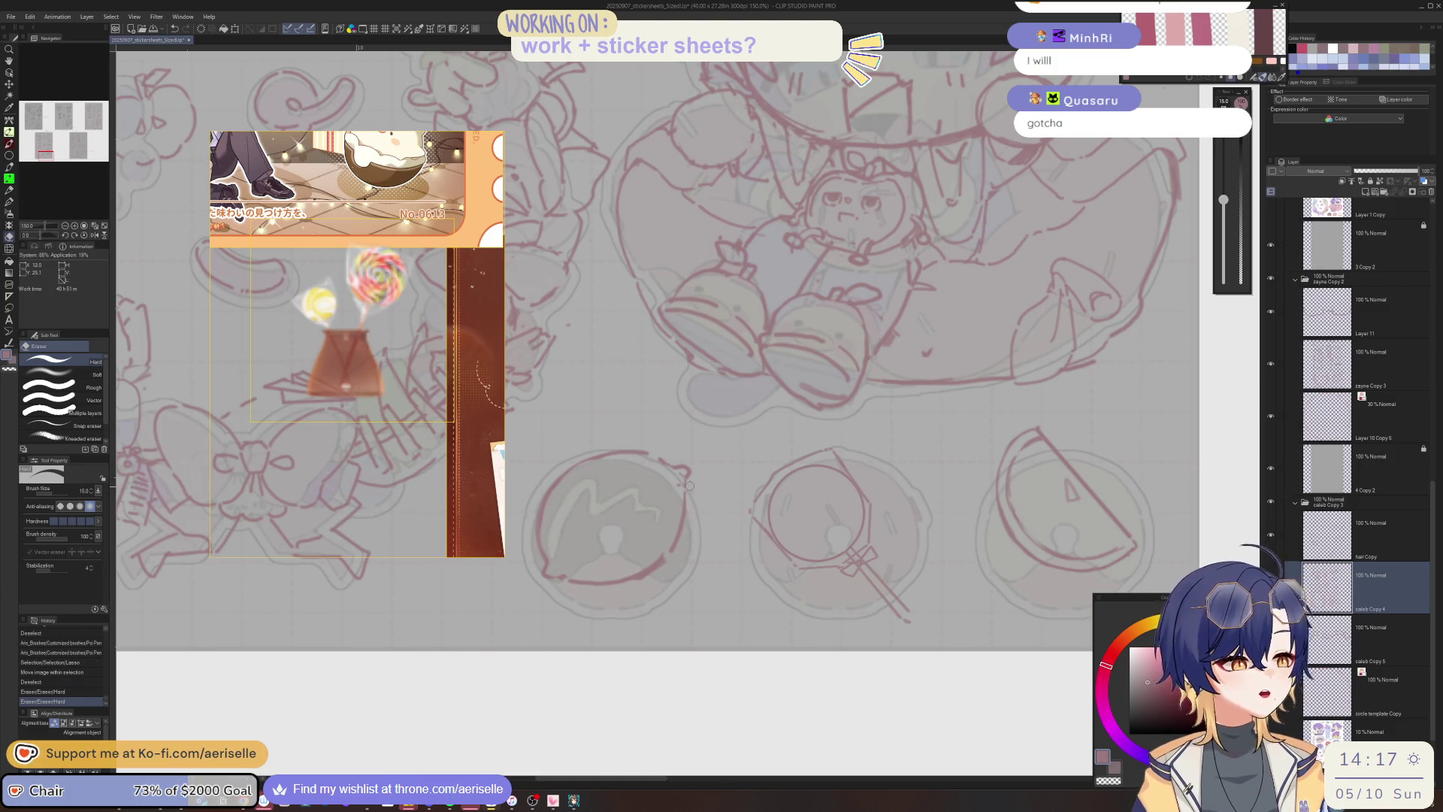
pyautogui.click(680, 474)
# Add small pen marks, erase remaining stray marks, and save the sticker sheet.
pyautogui.press('p')
pyautogui.click(701, 470)
pyautogui.moveTo(701, 470); pyautogui.dragTo(714, 556)
pyautogui.click(714, 556)
pyautogui.press('e')
pyautogui.click(716, 560)
pyautogui.click(716, 560)
pyautogui.scroll(-1, 716, 560)
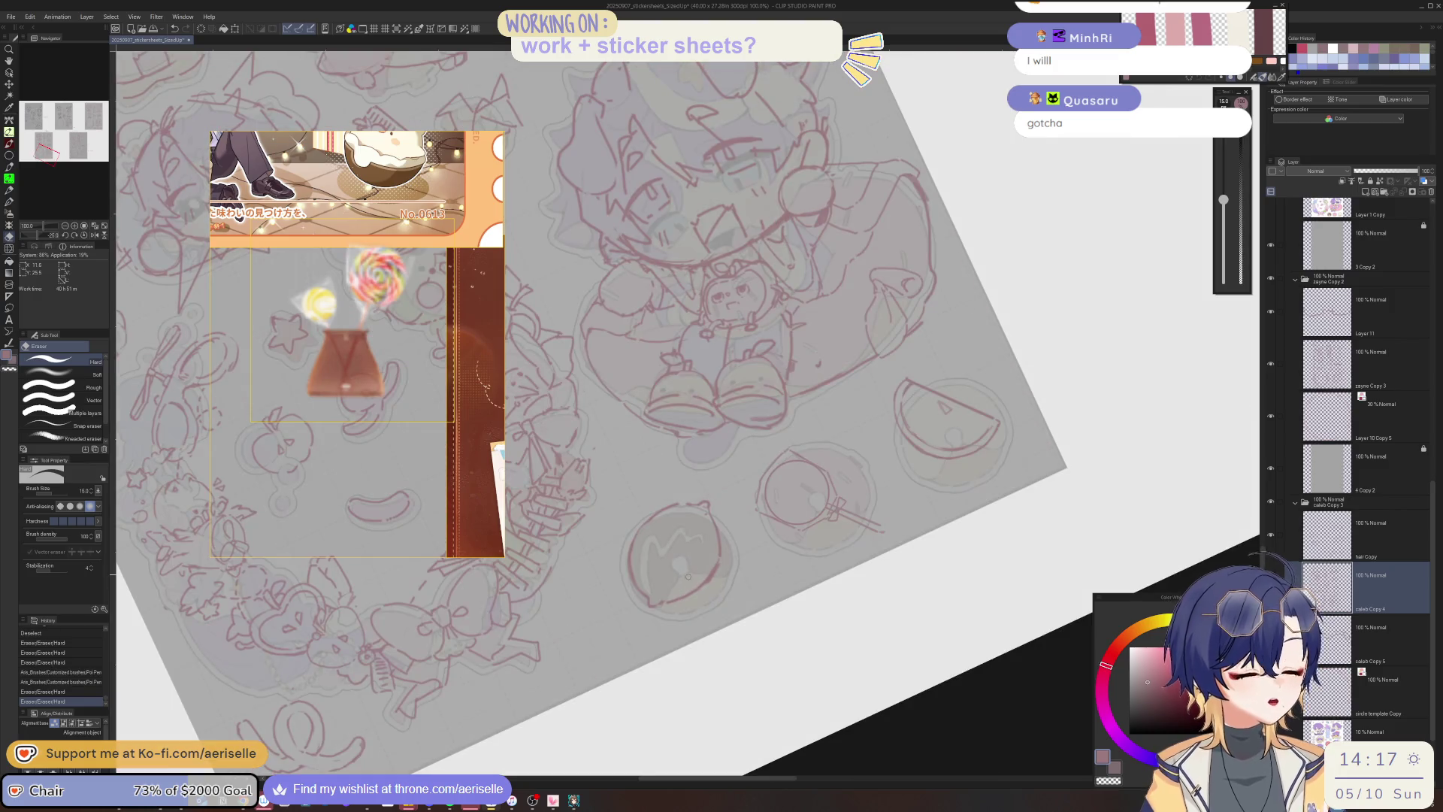
pyautogui.scroll(1, 664, 598)
pyautogui.click(660, 593)
pyautogui.hotkey('ctrl', 's')
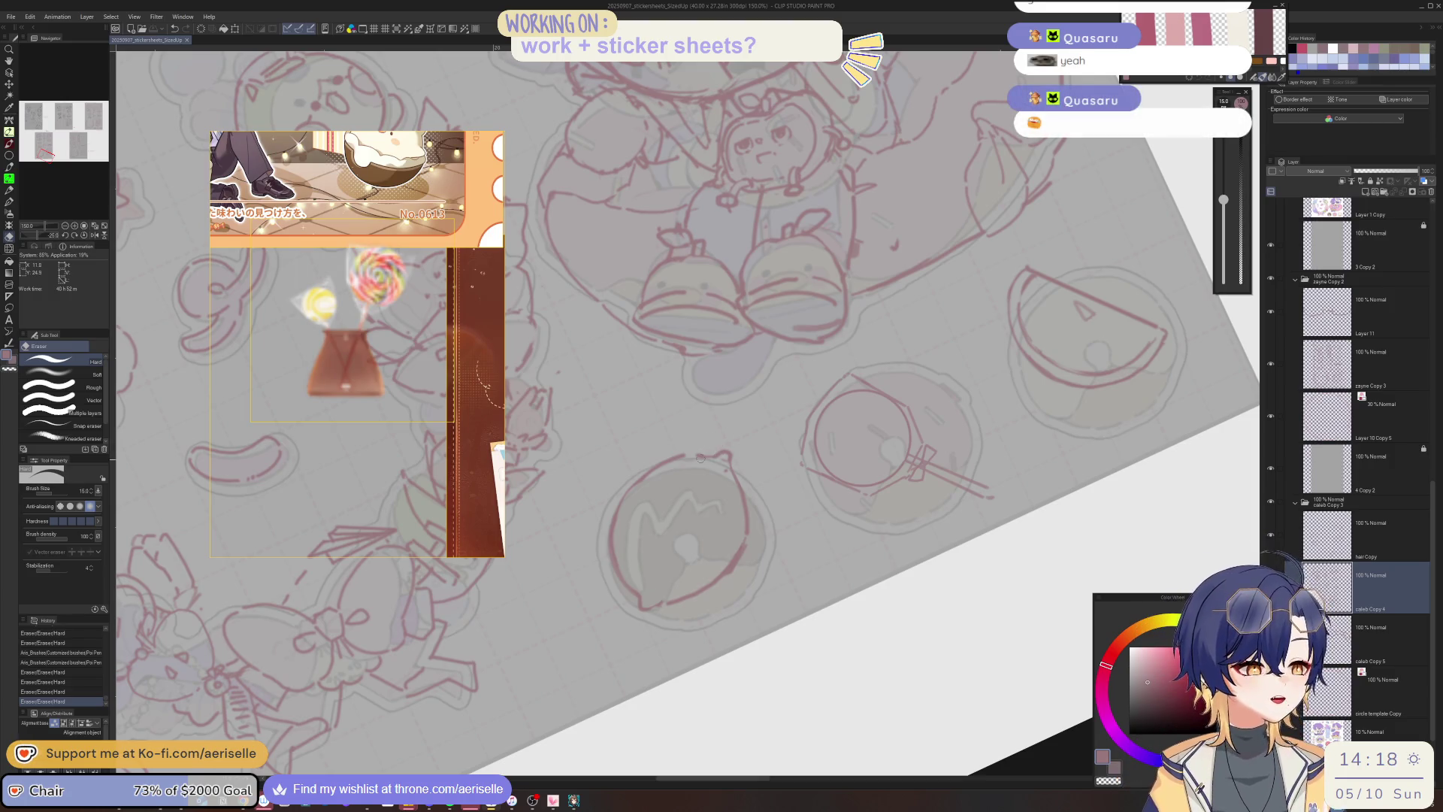
# Undo a trial lasso selection on the sketch and zoom out to the whole sheet.
pyautogui.moveTo(700, 458); pyautogui.dragTo(749, 412)
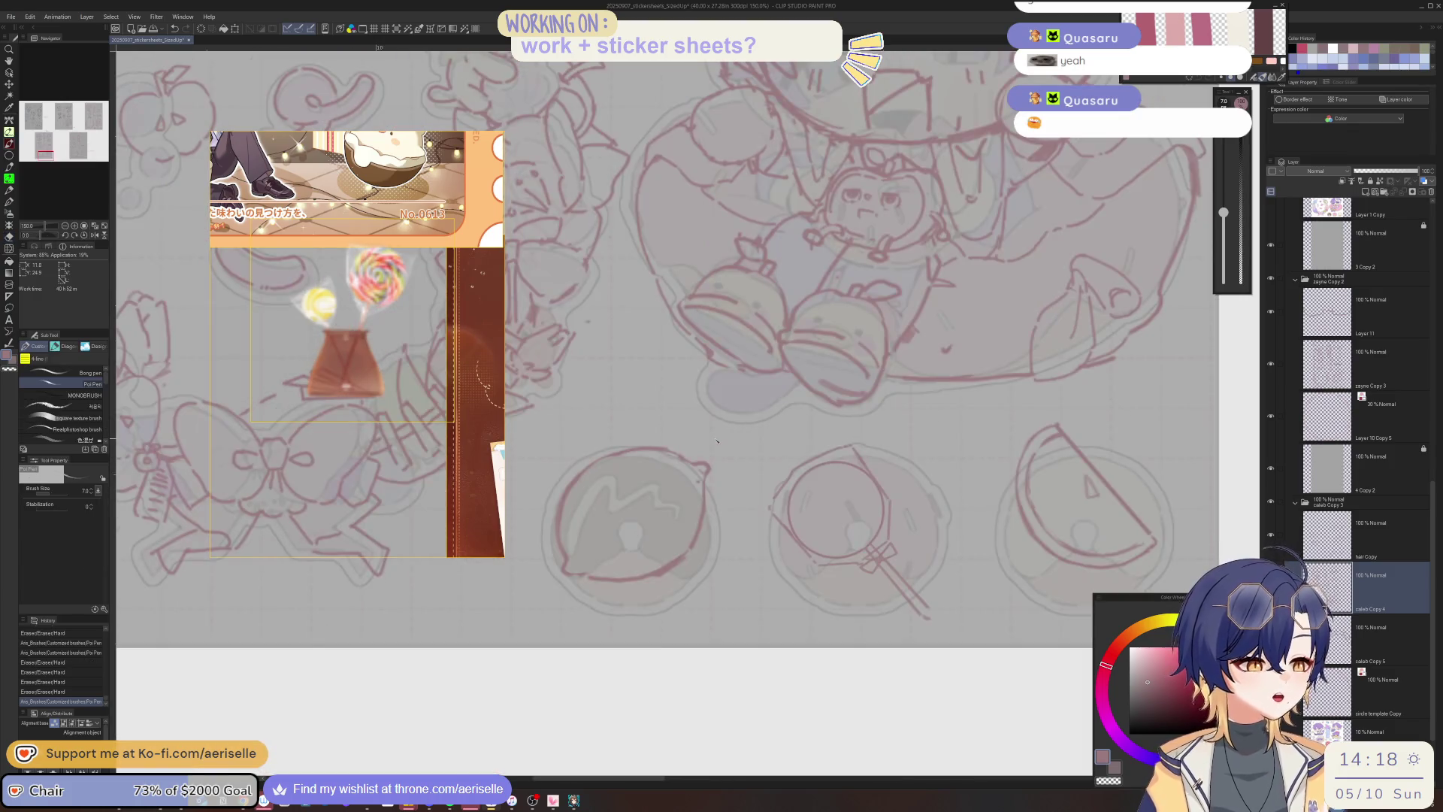
pyautogui.press('m')
pyautogui.moveTo(635, 412); pyautogui.dragTo(698, 427)
pyautogui.moveTo(556, 451); pyautogui.dragTo(647, 646)
pyautogui.hotkey('ctrl', 'z')
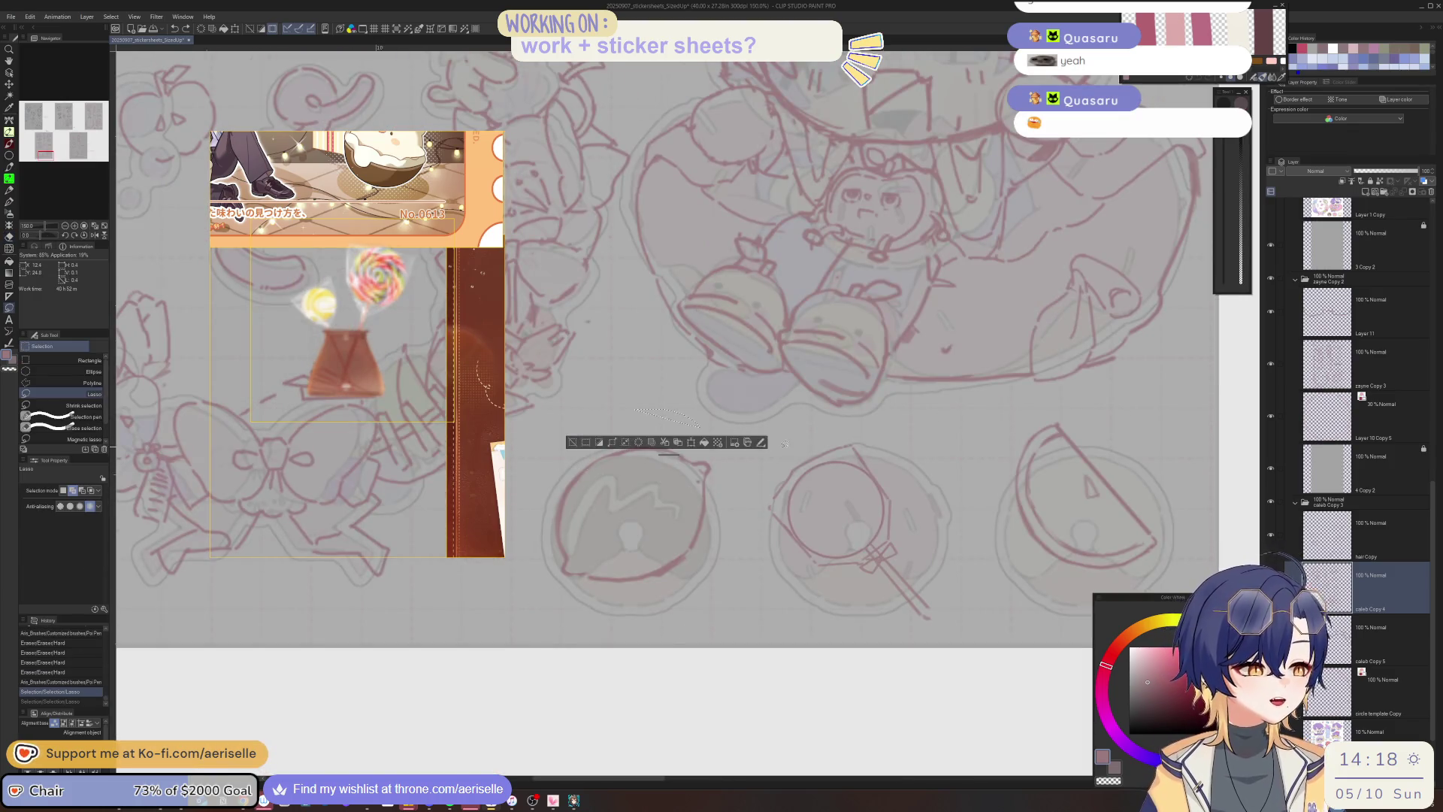
pyautogui.hotkey('ctrl', '-')
pyautogui.hotkey('ctrl', '-')
pyautogui.click(602, 440)
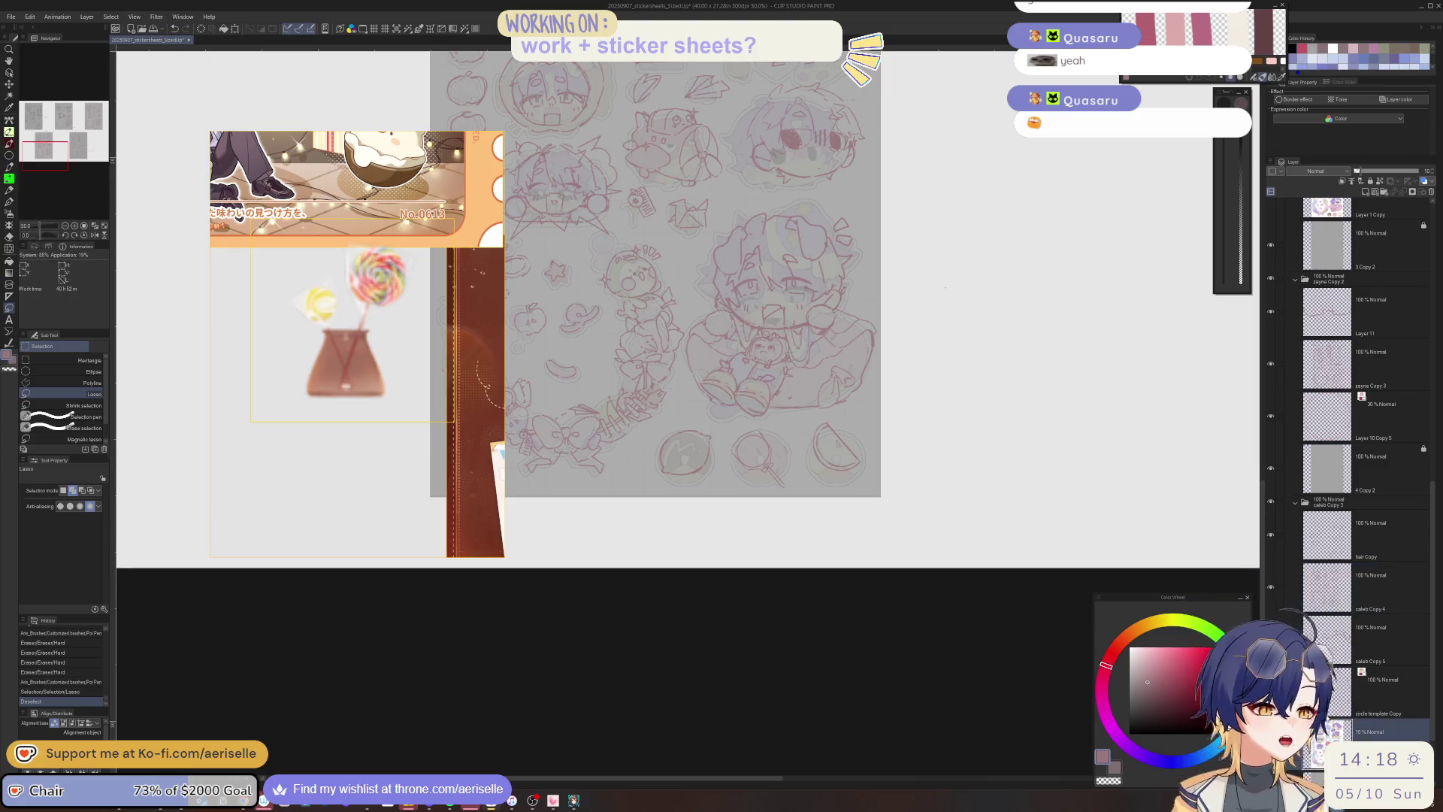
# Make caleb Copy 4 active and select the three bottom-row circle stickers, then deselect.
pyautogui.moveTo(784, 599)
pyautogui.mouseDown()
pyautogui.moveTo(854, 610)
pyautogui.moveTo(798, 618)
pyautogui.mouseUp()
pyautogui.press('k')
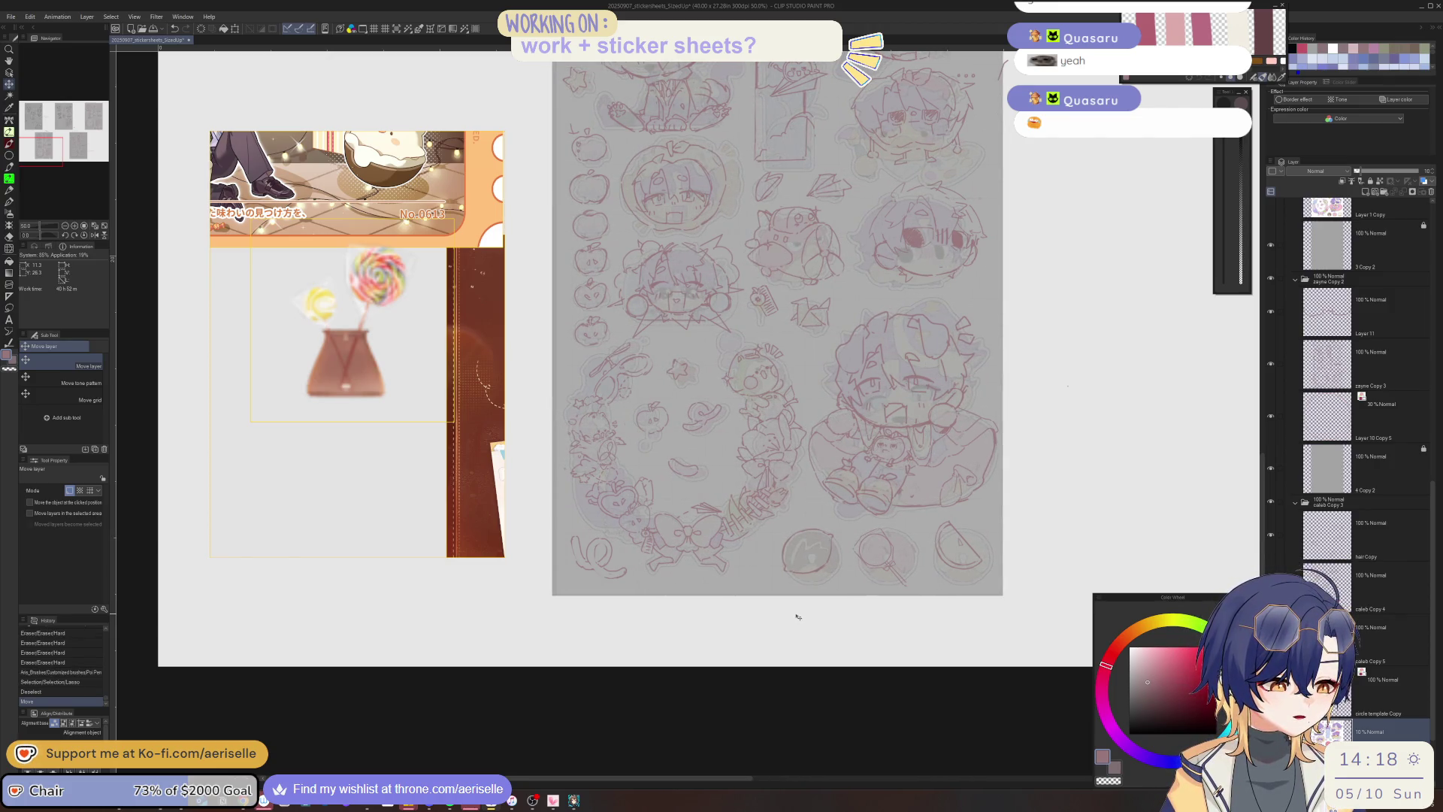
pyautogui.moveTo(794, 640); pyautogui.dragTo(728, 635)
pyautogui.scroll(3, 758, 546)
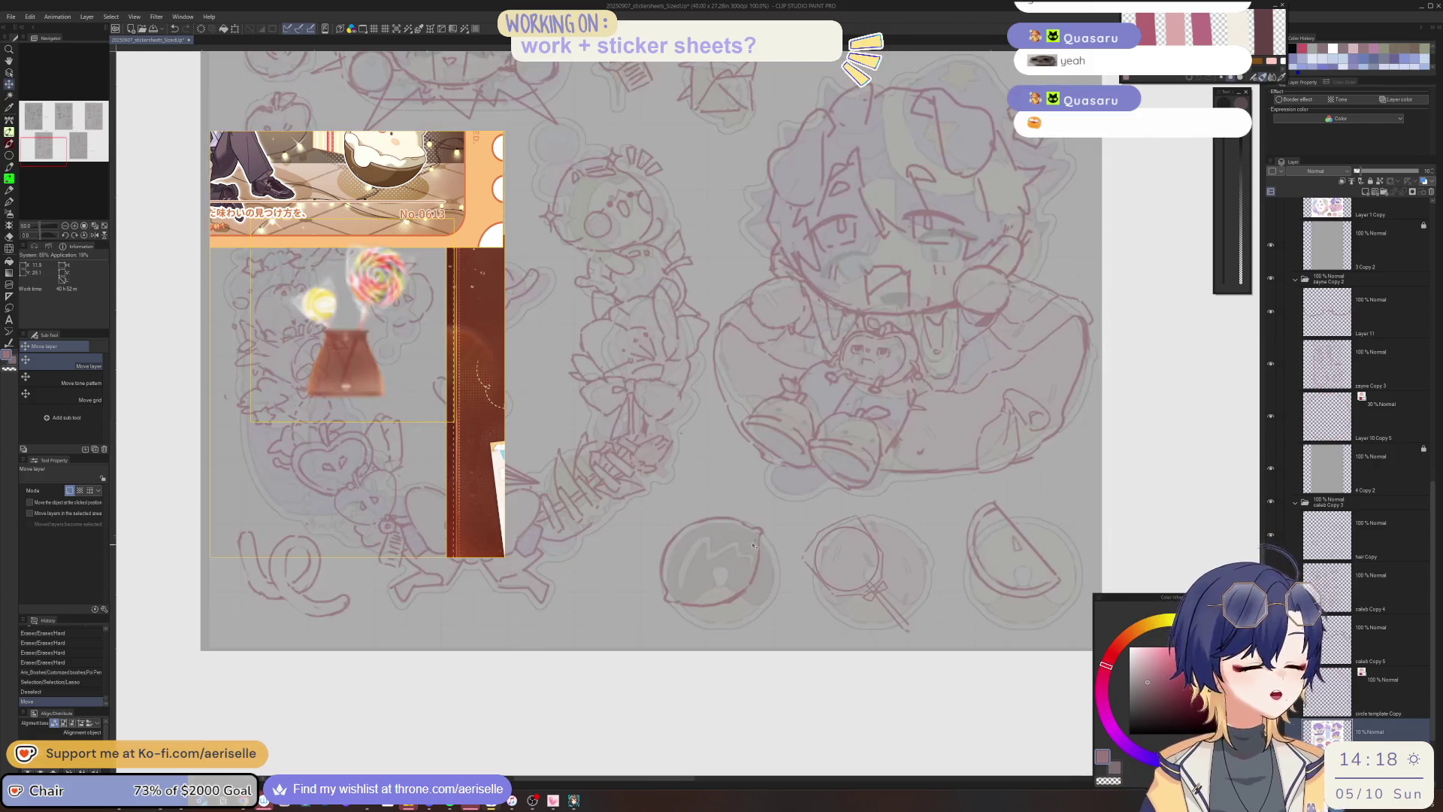
pyautogui.click(757, 546)
pyautogui.press('m')
pyautogui.moveTo(774, 519)
pyautogui.mouseDown()
pyautogui.moveTo(624, 571)
pyautogui.moveTo(781, 556)
pyautogui.mouseUp()
pyautogui.moveTo(893, 524)
pyautogui.mouseDown()
pyautogui.moveTo(887, 652)
pyautogui.moveTo(933, 549)
pyautogui.moveTo(1011, 488)
pyautogui.moveTo(1022, 607)
pyautogui.moveTo(1041, 617)
pyautogui.mouseUp()
pyautogui.press('k')
pyautogui.hotkey('ctrl', 'd')
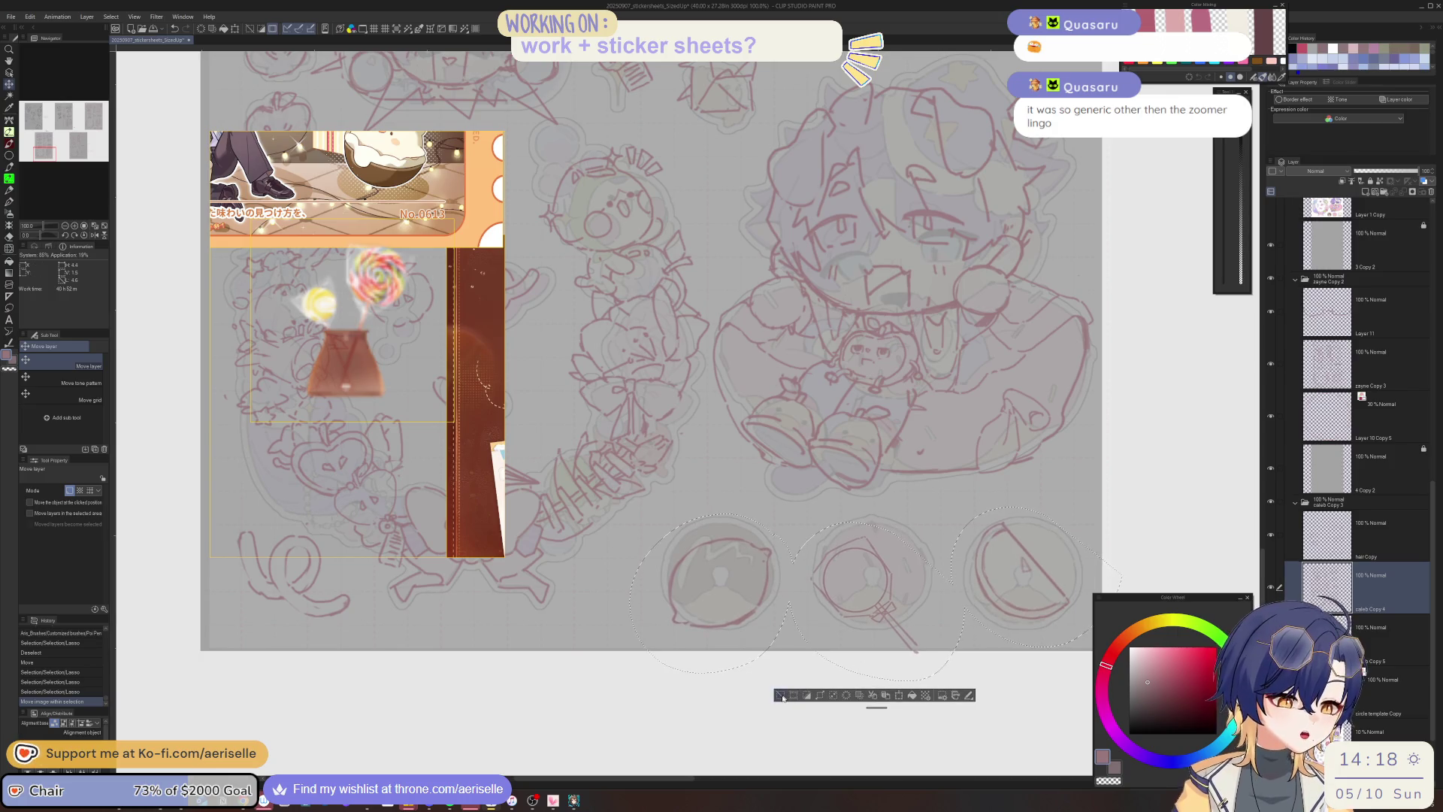
# Lasso the middle lollipop sticker and lift it upward.
pyautogui.press('m')
pyautogui.moveTo(928, 597)
pyautogui.mouseDown()
pyautogui.moveTo(905, 694)
pyautogui.moveTo(932, 601)
pyautogui.mouseUp()
pyautogui.press('k')
pyautogui.moveTo(934, 657); pyautogui.dragTo(932, 631)
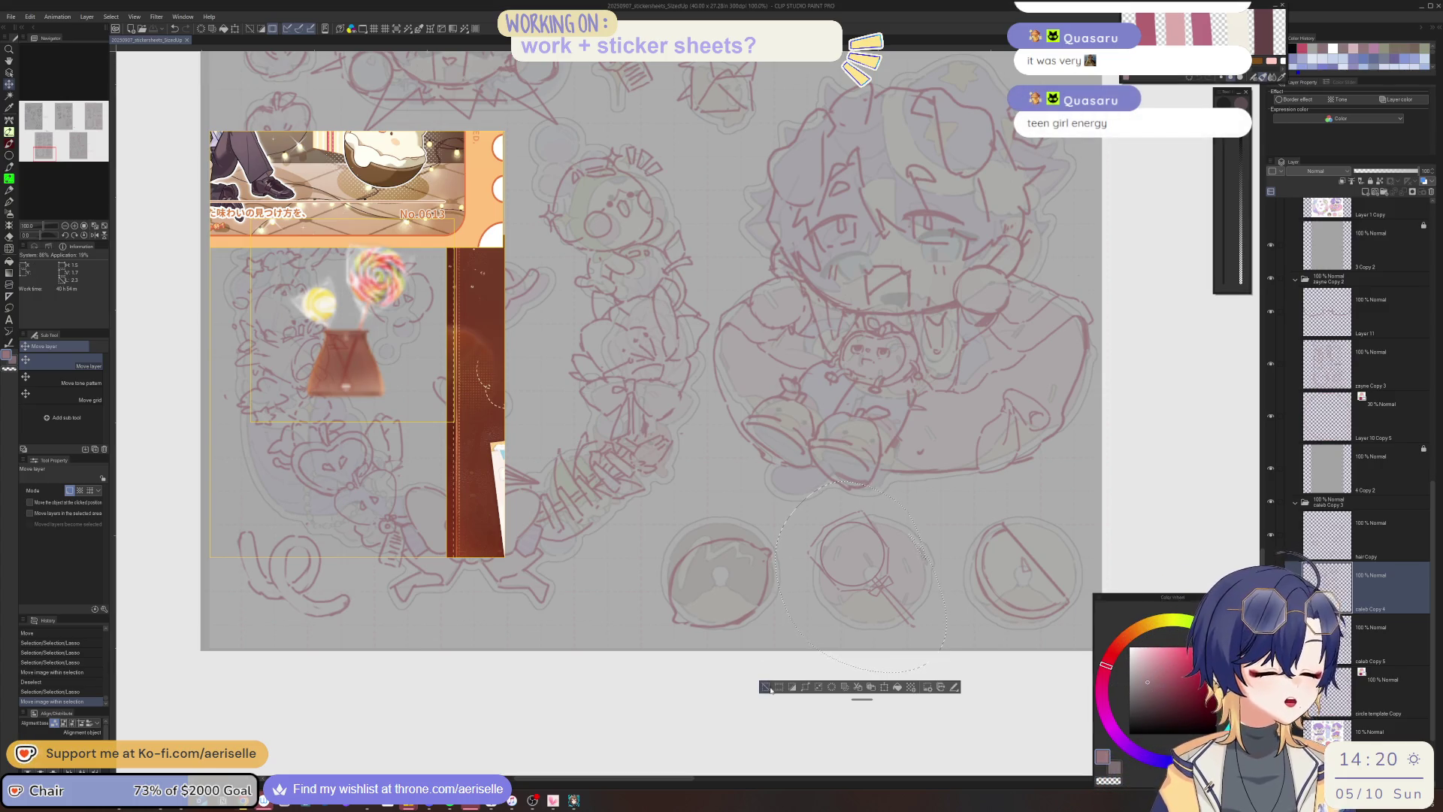
# Rotate the middle circle sticker about 10.8° and enlarge it to about 113%.
pyautogui.hotkey('ctrl', 'd')
pyautogui.moveTo(933, 516)
pyautogui.mouseDown()
pyautogui.moveTo(828, 512)
pyautogui.moveTo(693, 578)
pyautogui.moveTo(838, 511)
pyautogui.mouseUp()
pyautogui.press('m')
pyautogui.hotkey('ctrl', 't')
pyautogui.moveTo(855, 633); pyautogui.dragTo(868, 640)
pyautogui.moveTo(774, 577); pyautogui.dragTo(787, 585)
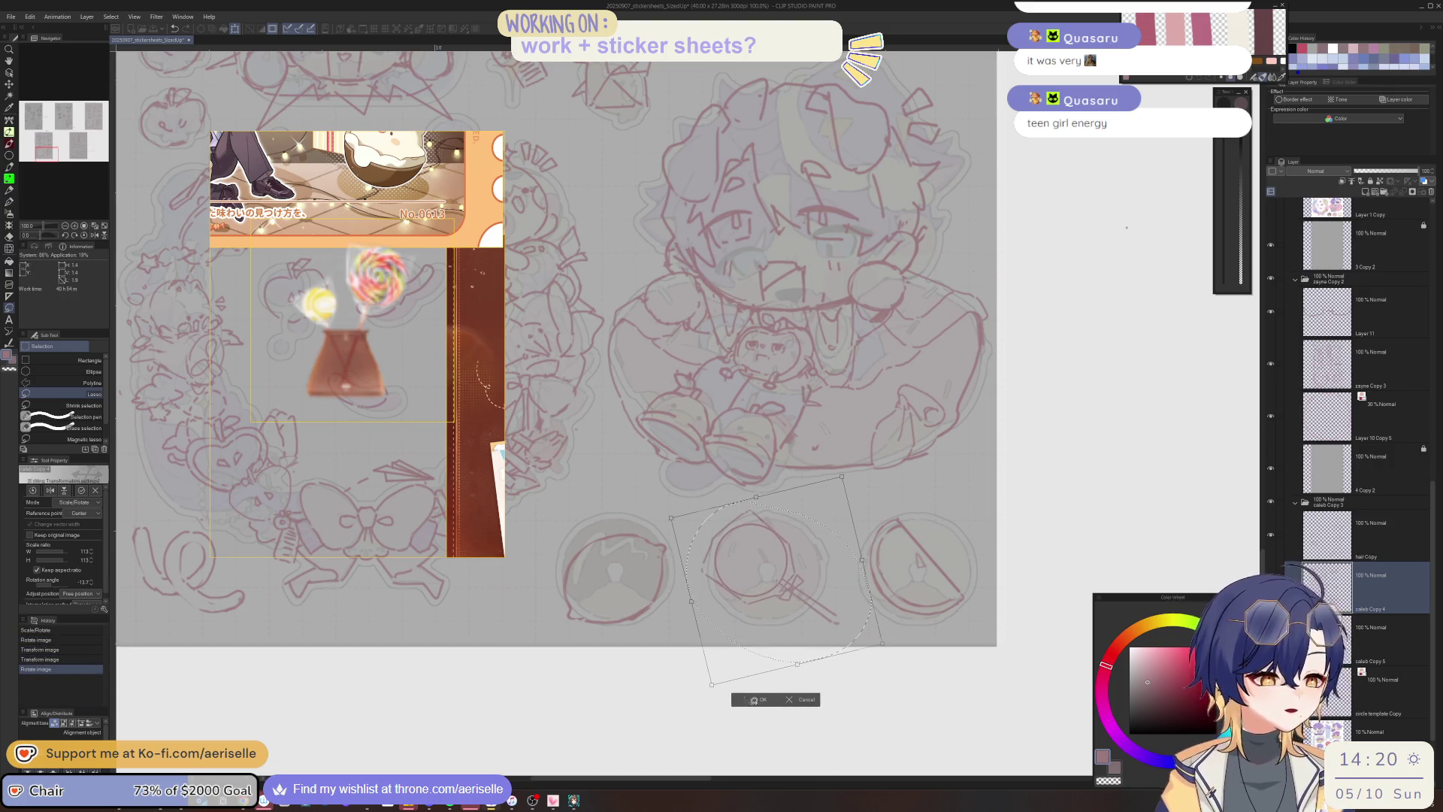
pyautogui.click(752, 699)
pyautogui.click(687, 678)
# Lasso the bottom-left circle sticker and nudge it into place.
pyautogui.moveTo(783, 478); pyautogui.dragTo(836, 485)
pyautogui.moveTo(714, 523)
pyautogui.mouseDown()
pyautogui.moveTo(638, 520)
pyautogui.moveTo(716, 581)
pyautogui.mouseUp()
pyautogui.press('k')
pyautogui.hotkey('ctrl', 'd')
pyautogui.hscroll(1, 958, 553)
pyautogui.scroll(-2, 958, 552)
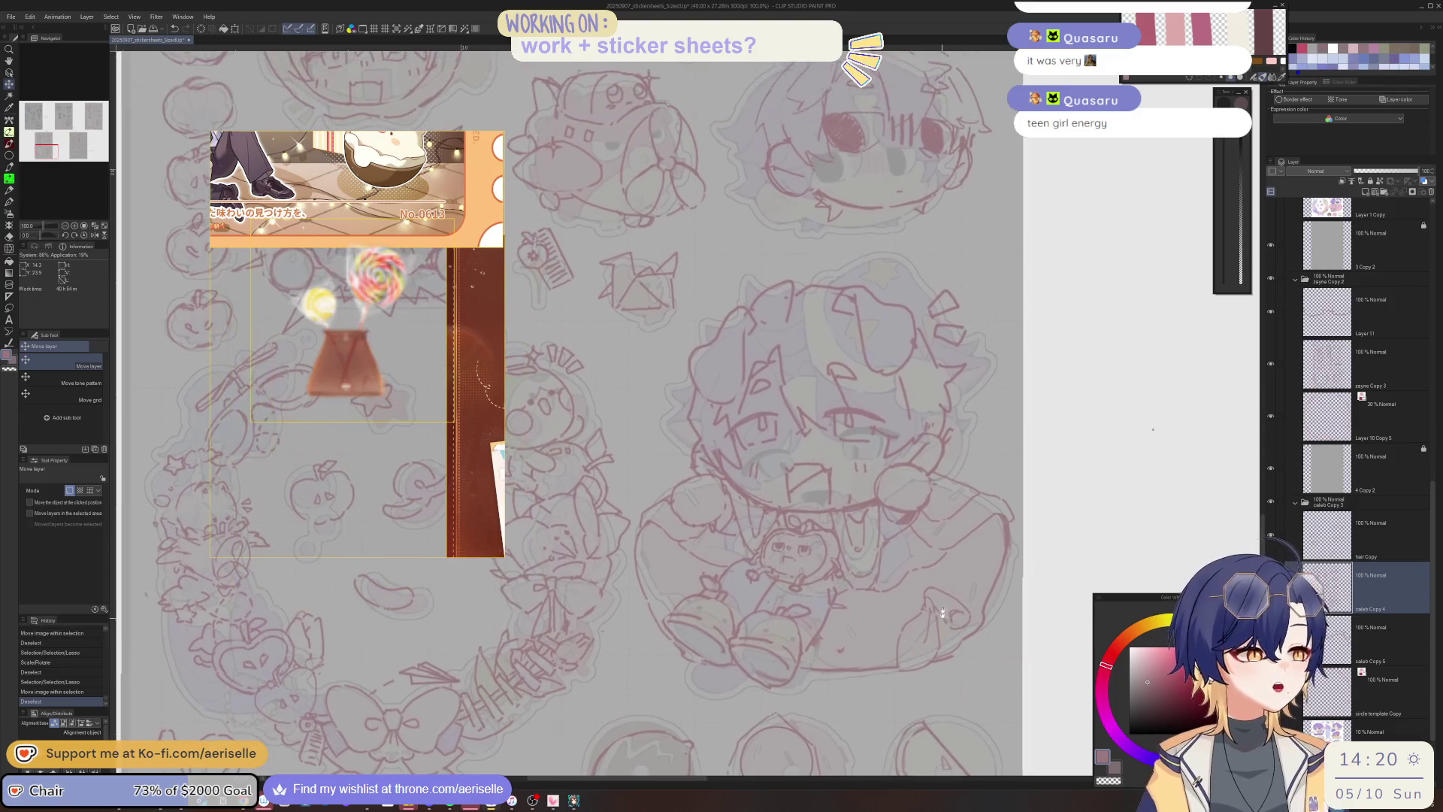
pyautogui.scroll(-2, 934, 531)
pyautogui.scroll(-2, 934, 530)
pyautogui.hscroll(2, 934, 531)
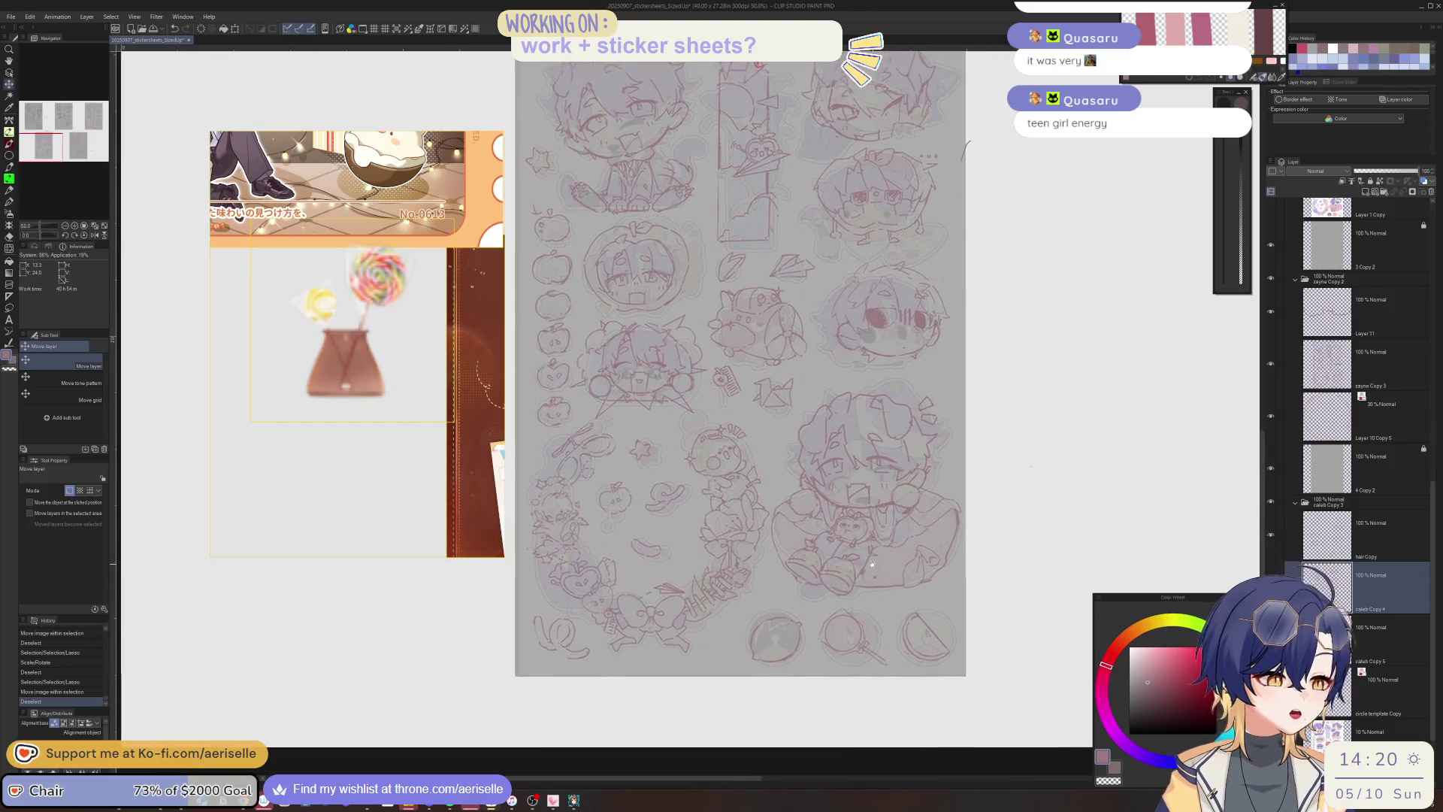
# Lasso the large lower-right glasses chibi and scale it down to about 94%.
pyautogui.press('m')
pyautogui.moveTo(965, 422); pyautogui.dragTo(807, 383)
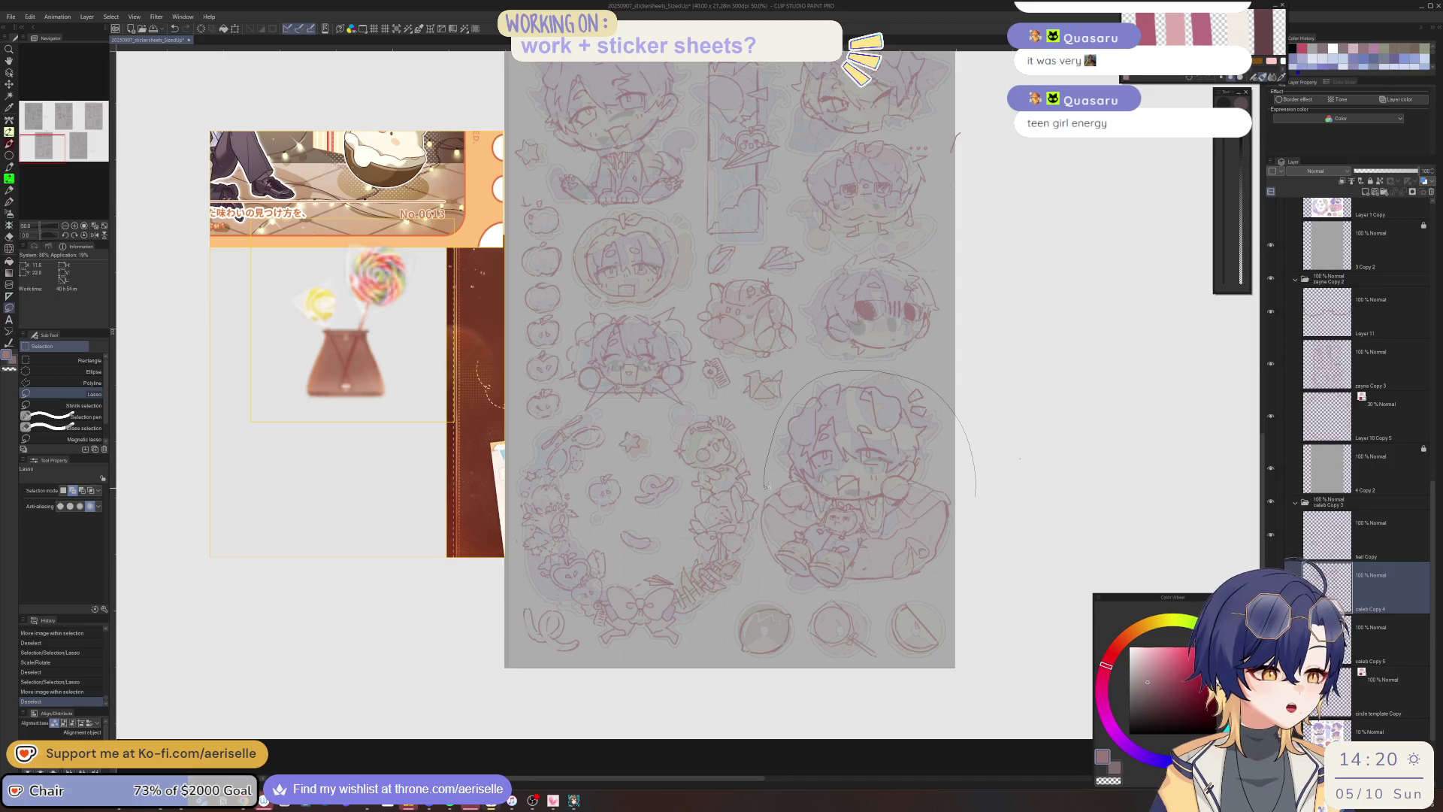
pyautogui.moveTo(842, 588)
pyautogui.mouseDown()
pyautogui.moveTo(933, 593)
pyautogui.moveTo(973, 518)
pyautogui.mouseUp()
pyautogui.click(879, 610)
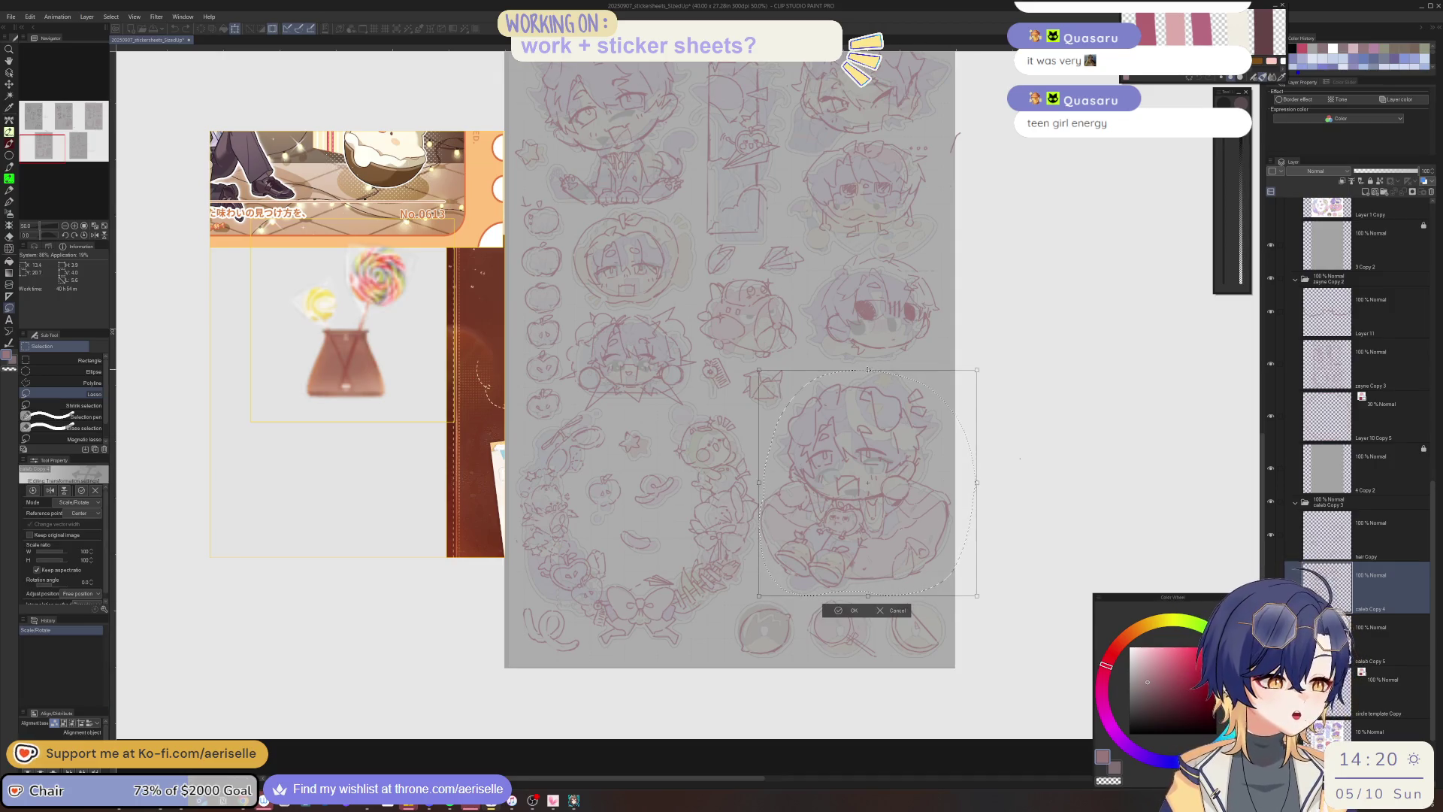
pyautogui.moveTo(971, 488); pyautogui.dragTo(928, 522)
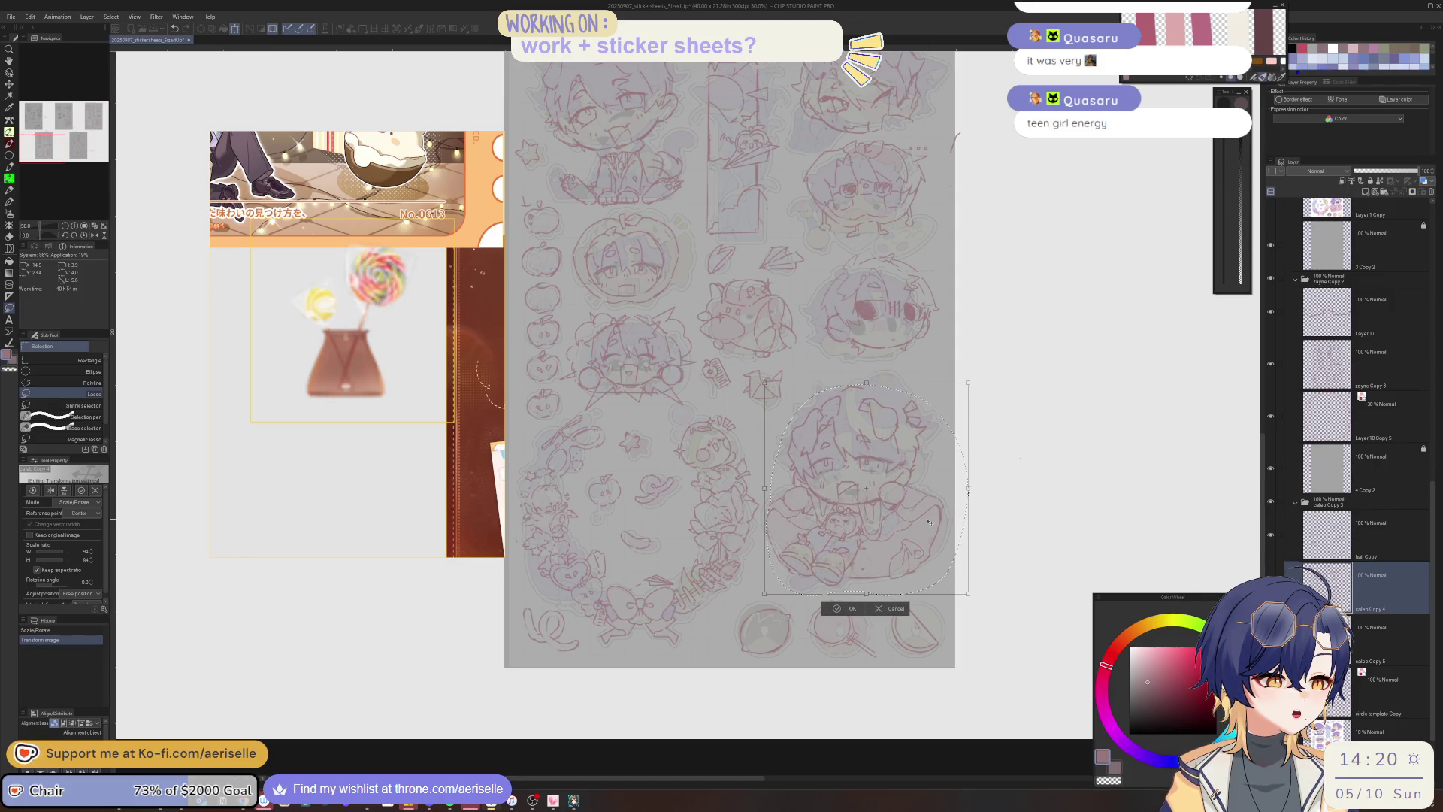
pyautogui.press('Return')
pyautogui.hotkey('ctrl', 'd')
pyautogui.scroll(-4, 1027, 582)
pyautogui.scroll(4, 763, 430)
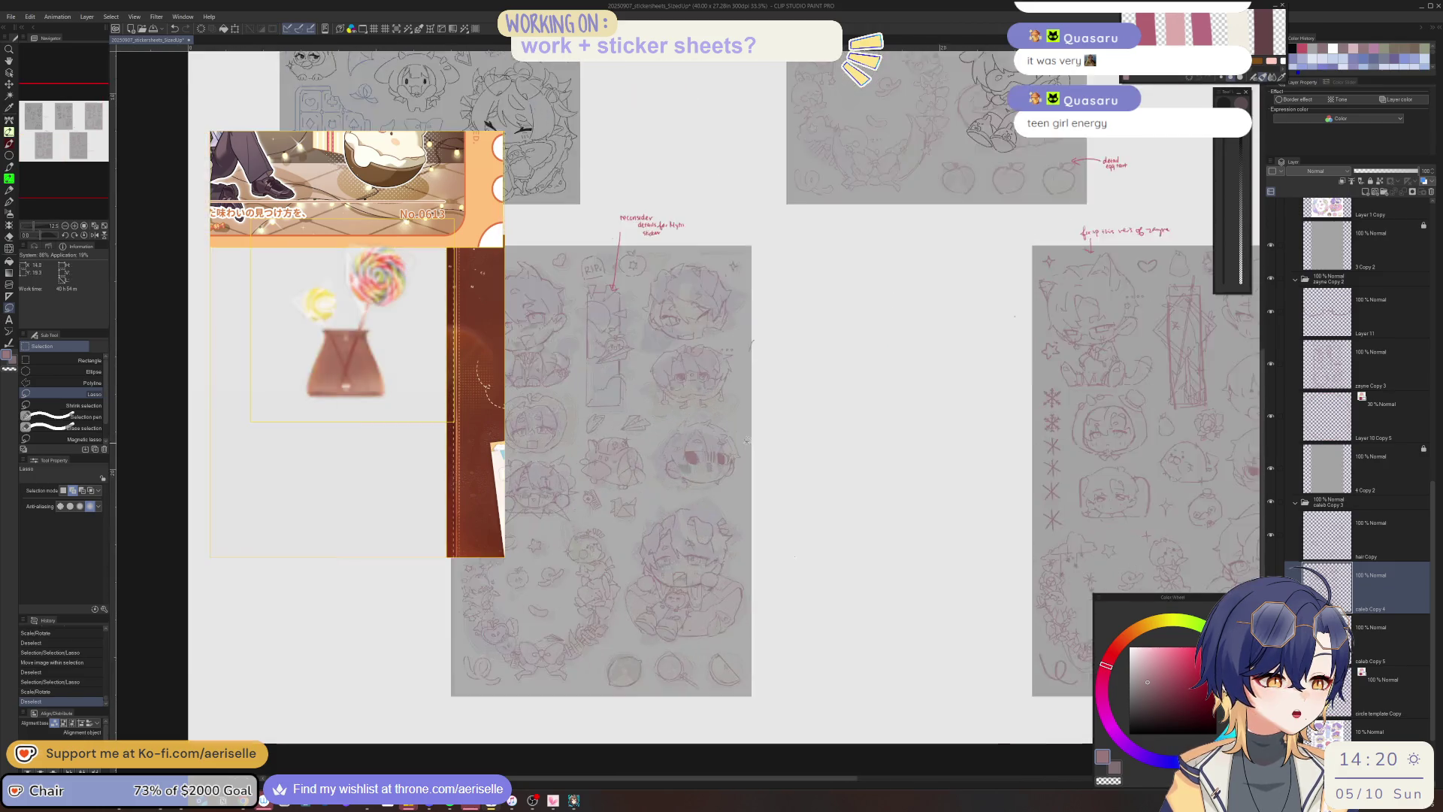
# Reselect the lower-right chibi, then deselect and pan across the sticker sheets.
pyautogui.moveTo(763, 430)
pyautogui.mouseDown()
pyautogui.moveTo(695, 511)
pyautogui.moveTo(811, 494)
pyautogui.mouseUp()
pyautogui.press('k')
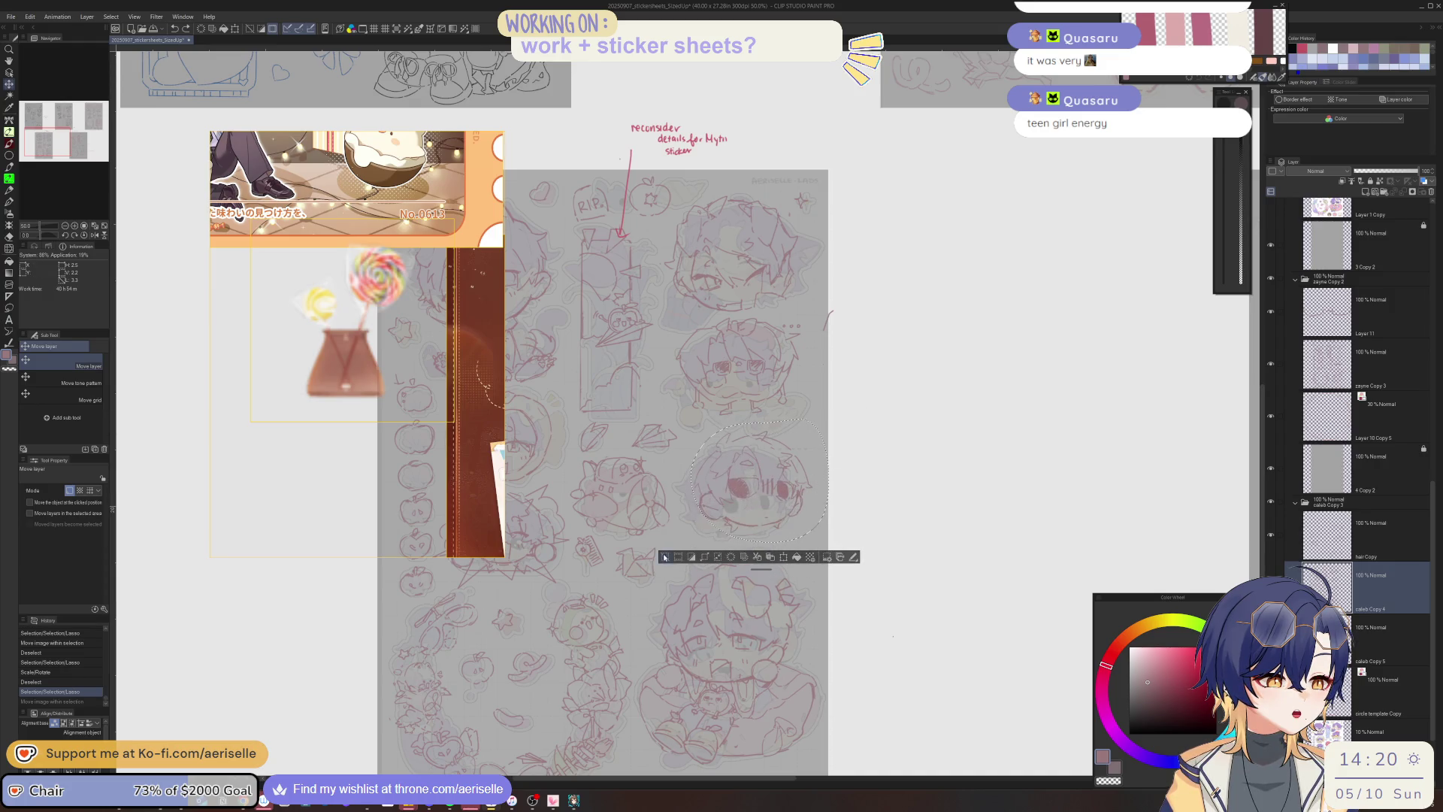
pyautogui.click(664, 557)
pyautogui.scroll(-1, 745, 494)
pyautogui.moveTo(842, 574); pyautogui.dragTo(703, 494)
pyautogui.moveTo(1110, 520)
pyautogui.mouseDown()
pyautogui.moveTo(897, 497)
pyautogui.moveTo(1232, 518)
pyautogui.moveTo(1278, 481)
pyautogui.mouseUp()
pyautogui.moveTo(977, 226)
pyautogui.mouseDown()
pyautogui.moveTo(946, 360)
pyautogui.moveTo(852, 570)
pyautogui.mouseUp()
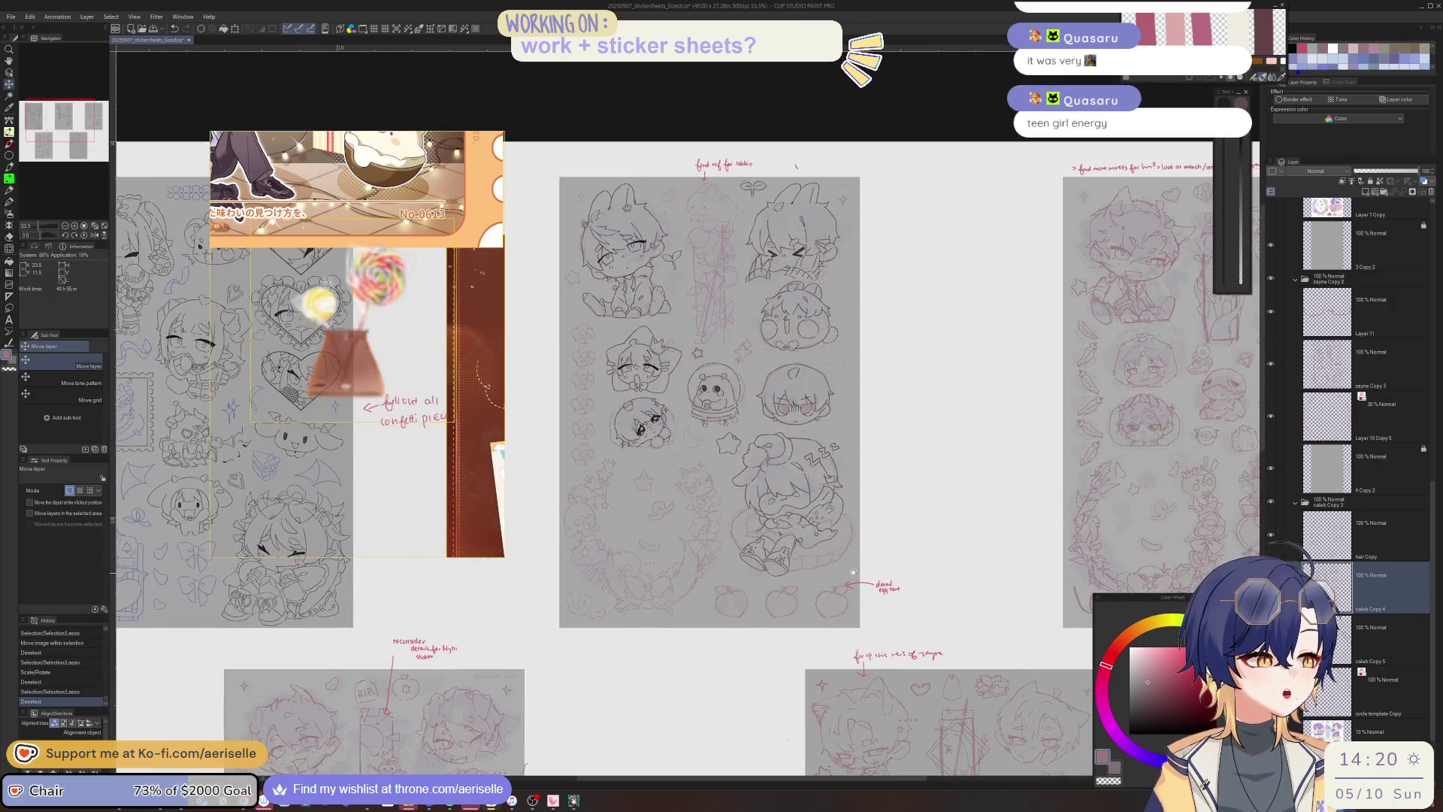
# Pick the line-art layer, try a lasso on the astronaut, undo it, and zoom out to the rabbit sheet.
pyautogui.hotkey('ctrl', '+')
pyautogui.hotkey('ctrl', '+')
pyautogui.hotkey('ctrl', '+')
pyautogui.press('o')
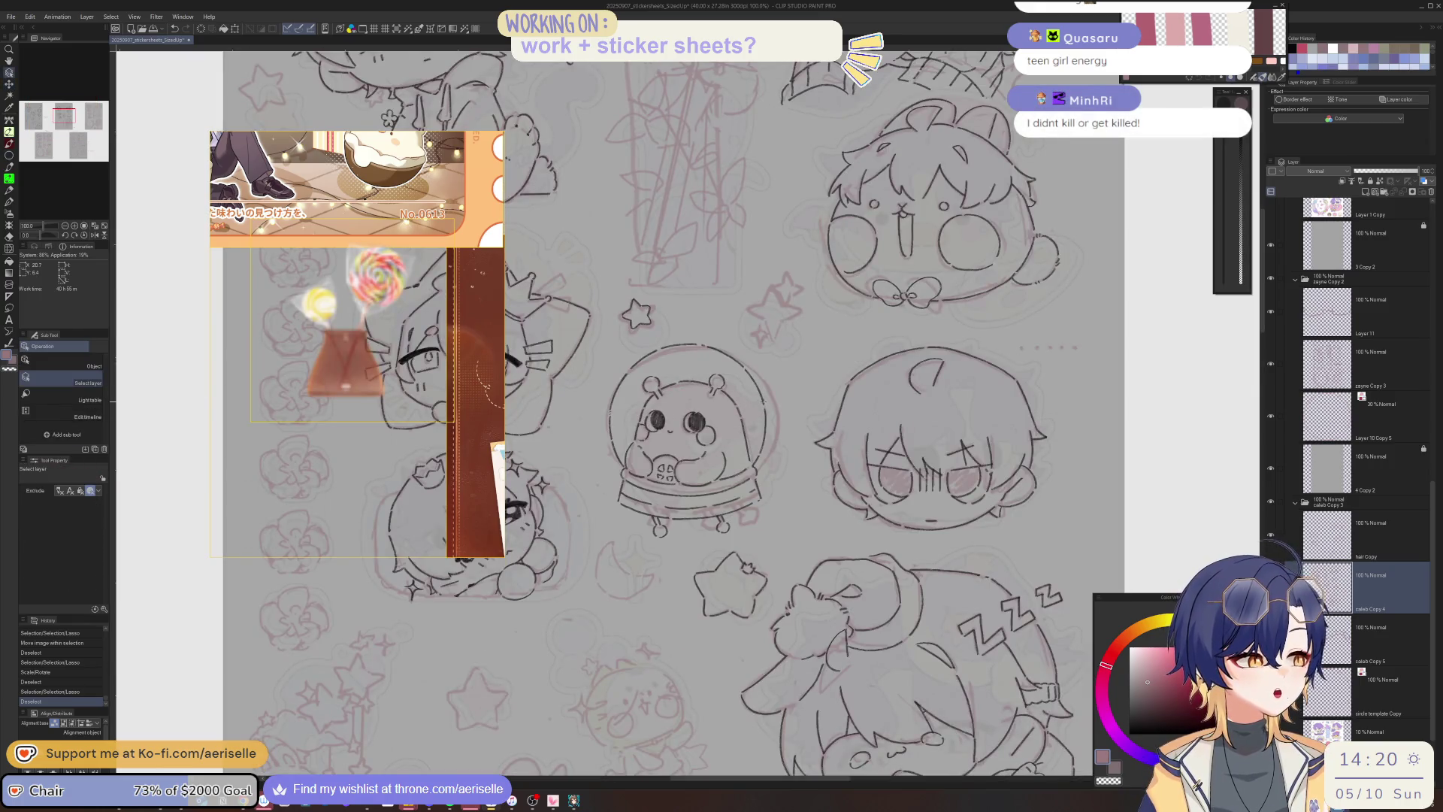
pyautogui.click(746, 376)
pyautogui.press('m')
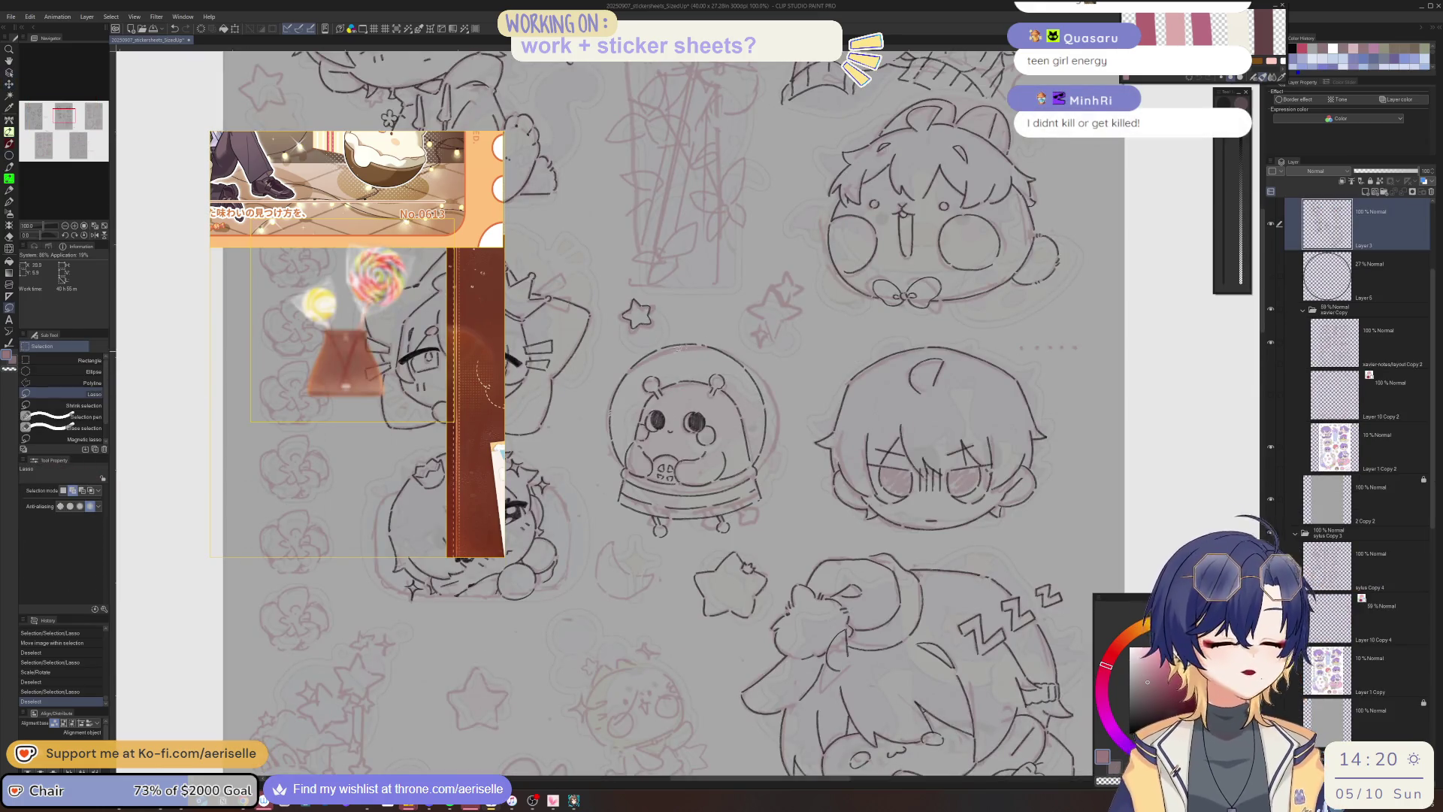
pyautogui.moveTo(662, 335)
pyautogui.mouseDown()
pyautogui.moveTo(583, 455)
pyautogui.moveTo(676, 558)
pyautogui.moveTo(786, 526)
pyautogui.moveTo(785, 421)
pyautogui.moveTo(763, 329)
pyautogui.mouseUp()
pyautogui.hotkey('ctrl', '-')
pyautogui.hotkey('ctrl', '-')
pyautogui.hotkey('ctrl', 'z')
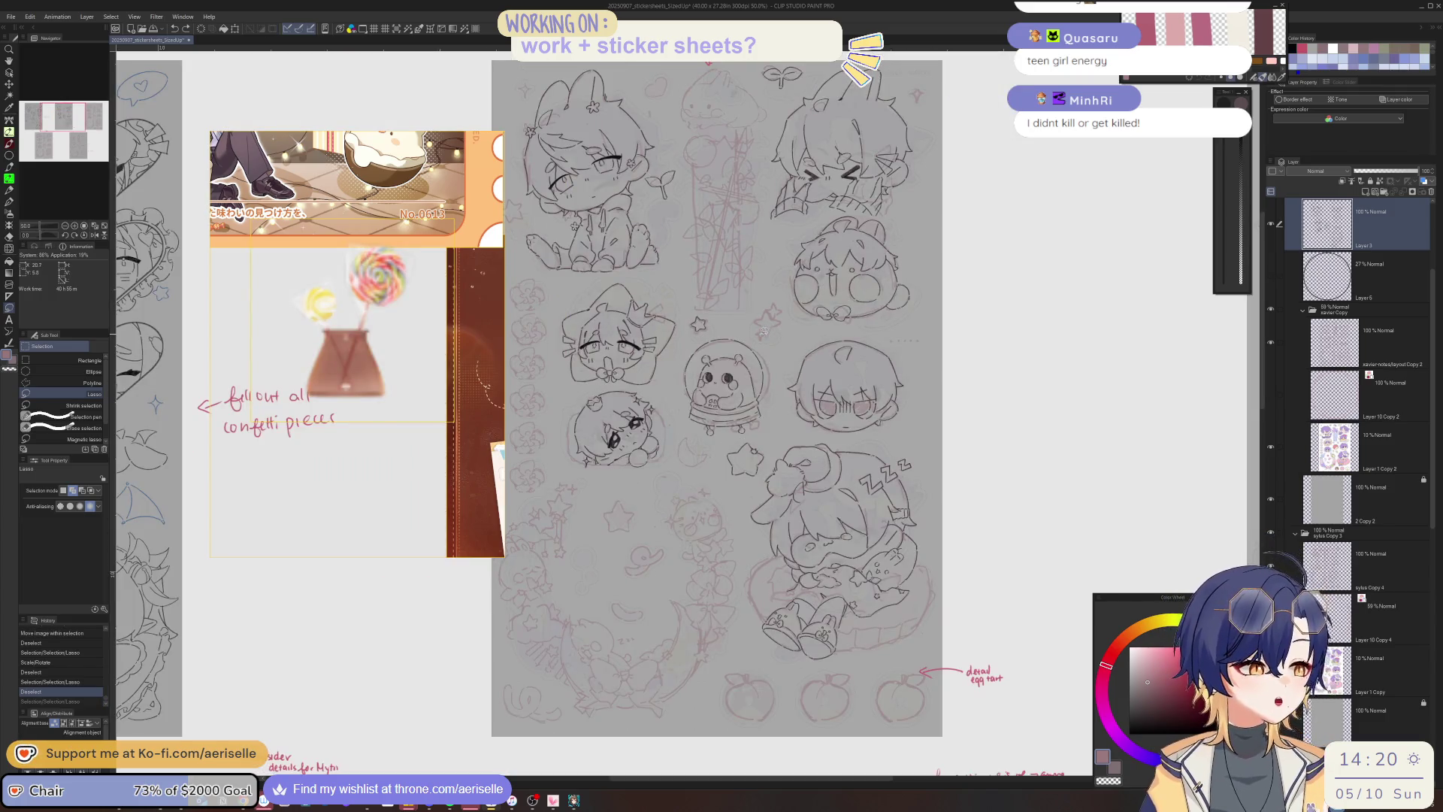
pyautogui.scroll(5, 763, 329)
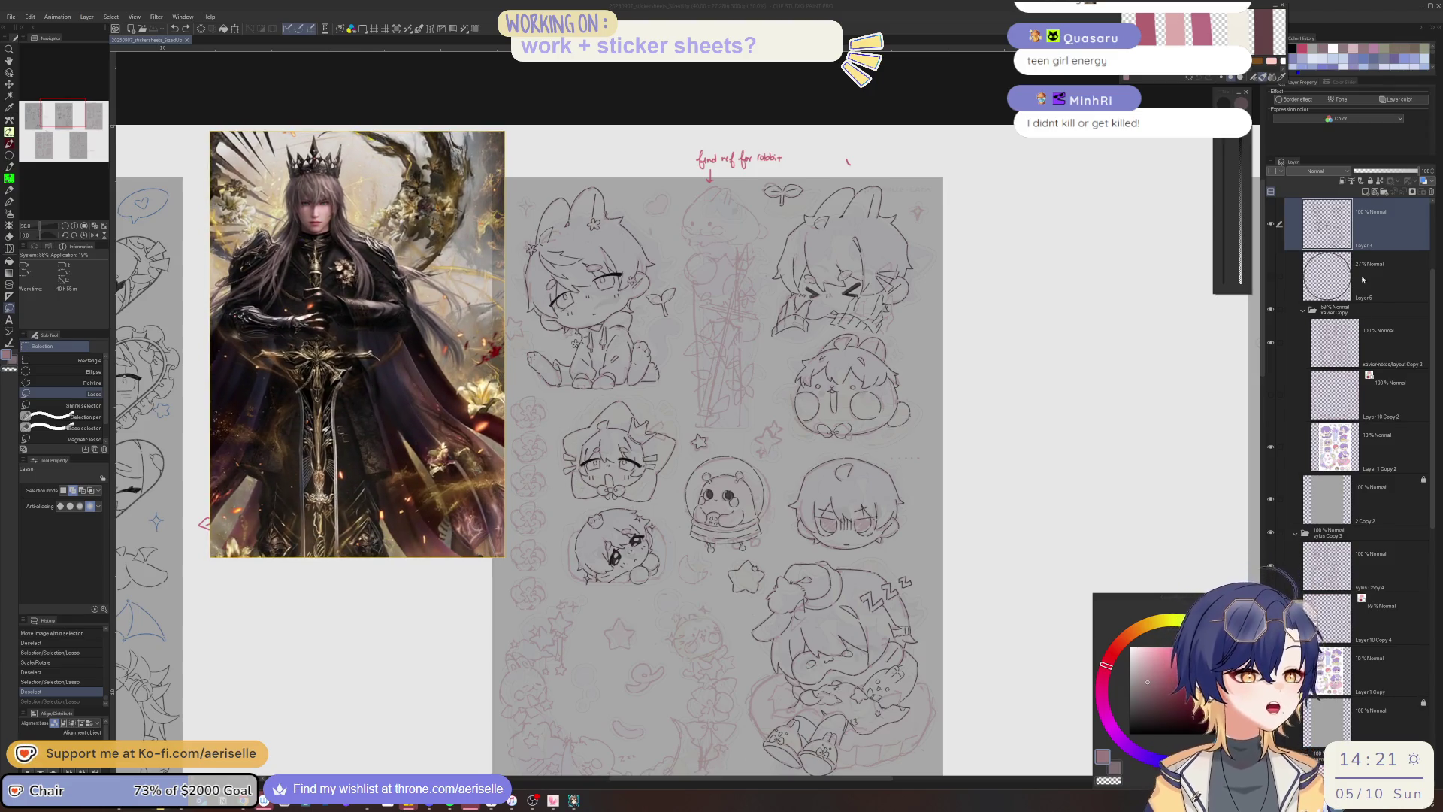
# On the pink layout layer, rotate part of the tall bouquet sketch about 3° and deselect.
pyautogui.scroll(5, 729, 416)
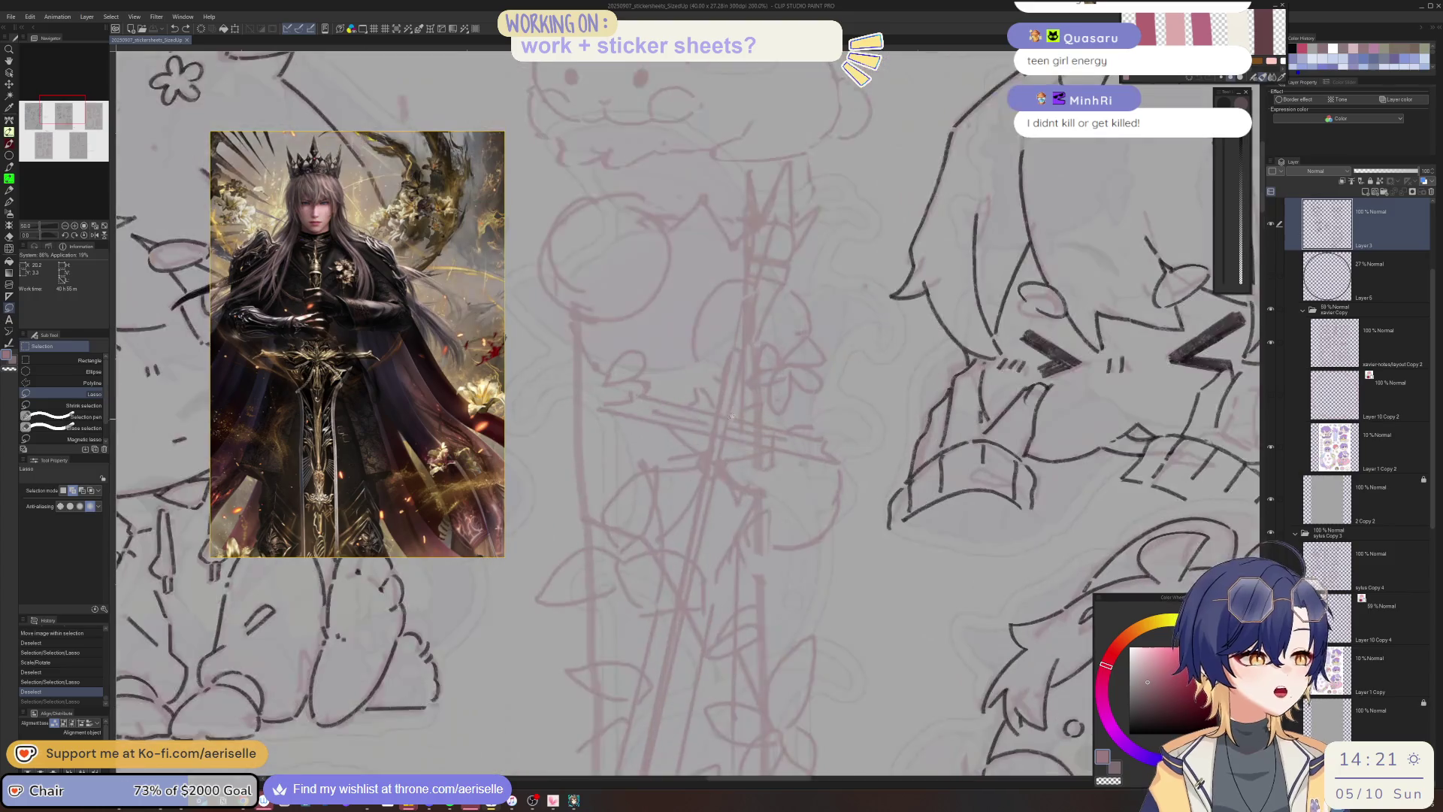
pyautogui.press('o')
pyautogui.click(863, 290)
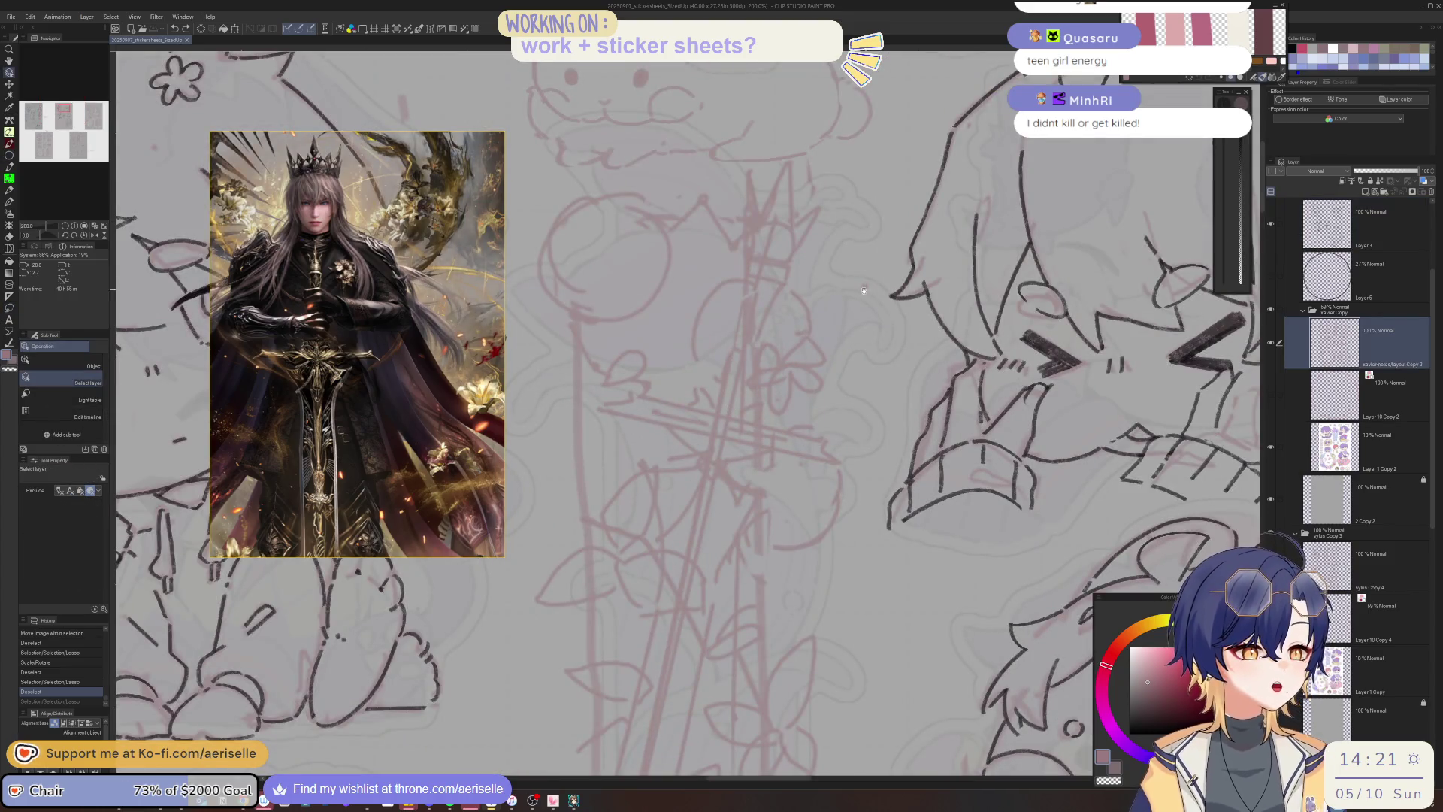
pyautogui.press('m')
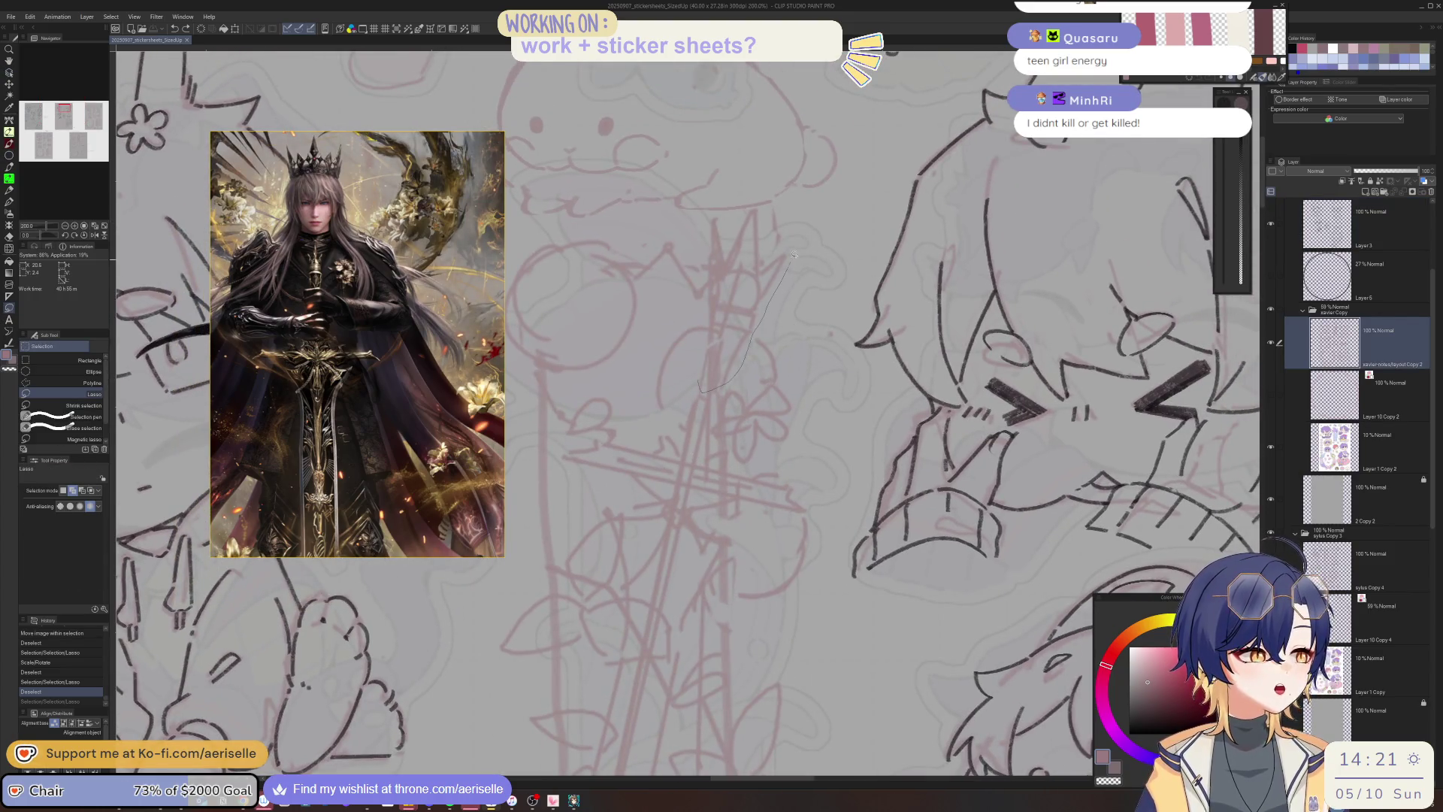
pyautogui.moveTo(705, 215); pyautogui.dragTo(703, 218)
pyautogui.moveTo(818, 349); pyautogui.dragTo(759, 368)
pyautogui.click(710, 434)
pyautogui.click(640, 435)
# Erase a stray line from the bouquet sketch.
pyautogui.hotkey('ctrl', '-')
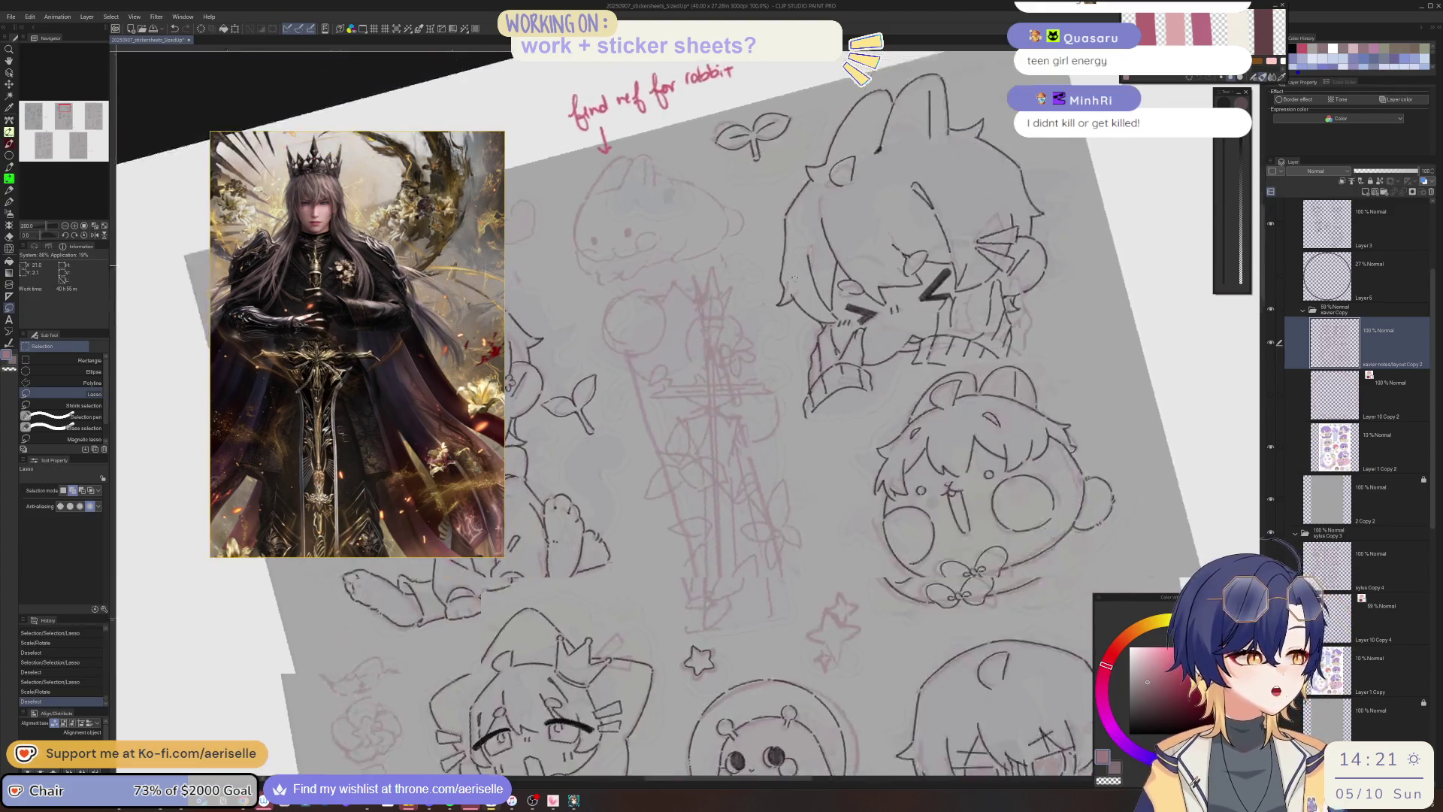
pyautogui.press('e')
pyautogui.moveTo(703, 331); pyautogui.dragTo(710, 402)
# Tilt the top of the bouquet sketch slightly and clear the selection.
pyautogui.hotkey('ctrl', '+')
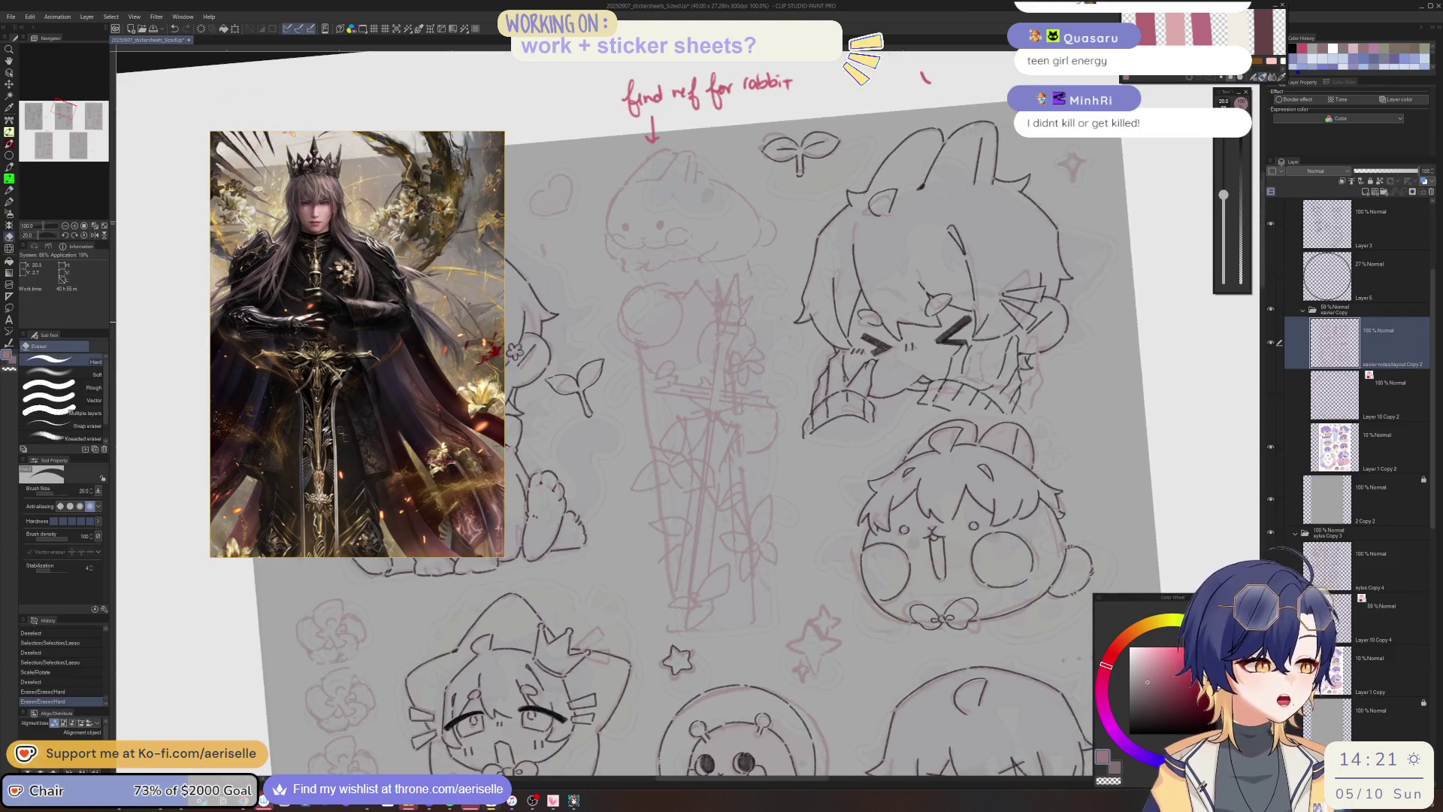
pyautogui.press('m')
pyautogui.moveTo(711, 366)
pyautogui.mouseDown()
pyautogui.moveTo(735, 299)
pyautogui.moveTo(685, 257)
pyautogui.moveTo(655, 288)
pyautogui.moveTo(655, 405)
pyautogui.moveTo(672, 424)
pyautogui.mouseUp()
pyautogui.press('v')
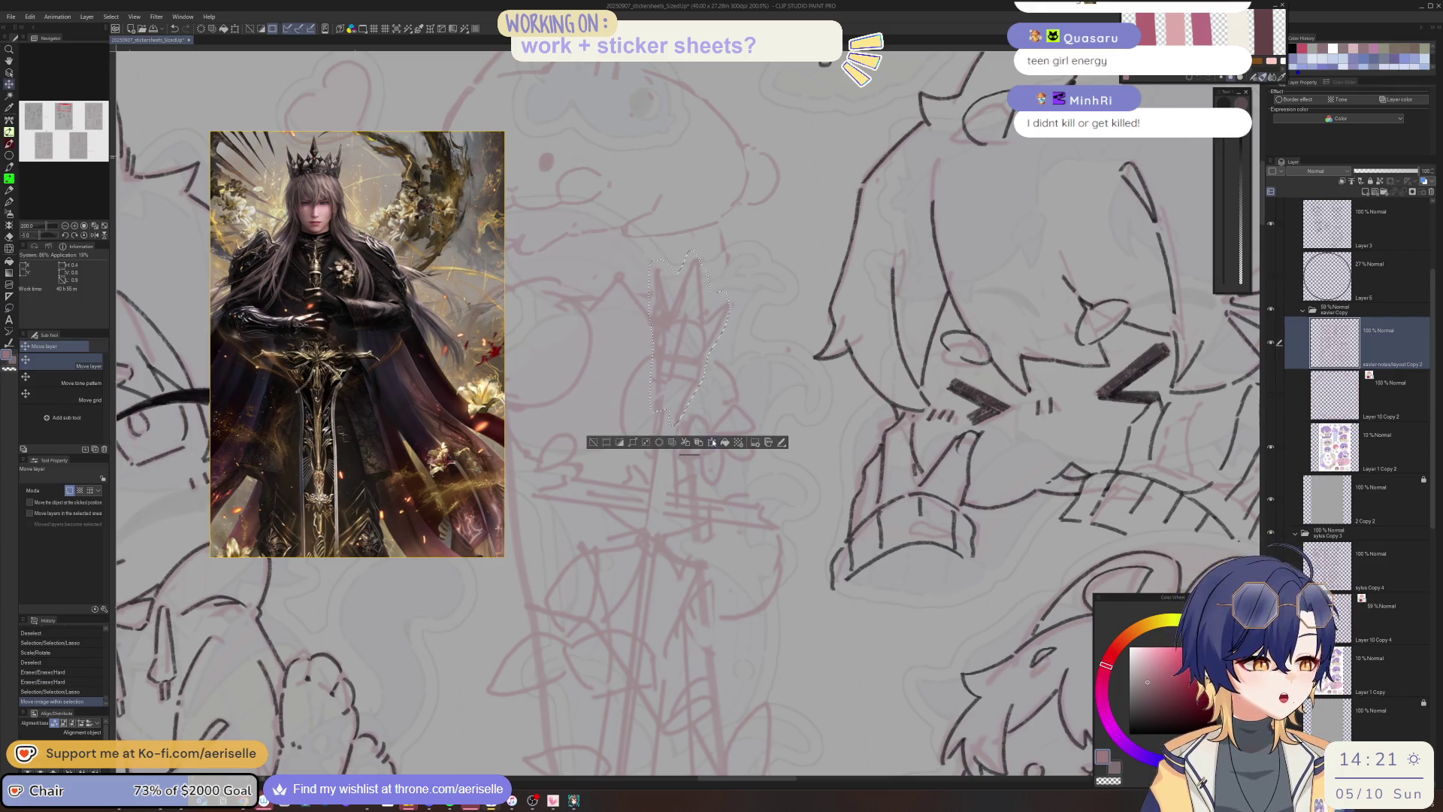
pyautogui.hotkey('ctrl', 't')
pyautogui.moveTo(755, 397); pyautogui.dragTo(742, 390)
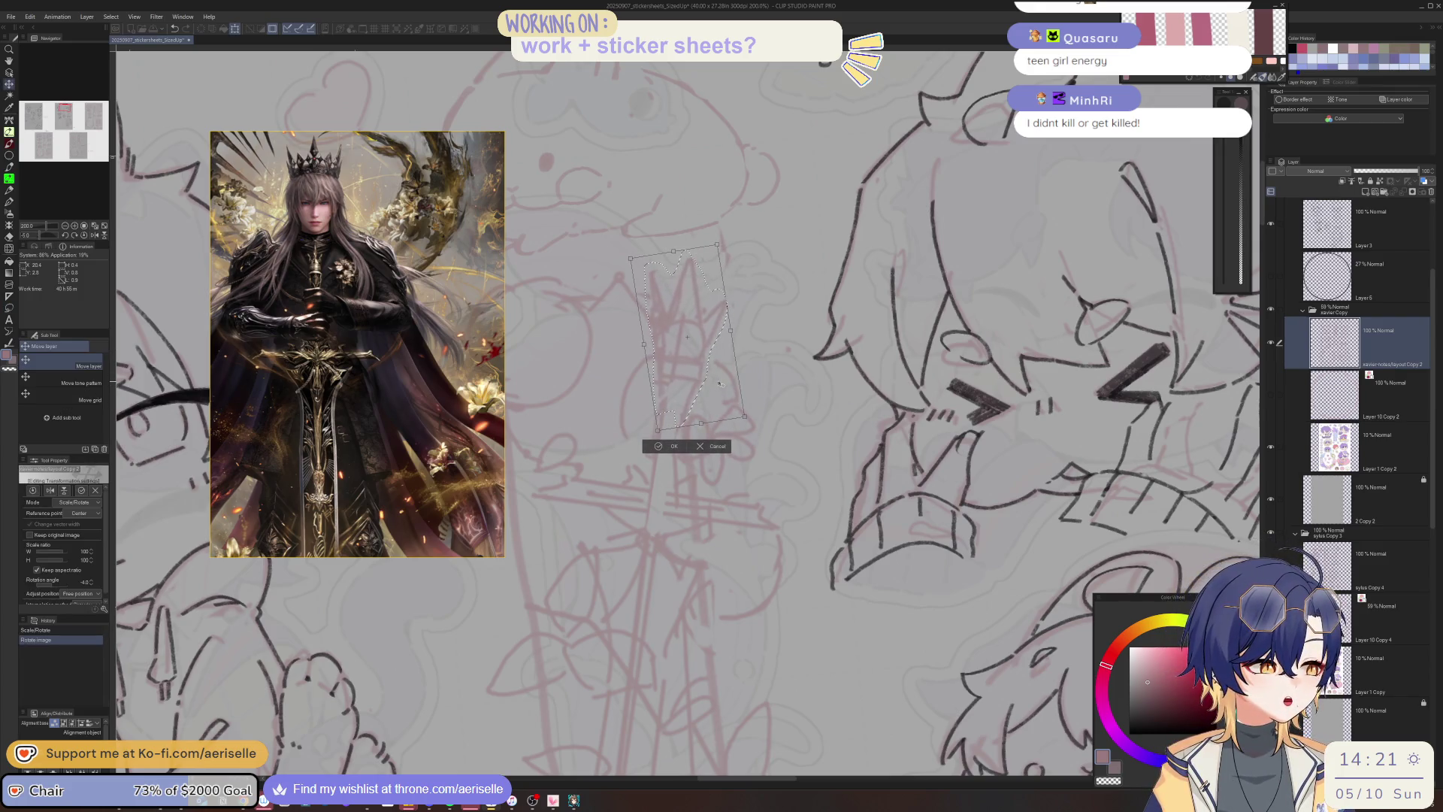
pyautogui.click(658, 445)
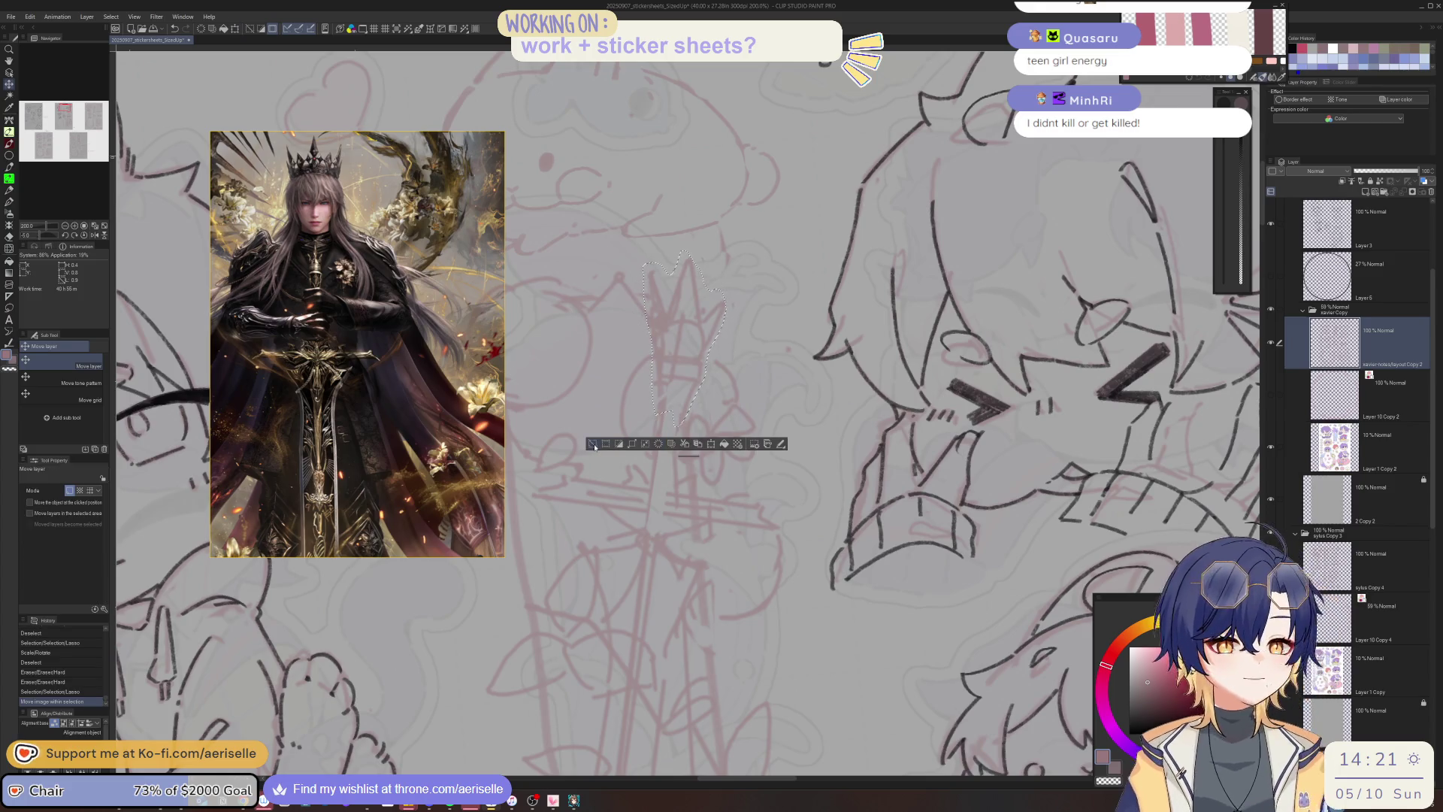
pyautogui.click(593, 444)
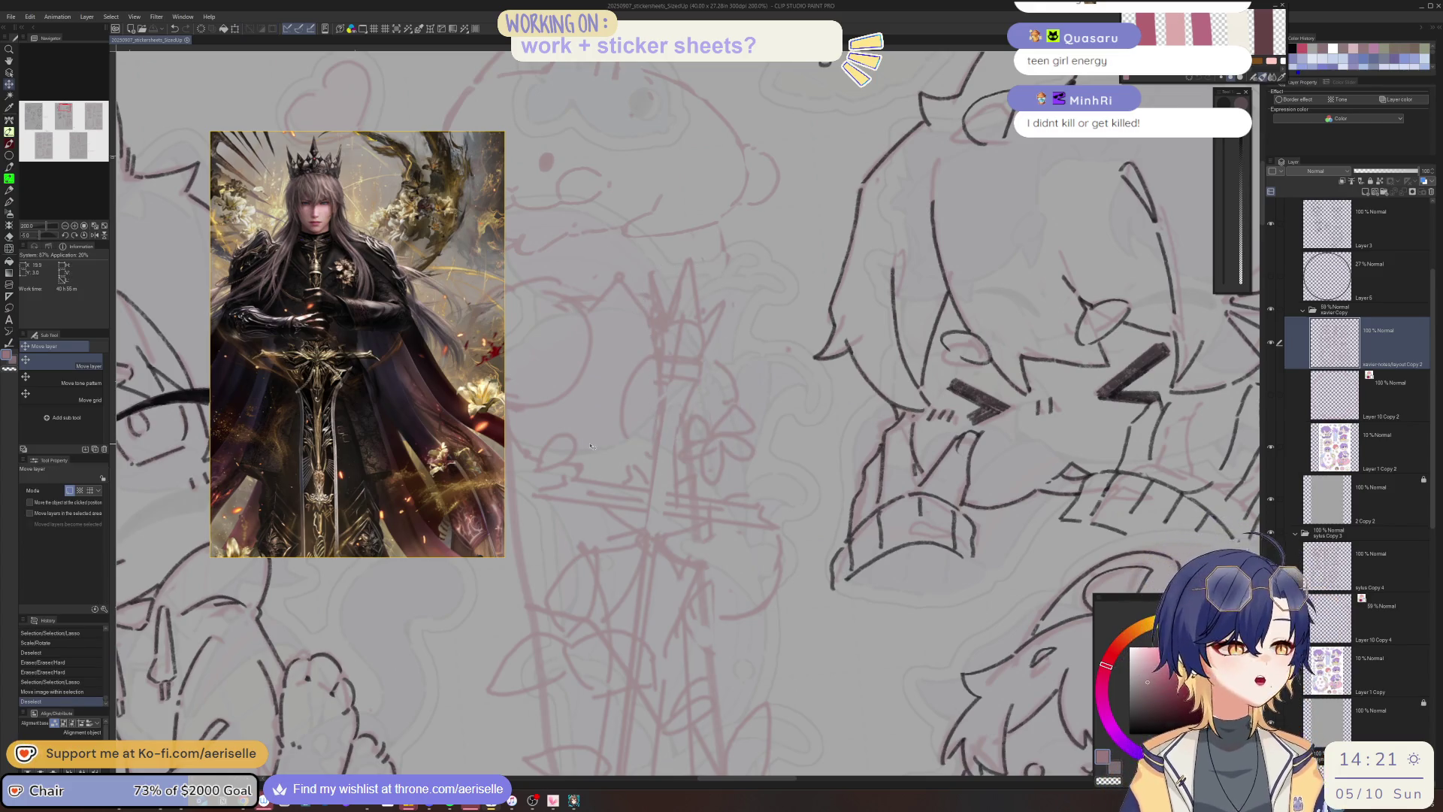
# Add a small pen mark and erase bits of the bouquet lines, checking in a mirrored view.
pyautogui.press('p')
pyautogui.click(665, 389)
pyautogui.press('e')
pyautogui.click(668, 384)
pyautogui.moveTo(668, 384); pyautogui.dragTo(688, 321)
pyautogui.scroll(-5, 751, 316)
pyautogui.press('h')
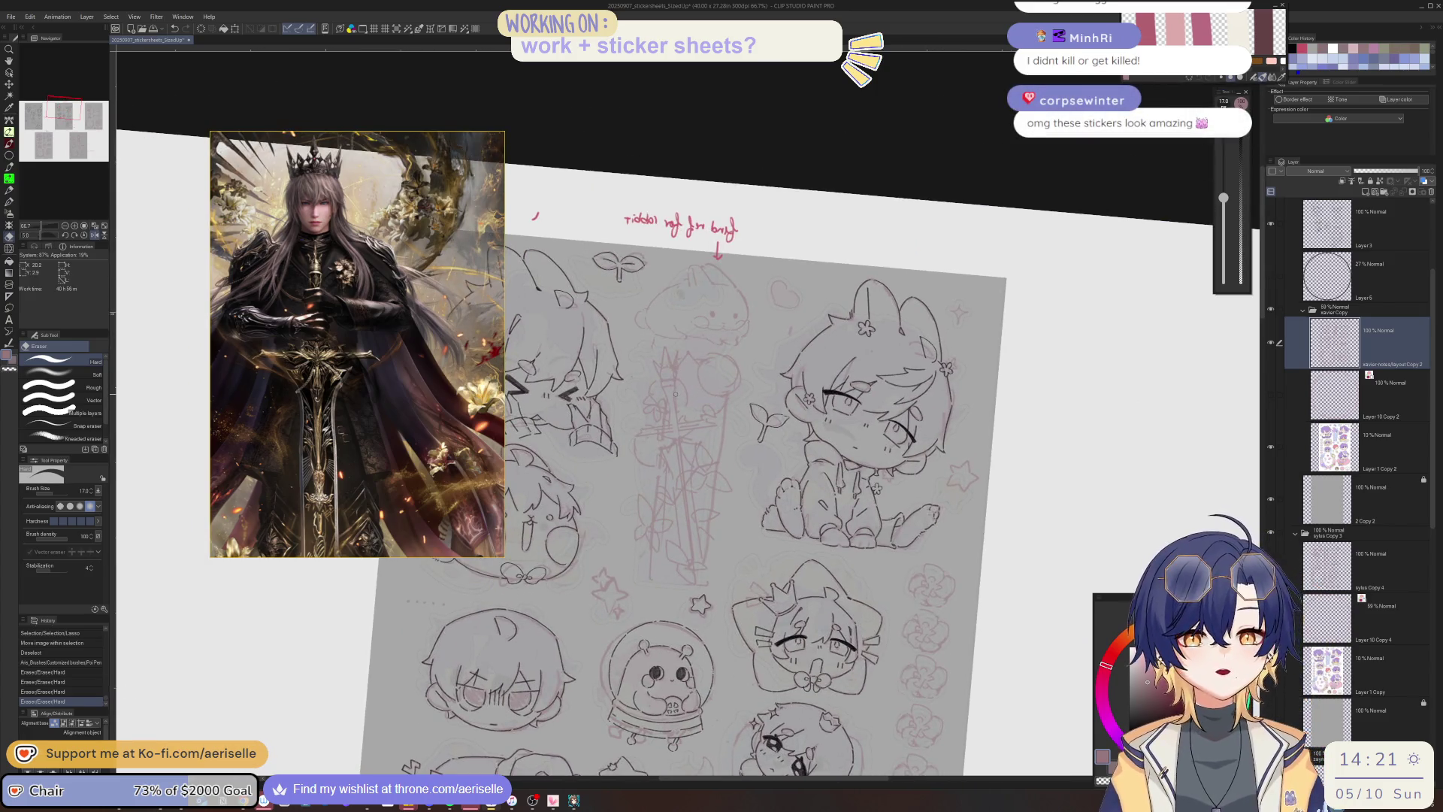
pyautogui.scroll(2, 675, 394)
pyautogui.scroll(1, 667, 404)
# Draw several short pen strokes on the bouquet sketch, rotating the view for comfort.
pyautogui.press('p')
pyautogui.moveTo(677, 372); pyautogui.dragTo(680, 366)
pyautogui.moveTo(679, 368); pyautogui.dragTo(679, 368)
pyautogui.moveTo(671, 417); pyautogui.dragTo(683, 499)
pyautogui.moveTo(669, 421); pyautogui.dragTo(672, 429)
pyautogui.moveTo(787, 303)
pyautogui.mouseDown()
pyautogui.moveTo(706, 475)
pyautogui.moveTo(810, 404)
pyautogui.mouseUp()
# Enlarge the eraser, reset the view rotation and zoom, and save the file.
pyautogui.press('e')
pyautogui.press(']')
pyautogui.press(']')
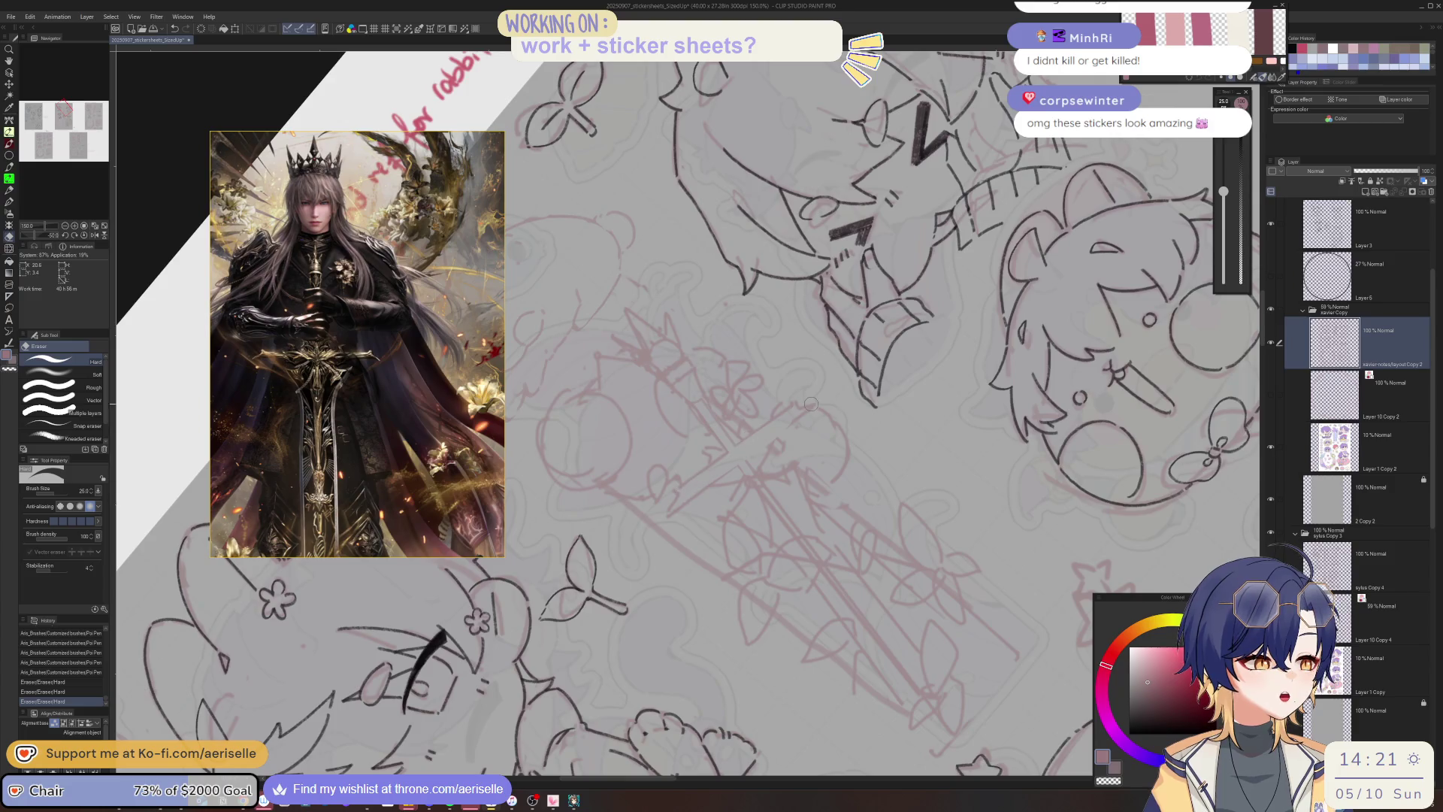
pyautogui.hotkey('ctrl', 'alt', '0')
pyautogui.moveTo(883, 513); pyautogui.dragTo(871, 494)
pyautogui.hotkey('ctrl', 's')
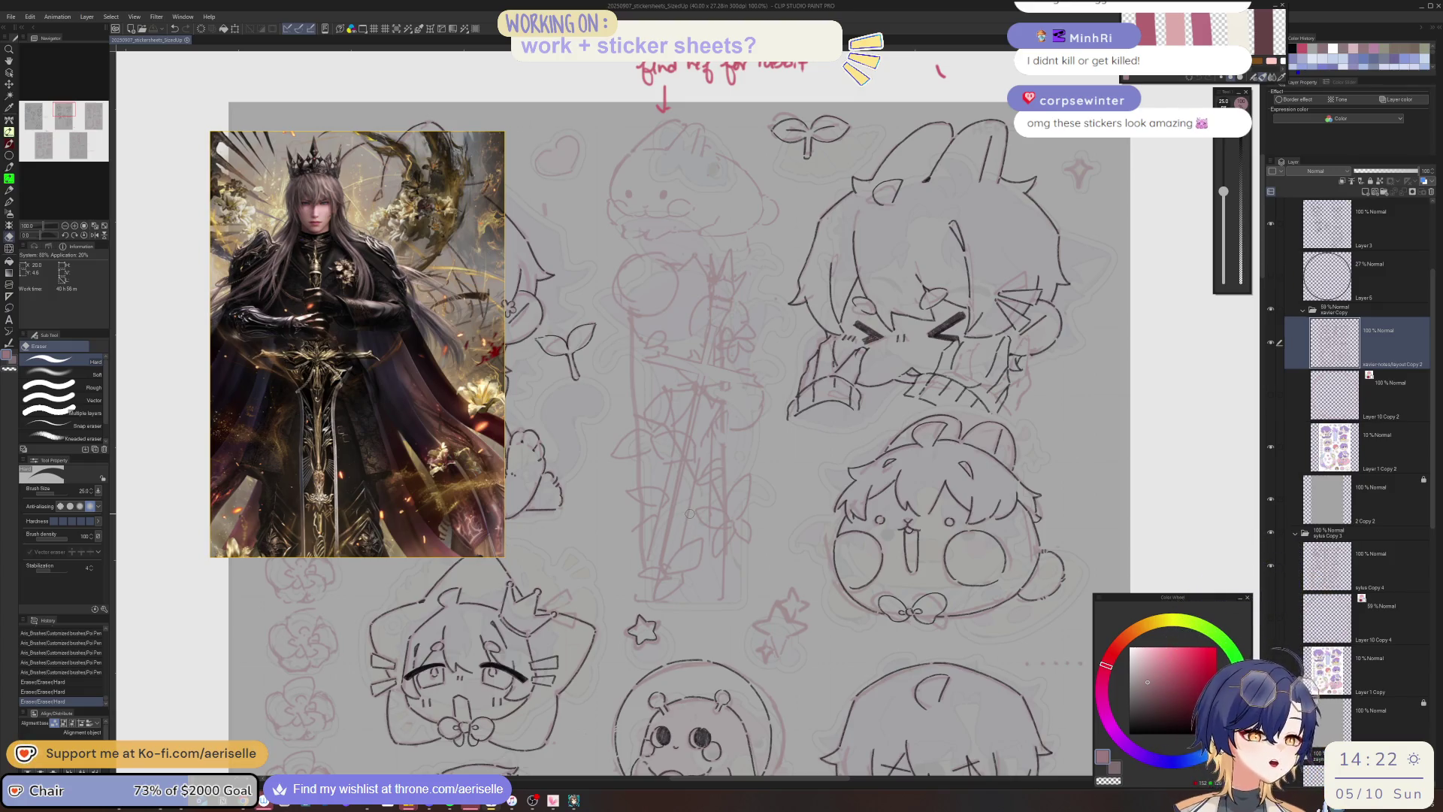
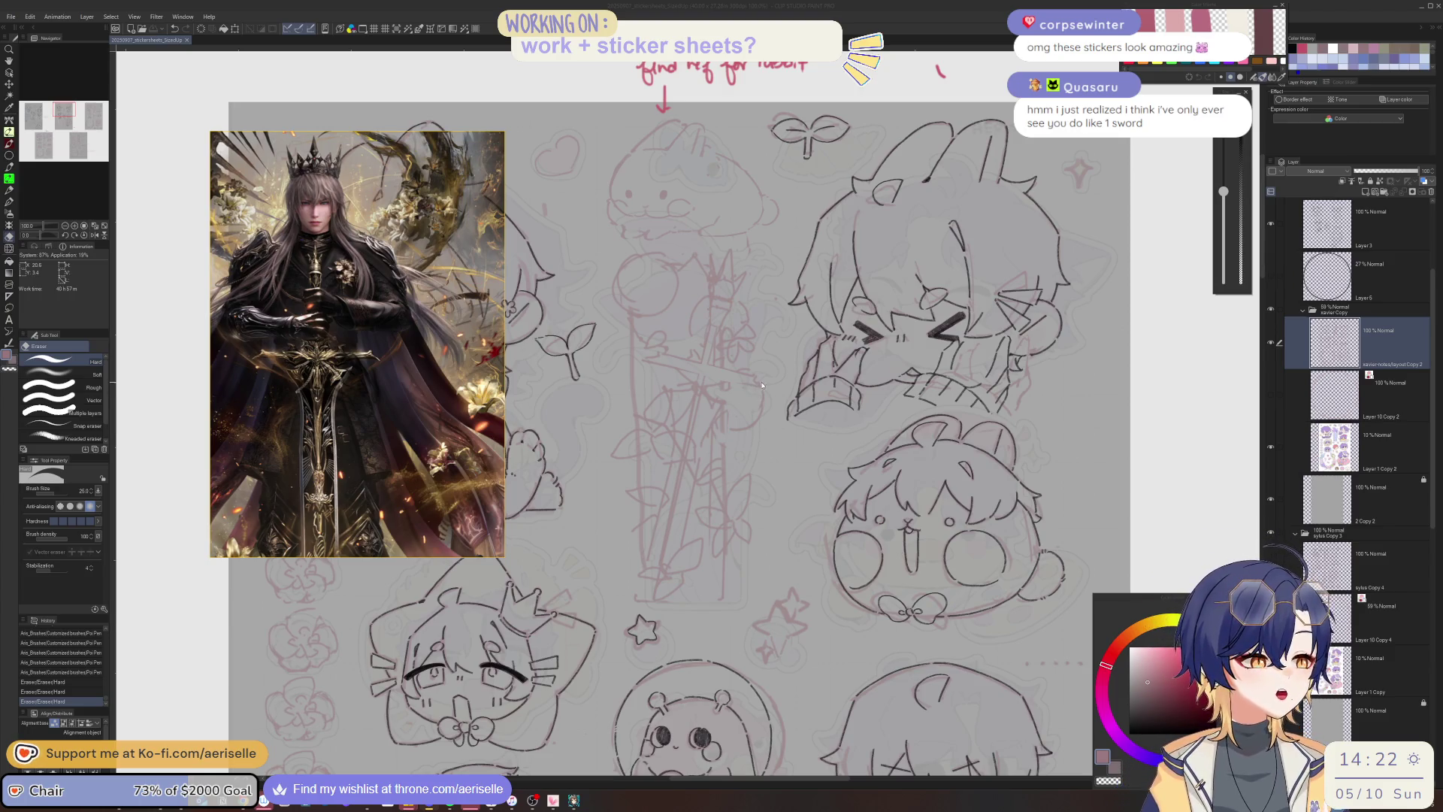
# Straighten and angle the view onto the sword sketch, then ink a short line on the sword.
pyautogui.scroll(2, 756, 376)
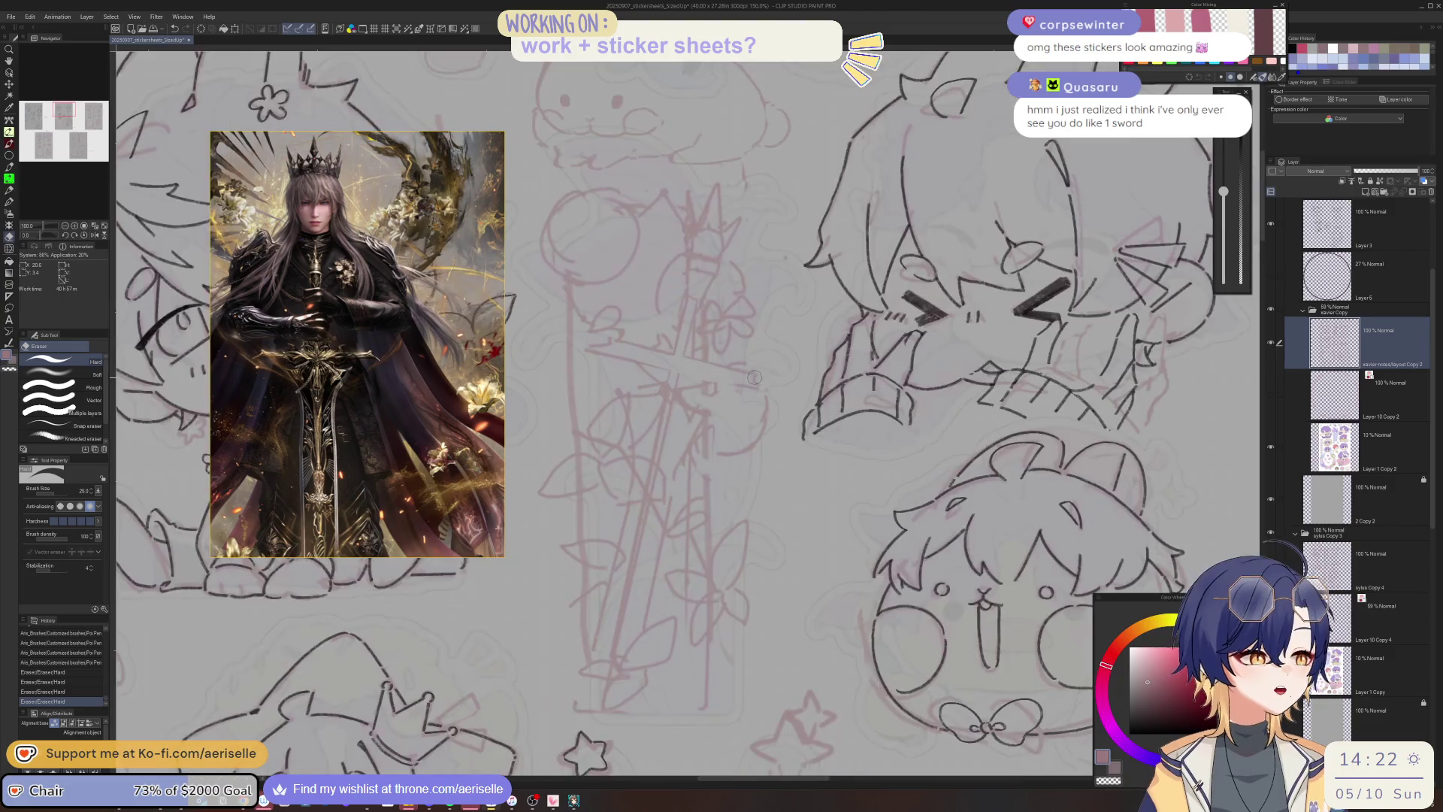
pyautogui.press('p')
pyautogui.moveTo(756, 375)
pyautogui.mouseDown()
pyautogui.moveTo(748, 359)
pyautogui.moveTo(583, 446)
pyautogui.mouseUp()
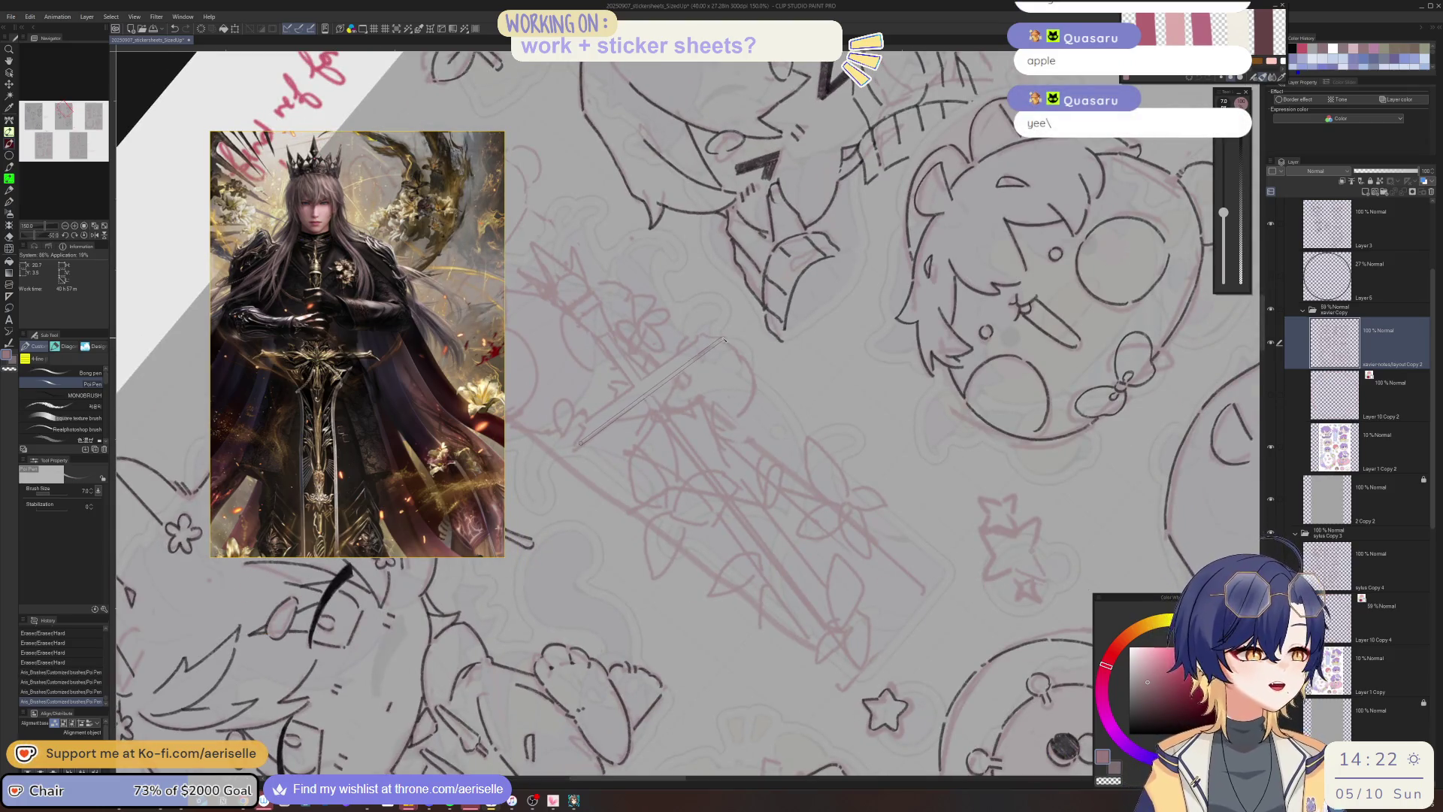
pyautogui.hotkey('ctrl', '@')
pyautogui.press('e')
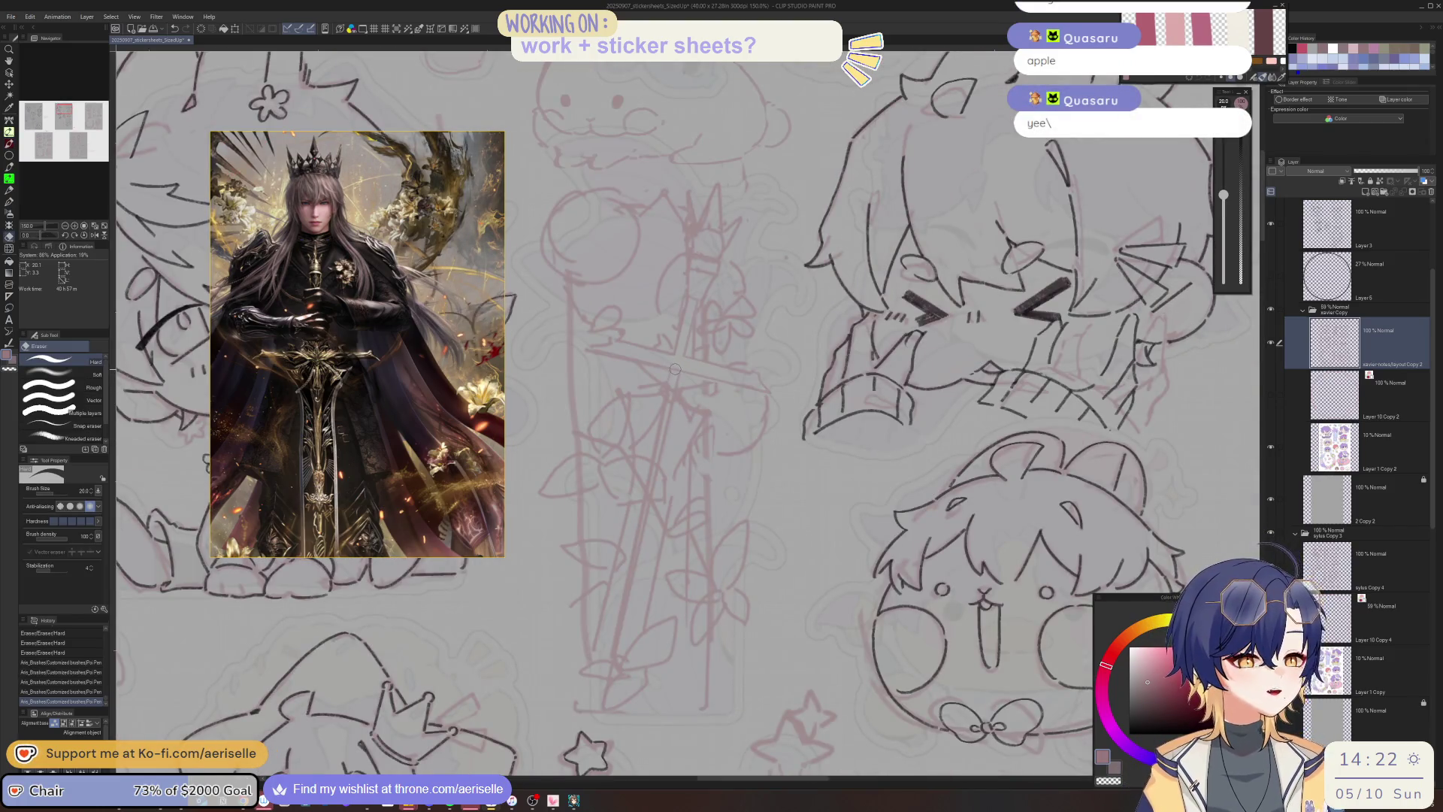
pyautogui.moveTo(676, 367); pyautogui.dragTo(661, 338)
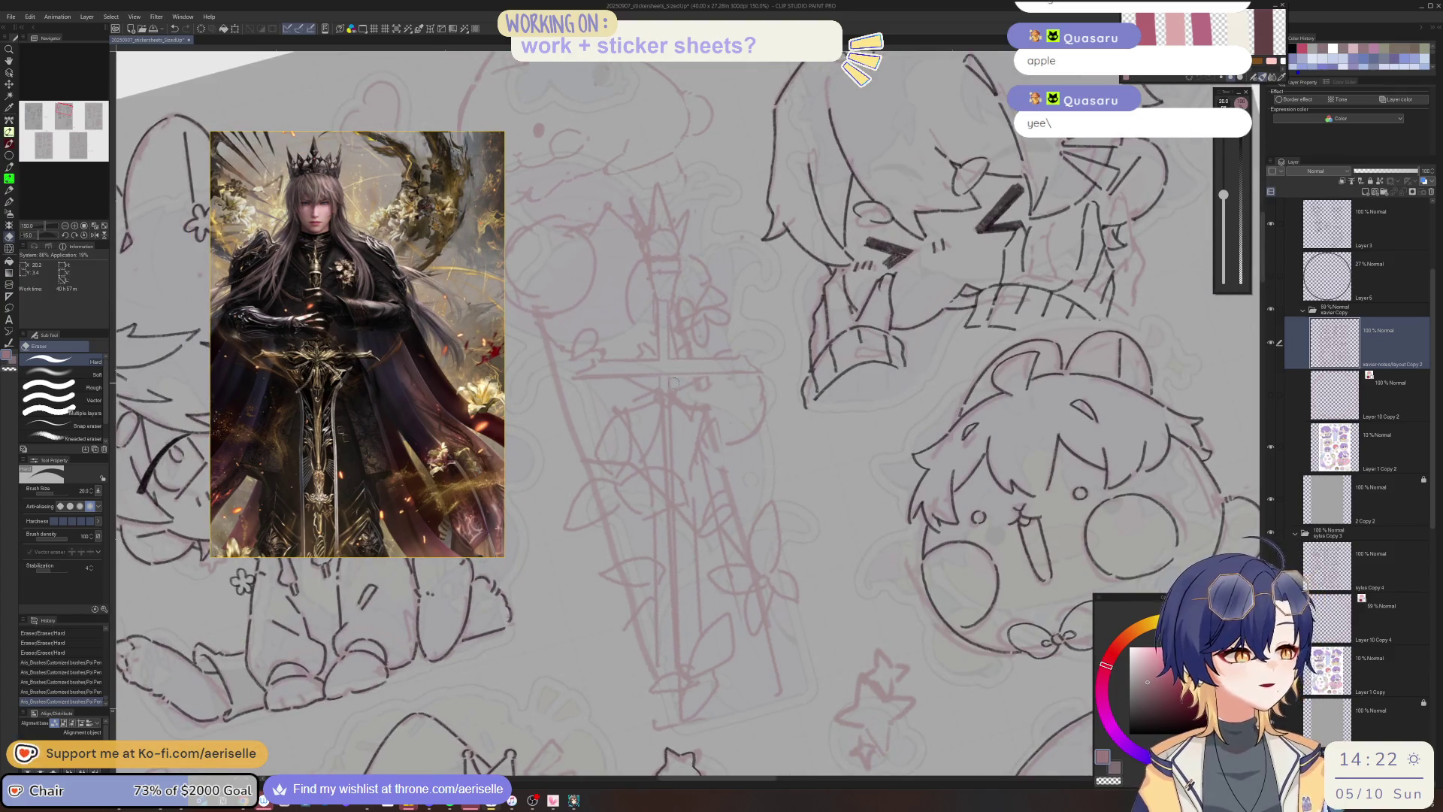
pyautogui.press('p')
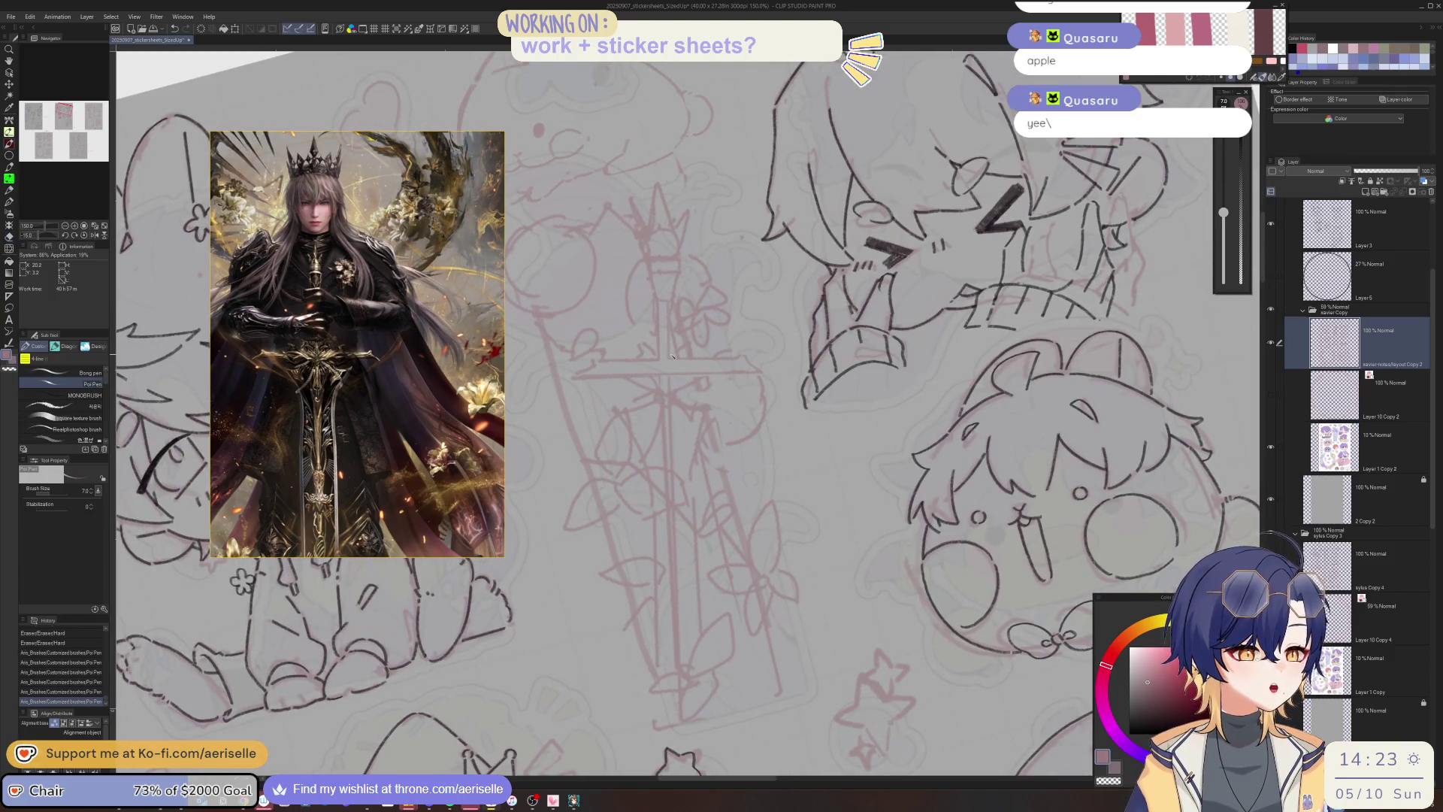
pyautogui.moveTo(656, 393)
pyautogui.mouseDown()
pyautogui.moveTo(632, 417)
pyautogui.moveTo(676, 406)
pyautogui.mouseUp()
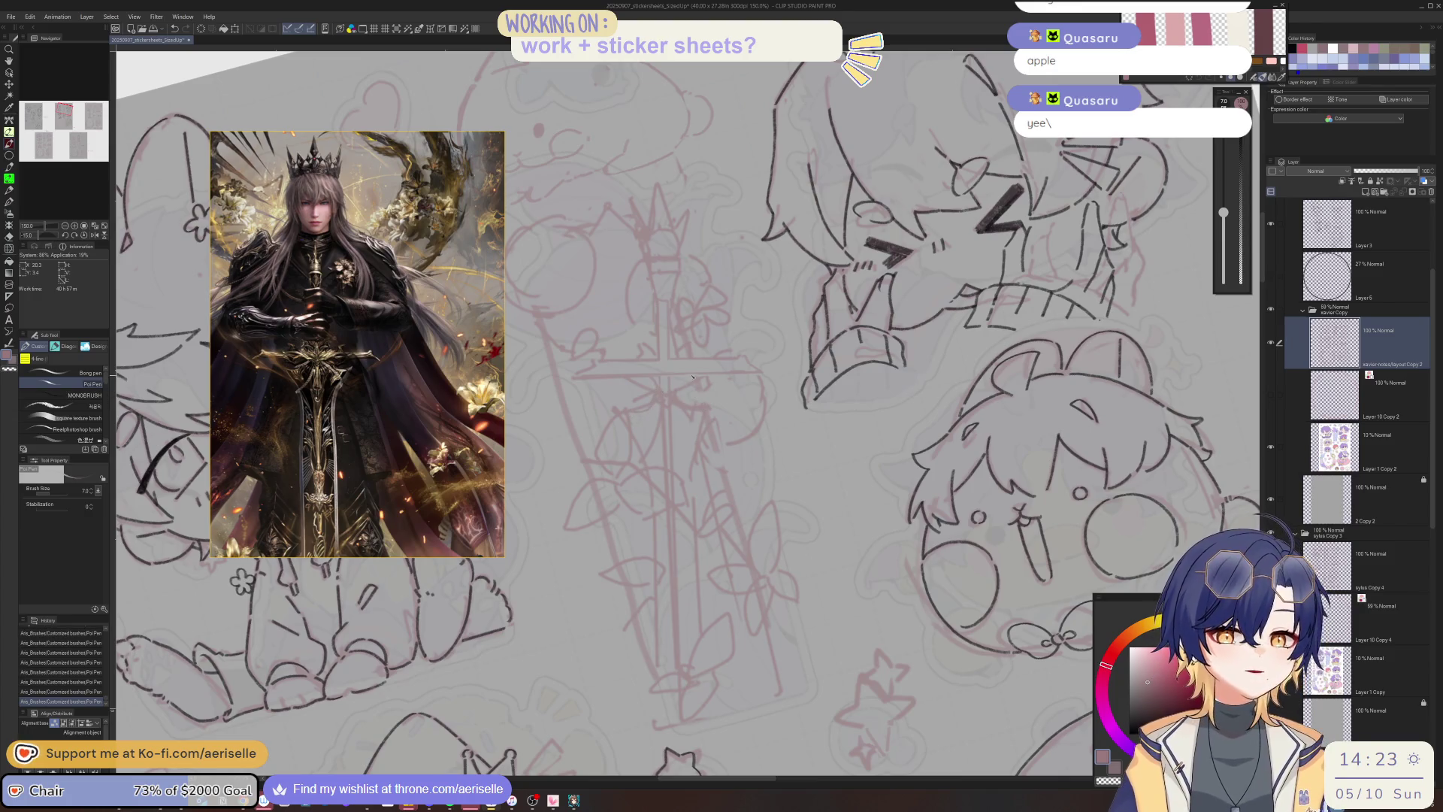
# Erase a small bit of the sword ink and redraw a small stroke and mark.
pyautogui.press('e')
pyautogui.moveTo(687, 398); pyautogui.dragTo(697, 391)
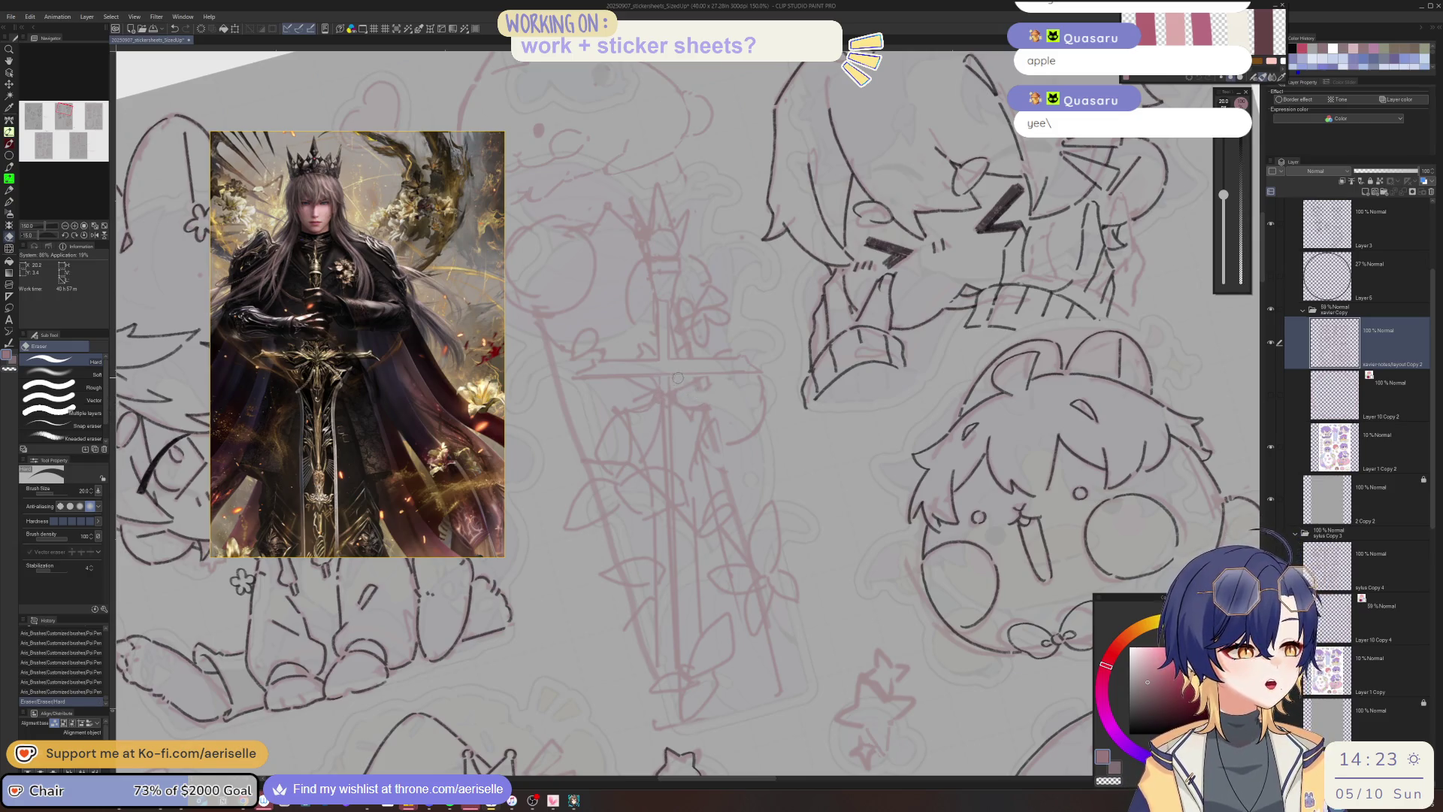
pyautogui.scroll(3, 662, 406)
pyautogui.press('p')
pyautogui.moveTo(631, 429)
pyautogui.mouseDown()
pyautogui.moveTo(709, 438)
pyautogui.moveTo(695, 429)
pyautogui.moveTo(705, 416)
pyautogui.mouseUp()
pyautogui.click(684, 443)
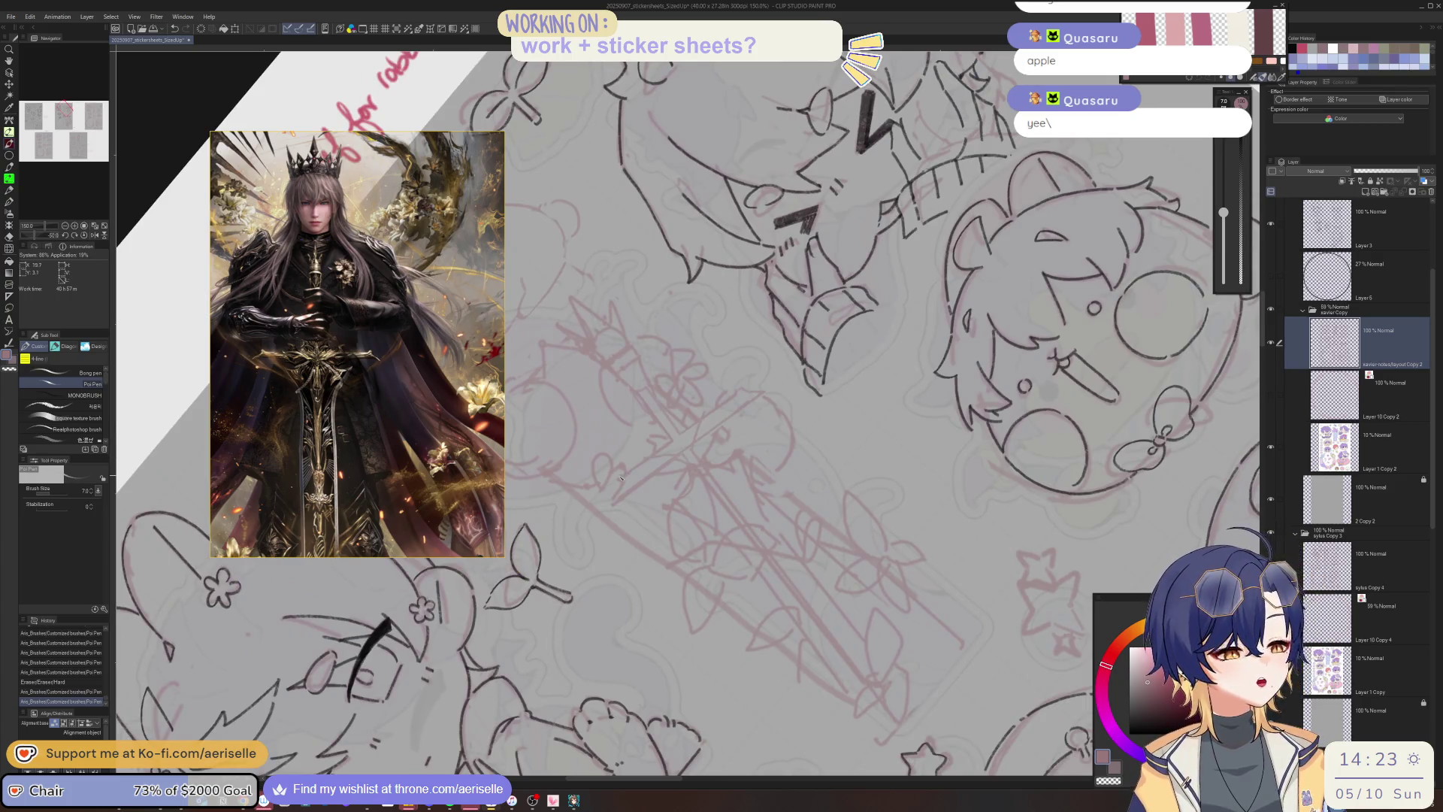
# Add a small ink mark, erase it, and redraw it as two neater marks.
pyautogui.moveTo(620, 478); pyautogui.dragTo(639, 458)
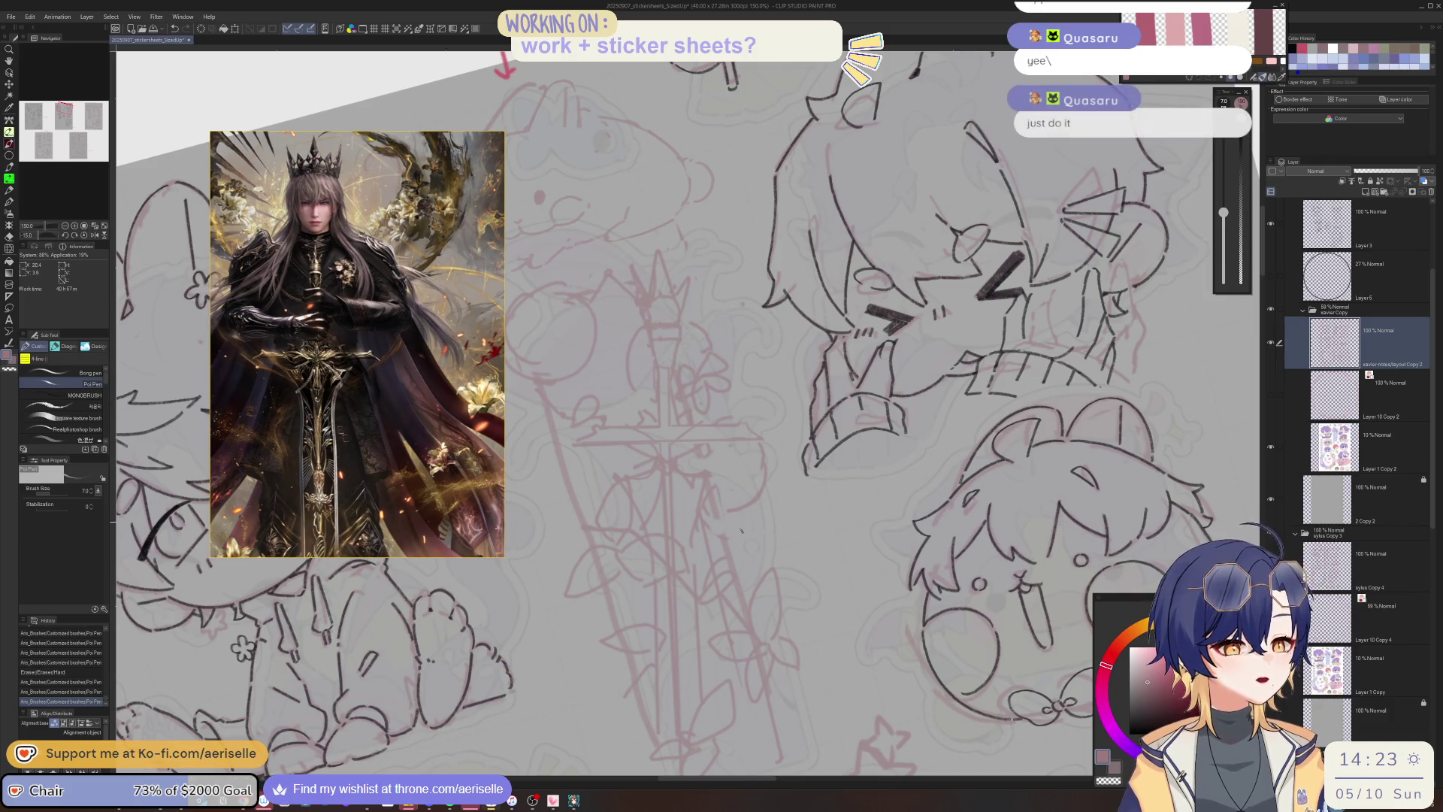
pyautogui.scroll(-4, 716, 373)
pyautogui.scroll(1, 716, 373)
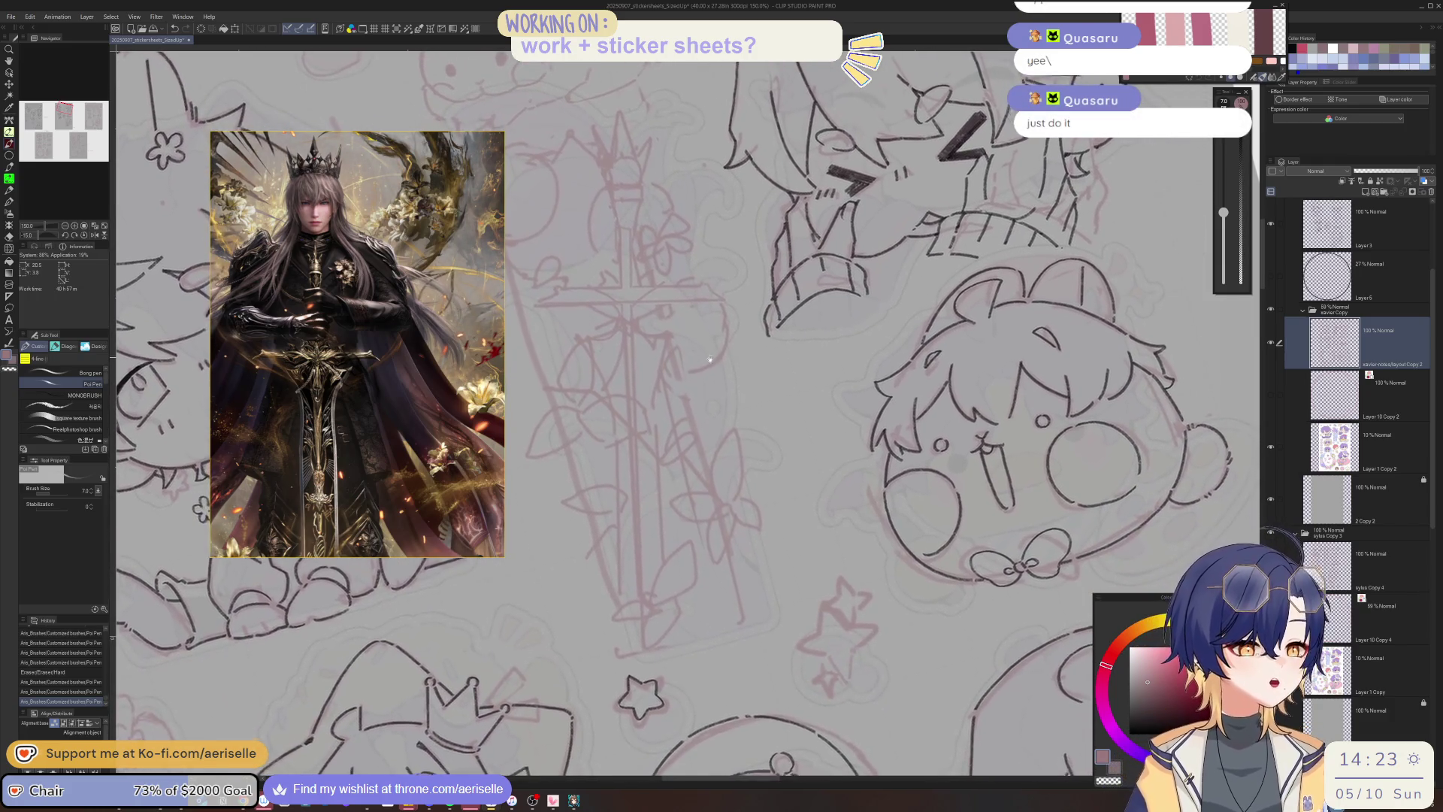
pyautogui.click(644, 377)
pyautogui.press('e')
pyautogui.click(644, 373)
pyautogui.press('p')
pyautogui.click(648, 382)
pyautogui.click(662, 384)
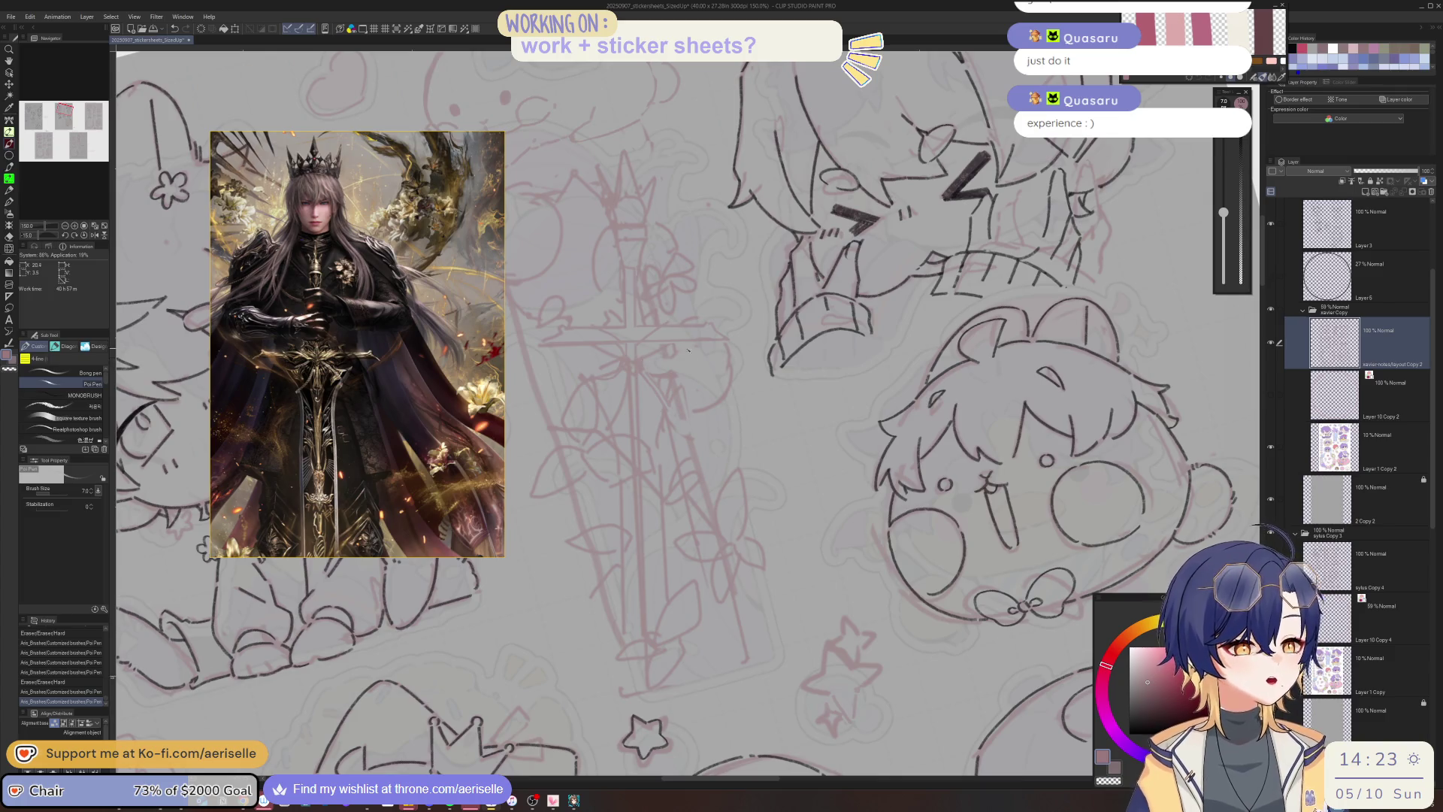
# Ink a few more small marks and short strokes on the sword.
pyautogui.scroll(1, 688, 349)
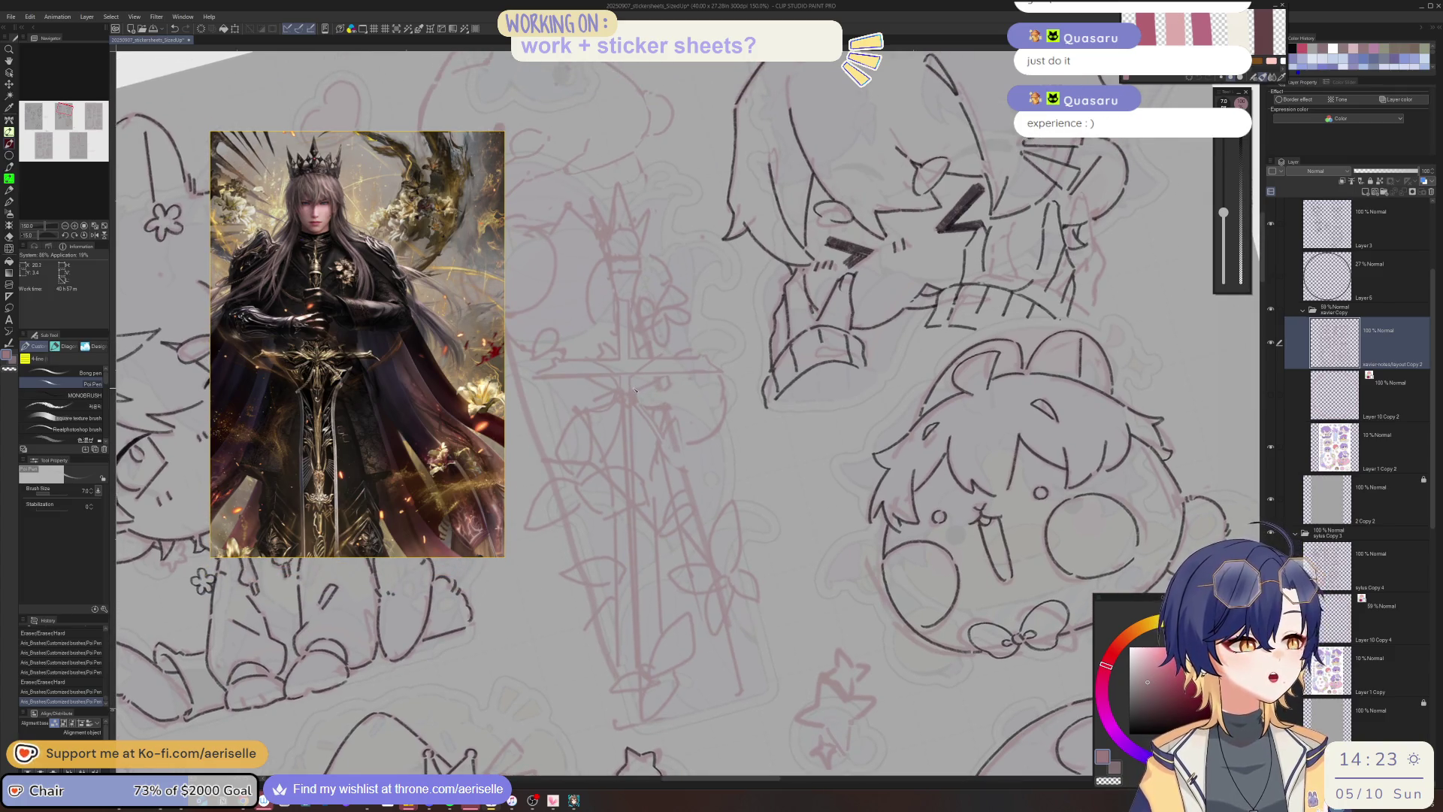
pyautogui.click(662, 376)
pyautogui.moveTo(671, 367); pyautogui.dragTo(696, 353)
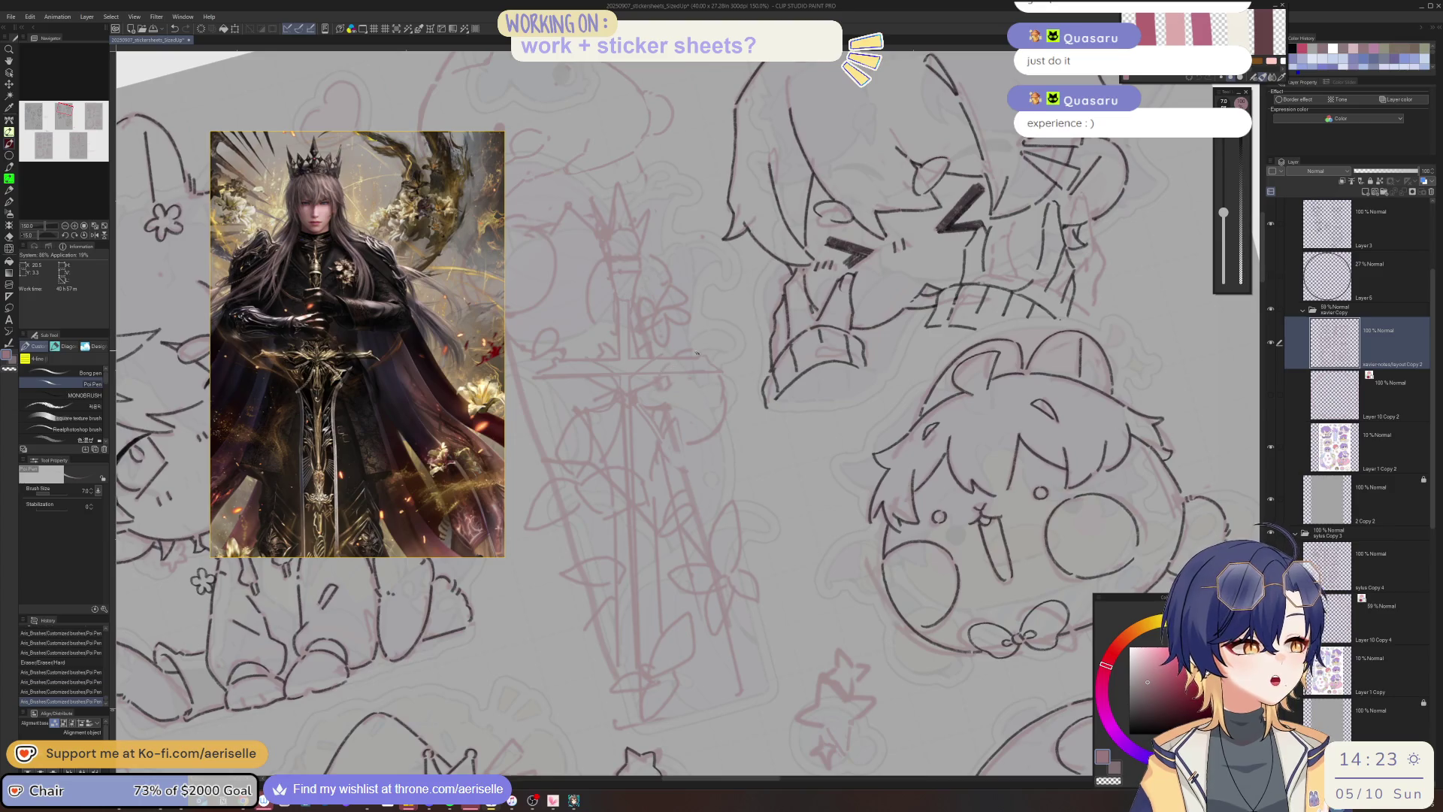
pyautogui.scroll(1, 660, 365)
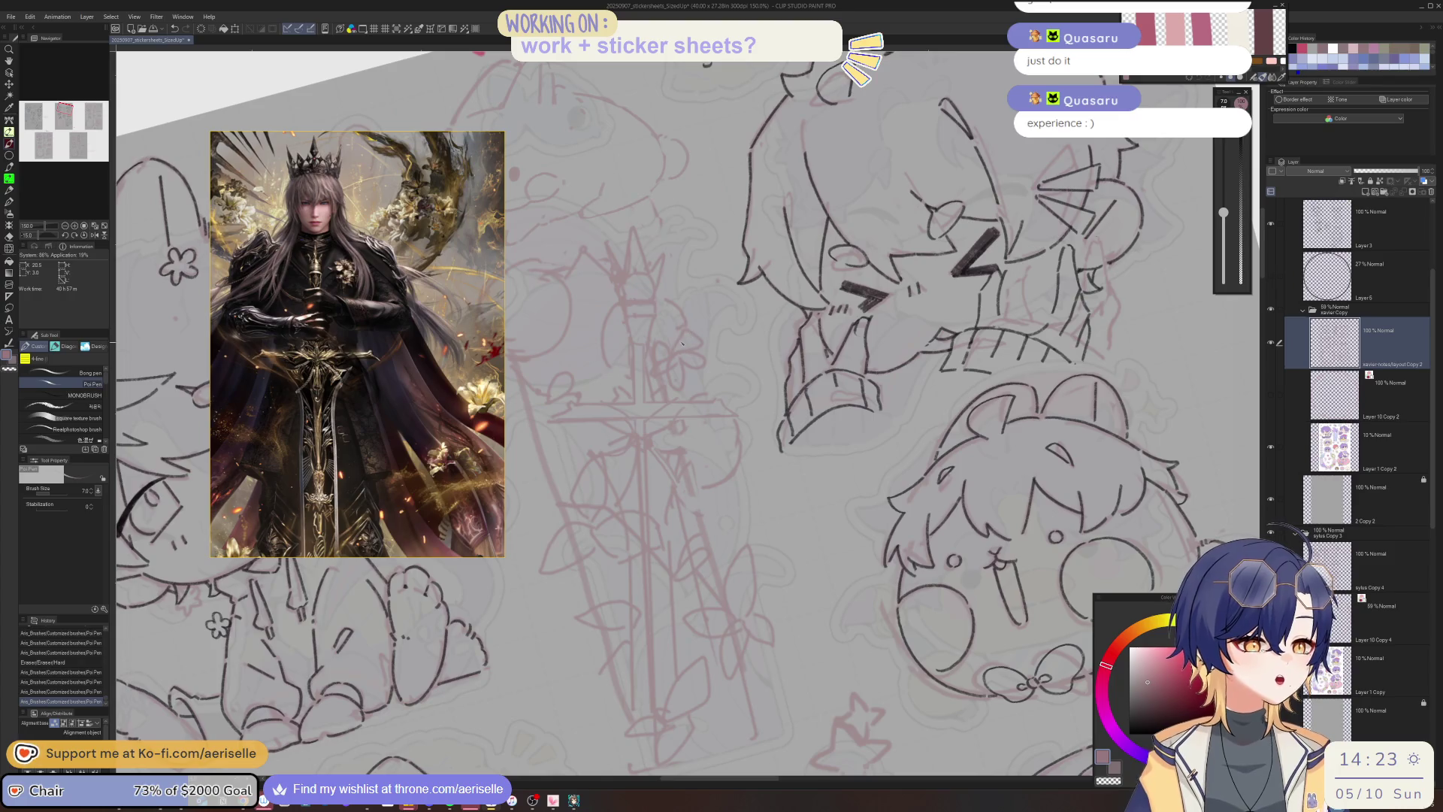
pyautogui.scroll(1, 698, 369)
pyautogui.moveTo(635, 412); pyautogui.dragTo(637, 399)
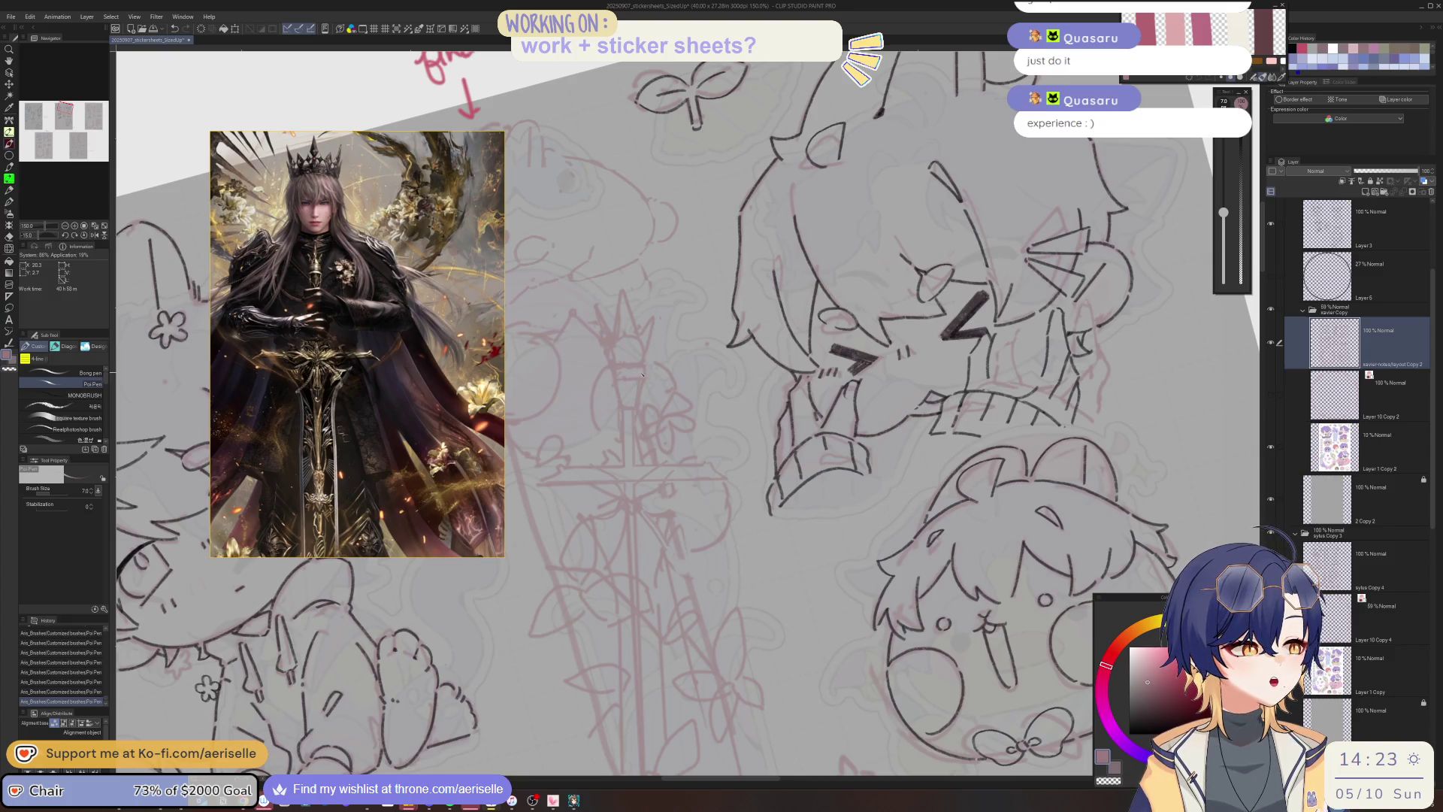
pyautogui.scroll(2, 621, 373)
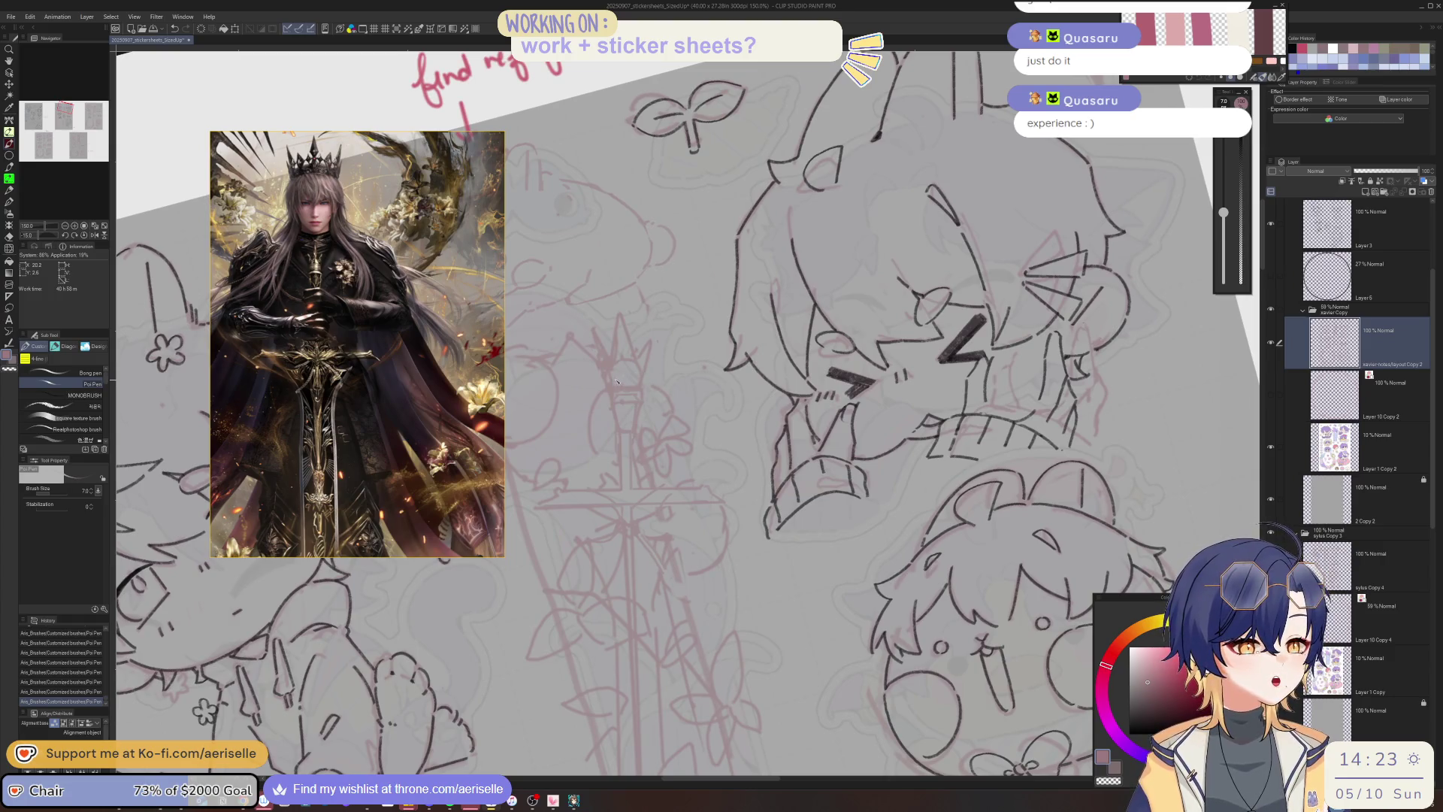
# Erase part of the inked sword lines with the Hard Eraser at a larger size.
pyautogui.press('e')
pyautogui.moveTo(608, 389)
pyautogui.mouseDown()
pyautogui.moveTo(641, 369)
pyautogui.moveTo(629, 366)
pyautogui.moveTo(640, 369)
pyautogui.moveTo(628, 391)
pyautogui.mouseUp()
pyautogui.press('p')
pyautogui.press('e')
pyautogui.scroll(2, 631, 390)
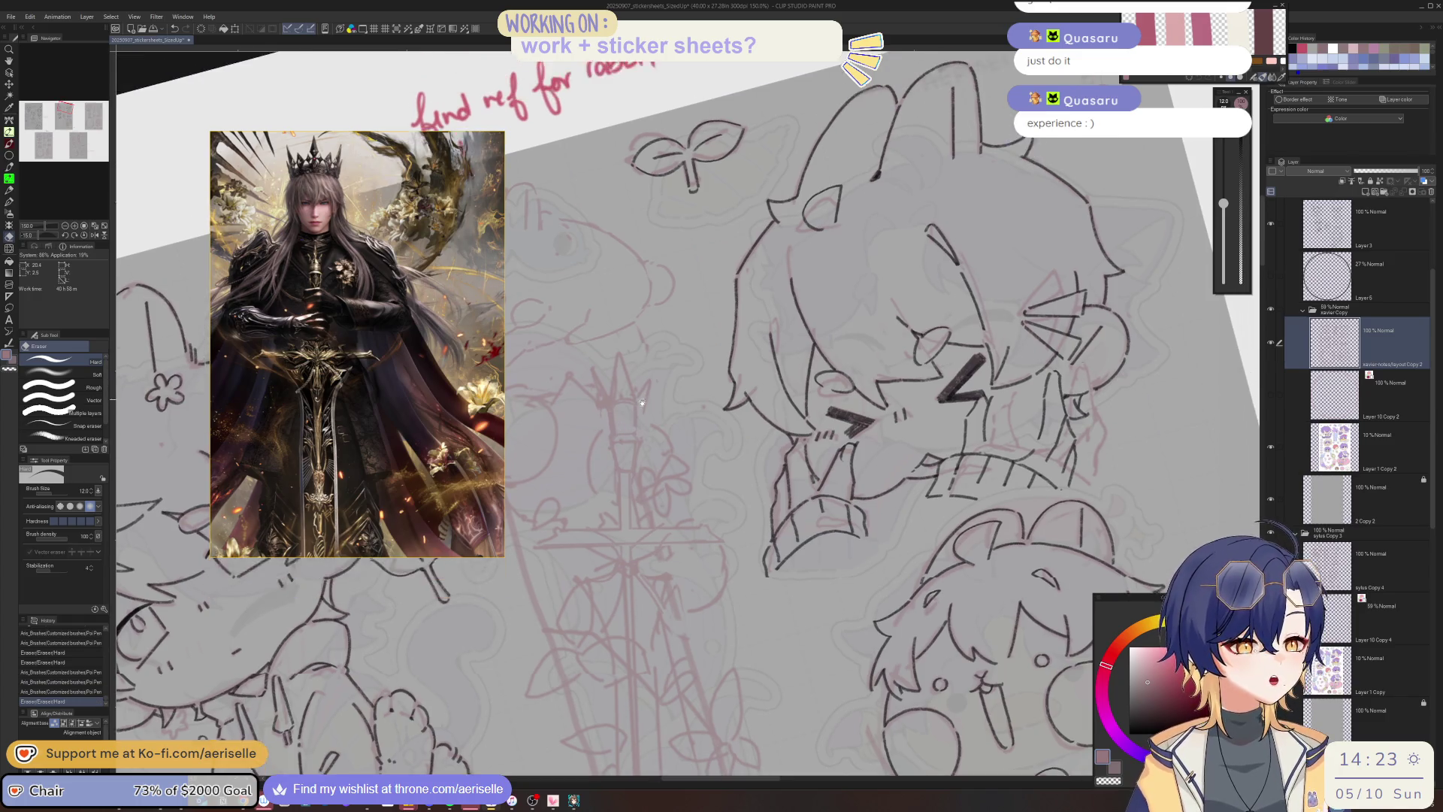
pyautogui.press('p')
# Touch up the erased area with several short Poi Pen strokes.
pyautogui.moveTo(618, 406)
pyautogui.mouseDown()
pyautogui.moveTo(614, 419)
pyautogui.moveTo(646, 417)
pyautogui.moveTo(613, 411)
pyautogui.mouseUp()
pyautogui.press('e')
pyautogui.press('p')
pyautogui.moveTo(613, 408)
pyautogui.mouseDown()
pyautogui.moveTo(635, 392)
pyautogui.moveTo(623, 399)
pyautogui.mouseUp()
pyautogui.press('e')
pyautogui.press('p')
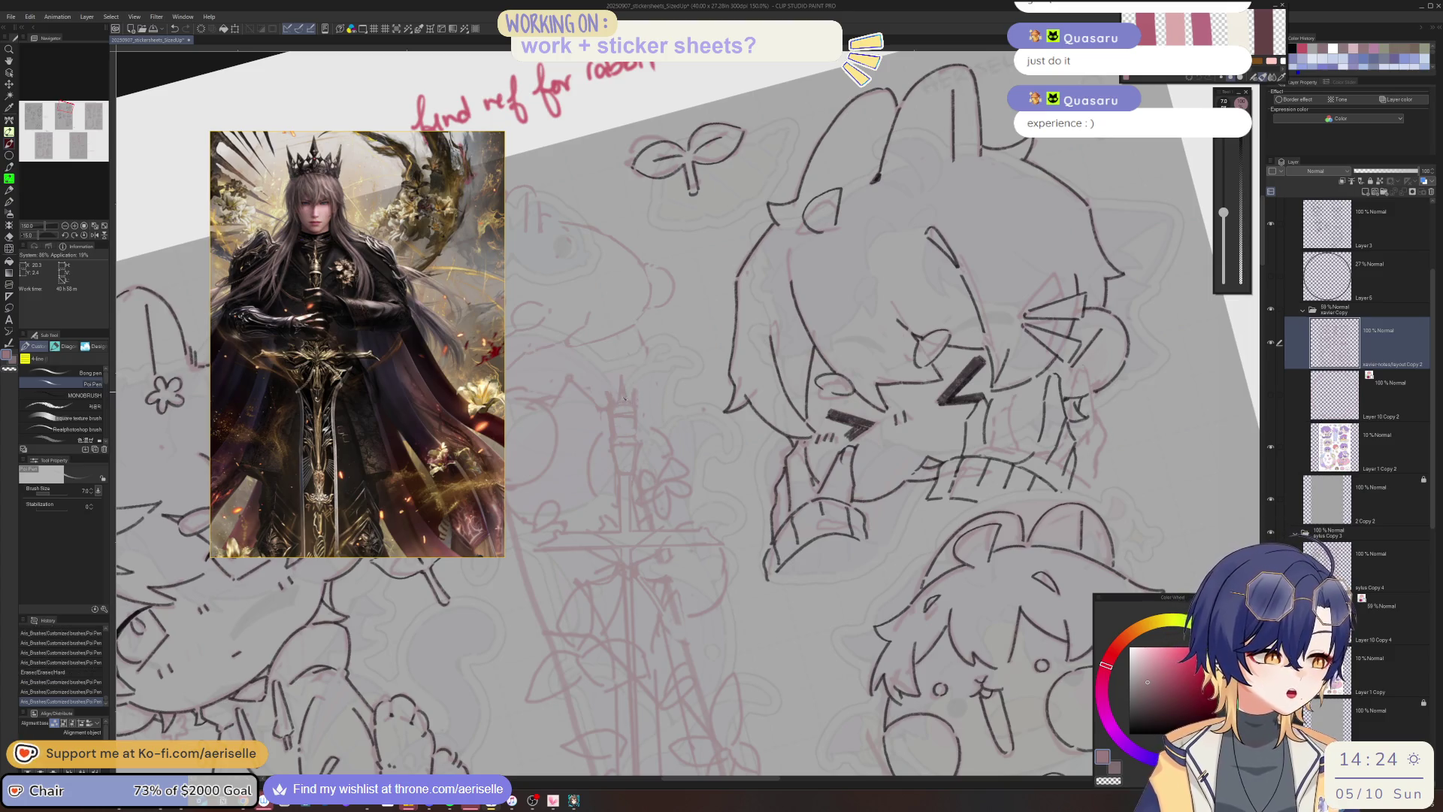
pyautogui.scroll(-4, 622, 399)
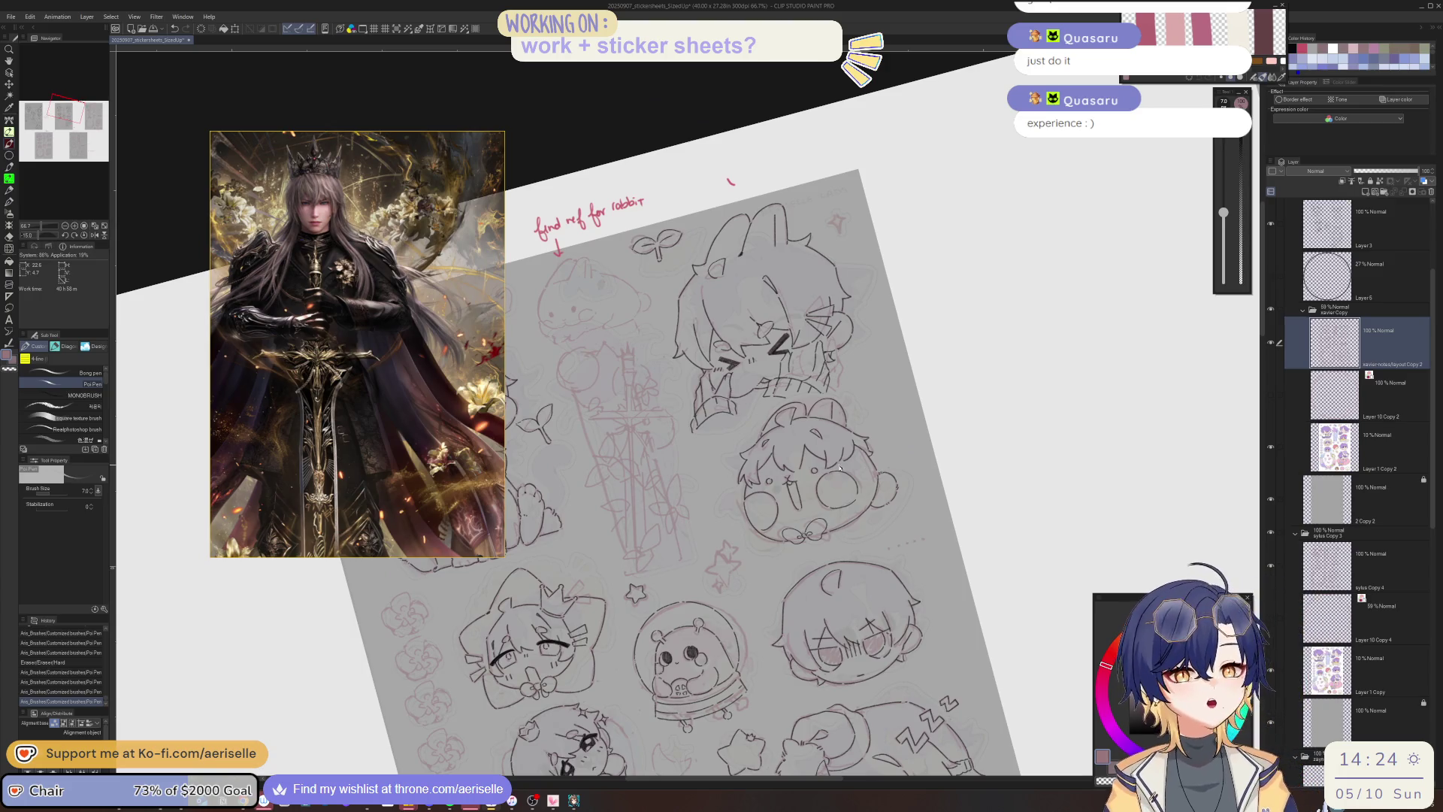
# Lasso the sword tip, then nudge and rotate it slightly with Scale/Rotate and deselect.
pyautogui.hotkey('ctrl', '@')
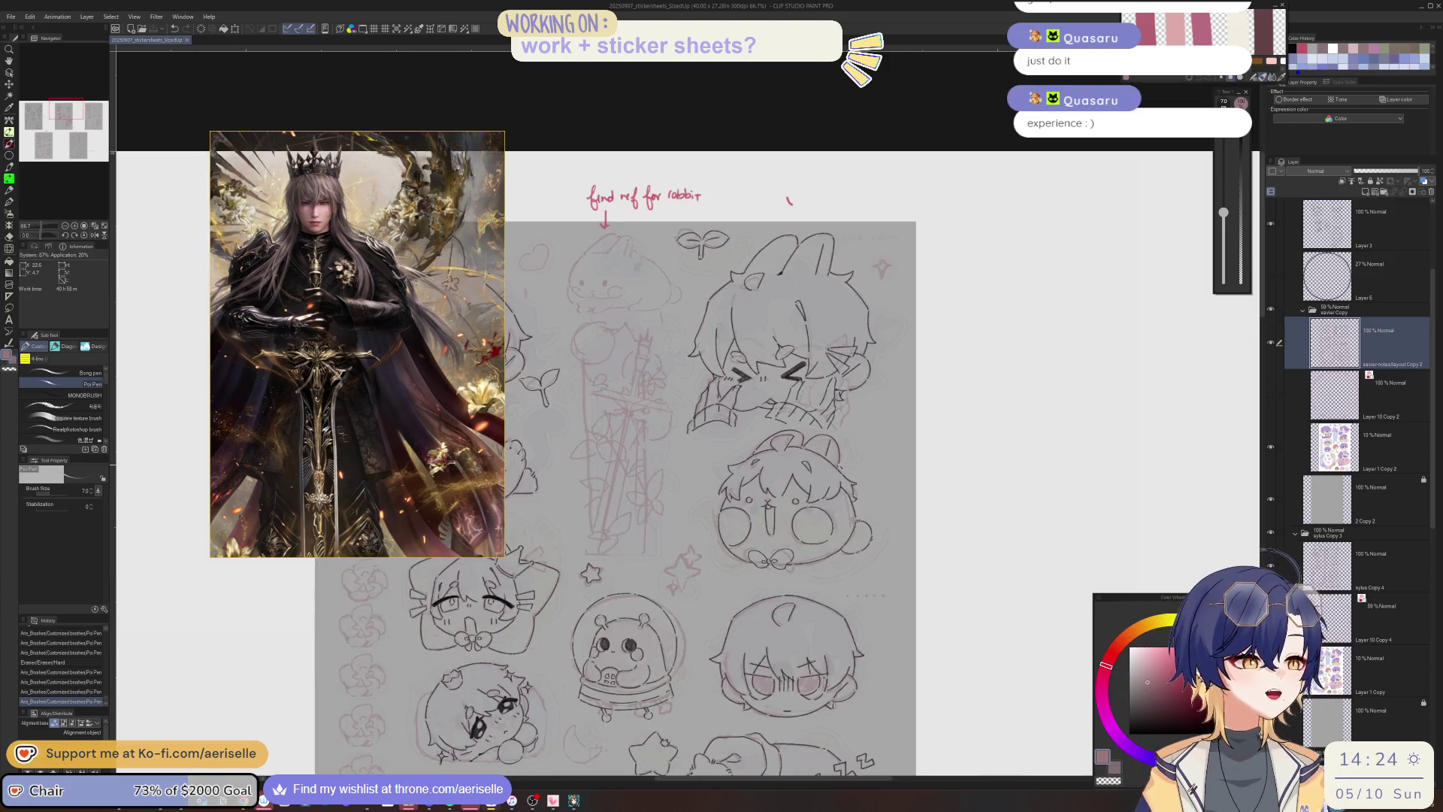
pyautogui.press('h')
pyautogui.press('-')
pyautogui.scroll(5, 742, 381)
pyautogui.press('m')
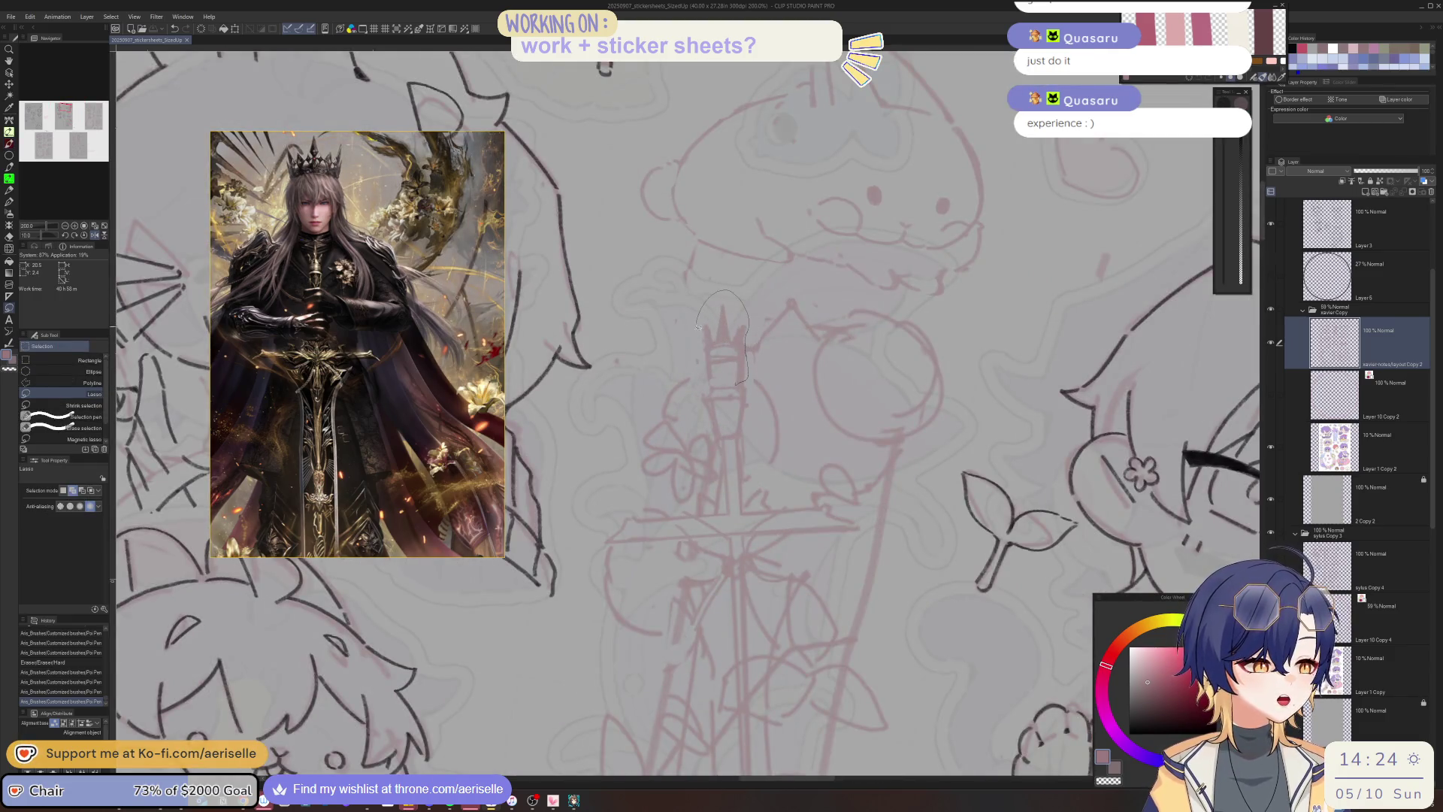
pyautogui.moveTo(712, 381); pyautogui.dragTo(714, 383)
pyautogui.hotkey('ctrl', 't')
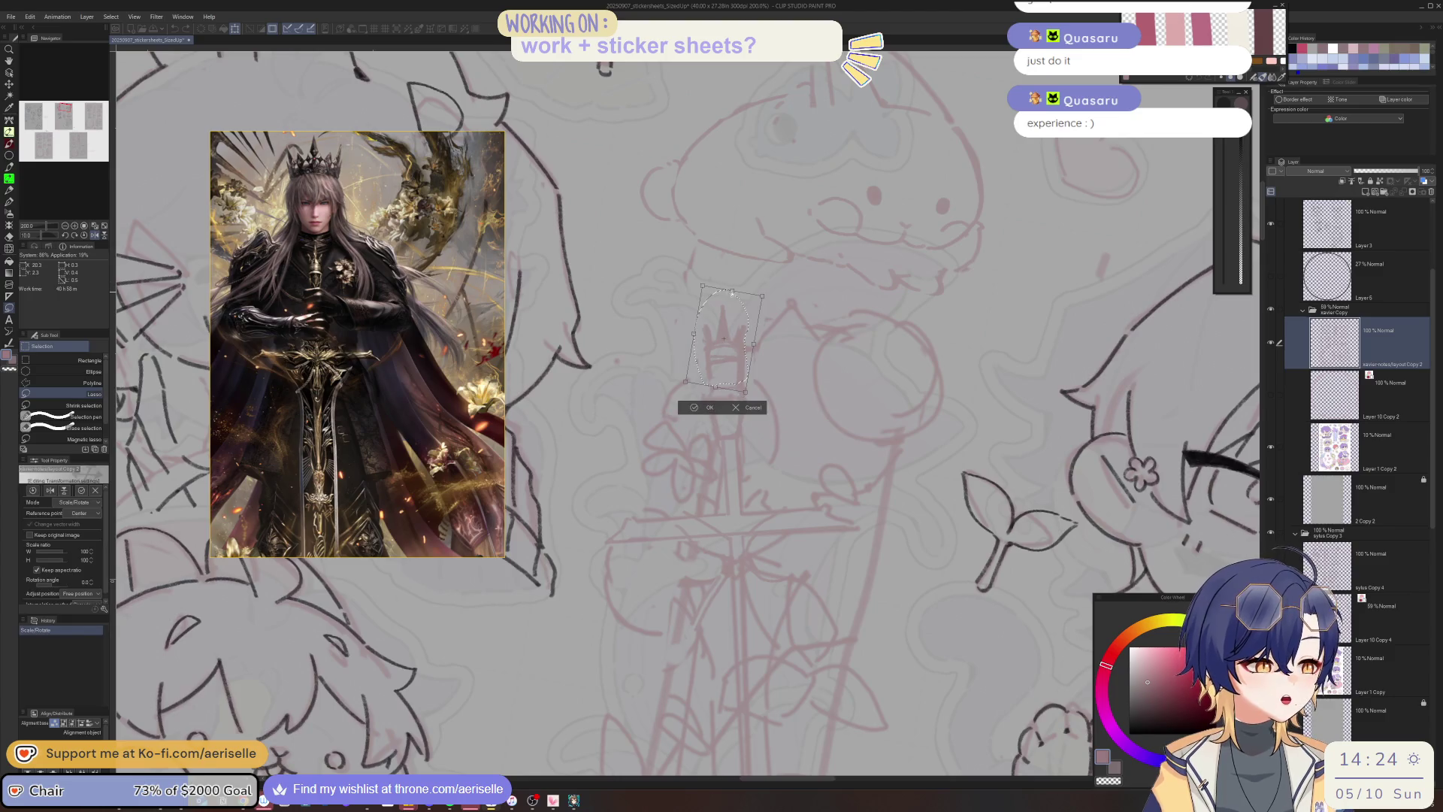
pyautogui.moveTo(729, 291); pyautogui.dragTo(728, 291)
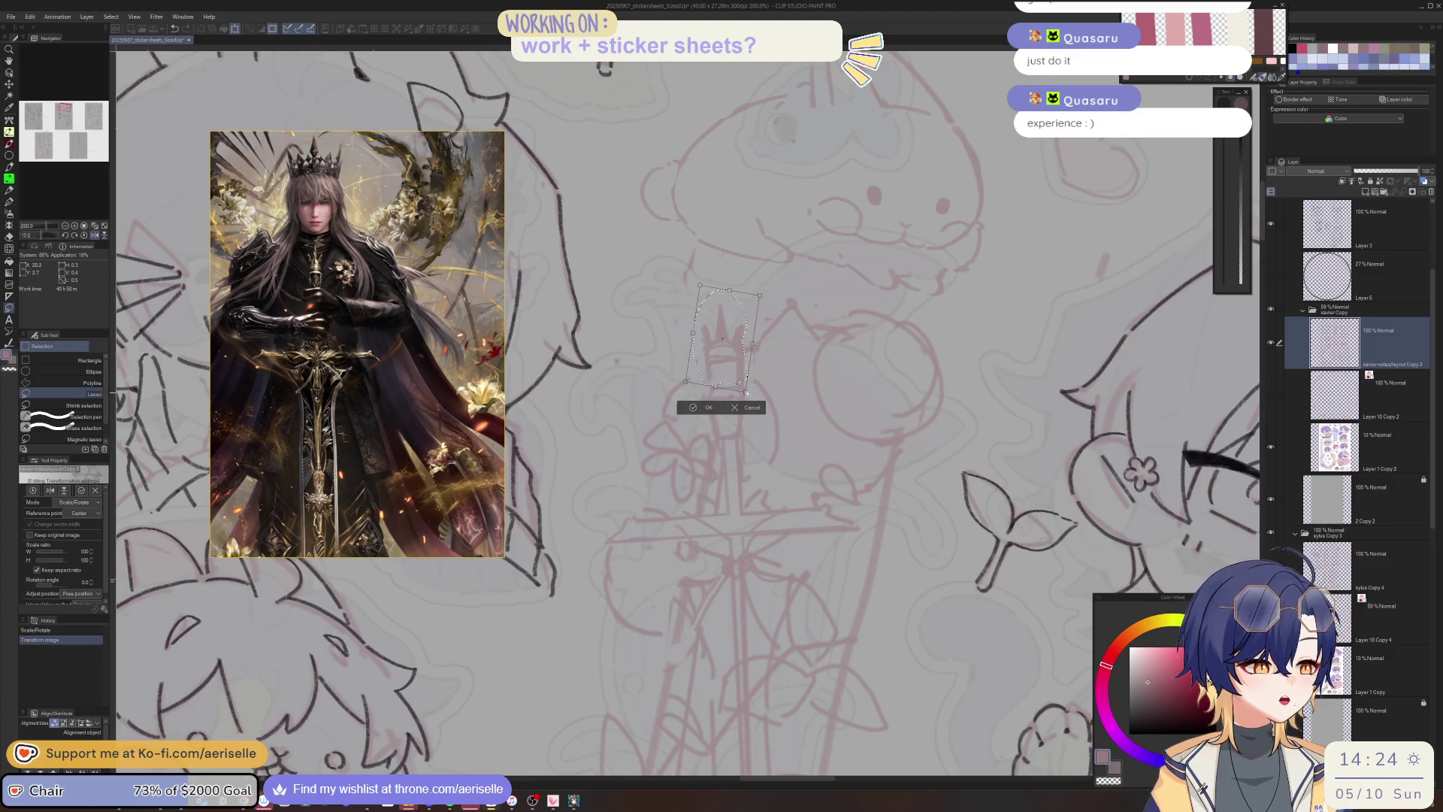
pyautogui.moveTo(745, 391); pyautogui.dragTo(743, 391)
pyautogui.click(708, 408)
pyautogui.hotkey('ctrl', 'd')
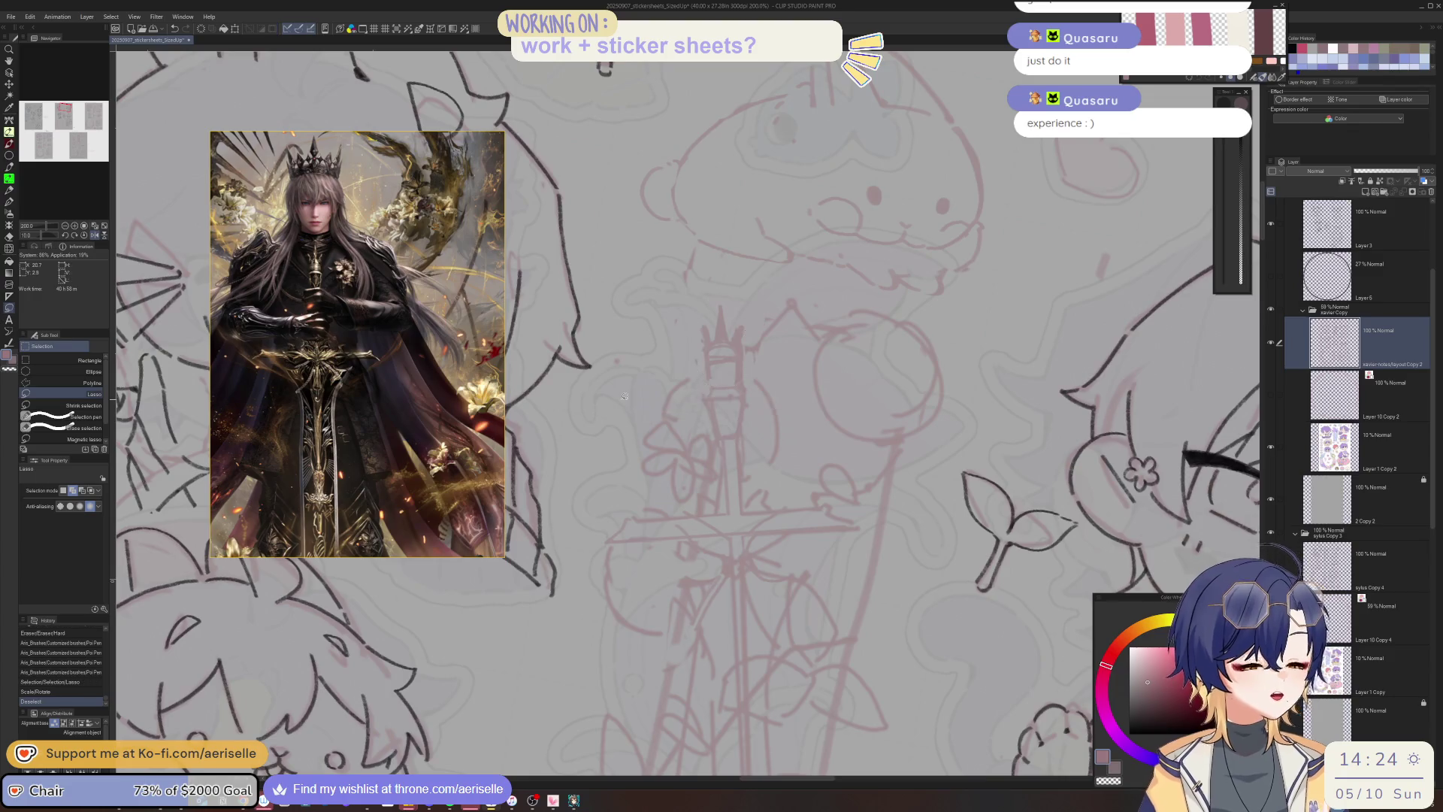
# Ink four more strokes on the sword at an angled view, then zoom out and straighten.
pyautogui.scroll(-2, 793, 274)
pyautogui.moveTo(793, 274)
pyautogui.mouseDown()
pyautogui.moveTo(694, 366)
pyautogui.moveTo(697, 350)
pyautogui.mouseUp()
pyautogui.press('p')
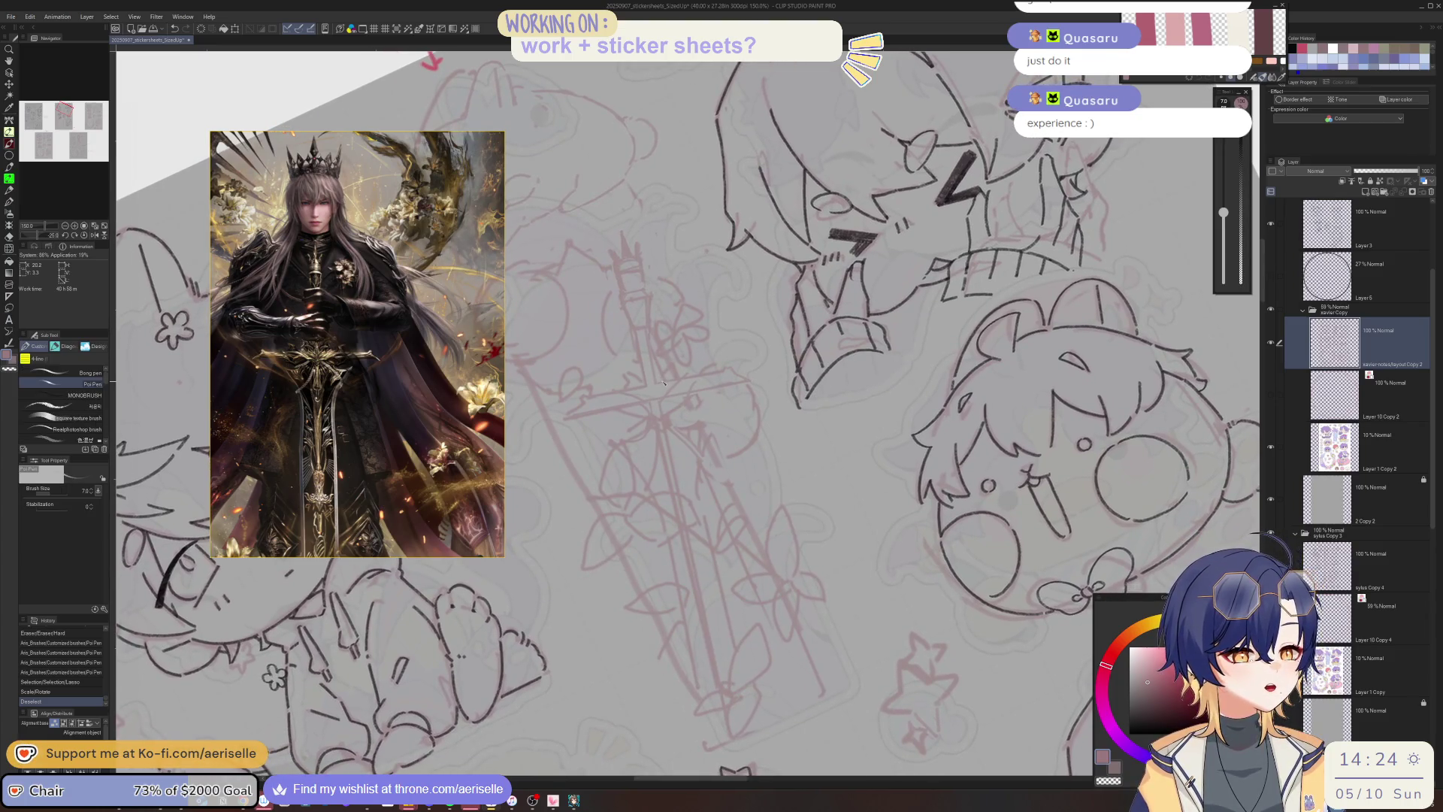
pyautogui.moveTo(627, 393); pyautogui.dragTo(652, 389)
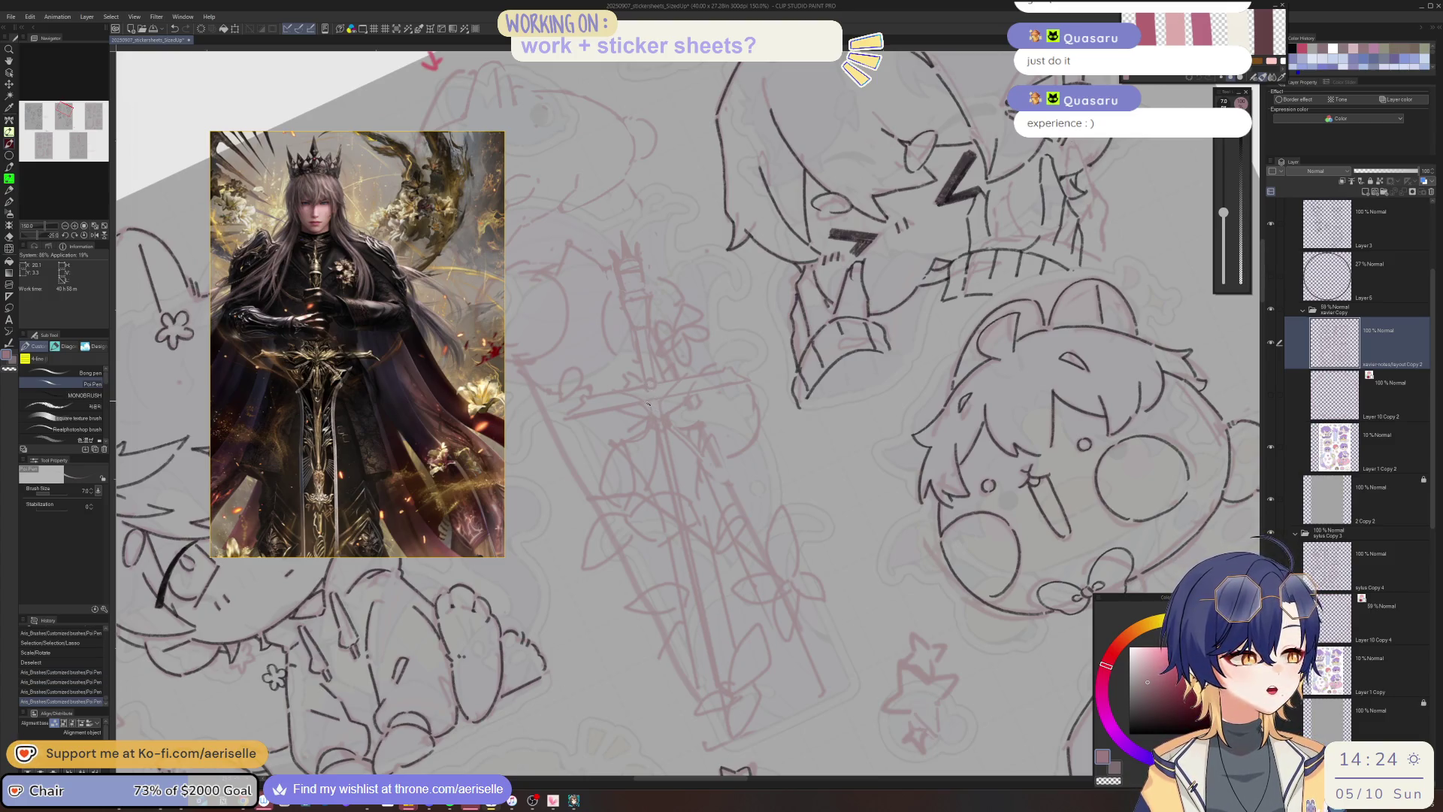
pyautogui.moveTo(664, 399)
pyautogui.mouseDown()
pyautogui.moveTo(661, 458)
pyautogui.moveTo(681, 477)
pyautogui.moveTo(723, 473)
pyautogui.mouseUp()
pyautogui.hotkey('ctrl', '-')
pyautogui.press('e')
pyautogui.hotkey('ctrl', '@')
pyautogui.hscroll(5, 752, 469)
pyautogui.scroll(-2, 753, 469)
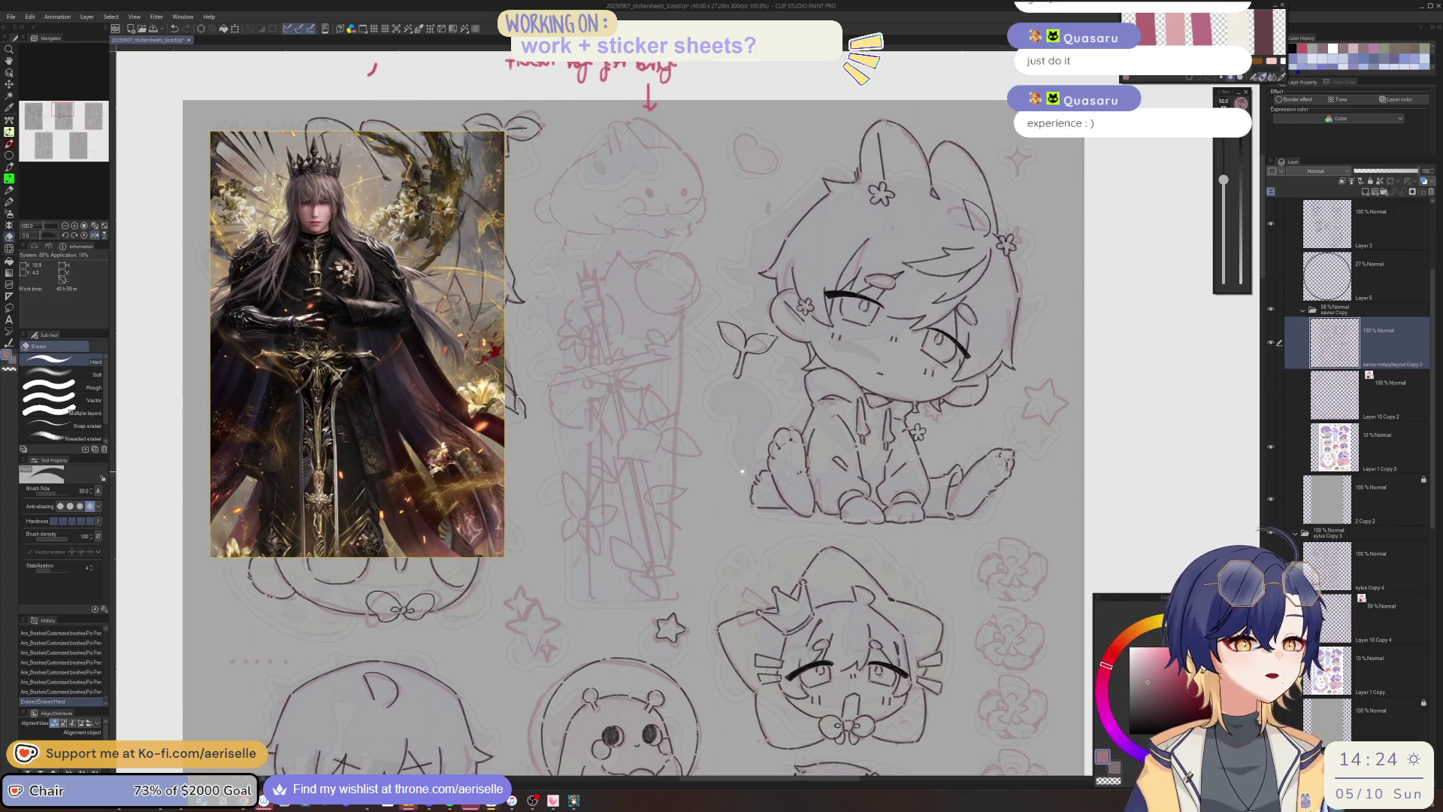
# Erase a small mark near the sword, resizing the Hard Eraser to 50.
pyautogui.scroll(-1, 744, 466)
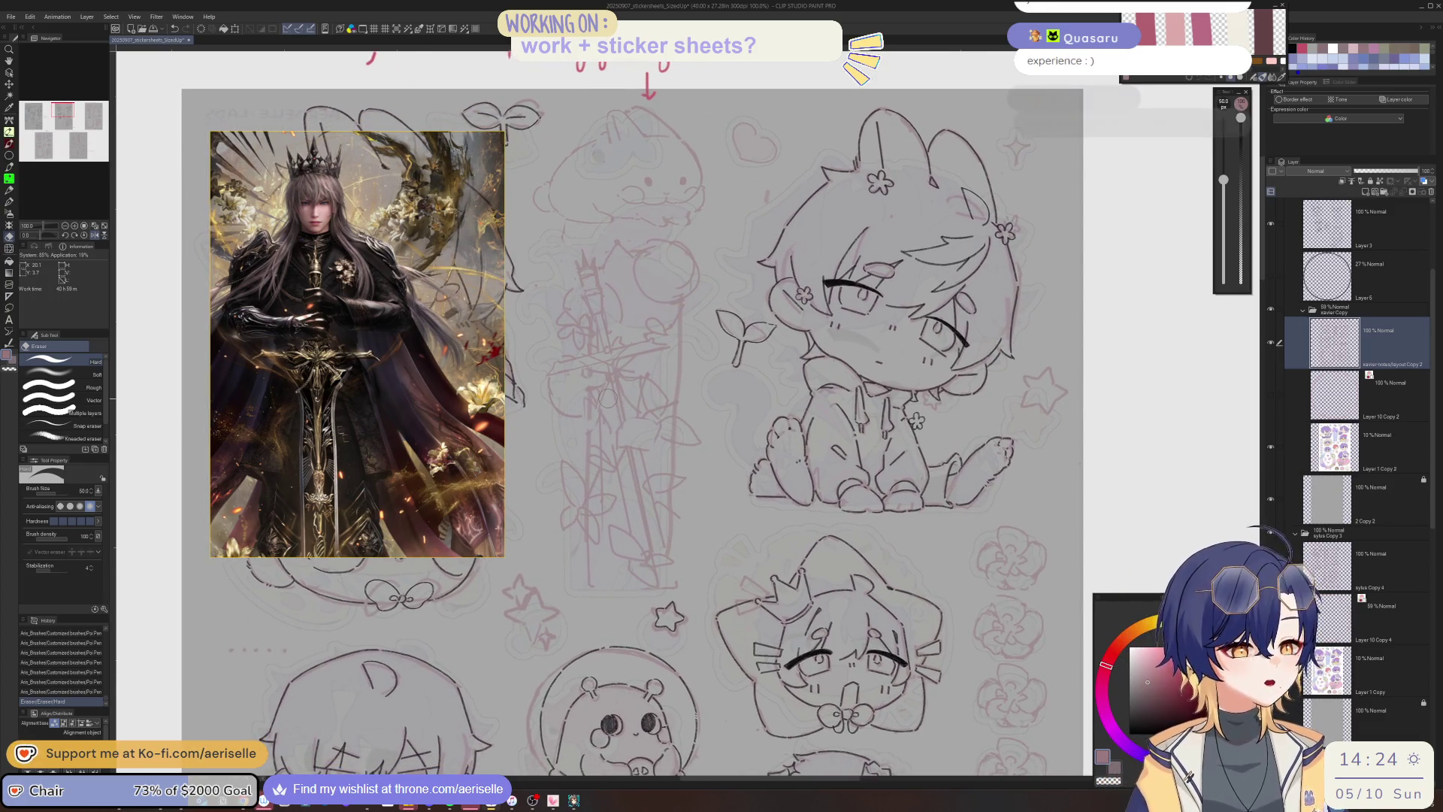
pyautogui.scroll(-3, 417, 276)
pyautogui.scroll(-1, 417, 276)
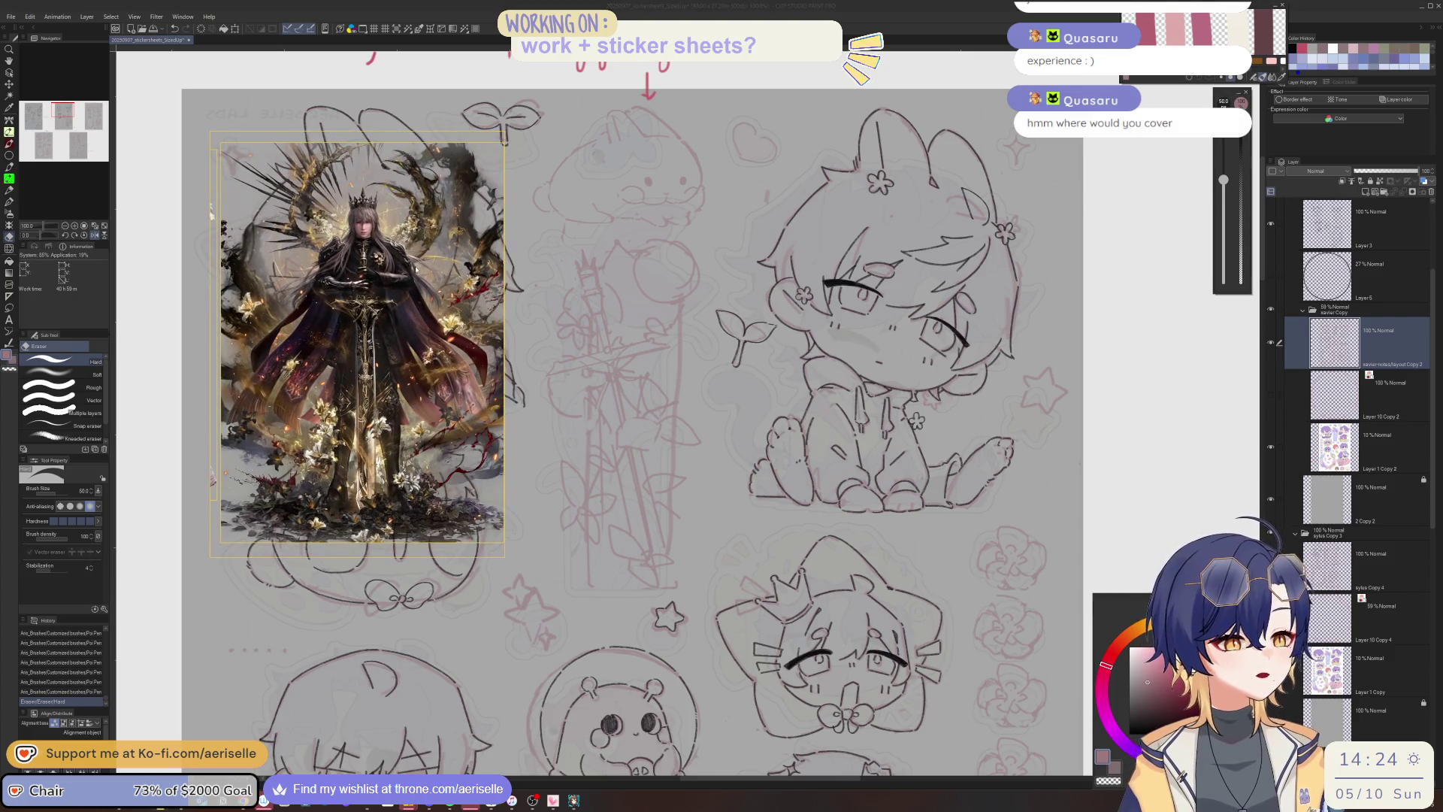
pyautogui.click(620, 454)
pyautogui.press('[')
pyautogui.press('[')
pyautogui.press('[')
pyautogui.click(622, 455)
pyautogui.press(']')
pyautogui.press(']')
pyautogui.press(']')
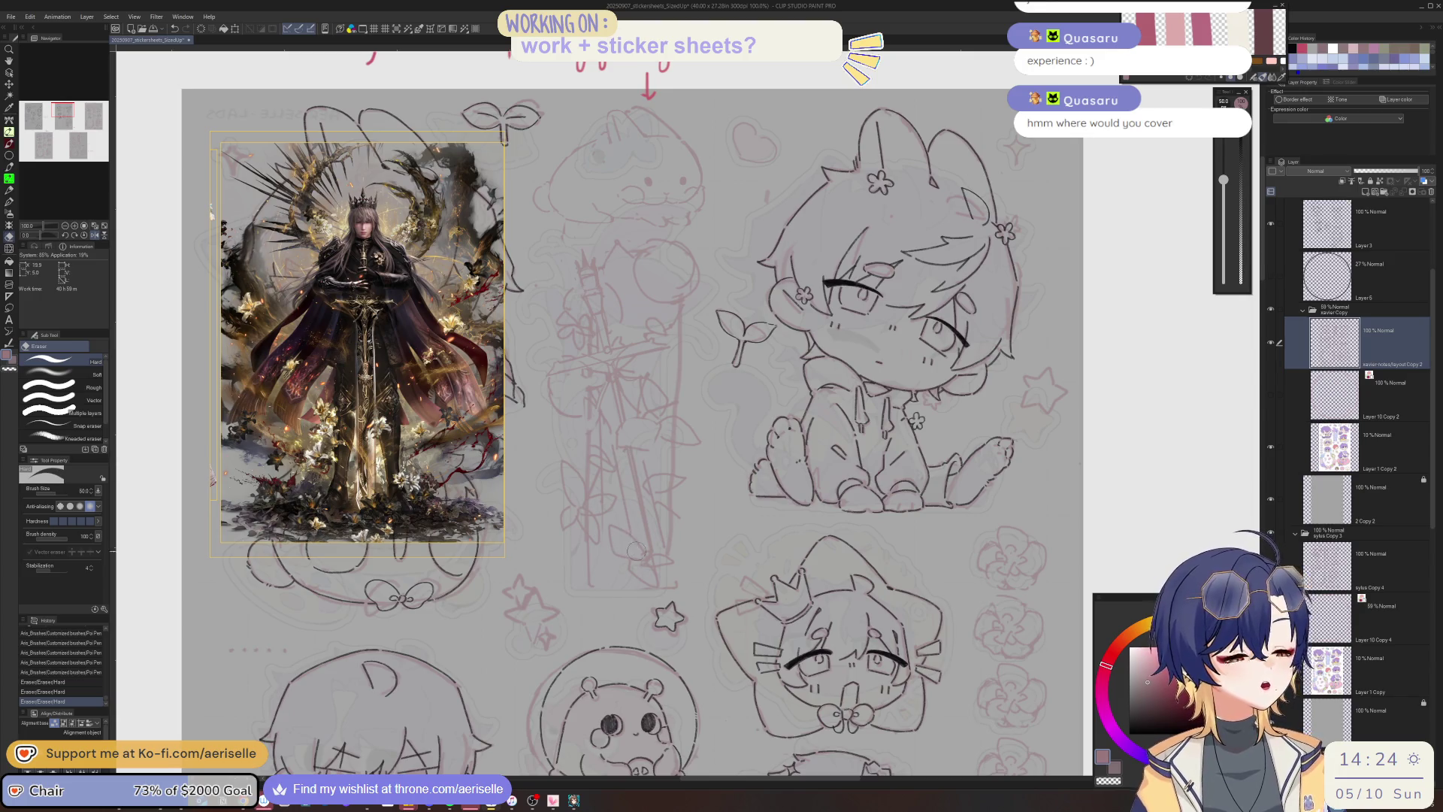
# Erase stray ink lines around the sword, undoing the last erase to restore lines.
pyautogui.press('p')
pyautogui.press('e')
pyautogui.moveTo(651, 560); pyautogui.dragTo(659, 530)
pyautogui.press('p')
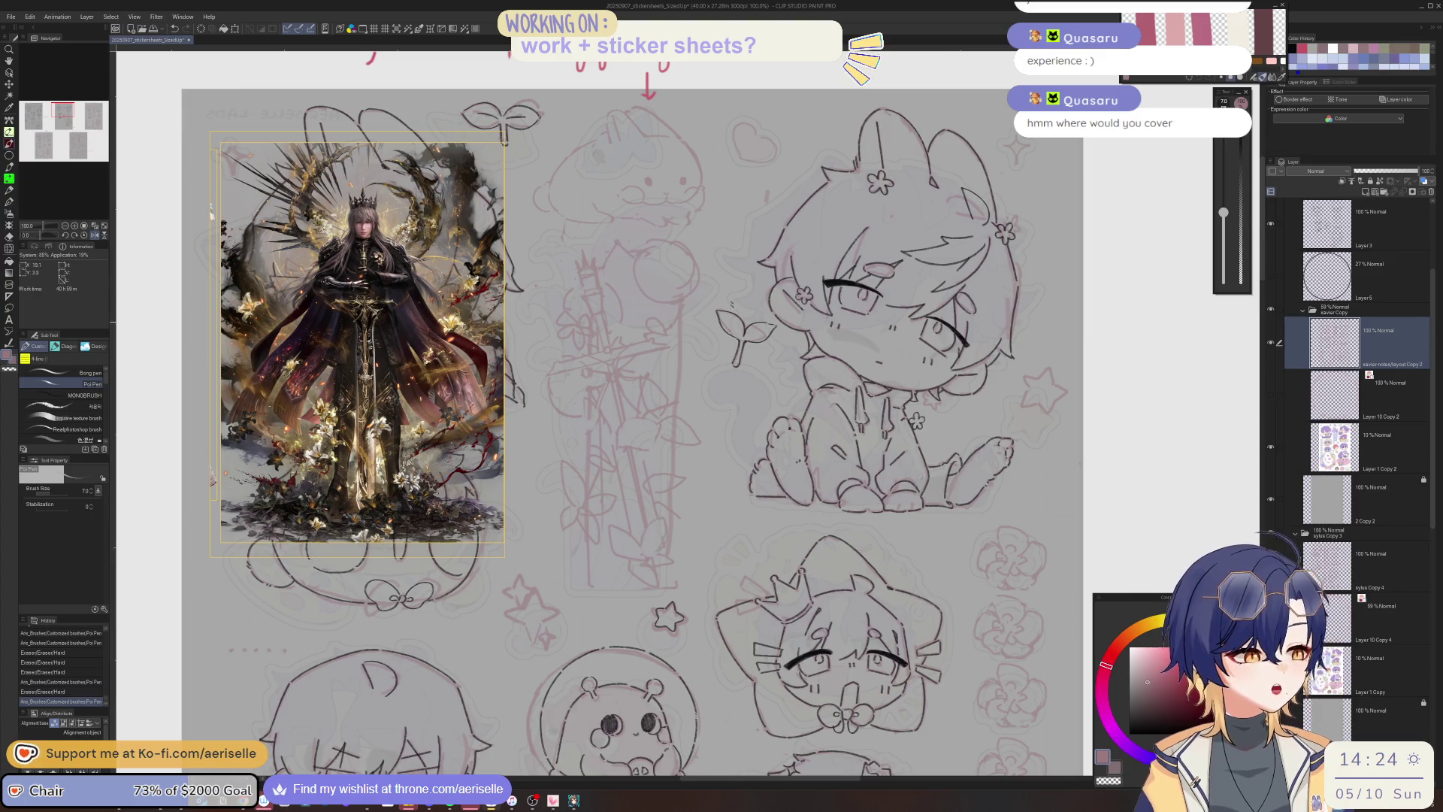
pyautogui.press('e')
pyautogui.moveTo(567, 407); pyautogui.dragTo(581, 390)
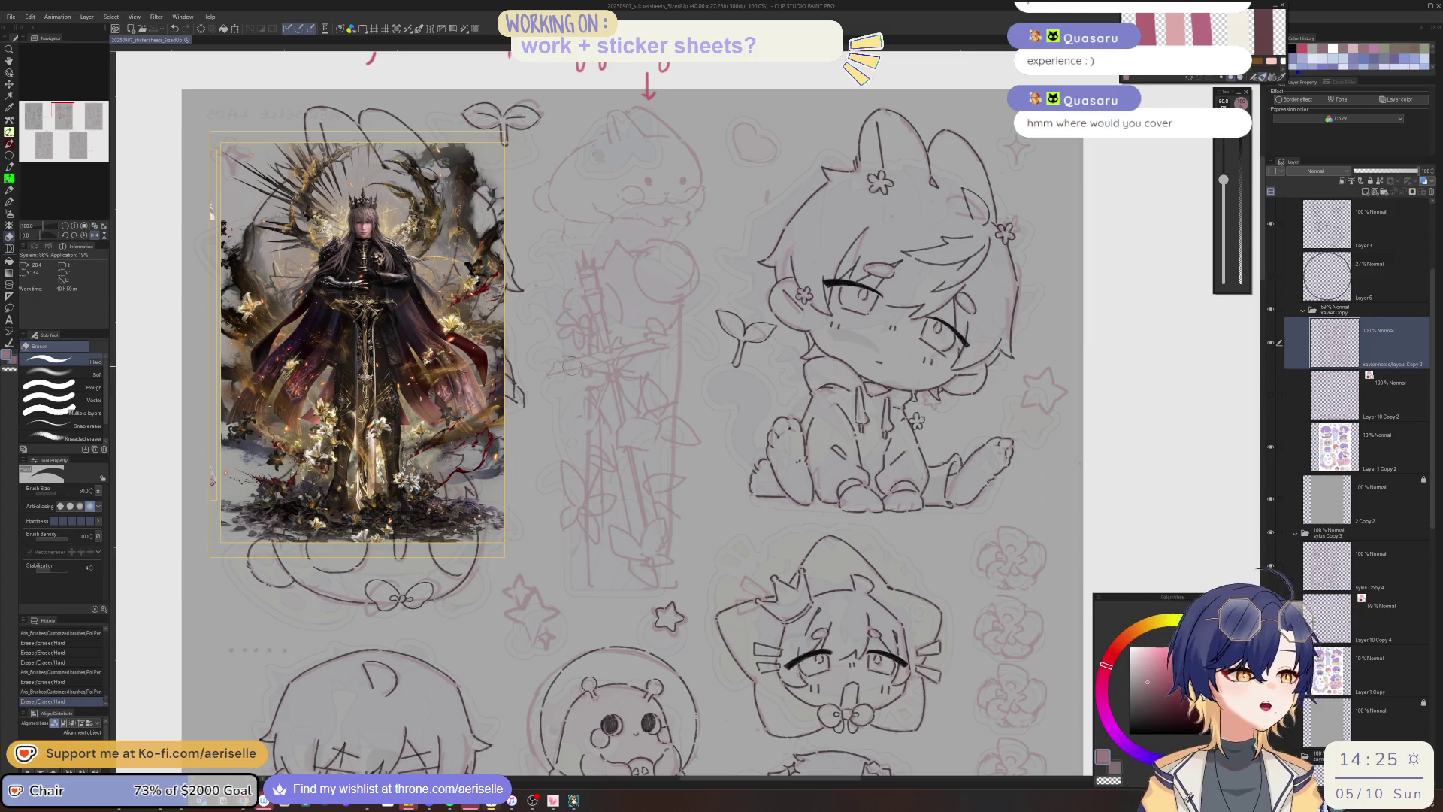
pyautogui.scroll(3, 614, 368)
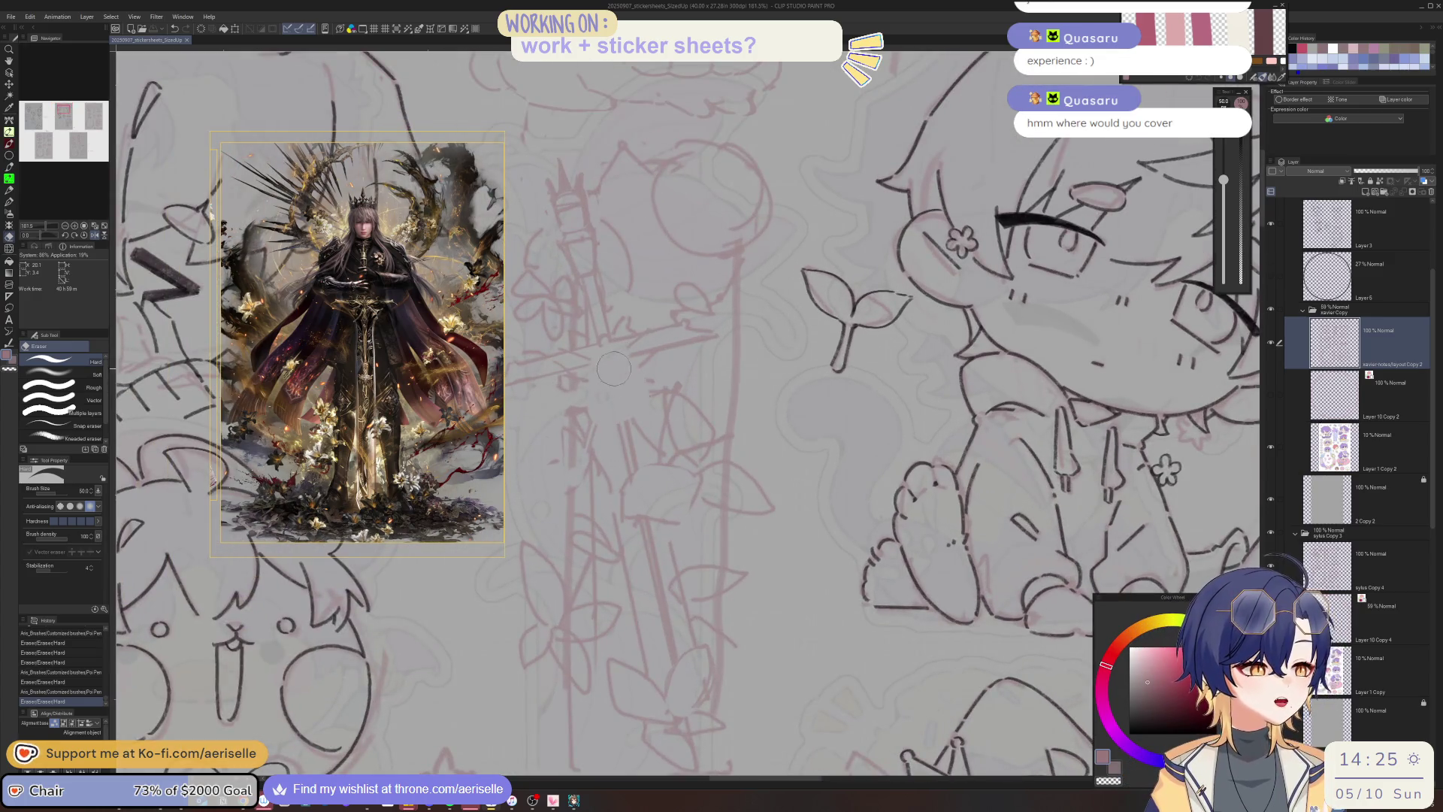
pyautogui.moveTo(614, 369); pyautogui.dragTo(643, 417)
pyautogui.hotkey('ctrl', 'z')
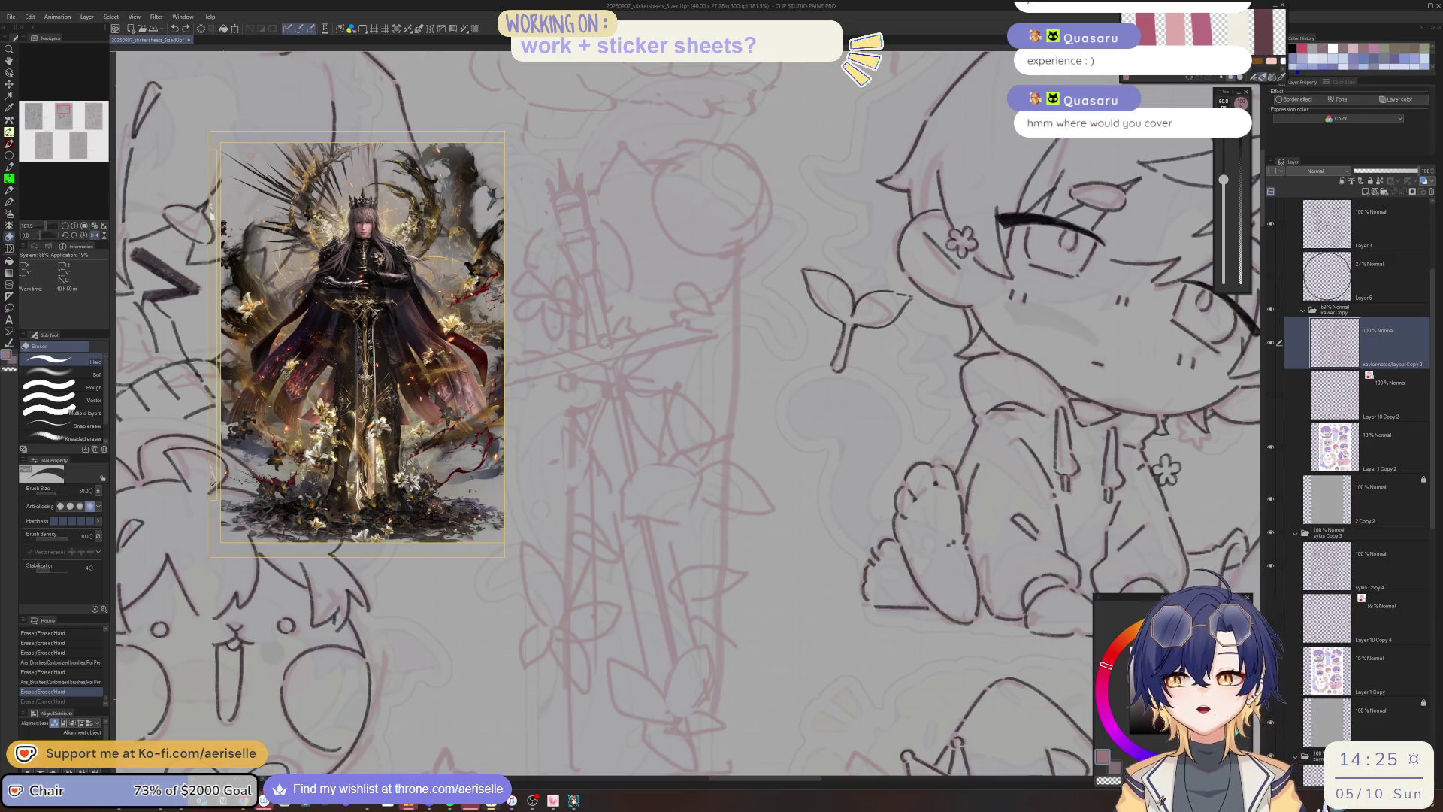
pyautogui.scroll(5, 335, 305)
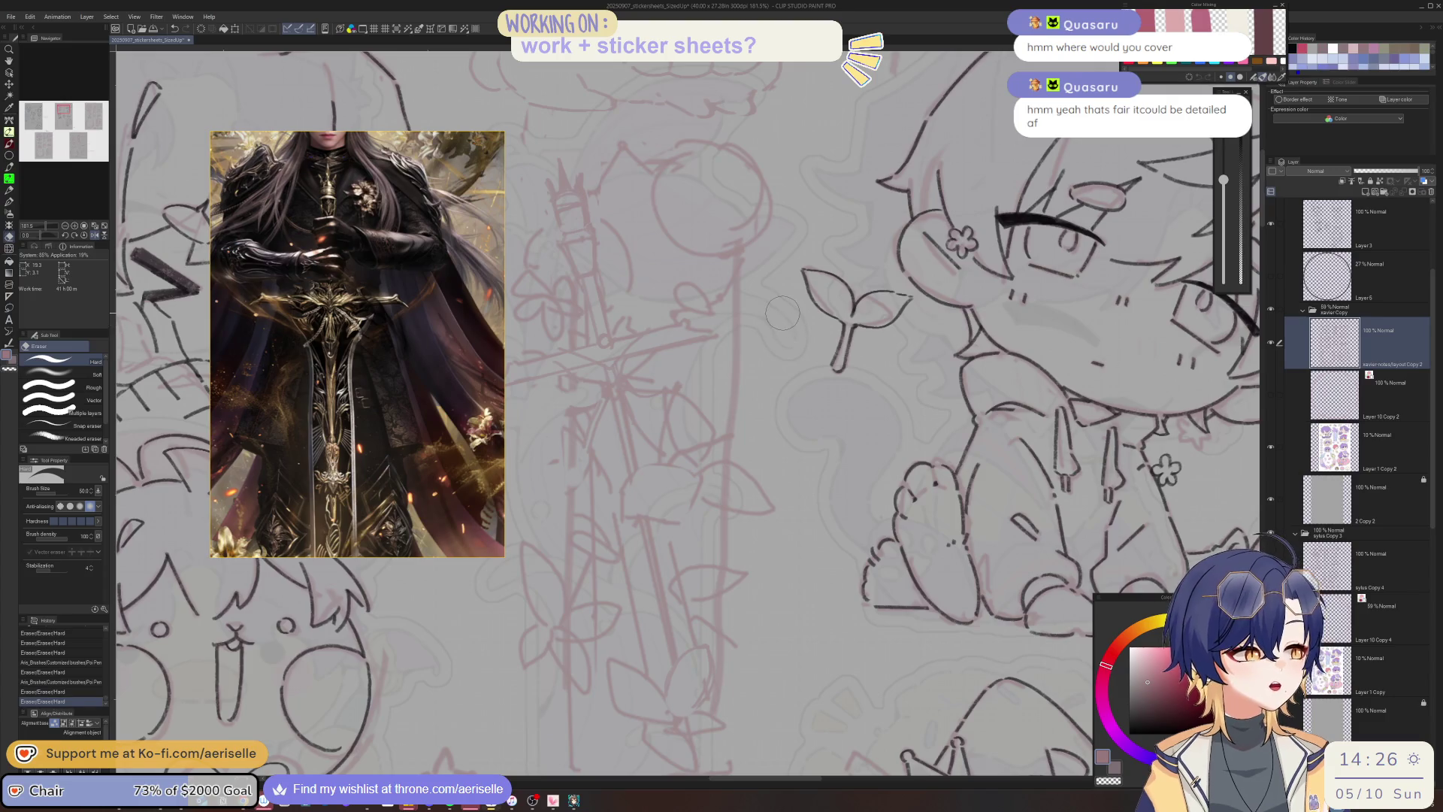
# Zoom out and pan across the sticker sheet pages while browsing the Sub View reference images.
pyautogui.scroll(-2, 805, 329)
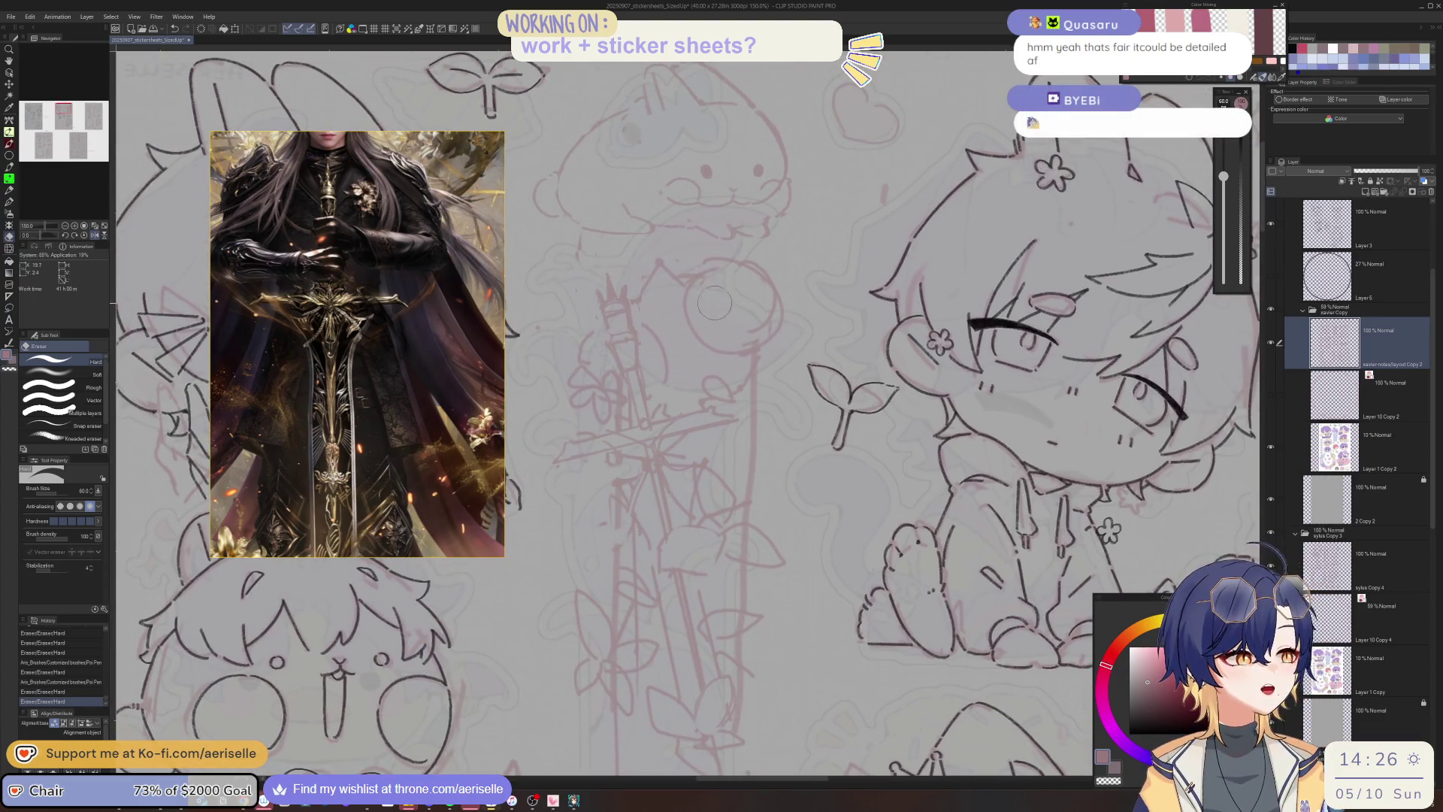
pyautogui.scroll(-4, 752, 338)
pyautogui.moveTo(764, 388); pyautogui.dragTo(819, 369)
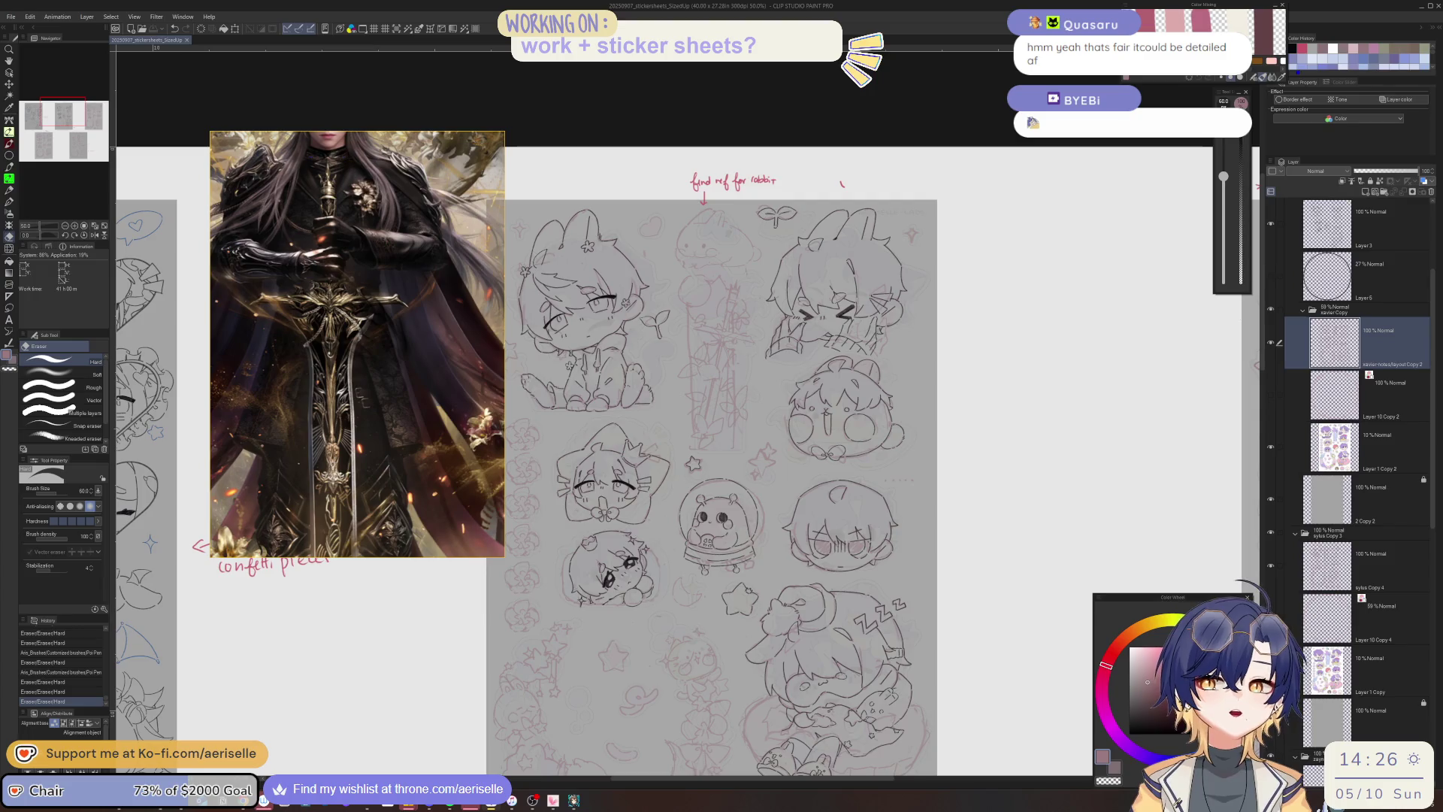
pyautogui.scroll(-5, 307, 355)
pyautogui.scroll(-2, 307, 355)
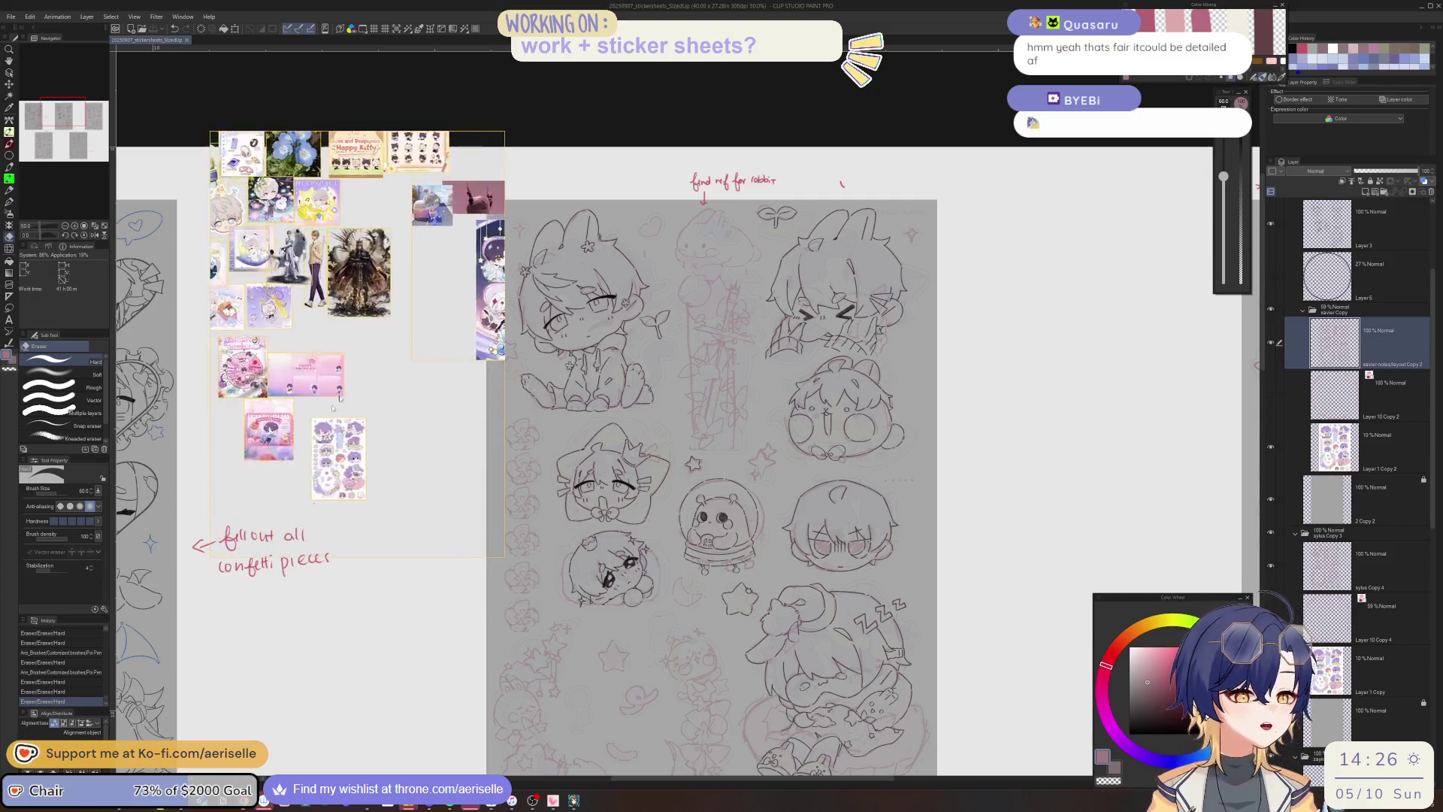
pyautogui.scroll(8, 354, 342)
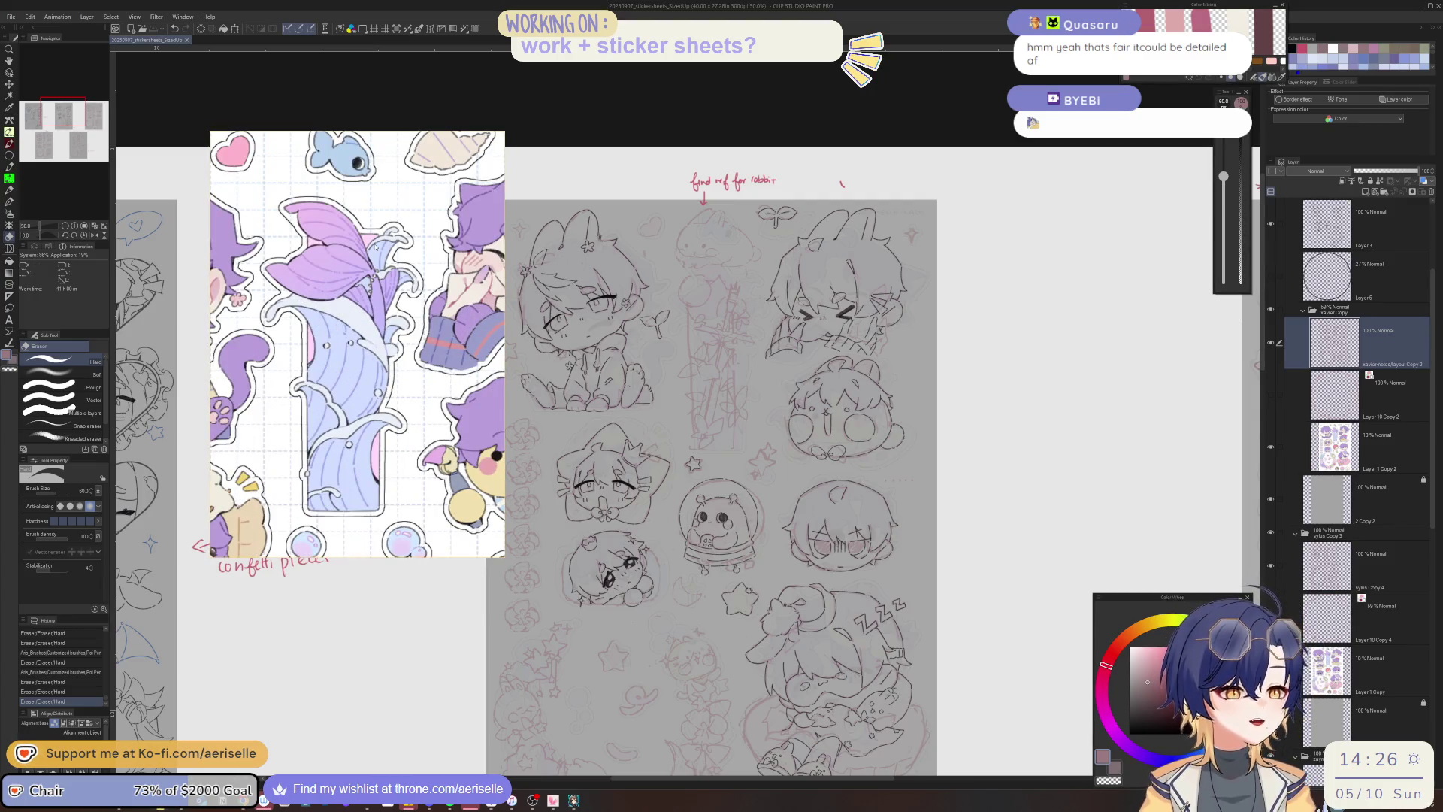
pyautogui.scroll(2, 389, 364)
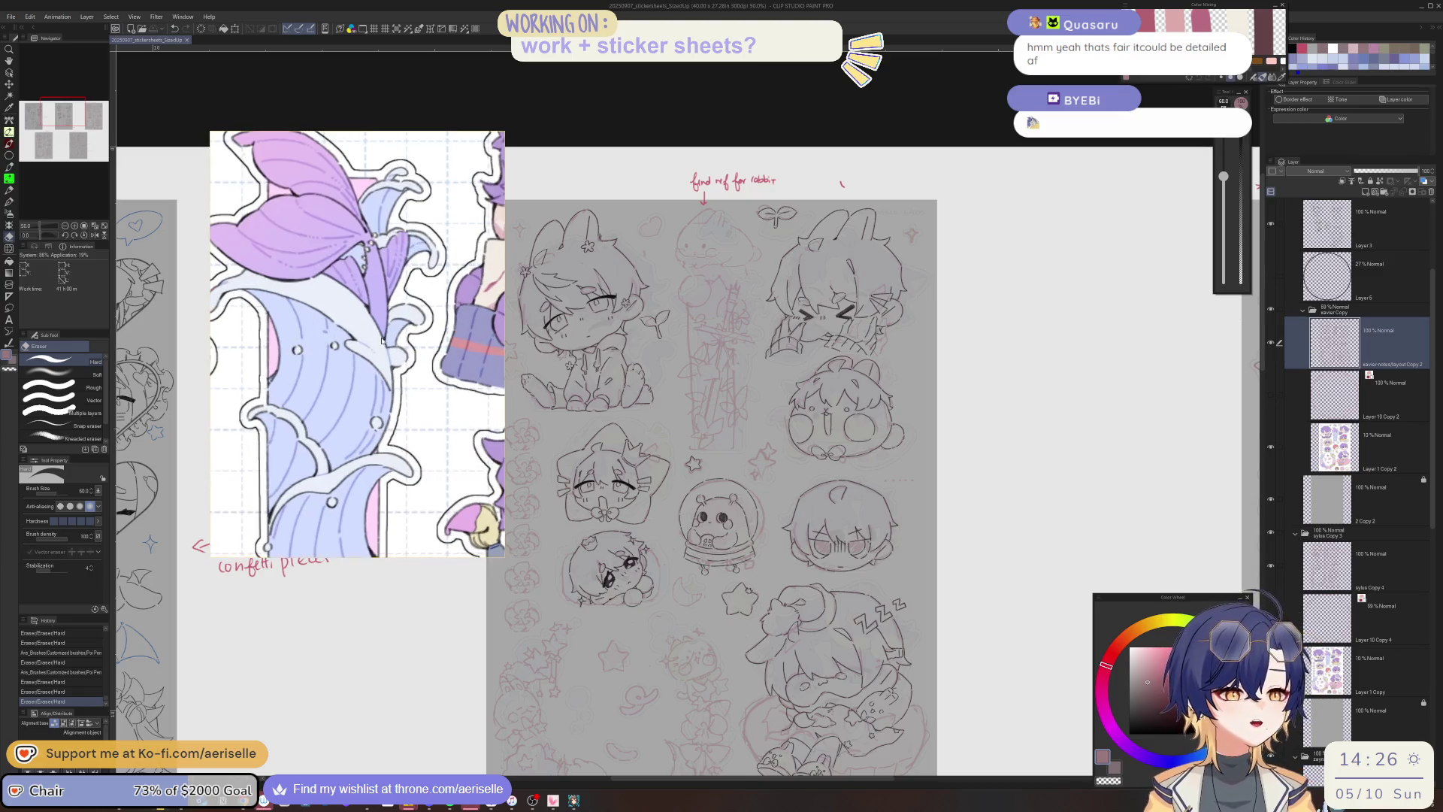
pyautogui.scroll(-5, 389, 364)
pyautogui.scroll(5, 392, 217)
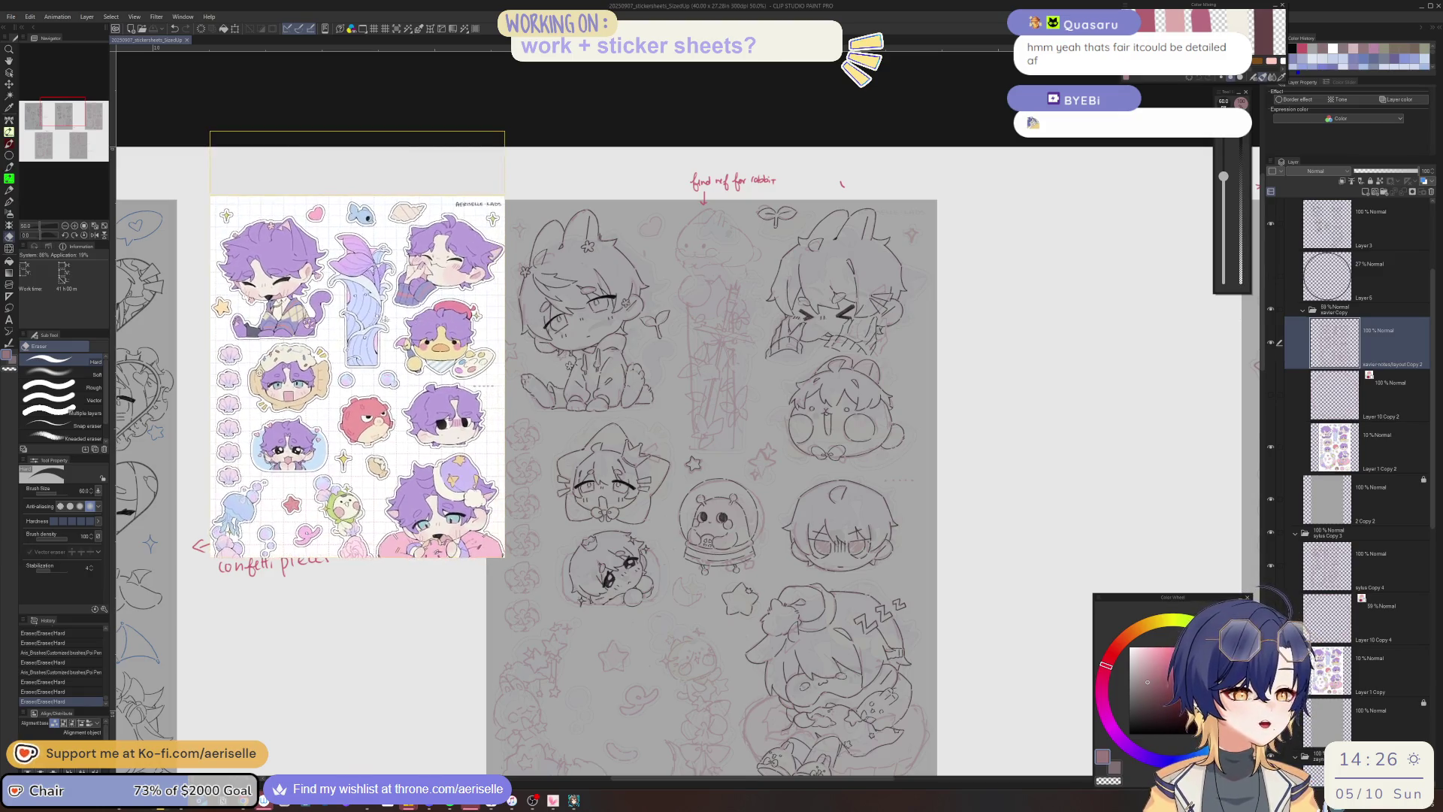
pyautogui.scroll(-5, 392, 216)
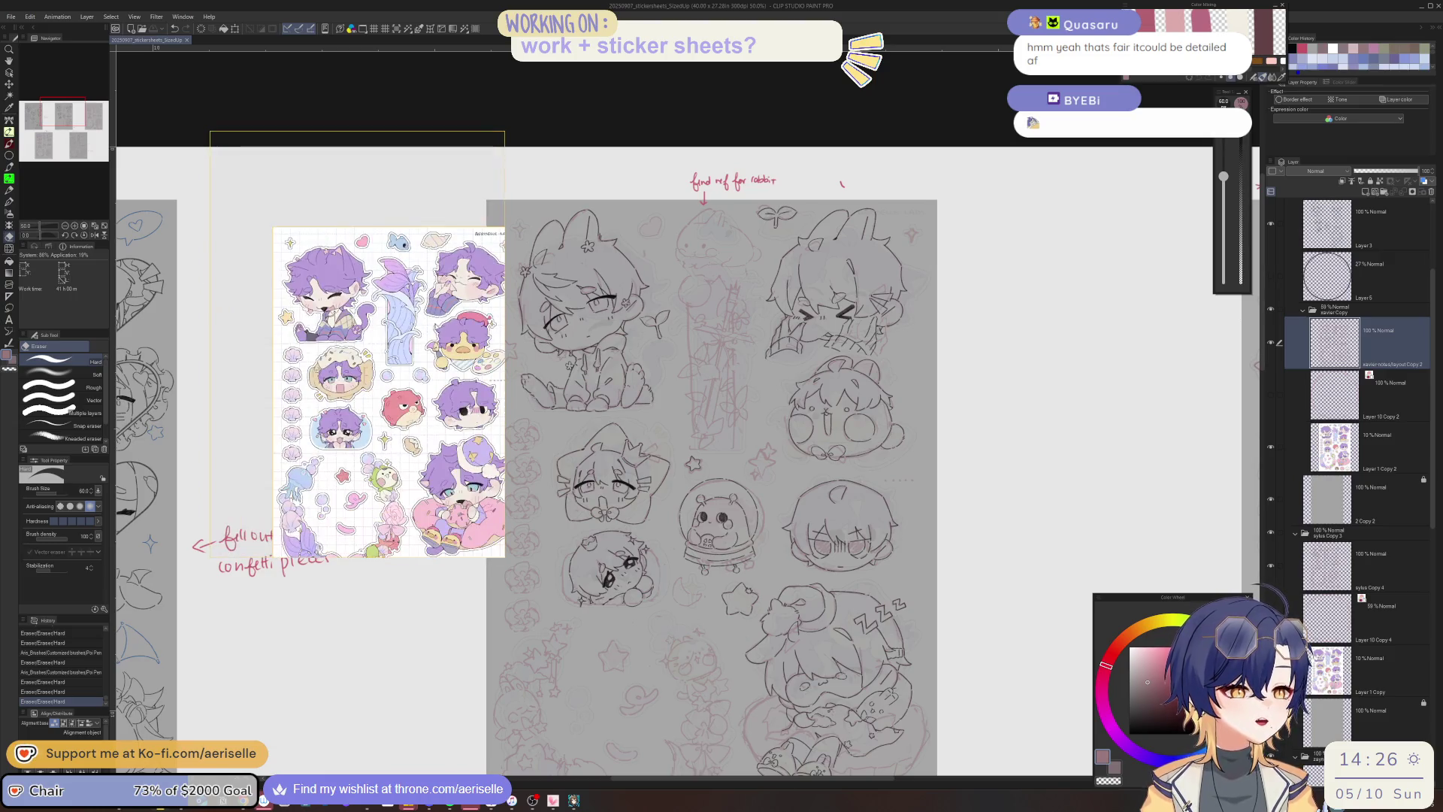
pyautogui.scroll(4, 721, 346)
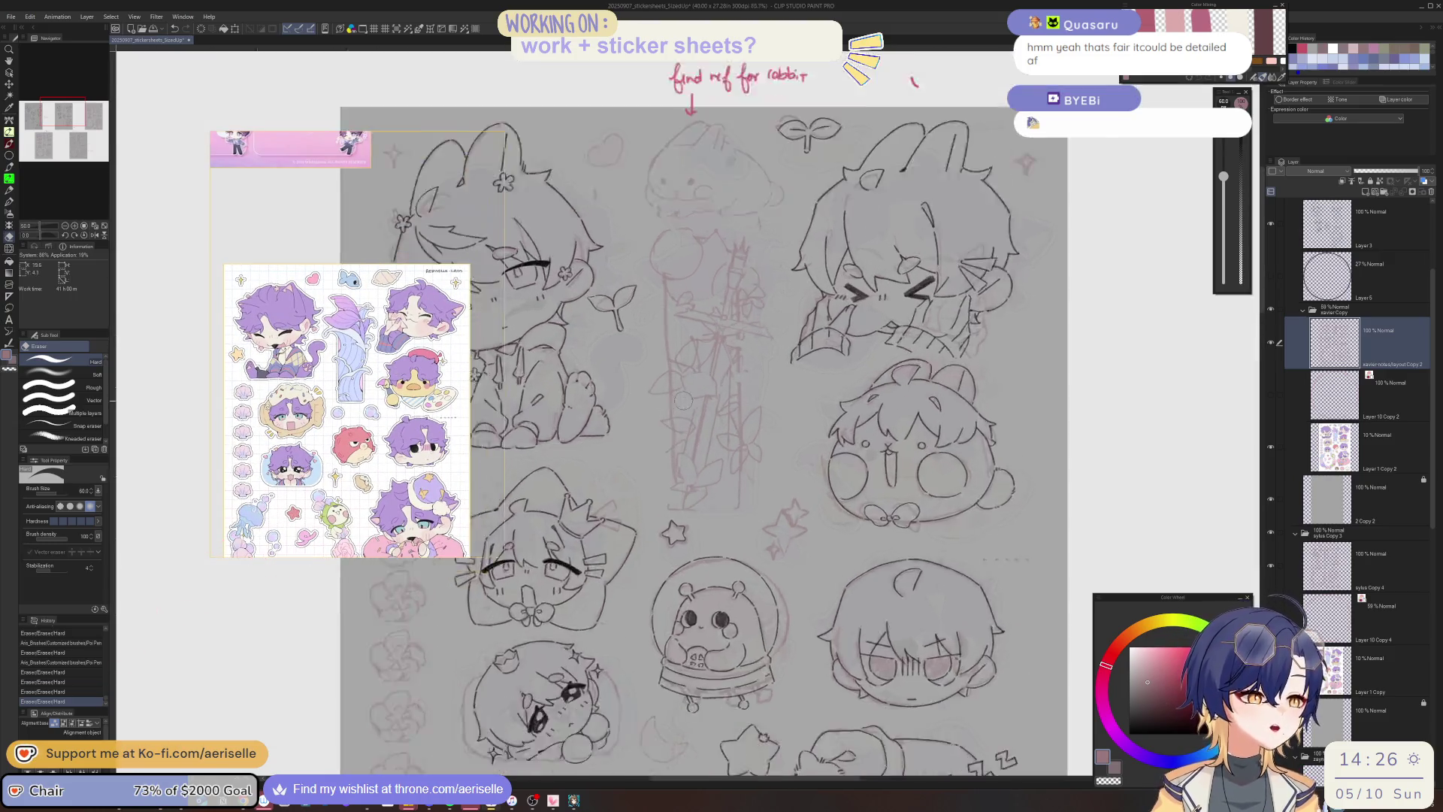
pyautogui.scroll(-4, 721, 345)
pyautogui.scroll(-3, 503, 520)
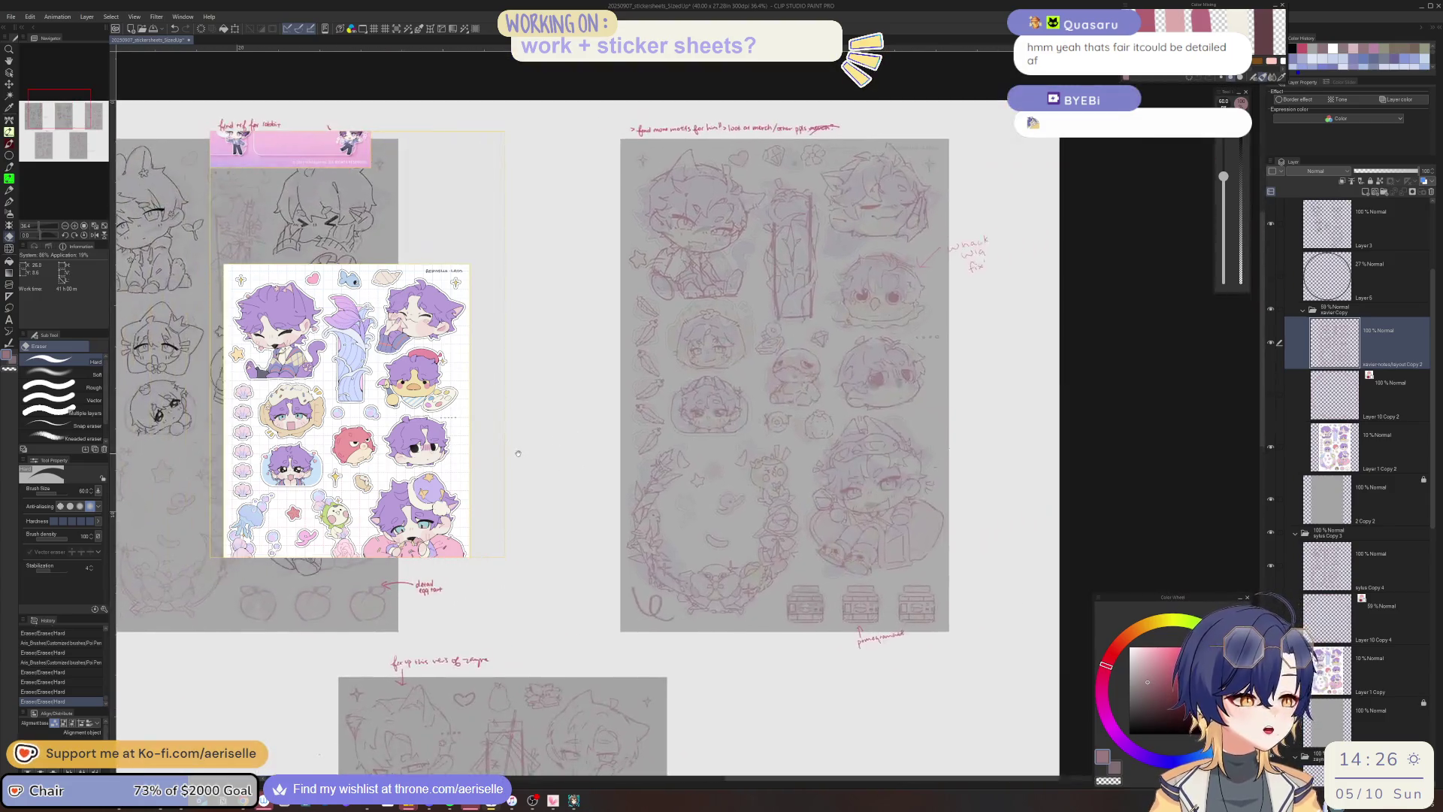
pyautogui.scroll(5, 759, 284)
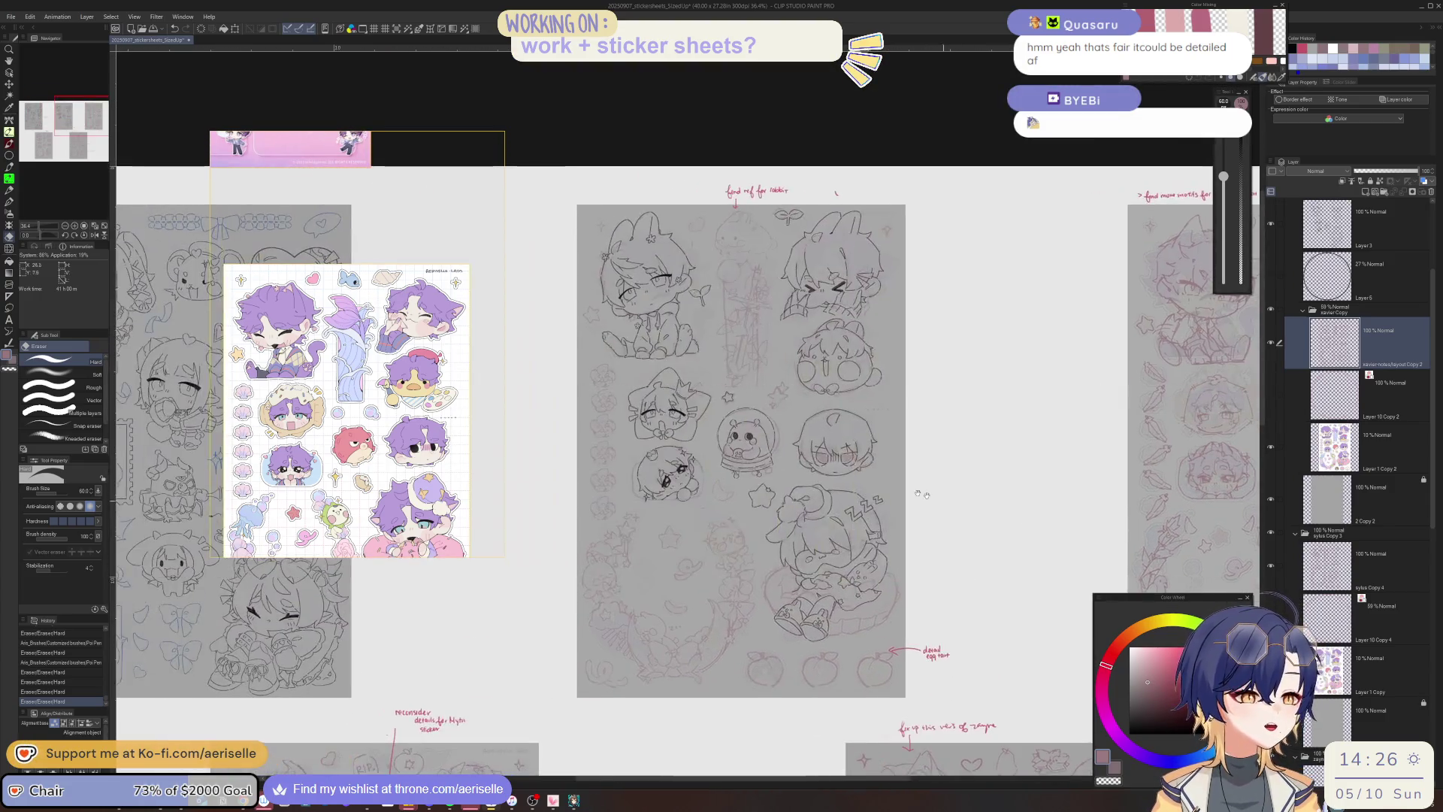
pyautogui.scroll(-5, 759, 283)
pyautogui.scroll(2, 886, 368)
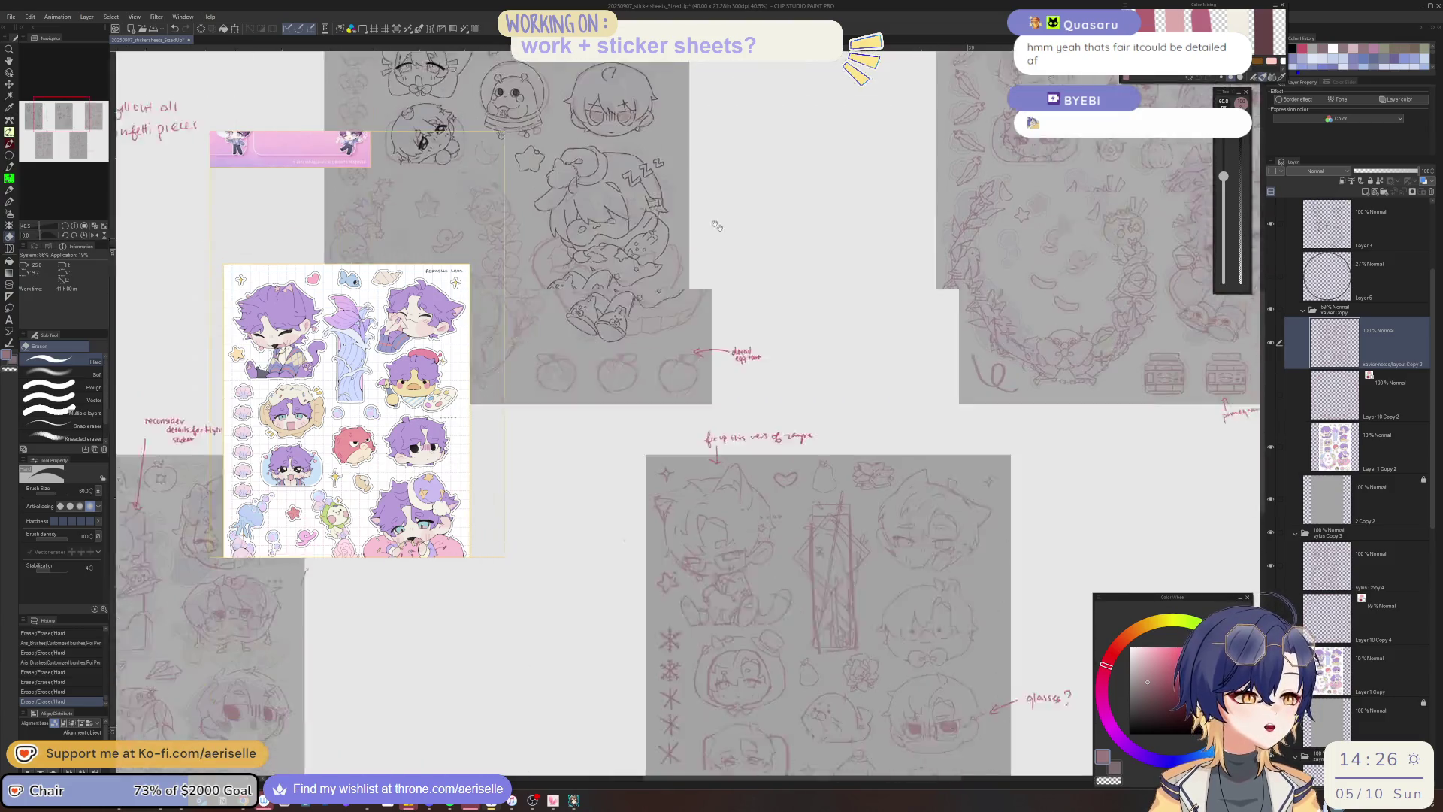
pyautogui.scroll(3, 886, 368)
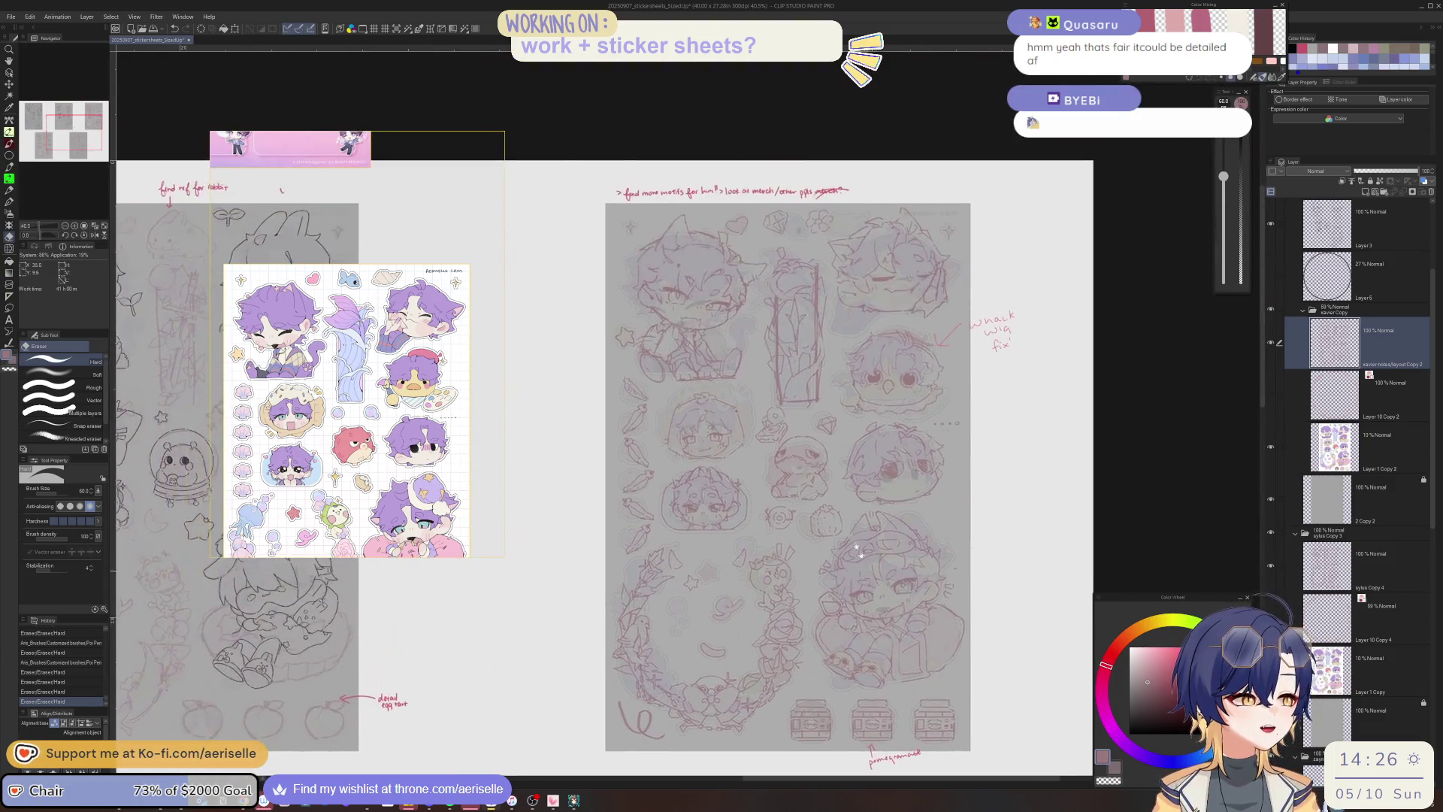
pyautogui.scroll(8, 302, 350)
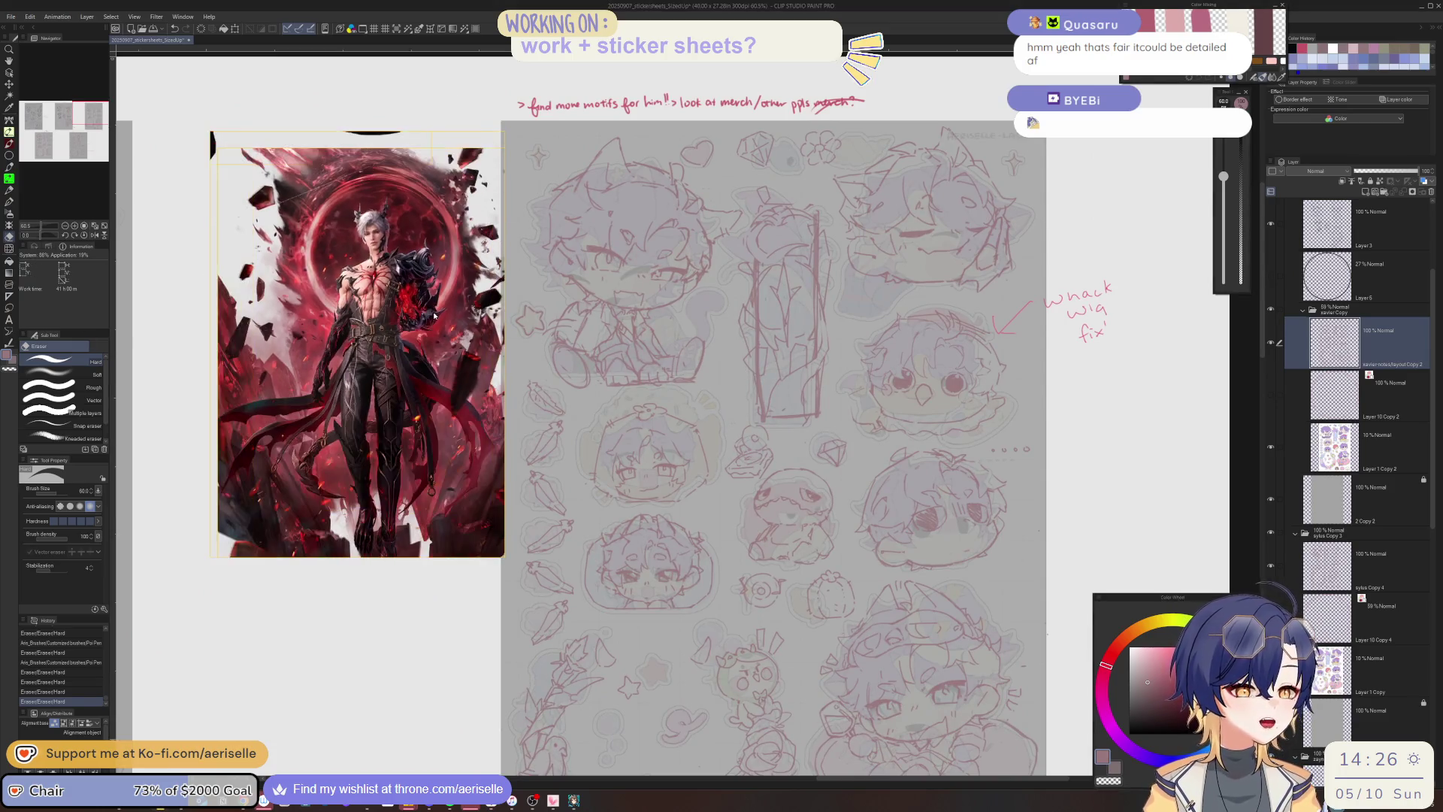
pyautogui.scroll(-4, 967, 436)
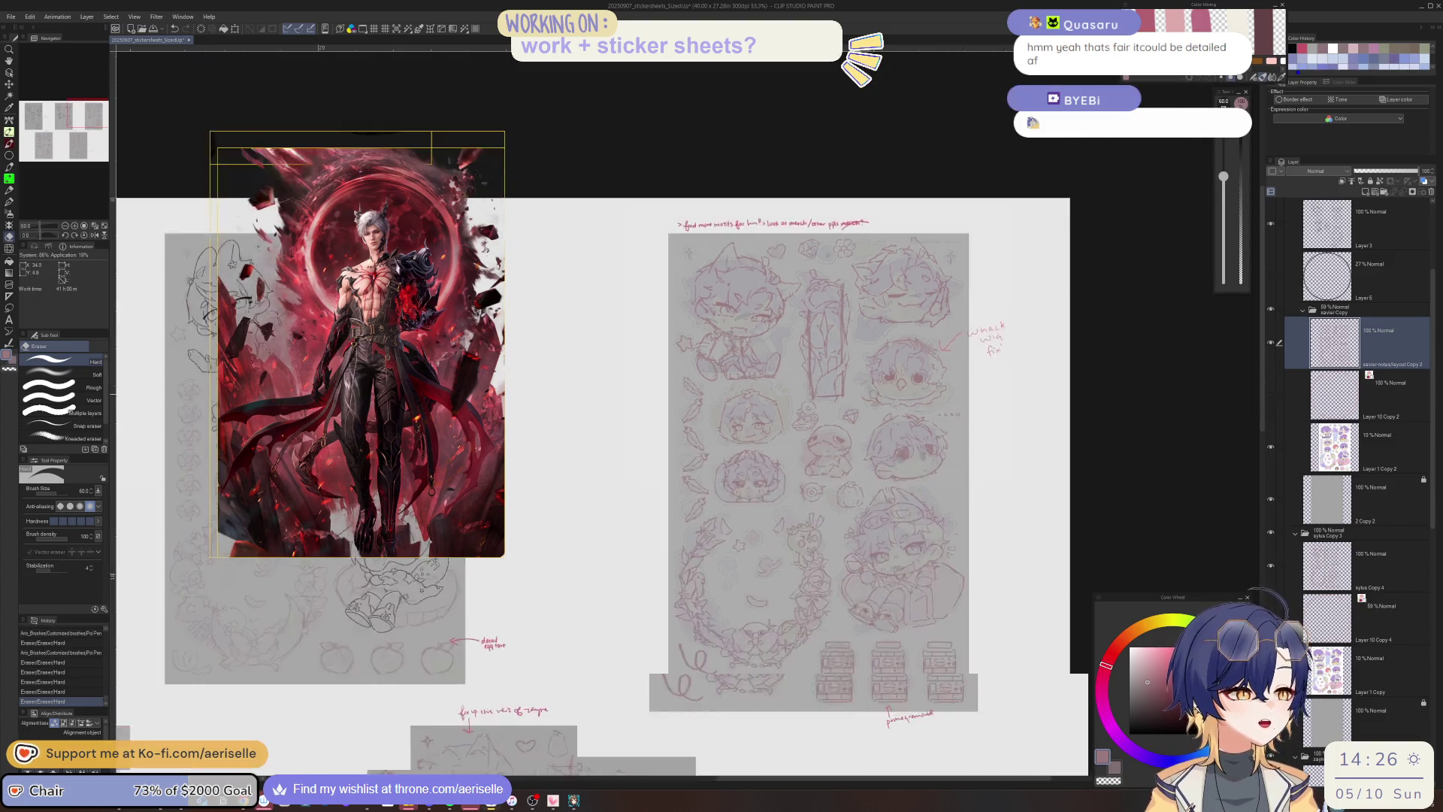
pyautogui.scroll(4, 717, 419)
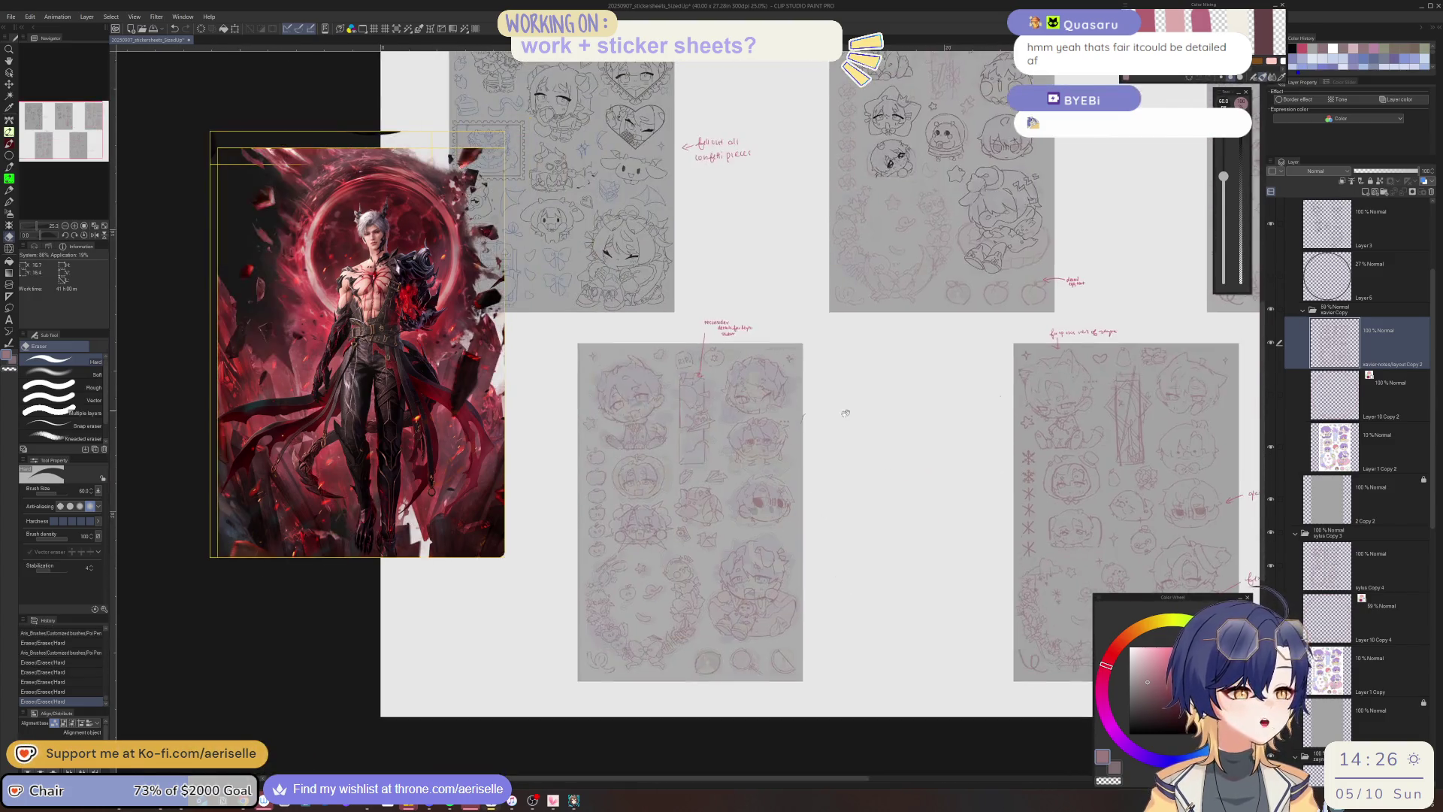
pyautogui.scroll(4, 718, 419)
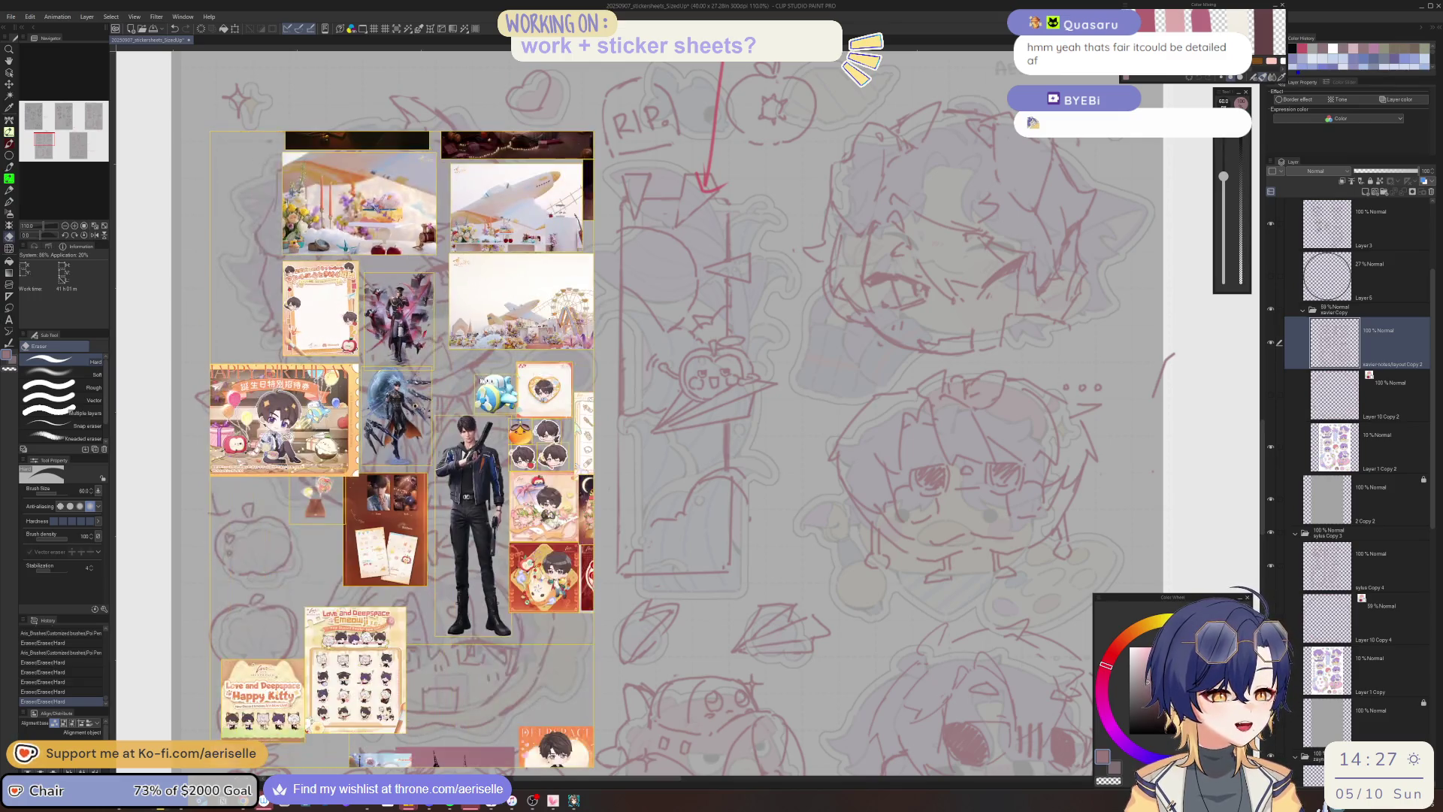
# Drag the reference collage's right edge leftward into a narrow strip.
pyautogui.moveTo(594, 386); pyautogui.dragTo(457, 386)
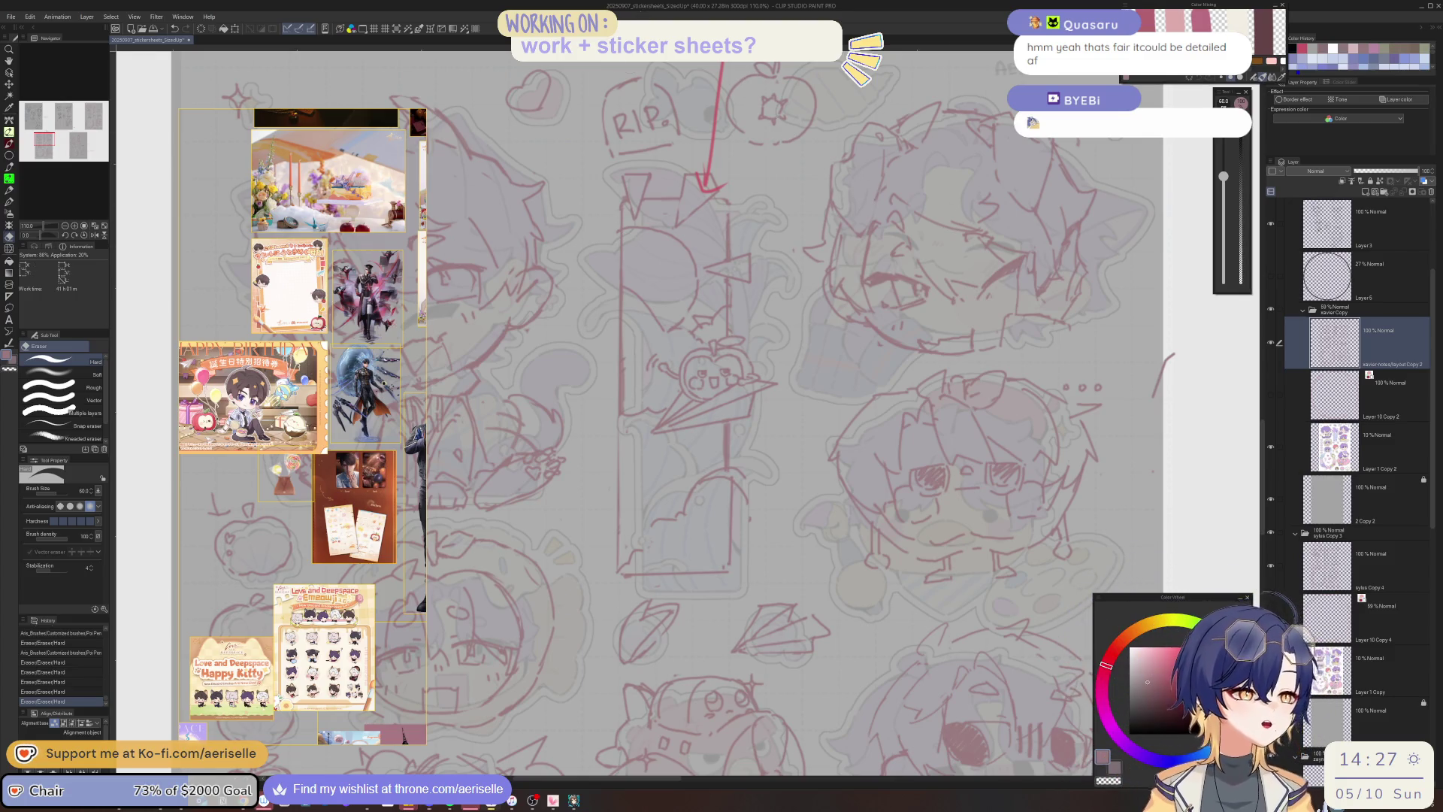
# Inspect the pink chibi sketches up close, then zoom out to 33.3% to see whole pages.
pyautogui.scroll(5, 759, 364)
pyautogui.scroll(-7, 759, 364)
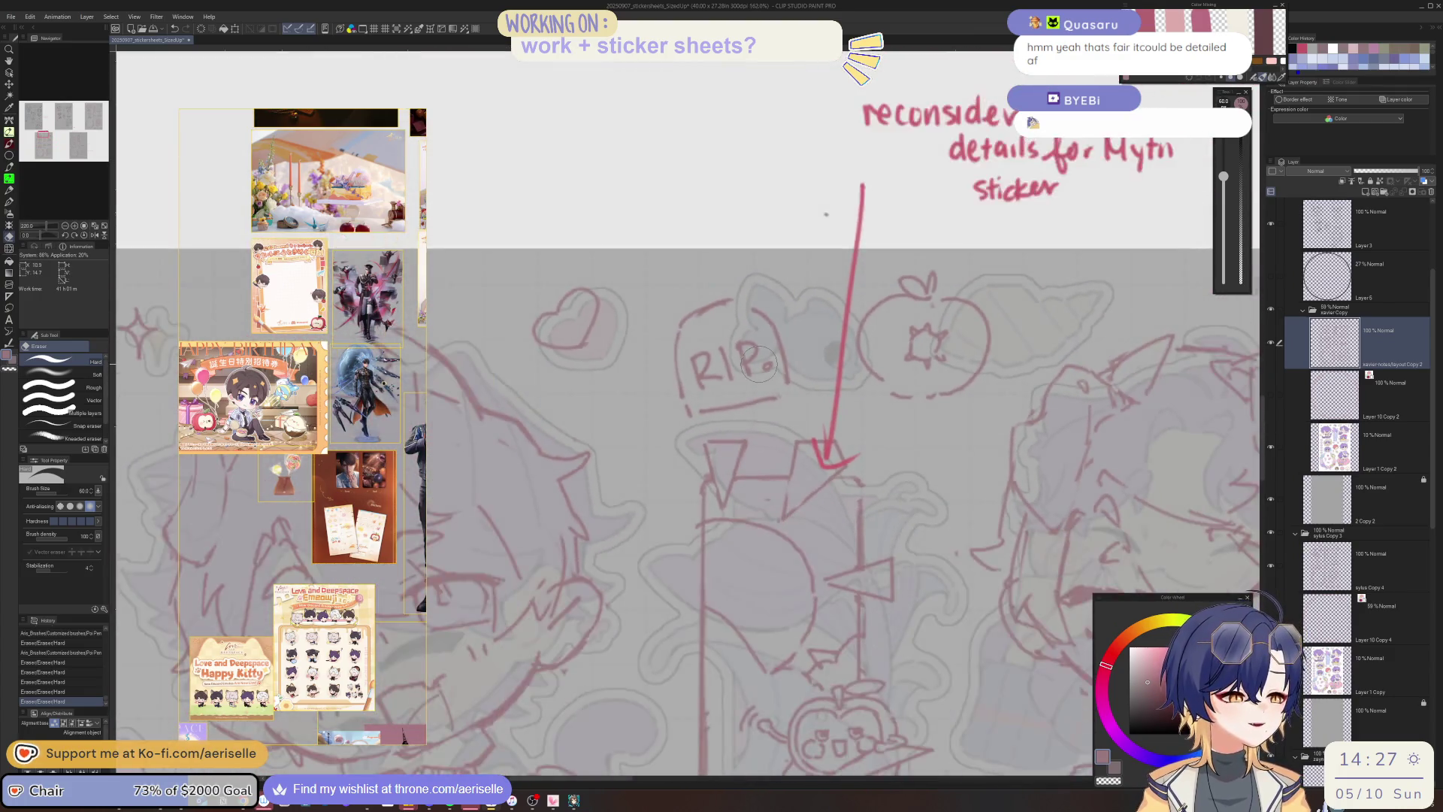
pyautogui.scroll(6, 719, 508)
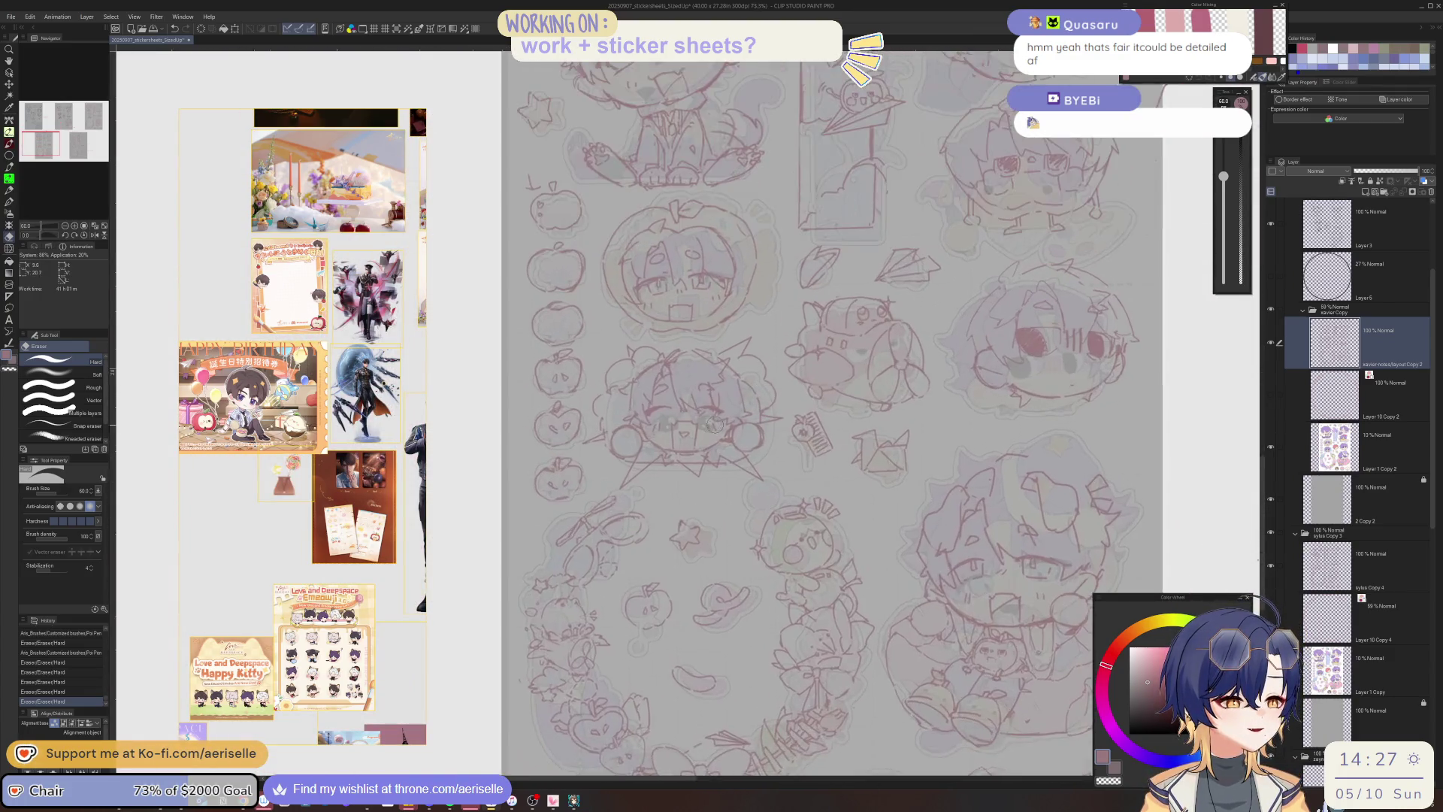
pyautogui.scroll(-3, 732, 416)
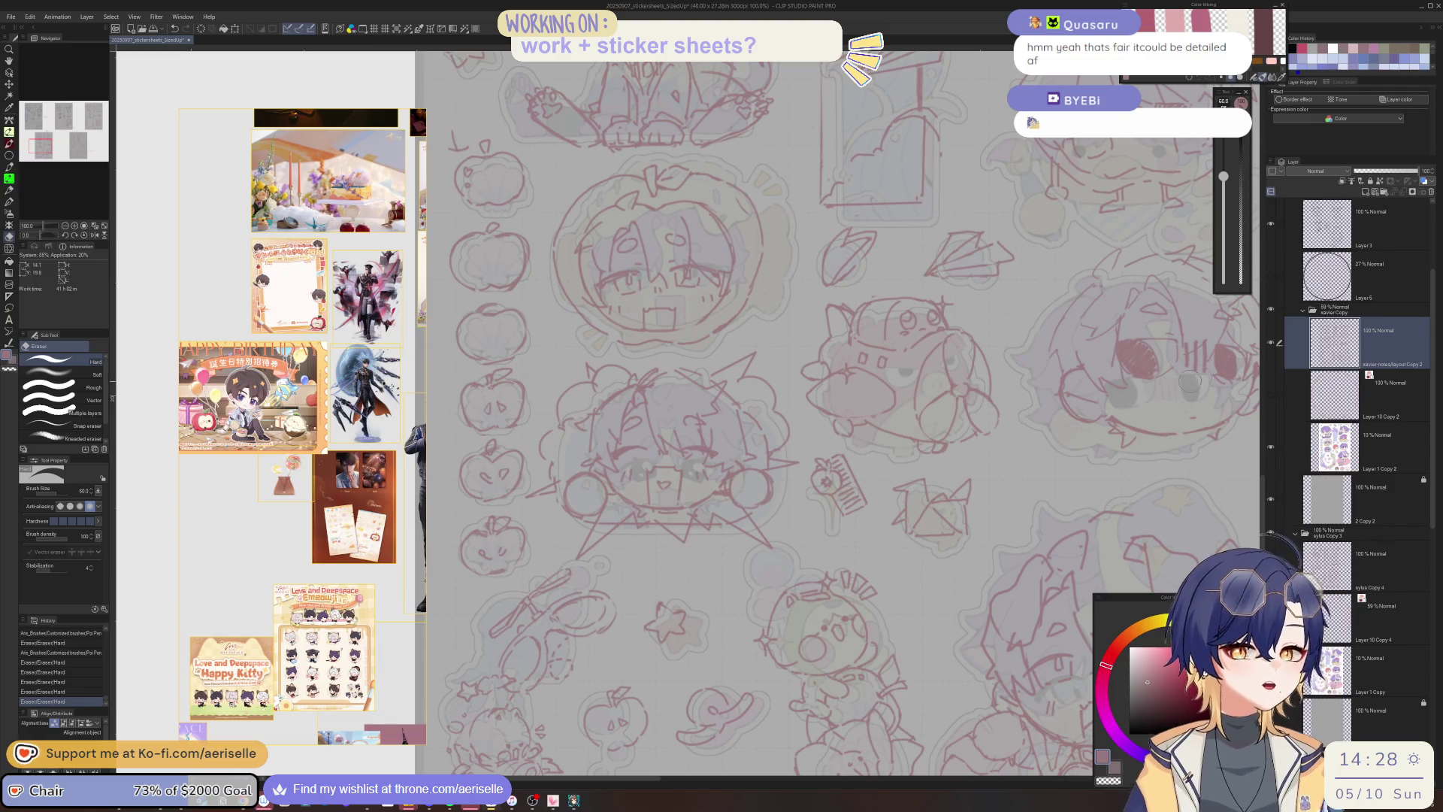
pyautogui.scroll(-5, 856, 549)
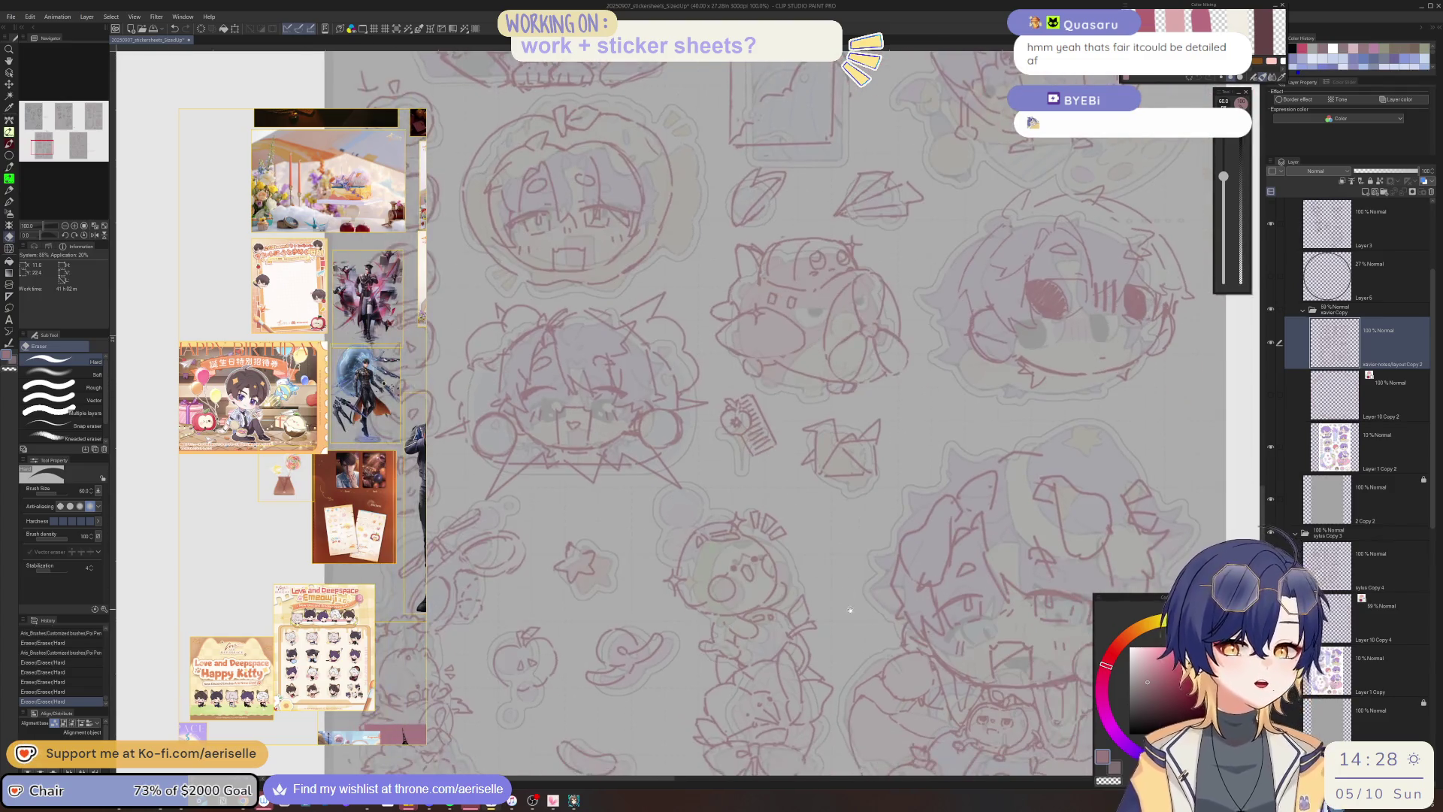
pyautogui.scroll(-3, 853, 454)
pyautogui.hscroll(5, 853, 454)
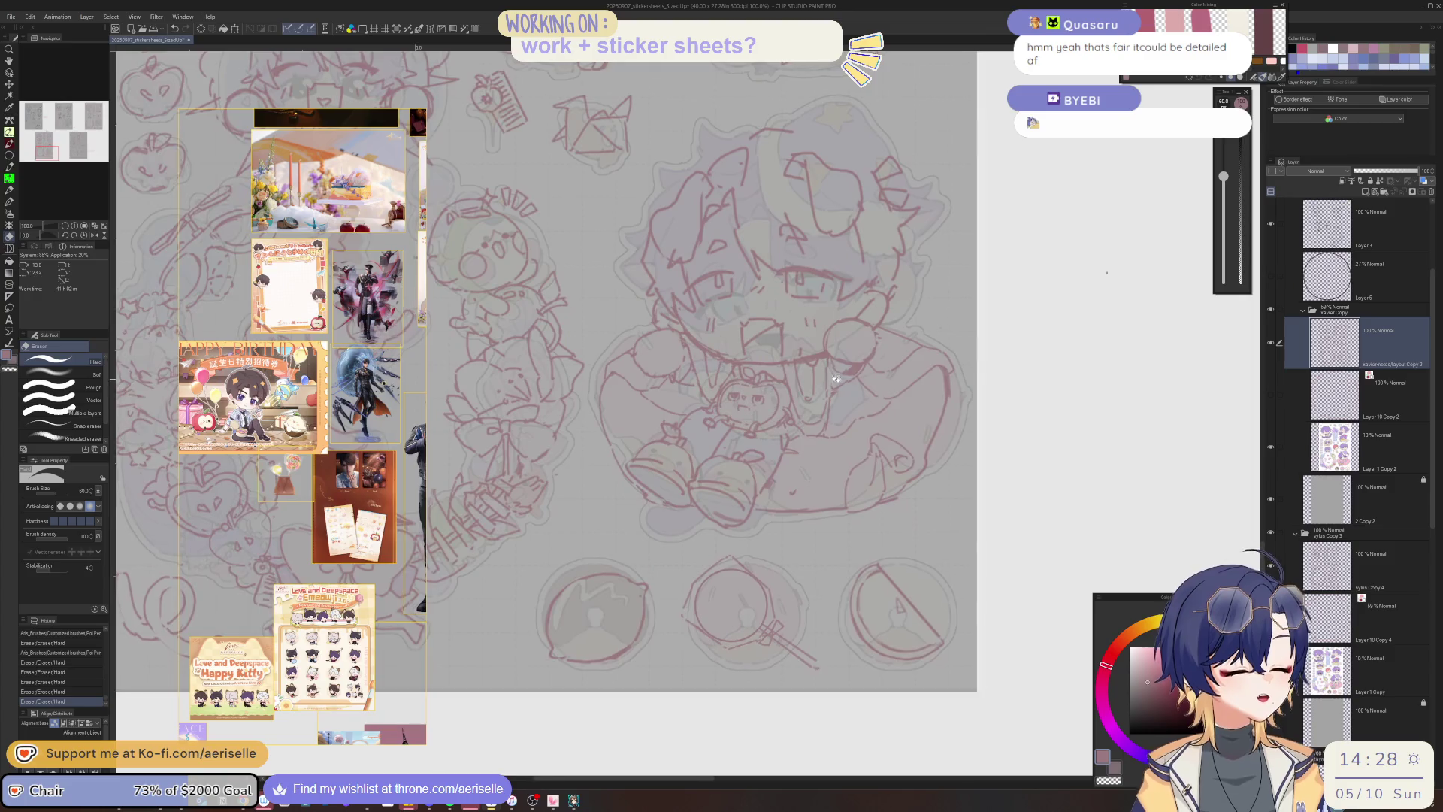
pyautogui.scroll(3, 841, 340)
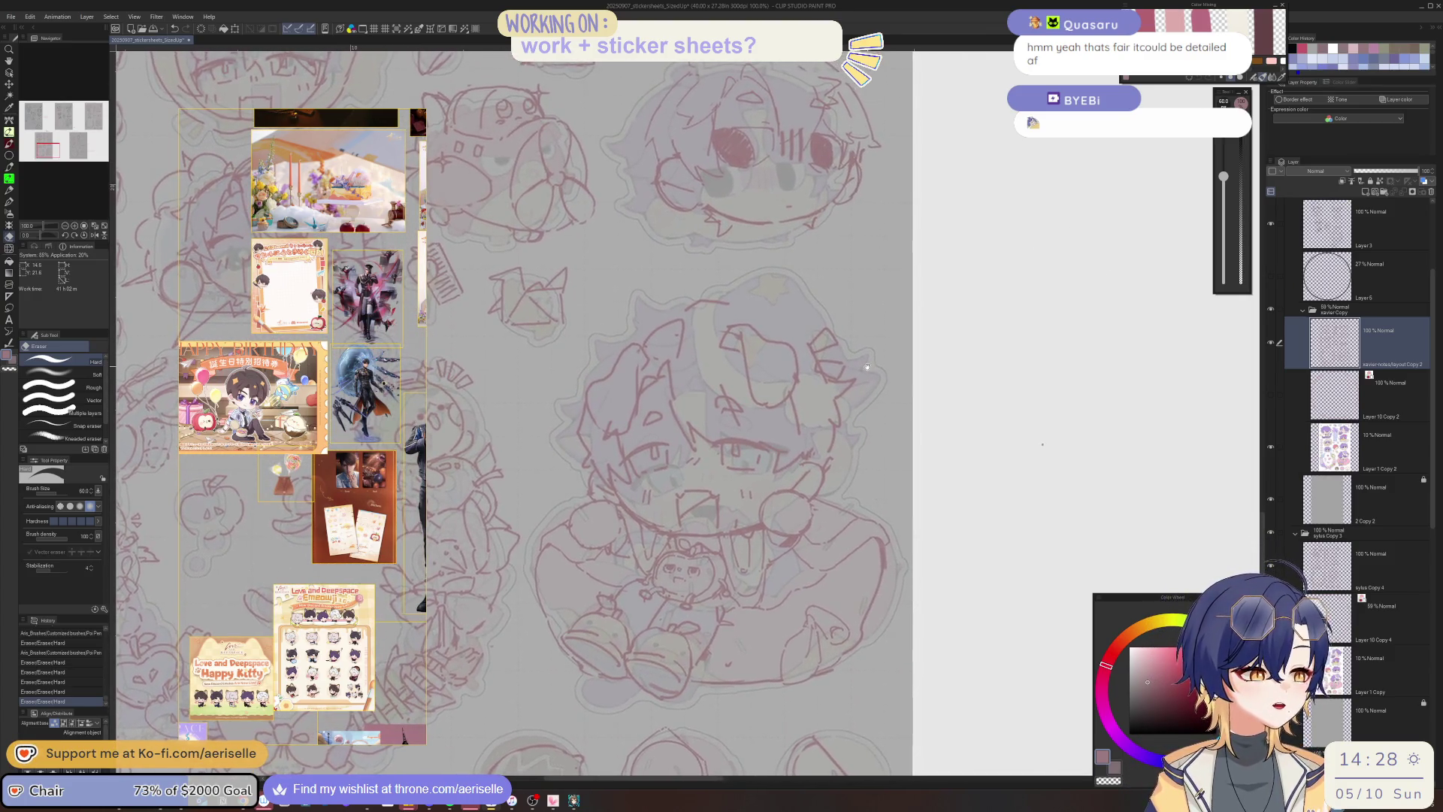
pyautogui.scroll(3, 841, 358)
pyautogui.scroll(3, 826, 357)
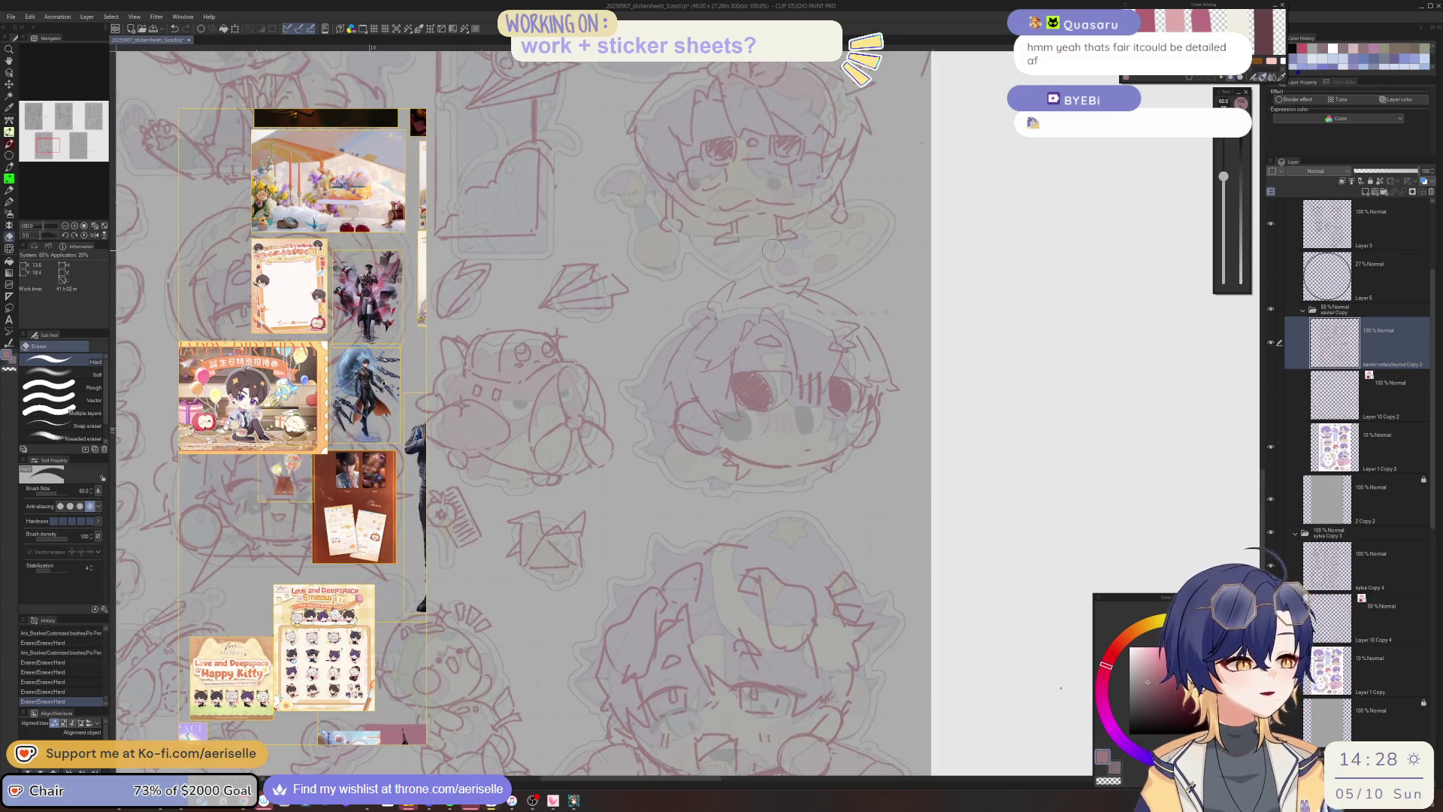
pyautogui.scroll(-5, 746, 671)
pyautogui.scroll(3, 746, 671)
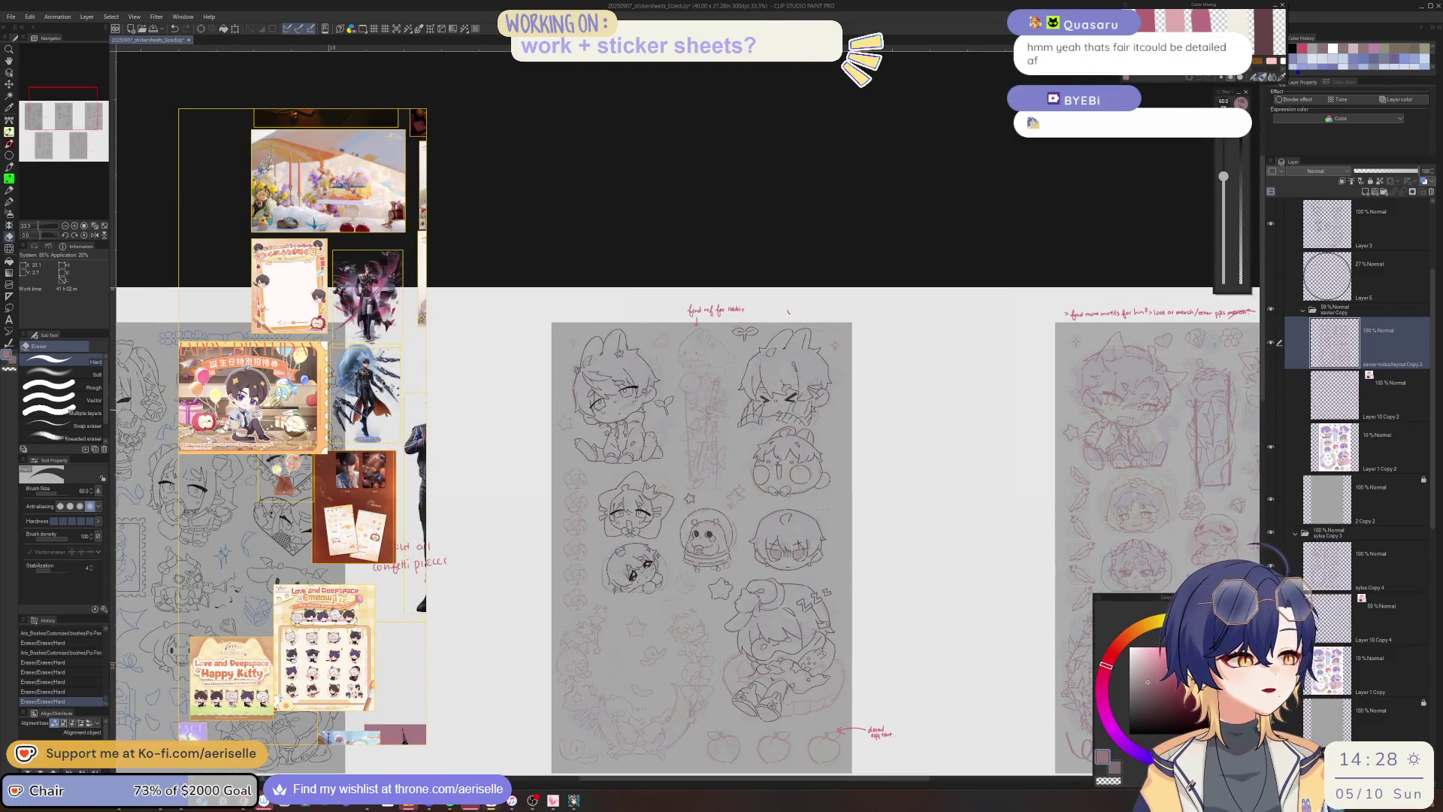
# Zoom onto the sword, resize the eraser, tilt the canvas, and ink a short Poi Pen line.
pyautogui.scroll(5, 692, 421)
pyautogui.press('[')
pyautogui.press('[')
pyautogui.press('[')
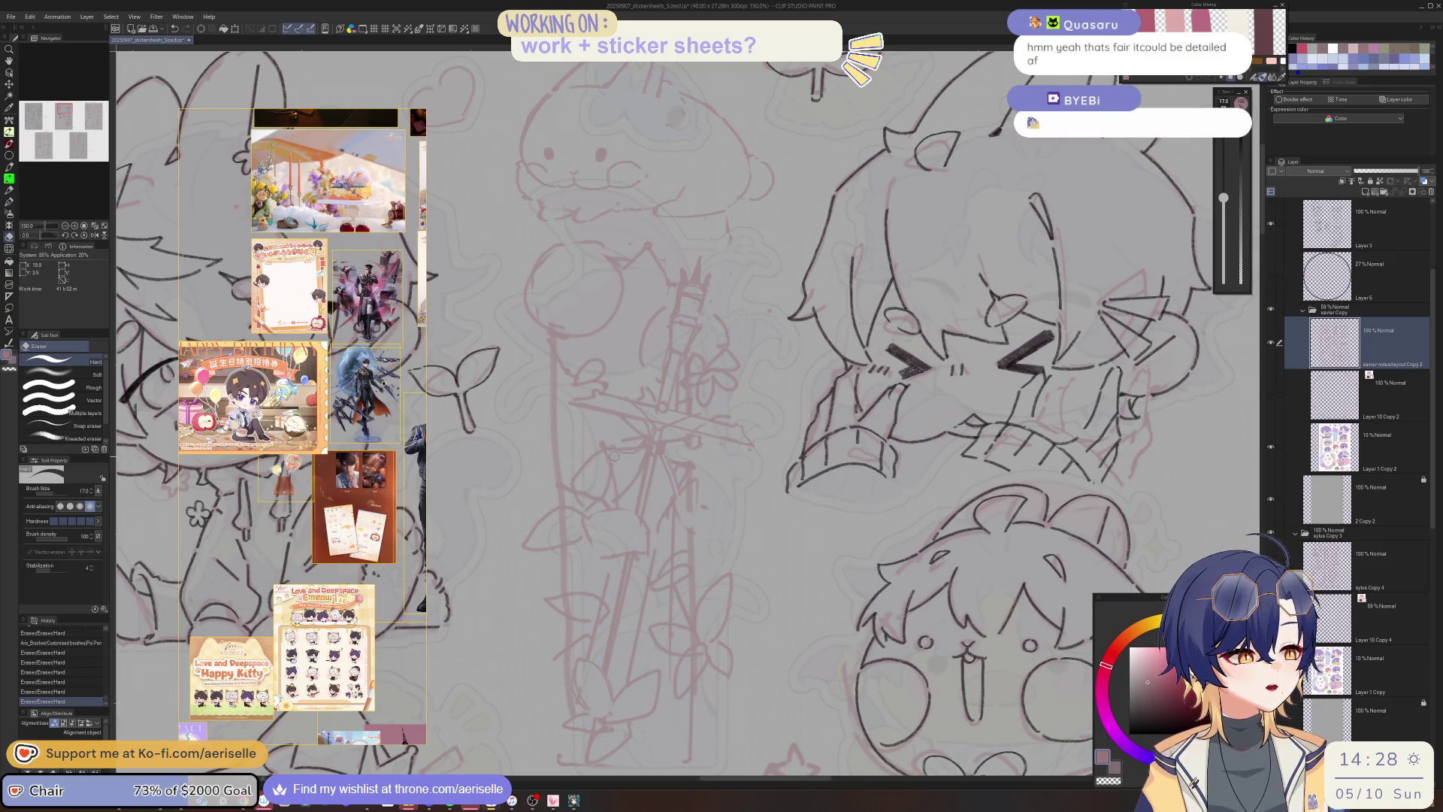
pyautogui.press(']')
pyautogui.press(']')
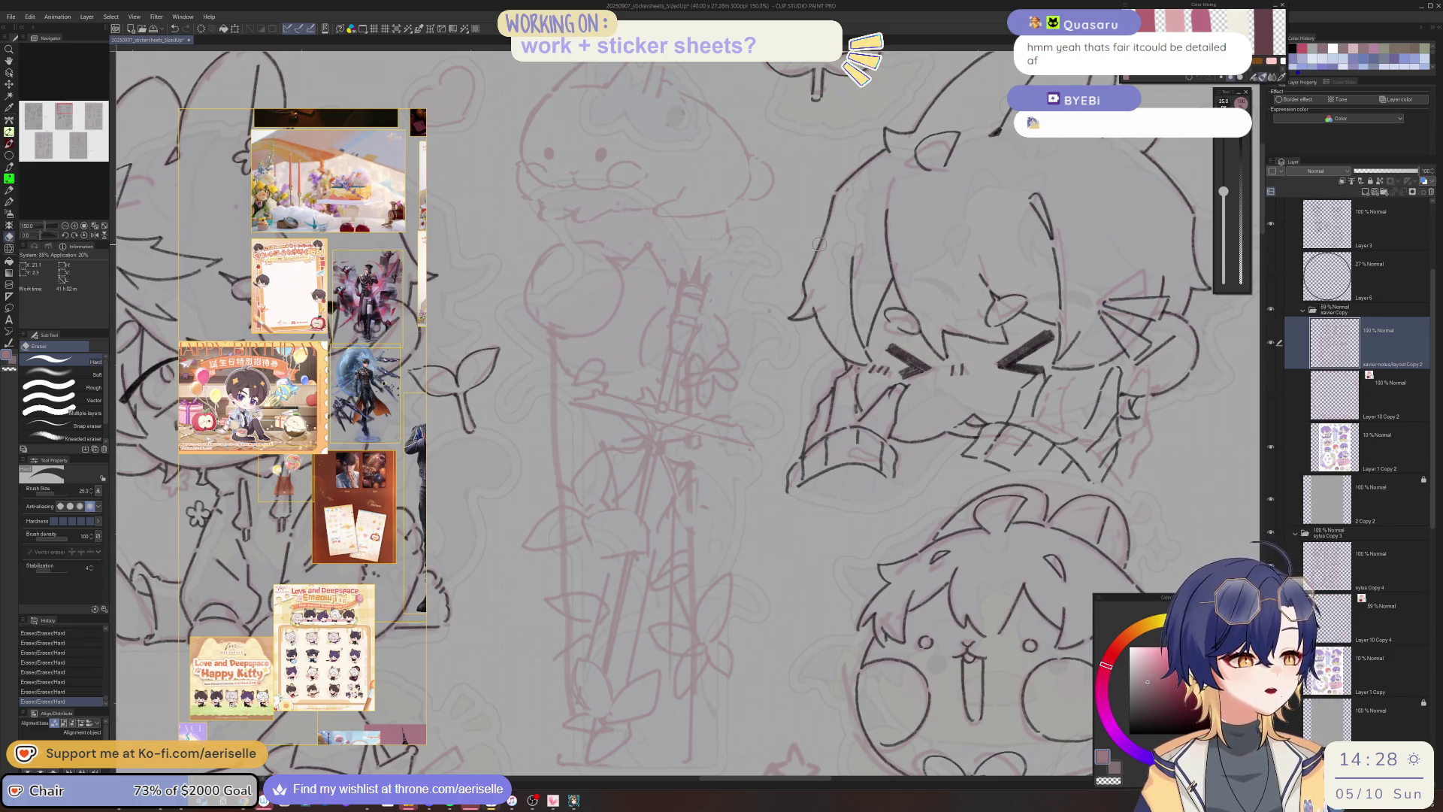
pyautogui.press('-')
pyautogui.press('p')
pyautogui.moveTo(623, 489); pyautogui.dragTo(627, 475)
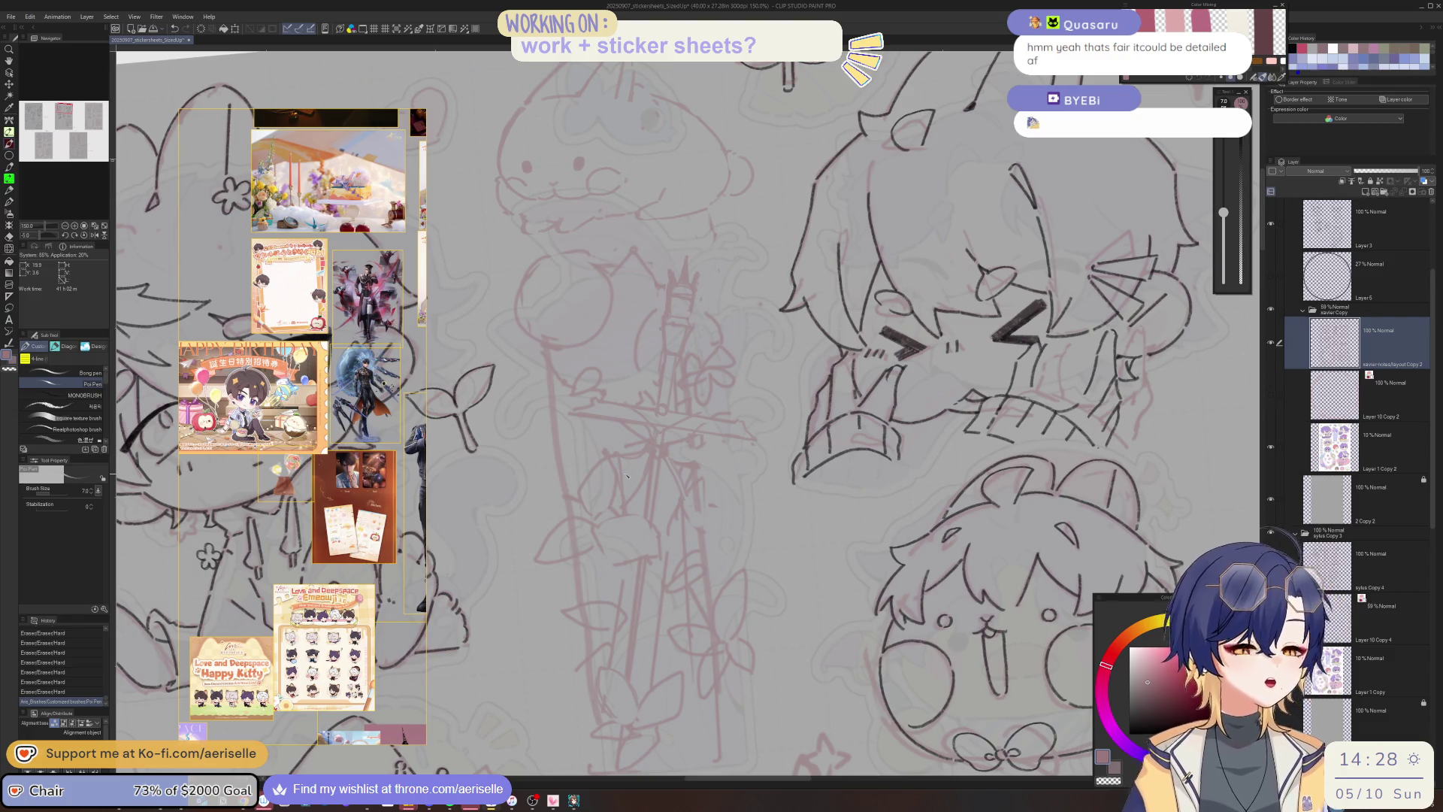
pyautogui.scroll(-1, 370, 456)
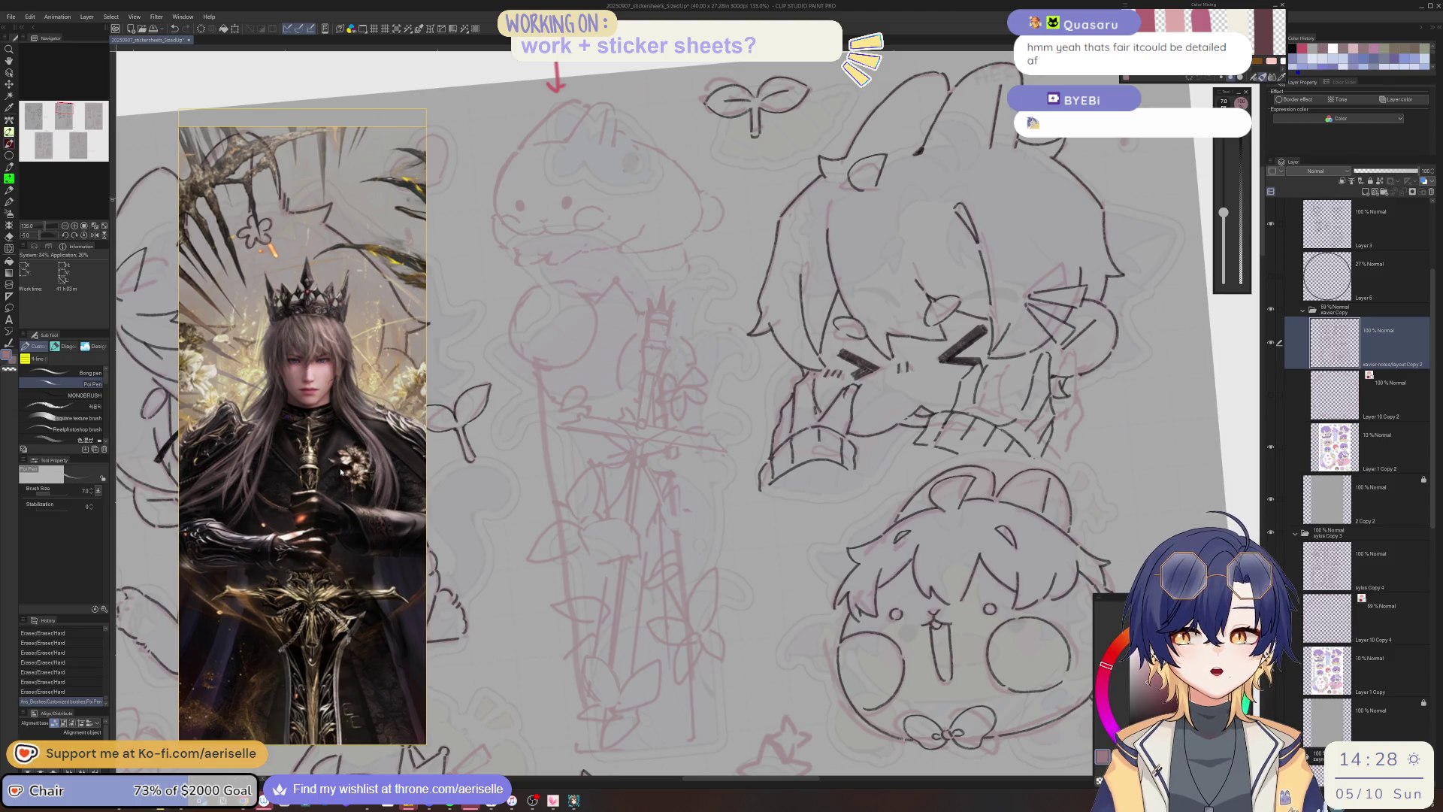
# Ink the first hilt lines along the sword with the canvas rotated further.
pyautogui.moveTo(717, 449); pyautogui.dragTo(724, 447)
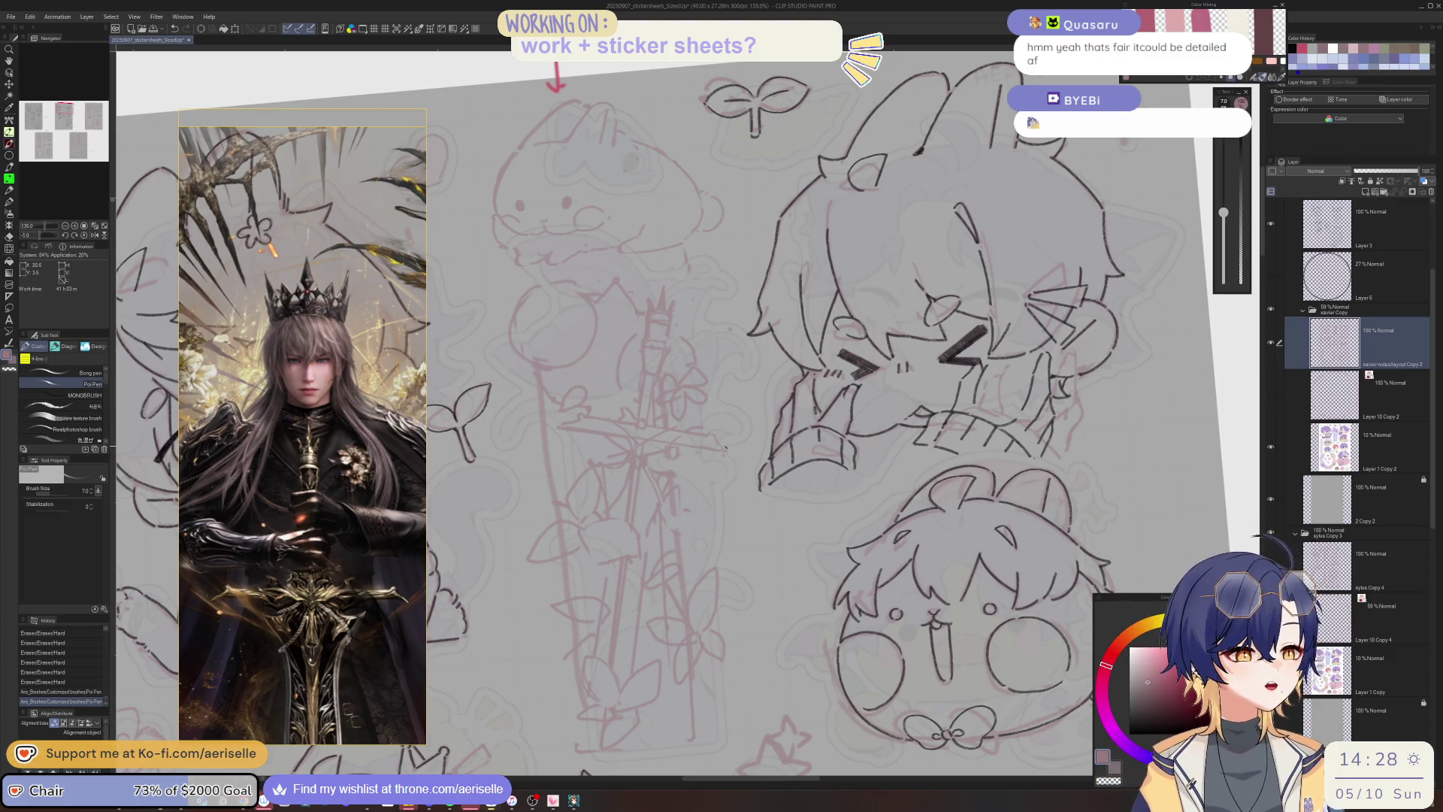
pyautogui.press('-')
pyautogui.press('-')
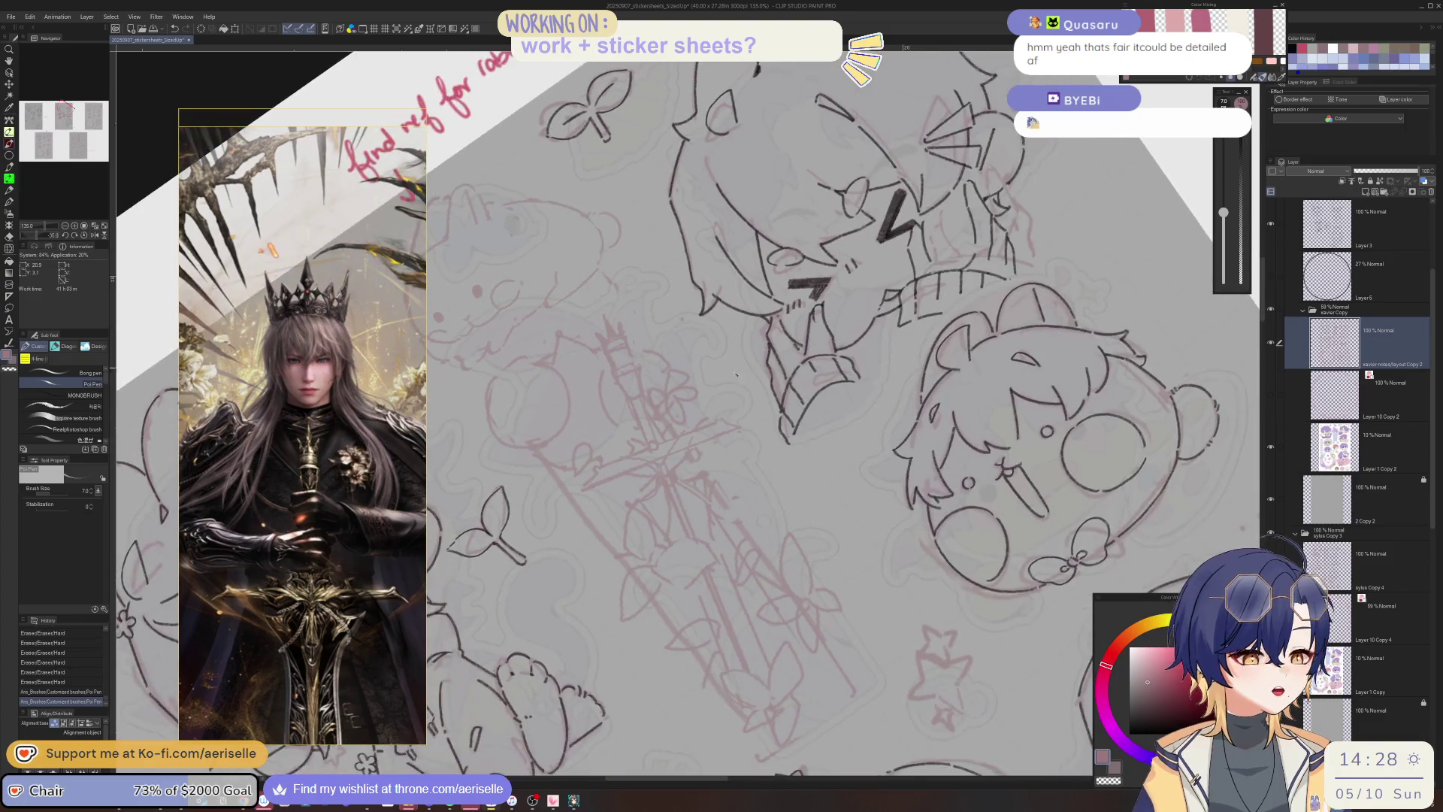
pyautogui.moveTo(724, 427)
pyautogui.mouseDown()
pyautogui.moveTo(616, 466)
pyautogui.moveTo(659, 352)
pyautogui.mouseUp()
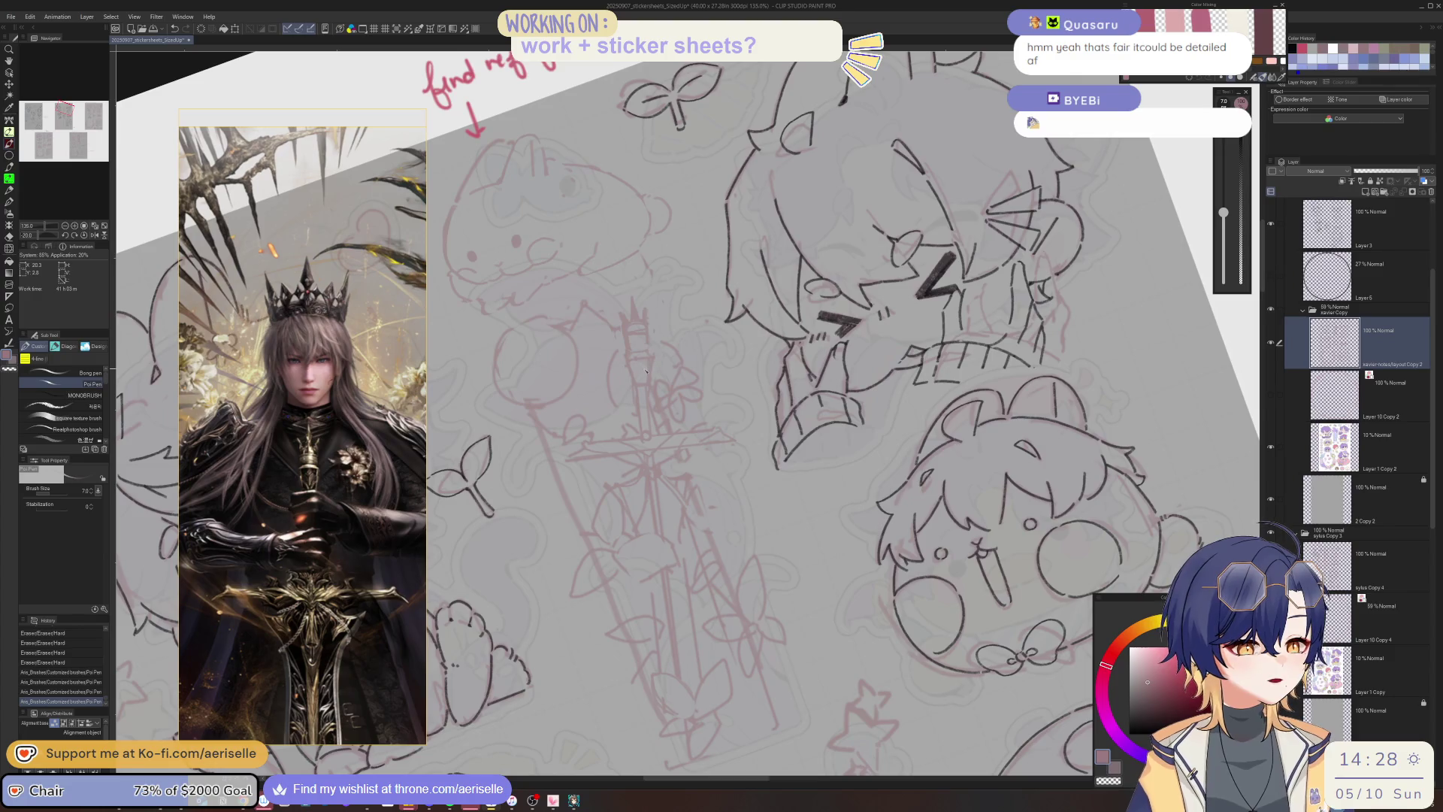
pyautogui.scroll(3, 645, 370)
# Undo and redraw one hilt stroke, add another short line, and save the file.
pyautogui.hotkey('ctrl', 'z')
pyautogui.moveTo(625, 373); pyautogui.dragTo(635, 384)
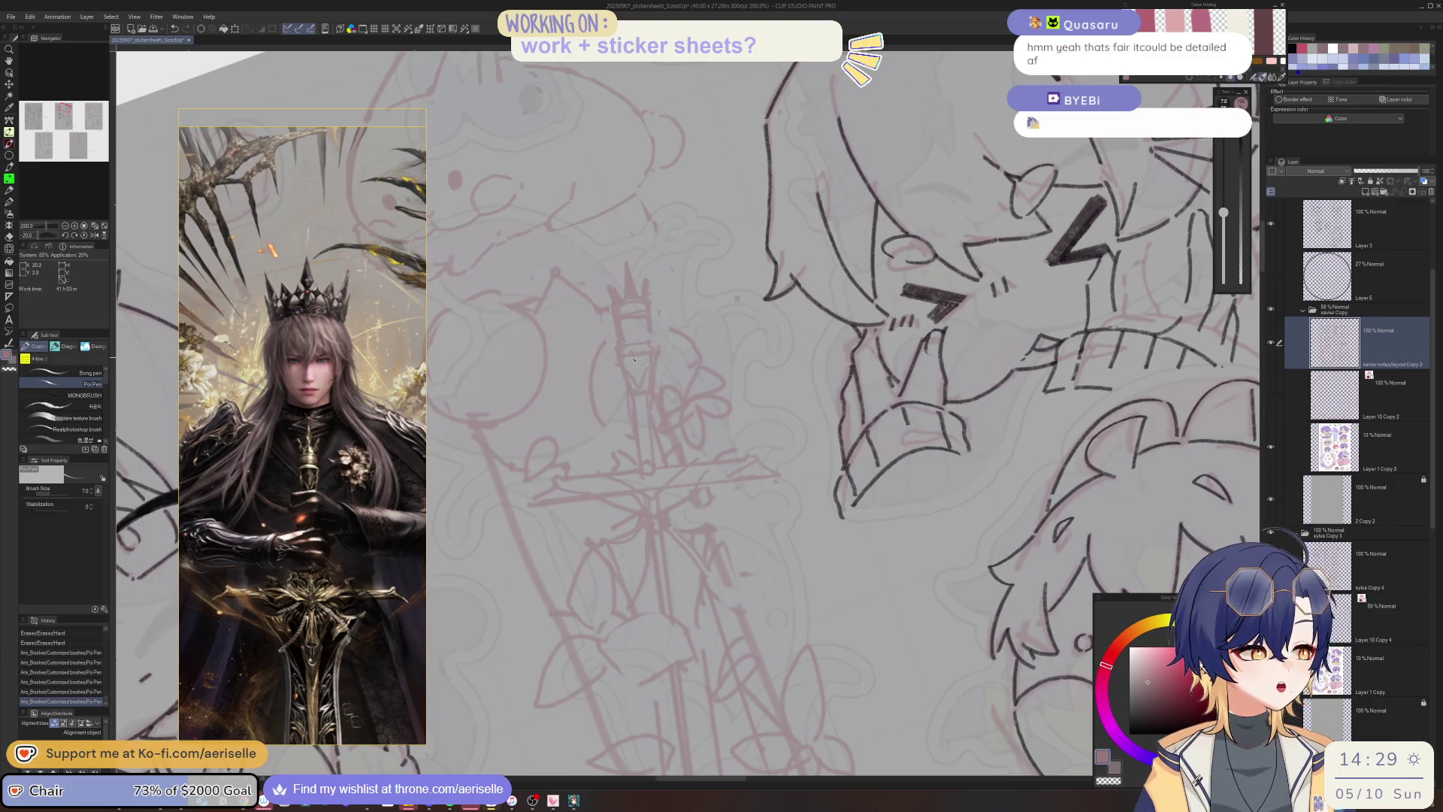
pyautogui.moveTo(631, 363); pyautogui.dragTo(641, 367)
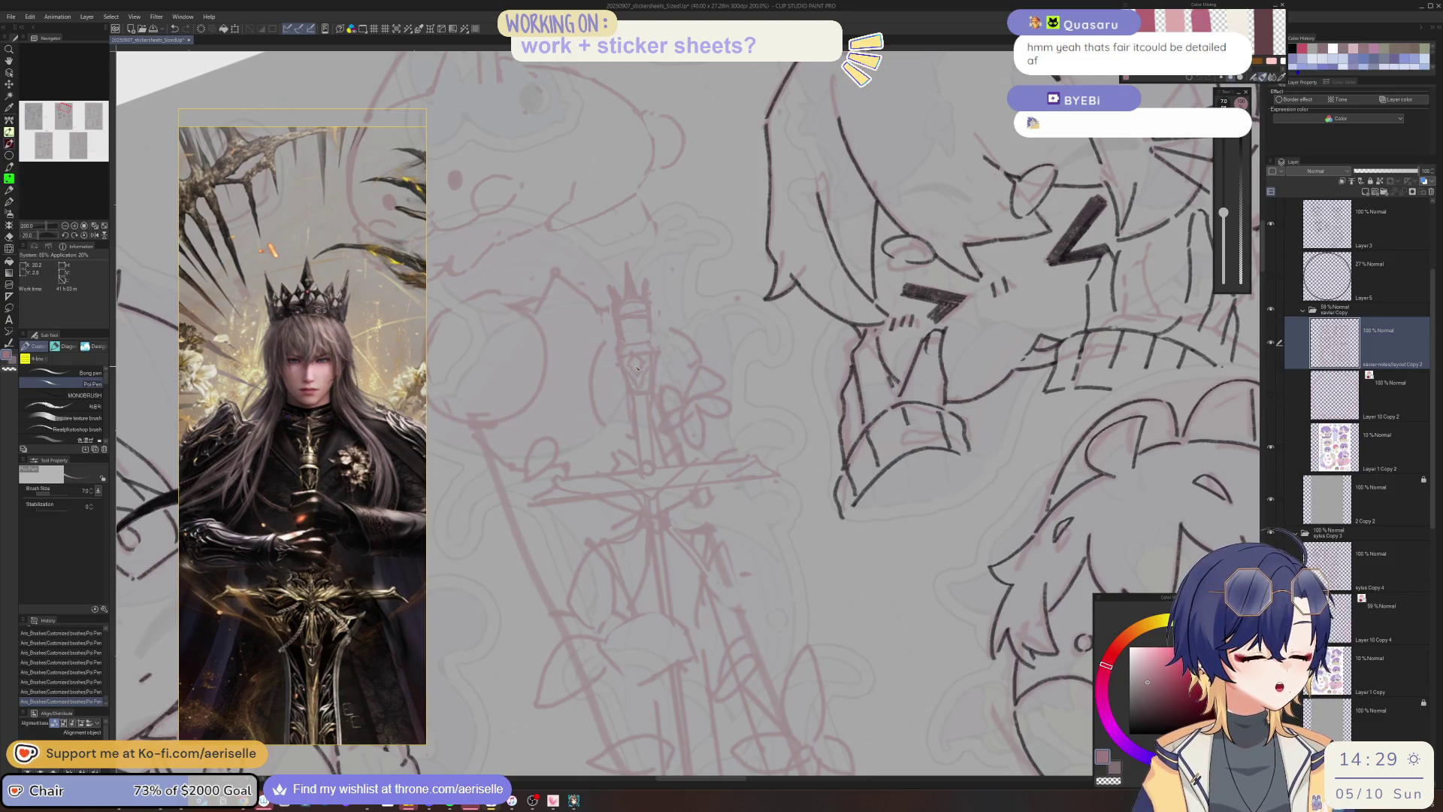
pyautogui.hotkey('ctrl', 's')
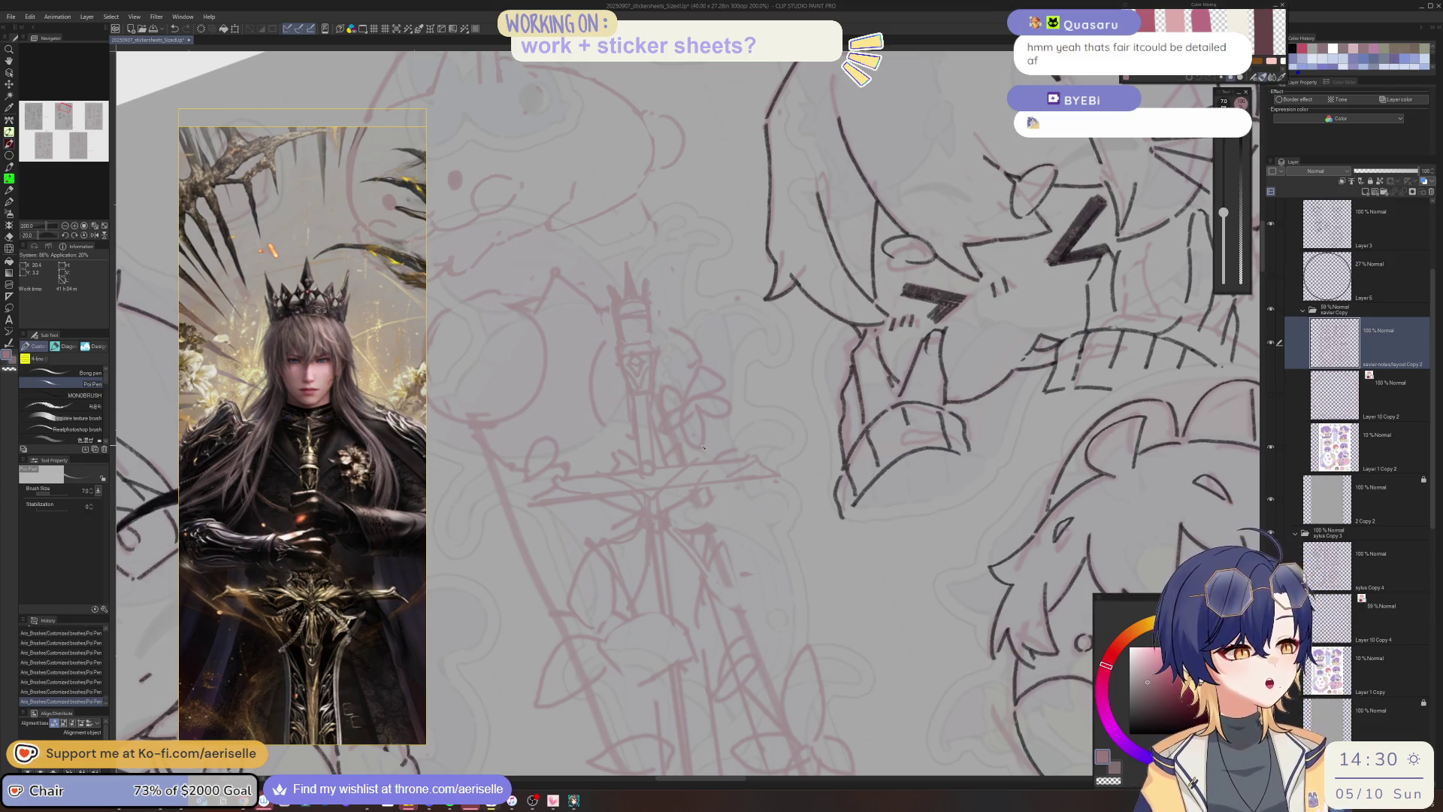
# Lasso a section of the linework, shift it into place, and deselect.
pyautogui.press('m')
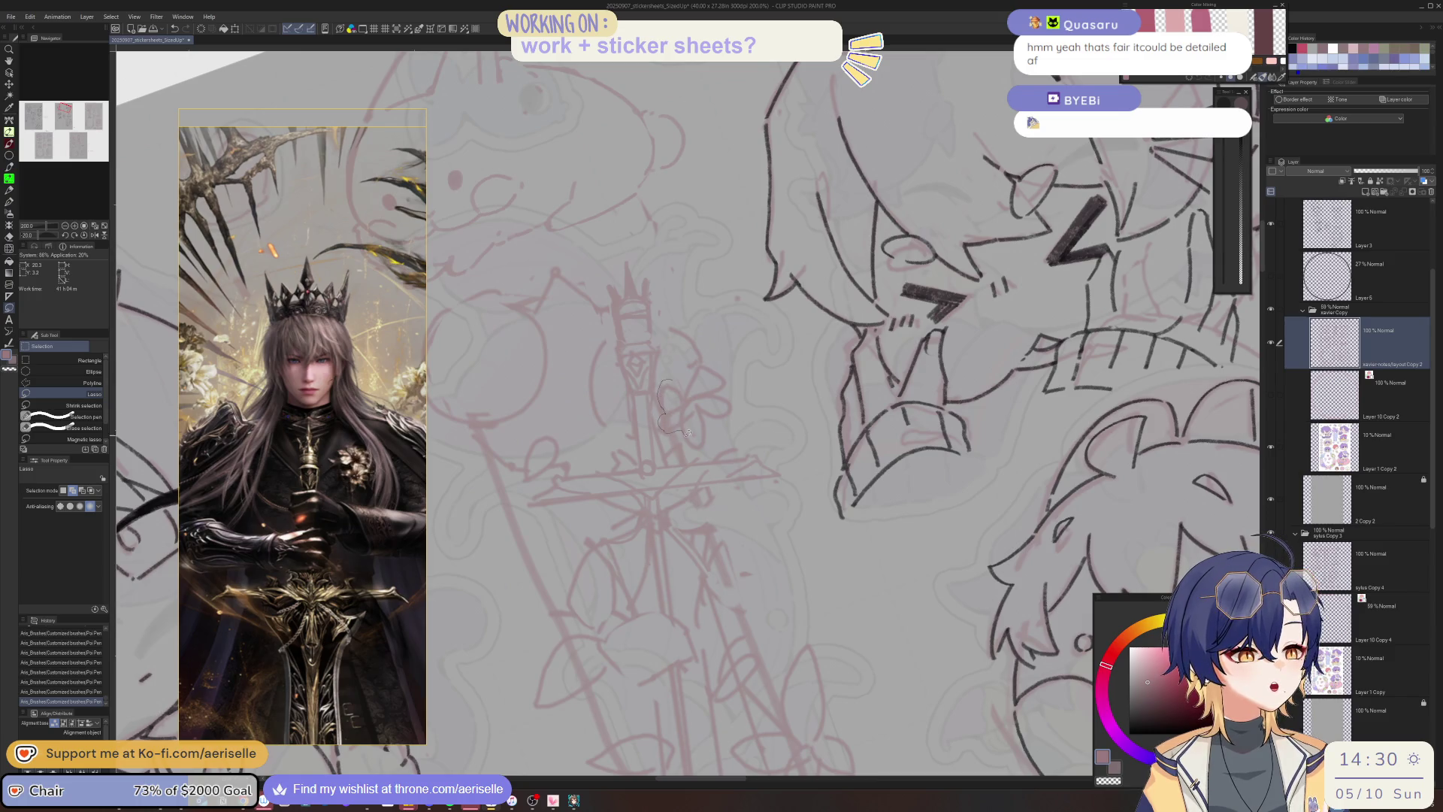
pyautogui.moveTo(752, 396)
pyautogui.mouseDown()
pyautogui.moveTo(723, 367)
pyautogui.moveTo(688, 409)
pyautogui.mouseUp()
pyautogui.hotkey('ctrl', 'shift', 'r')
pyautogui.press('k')
pyautogui.hotkey('ctrl', 'd')
# Erase stray sketch lines at the lower right and touch up the small lines there.
pyautogui.press('e')
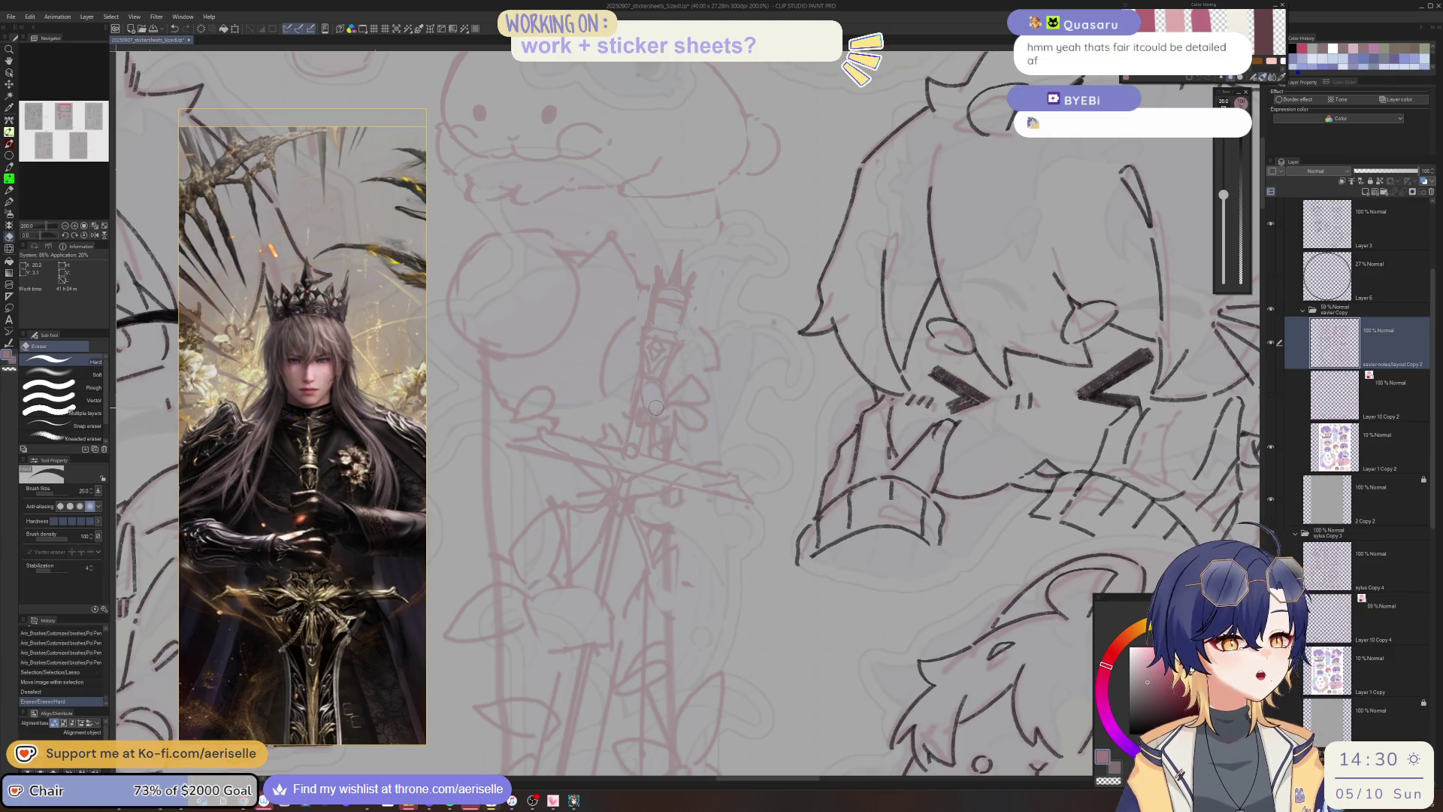
pyautogui.moveTo(638, 421)
pyautogui.mouseDown()
pyautogui.moveTo(665, 406)
pyautogui.moveTo(662, 380)
pyautogui.mouseUp()
pyautogui.press('p')
pyautogui.moveTo(660, 385)
pyautogui.mouseDown()
pyautogui.moveTo(680, 399)
pyautogui.moveTo(638, 415)
pyautogui.mouseUp()
pyautogui.press('e')
pyautogui.press('p')
# Erase small bits of linework at the lower right and redraw them with short pen strokes.
pyautogui.press('e')
pyautogui.press('p')
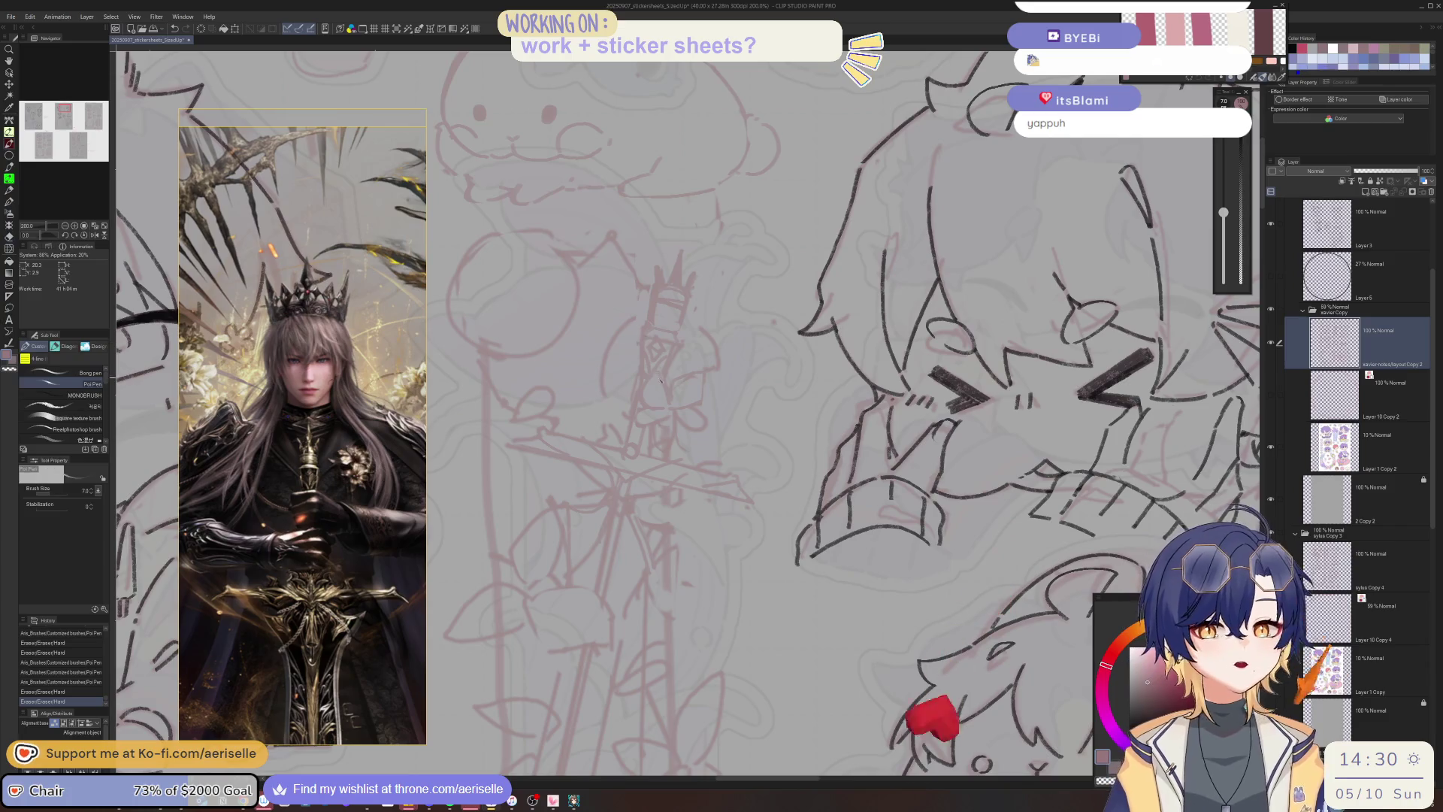
pyautogui.press('e')
pyautogui.moveTo(655, 434)
pyautogui.mouseDown()
pyautogui.moveTo(672, 409)
pyautogui.moveTo(661, 418)
pyautogui.mouseUp()
pyautogui.press('p')
pyautogui.moveTo(665, 414)
pyautogui.mouseDown()
pyautogui.moveTo(695, 432)
pyautogui.moveTo(662, 435)
pyautogui.mouseUp()
pyautogui.press('e')
pyautogui.scroll(-4, 662, 435)
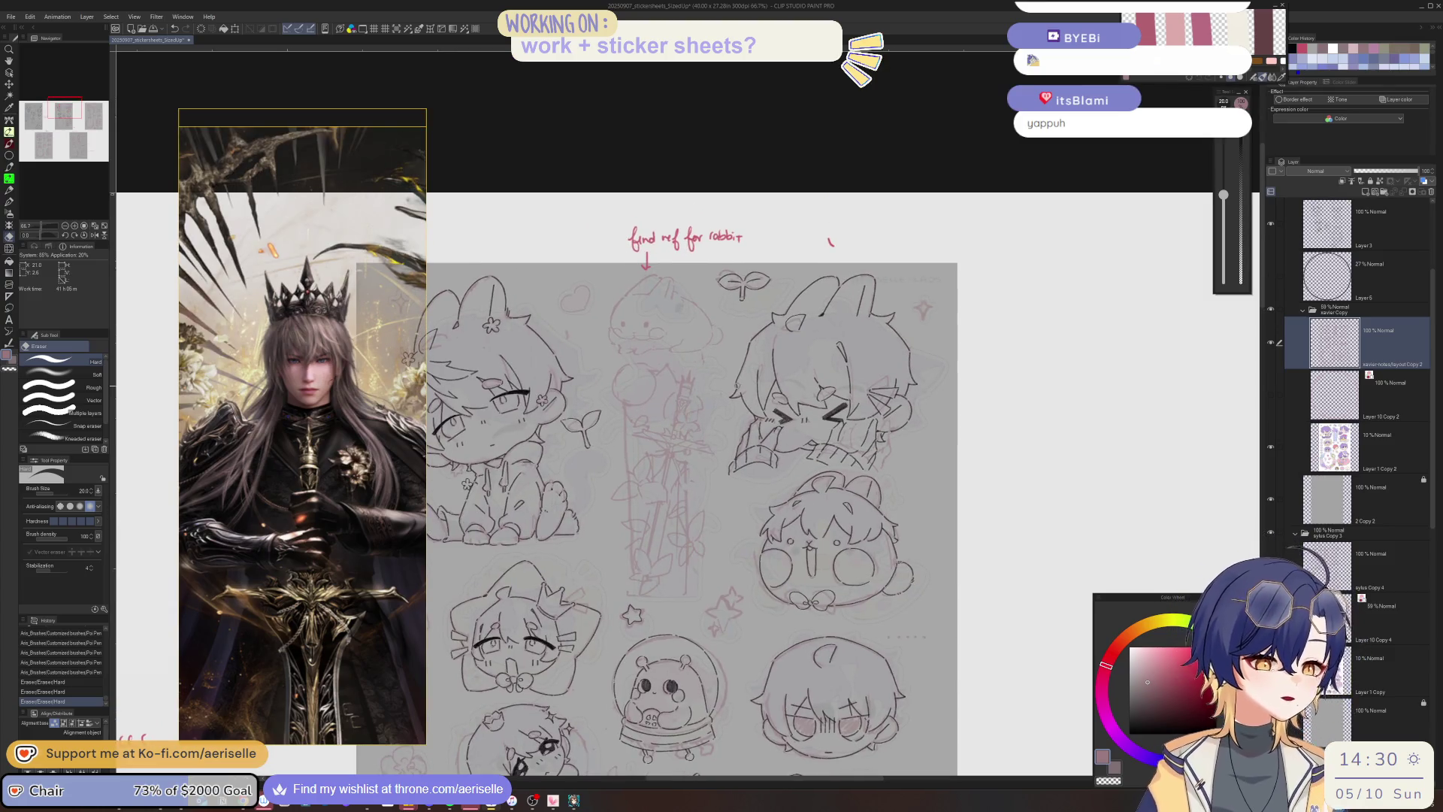
pyautogui.scroll(4, 699, 462)
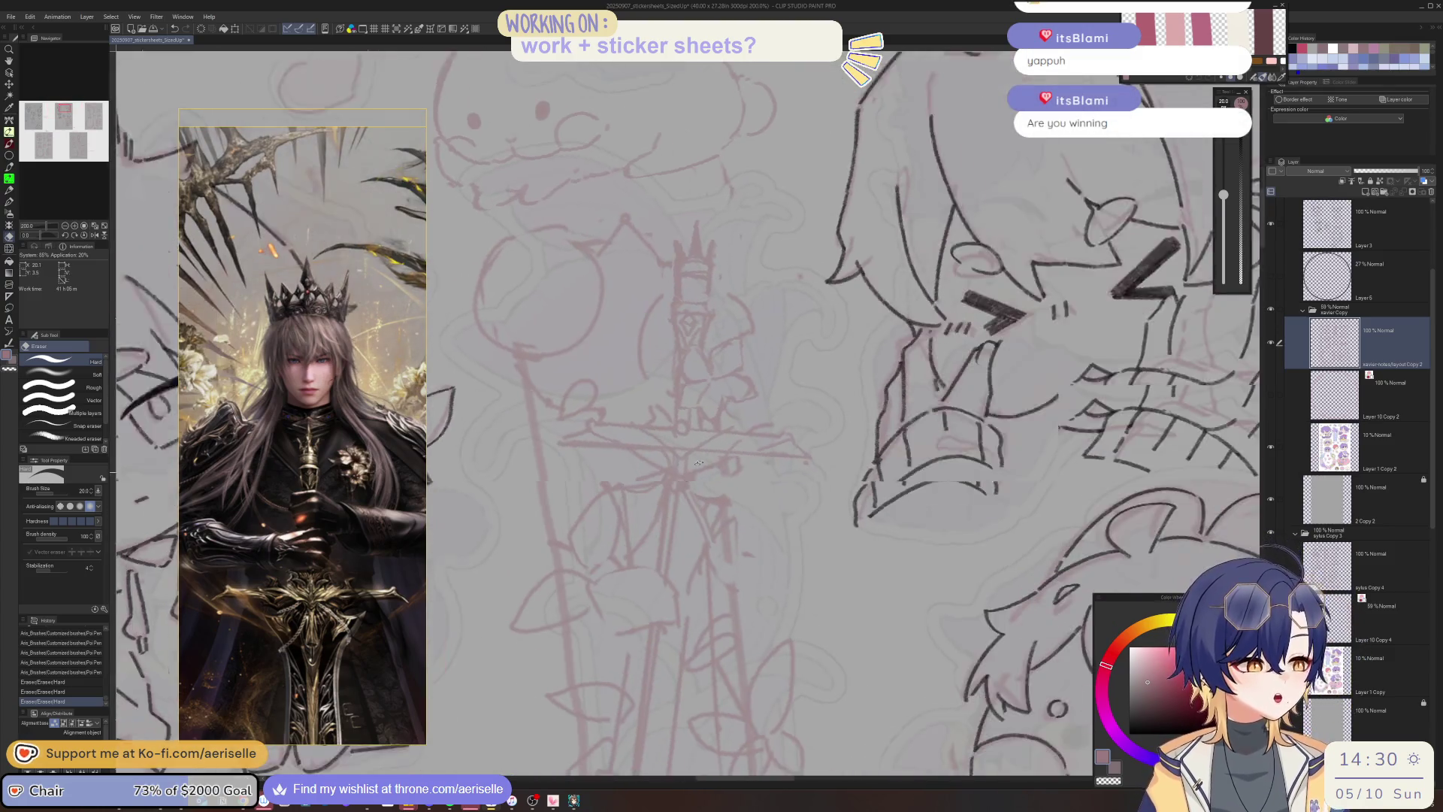
# Rotate the canvas and ink the first short lines on the sword hilt.
pyautogui.press('-')
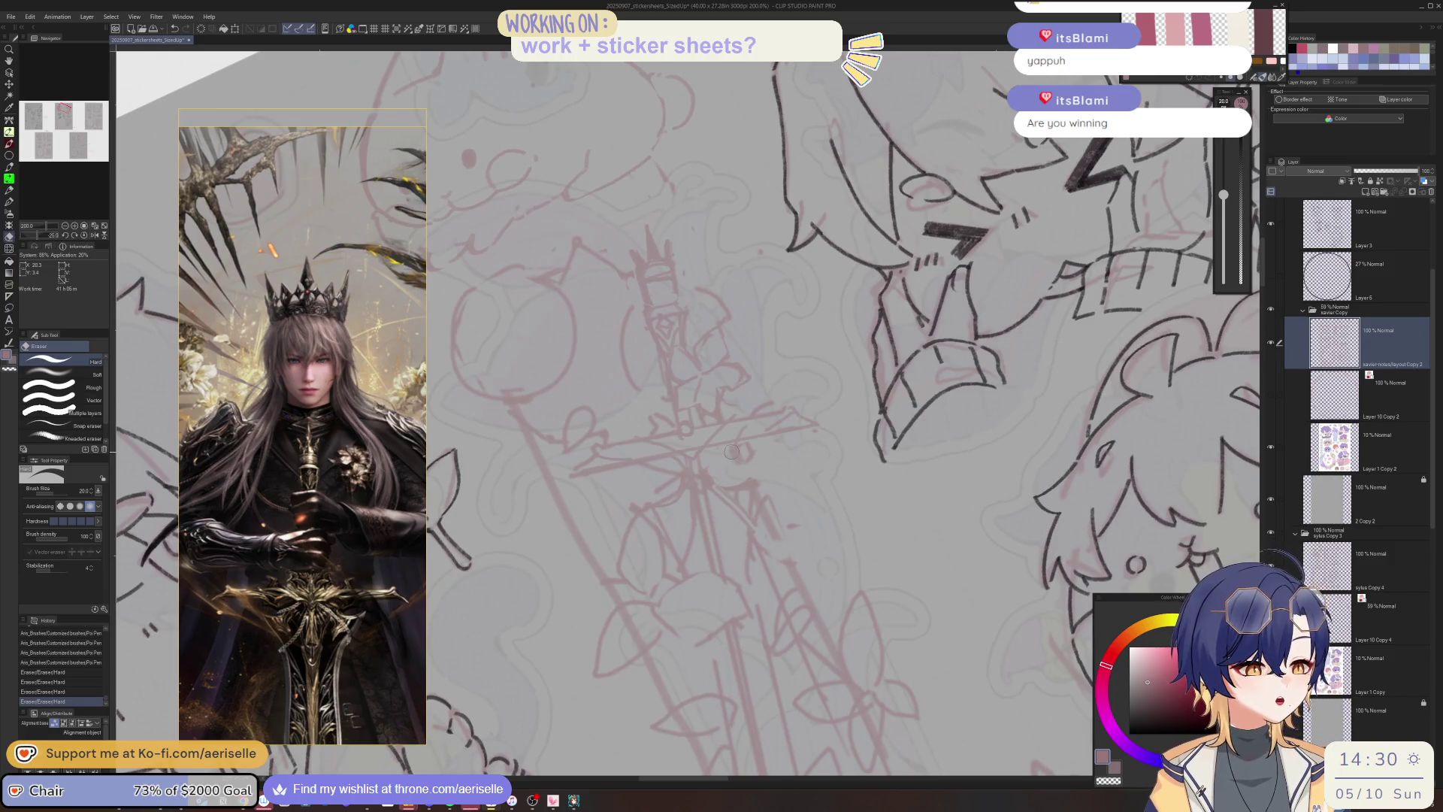
pyautogui.press('p')
pyautogui.click(683, 470)
pyautogui.moveTo(683, 471); pyautogui.dragTo(704, 460)
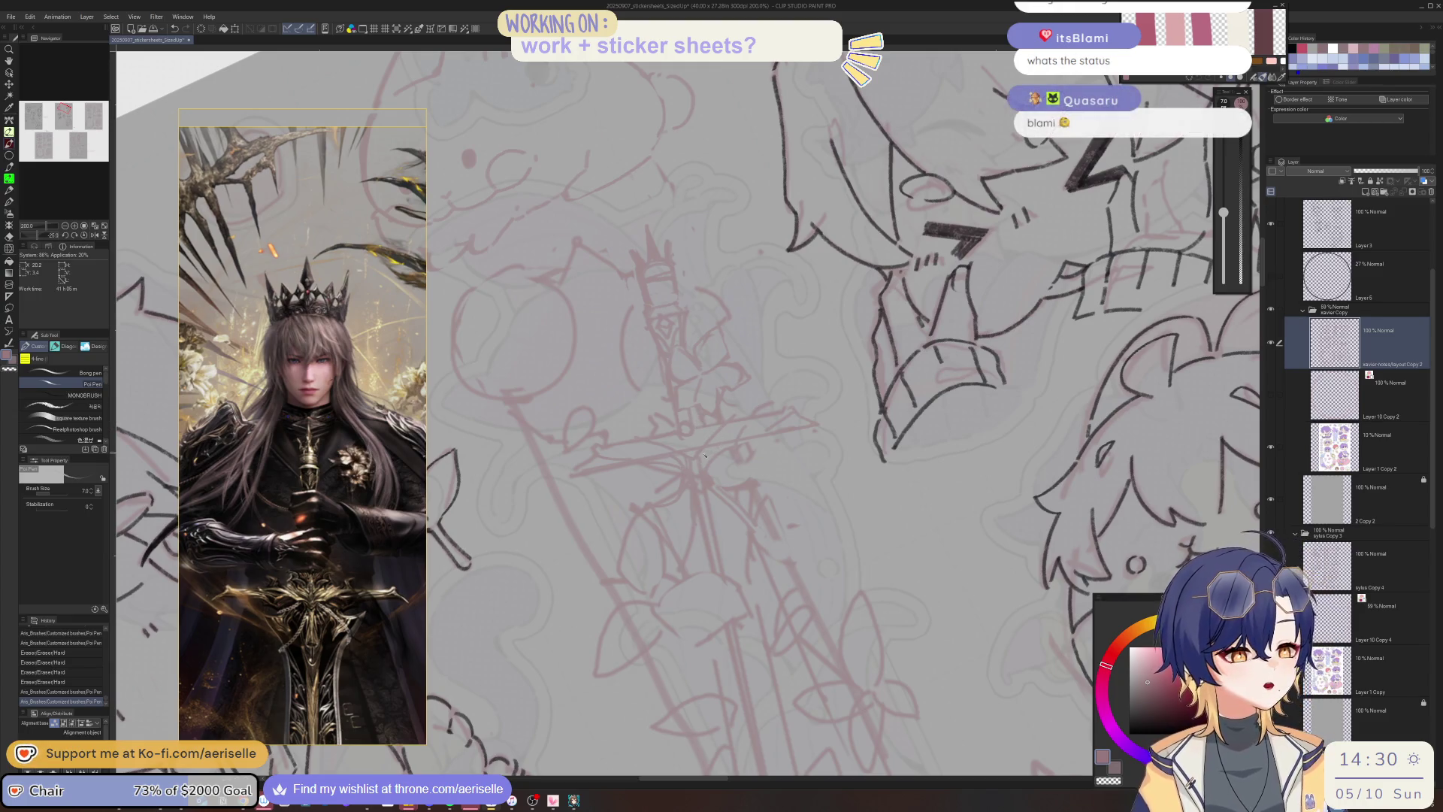
pyautogui.moveTo(696, 424); pyautogui.dragTo(724, 439)
pyautogui.hotkey('ctrl', 'z')
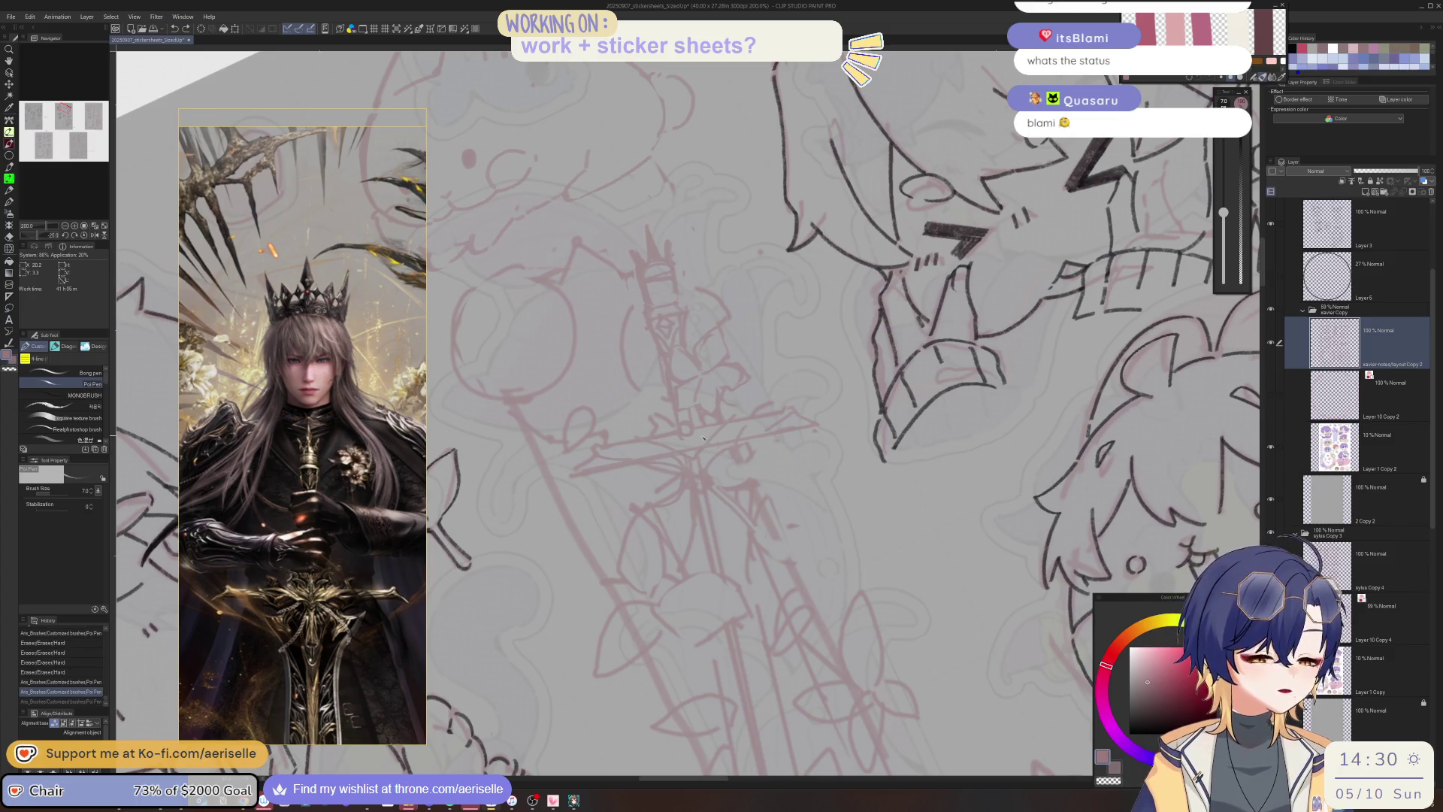
pyautogui.hotkey('ctrl', 'y')
# Erase stray bits of sword linework and ink more hilt strokes.
pyautogui.press('e')
pyautogui.moveTo(699, 429); pyautogui.dragTo(726, 440)
pyautogui.moveTo(789, 341); pyautogui.dragTo(807, 332)
pyautogui.press('p')
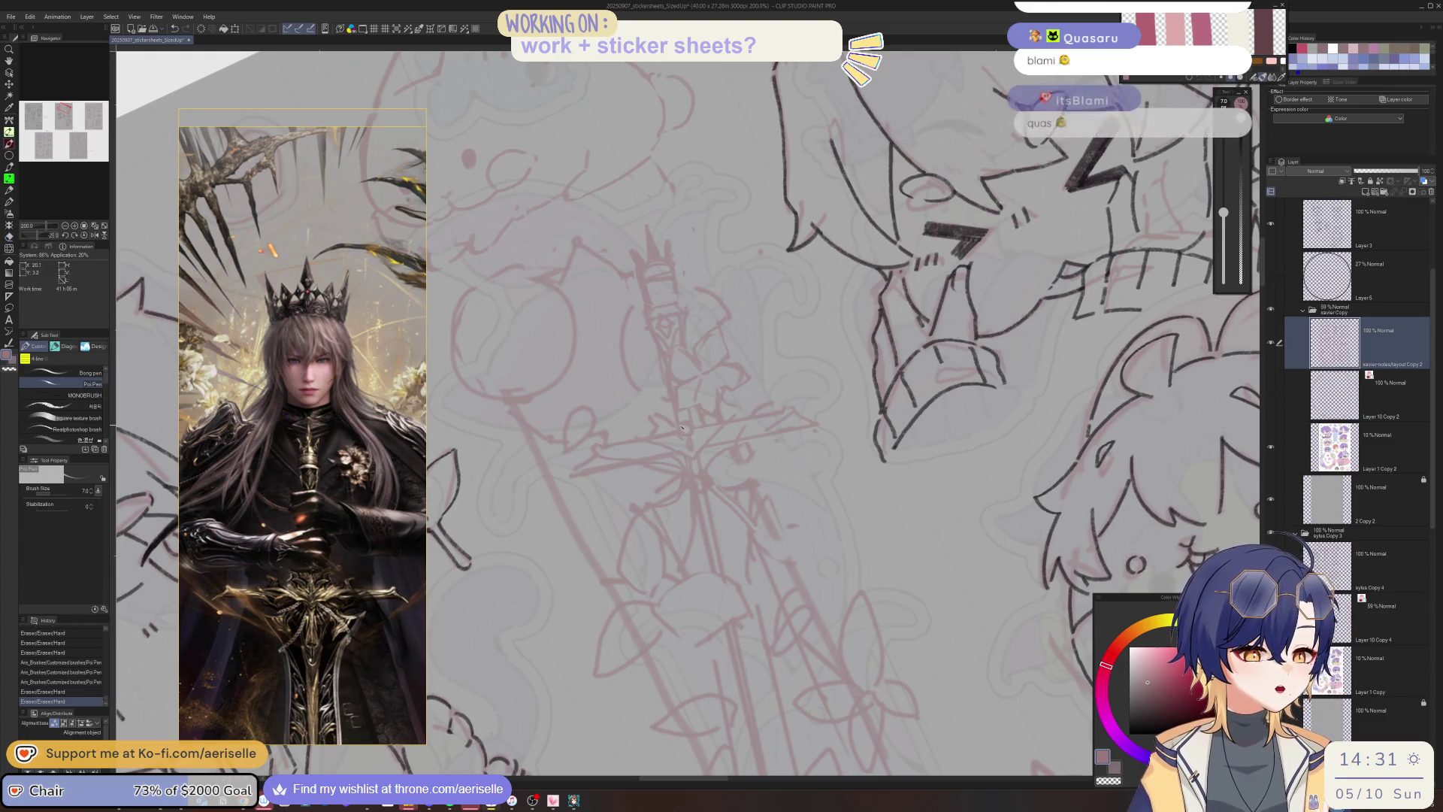
pyautogui.moveTo(676, 434)
pyautogui.mouseDown()
pyautogui.moveTo(717, 421)
pyautogui.moveTo(677, 409)
pyautogui.moveTo(690, 466)
pyautogui.mouseUp()
pyautogui.press('e')
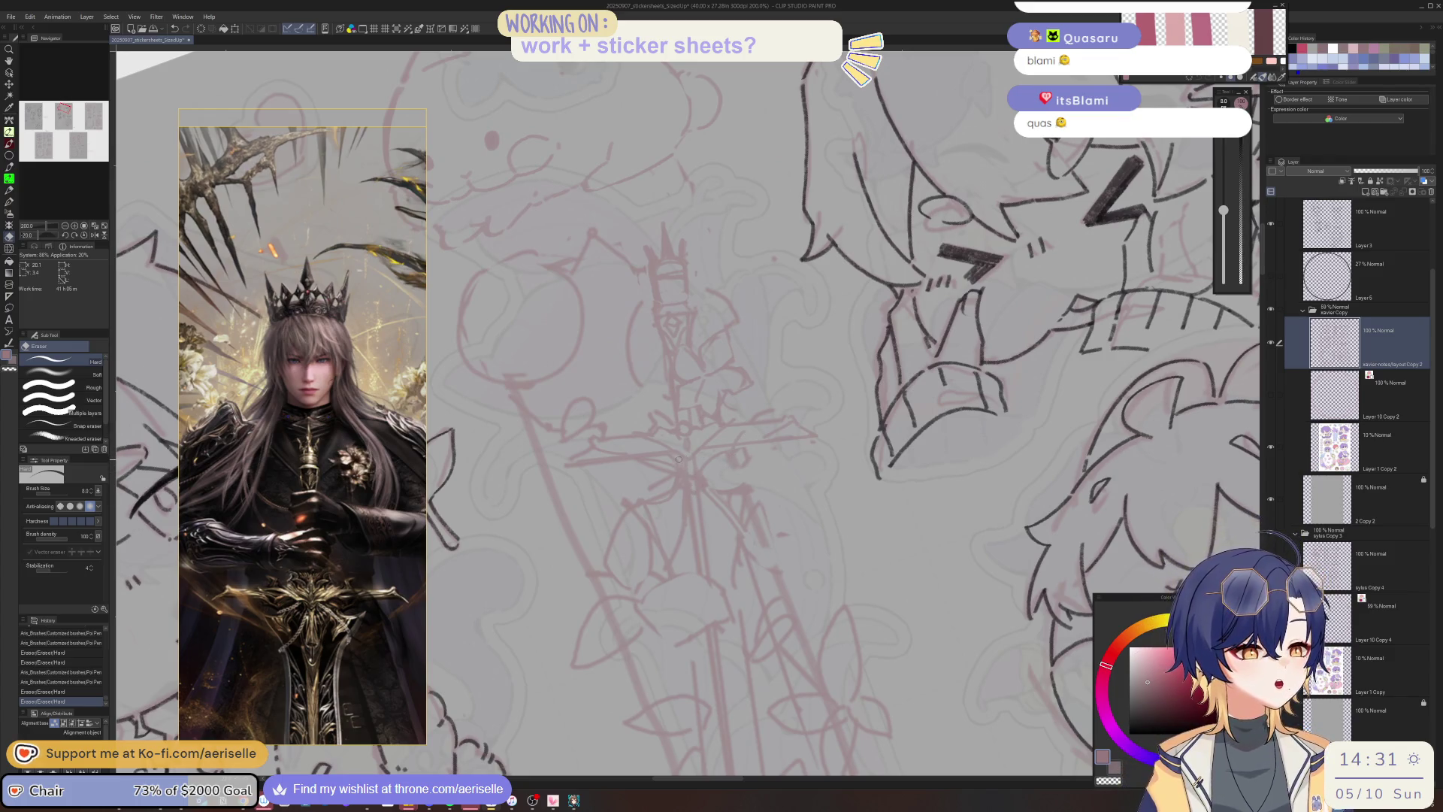
pyautogui.press('p')
pyautogui.moveTo(685, 466); pyautogui.dragTo(689, 467)
pyautogui.press('e')
pyautogui.press('p')
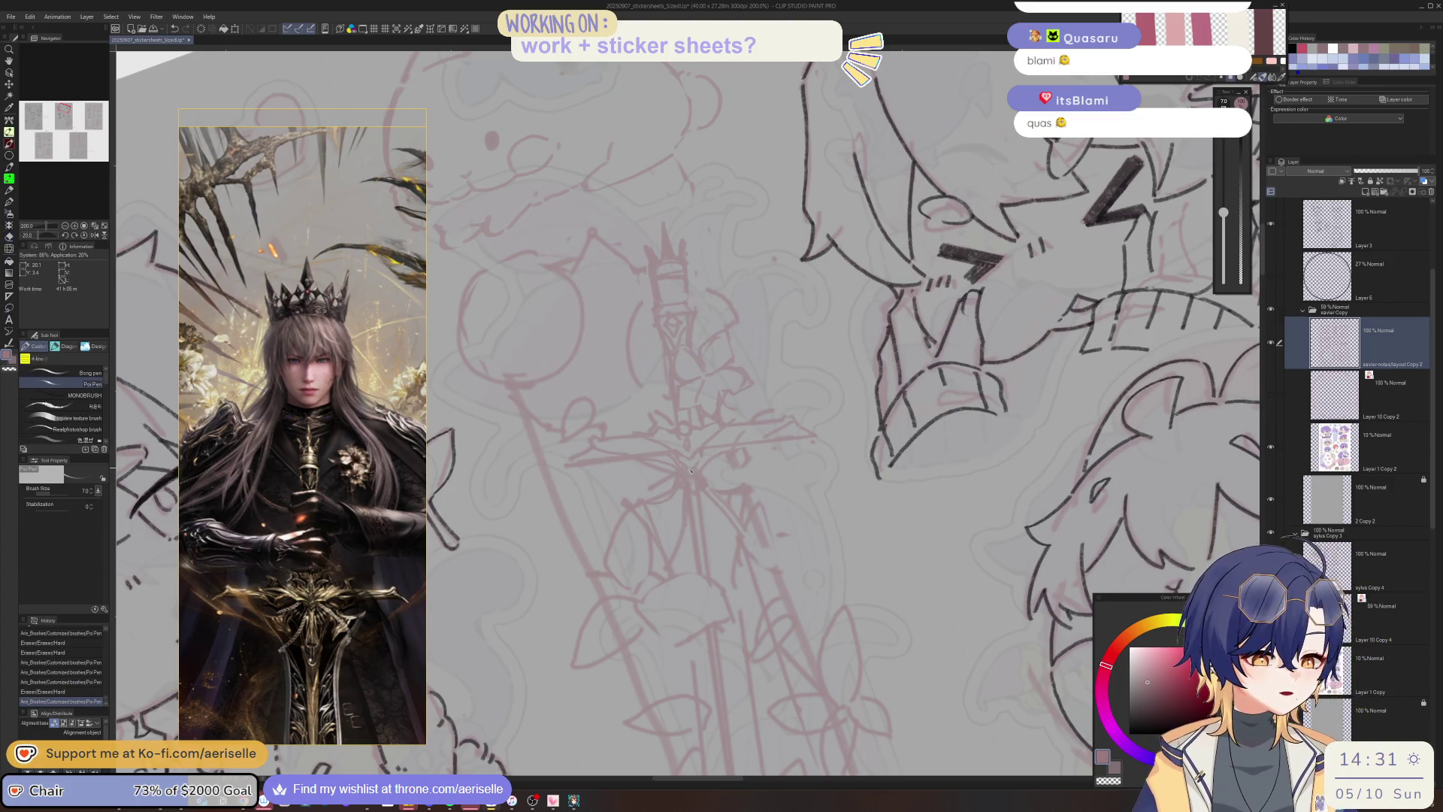
# Rotate the view 15 degrees, ink the crossguard, and erase overshoots and a rejected stroke.
pyautogui.press('-')
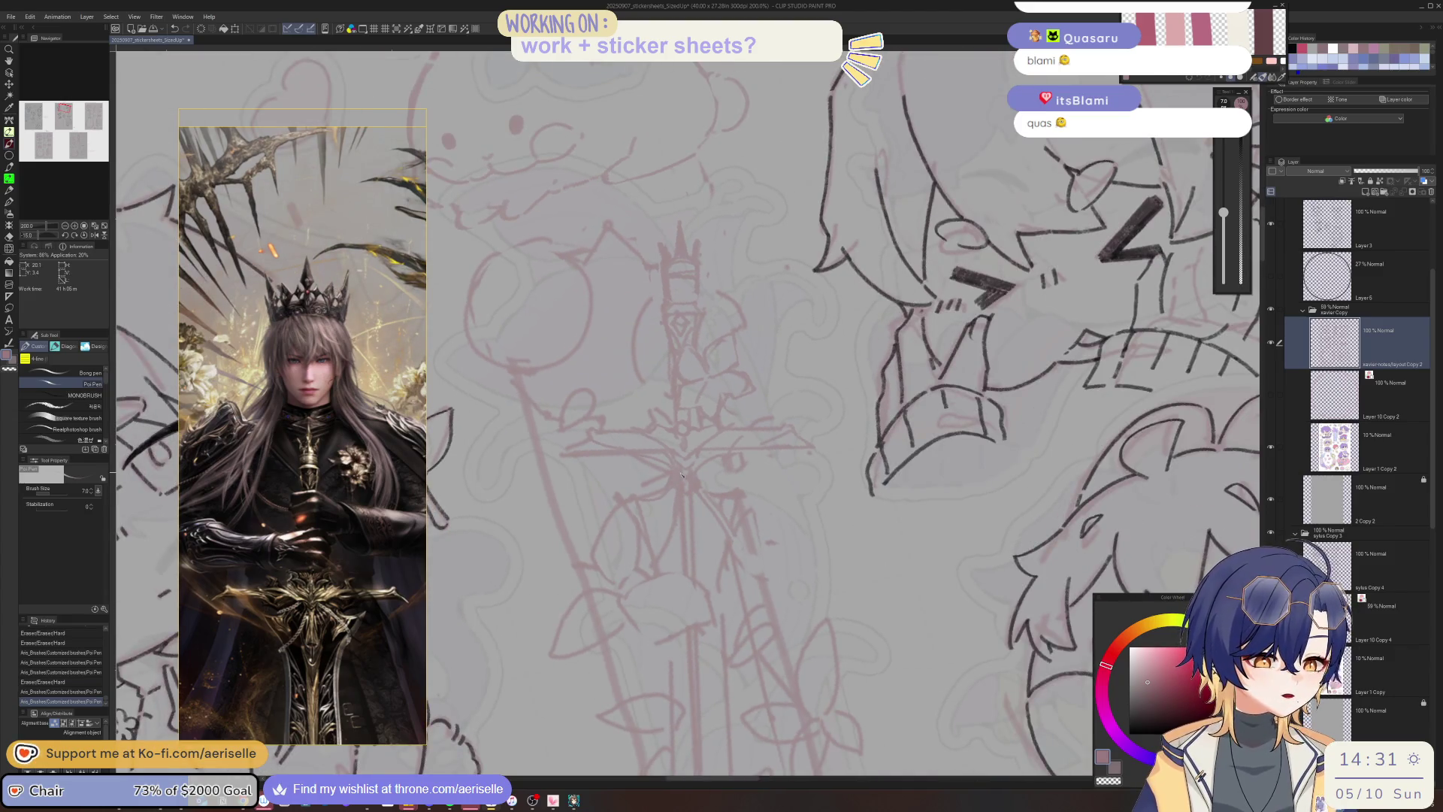
pyautogui.moveTo(681, 477); pyautogui.dragTo(695, 511)
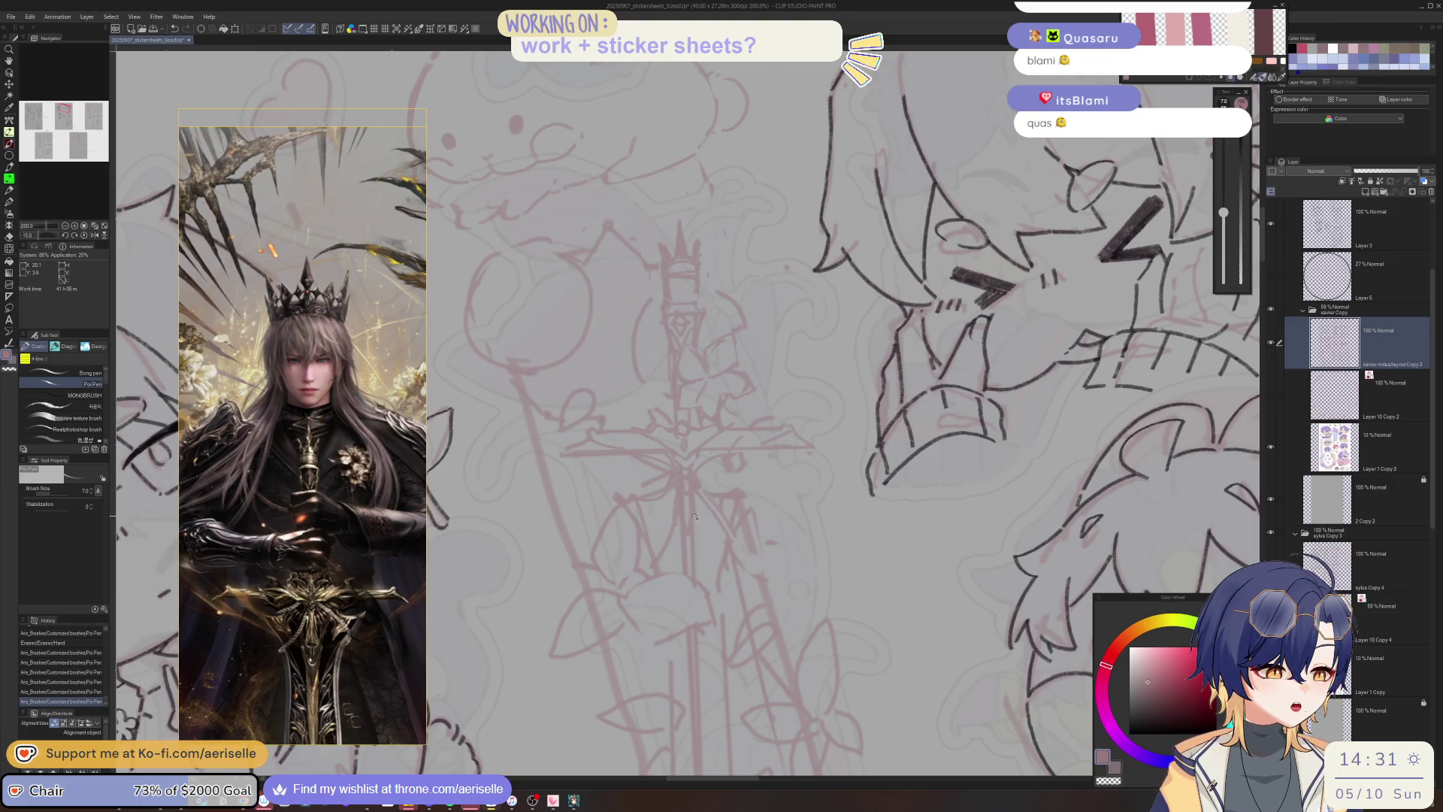
pyautogui.press('e')
pyautogui.moveTo(684, 477); pyautogui.dragTo(686, 472)
pyautogui.moveTo(685, 476); pyautogui.dragTo(684, 508)
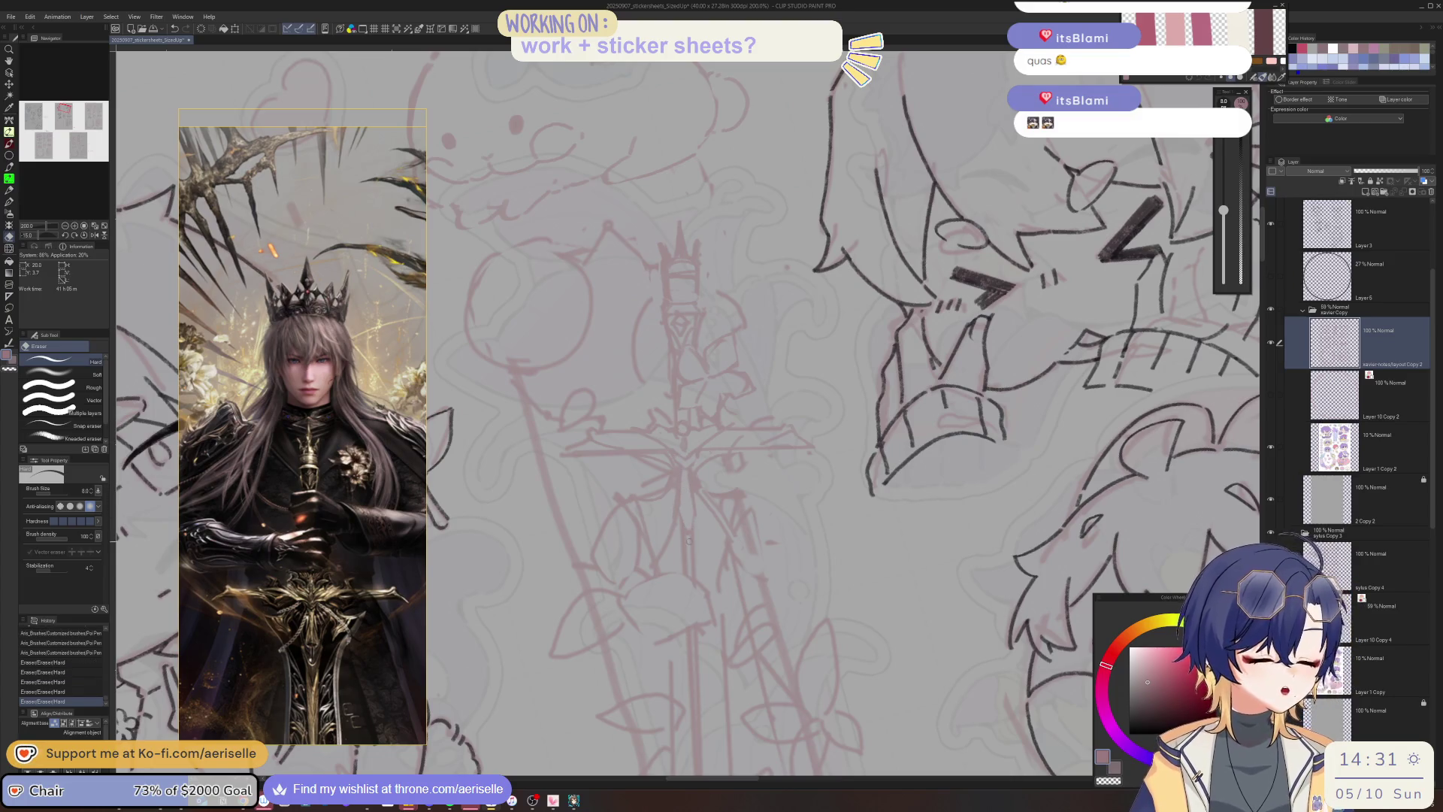
pyautogui.press('p')
pyautogui.moveTo(680, 530)
pyautogui.mouseDown()
pyautogui.moveTo(678, 553)
pyautogui.moveTo(705, 524)
pyautogui.moveTo(688, 572)
pyautogui.mouseUp()
pyautogui.hotkey('ctrl', 'z')
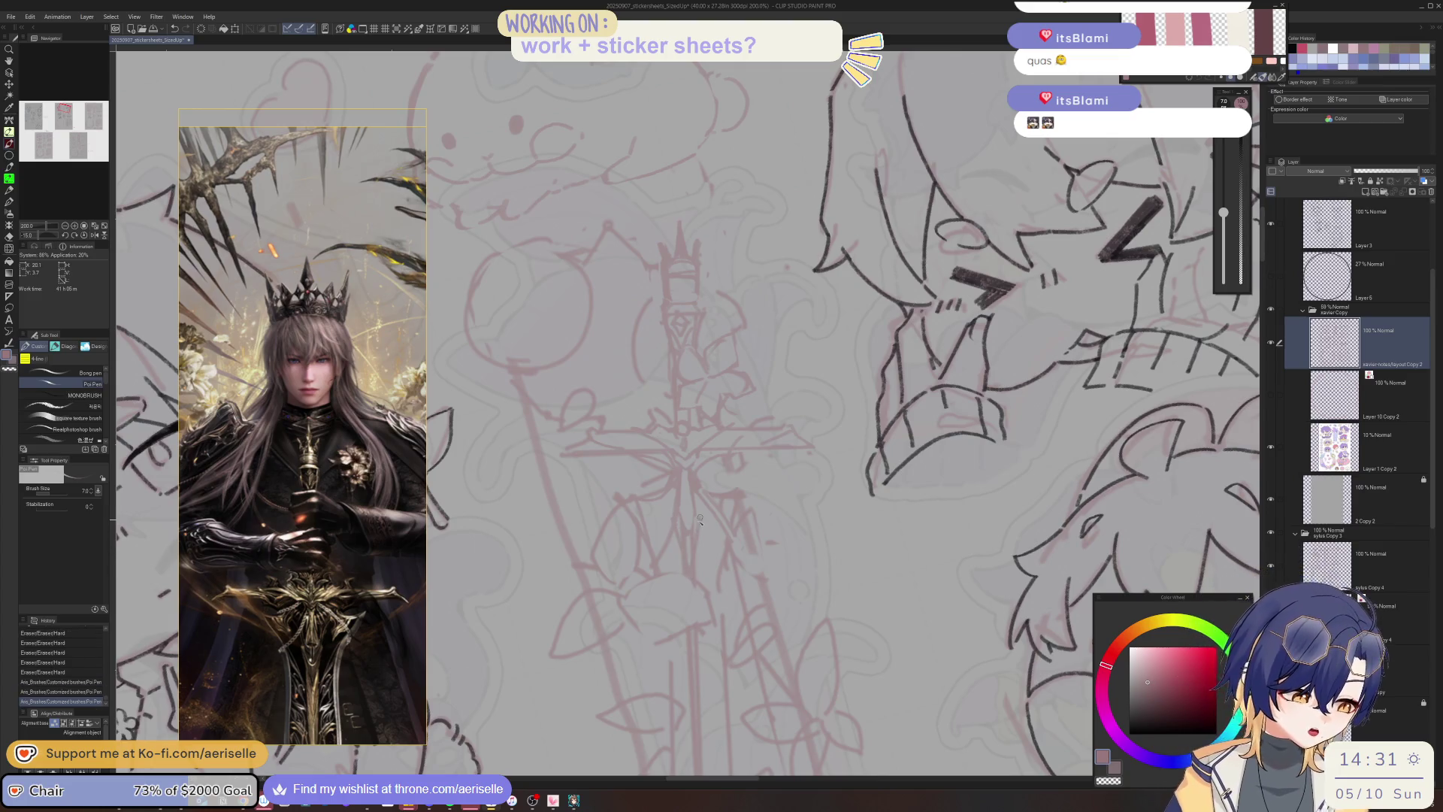
pyautogui.press('e')
pyautogui.moveTo(684, 522)
pyautogui.mouseDown()
pyautogui.moveTo(675, 539)
pyautogui.moveTo(699, 517)
pyautogui.mouseUp()
pyautogui.press('p')
pyautogui.scroll(-4, 699, 518)
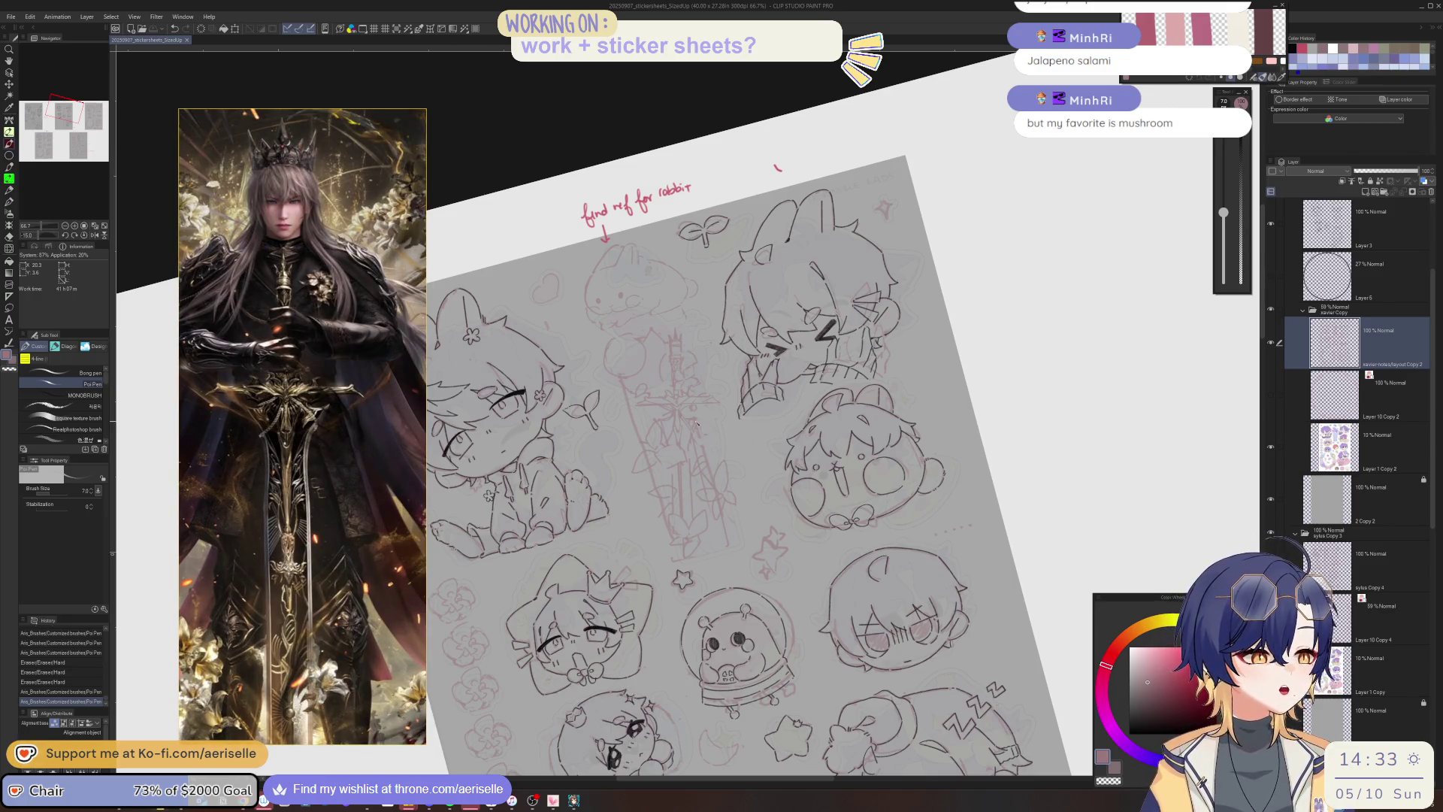
# Zoom out to 66.7% to view the whole sticker sheet.
pyautogui.scroll(3, 697, 423)
# Erase small spots of linework and add tiny ink dots near the hilt.
pyautogui.press('e')
pyautogui.click(660, 425)
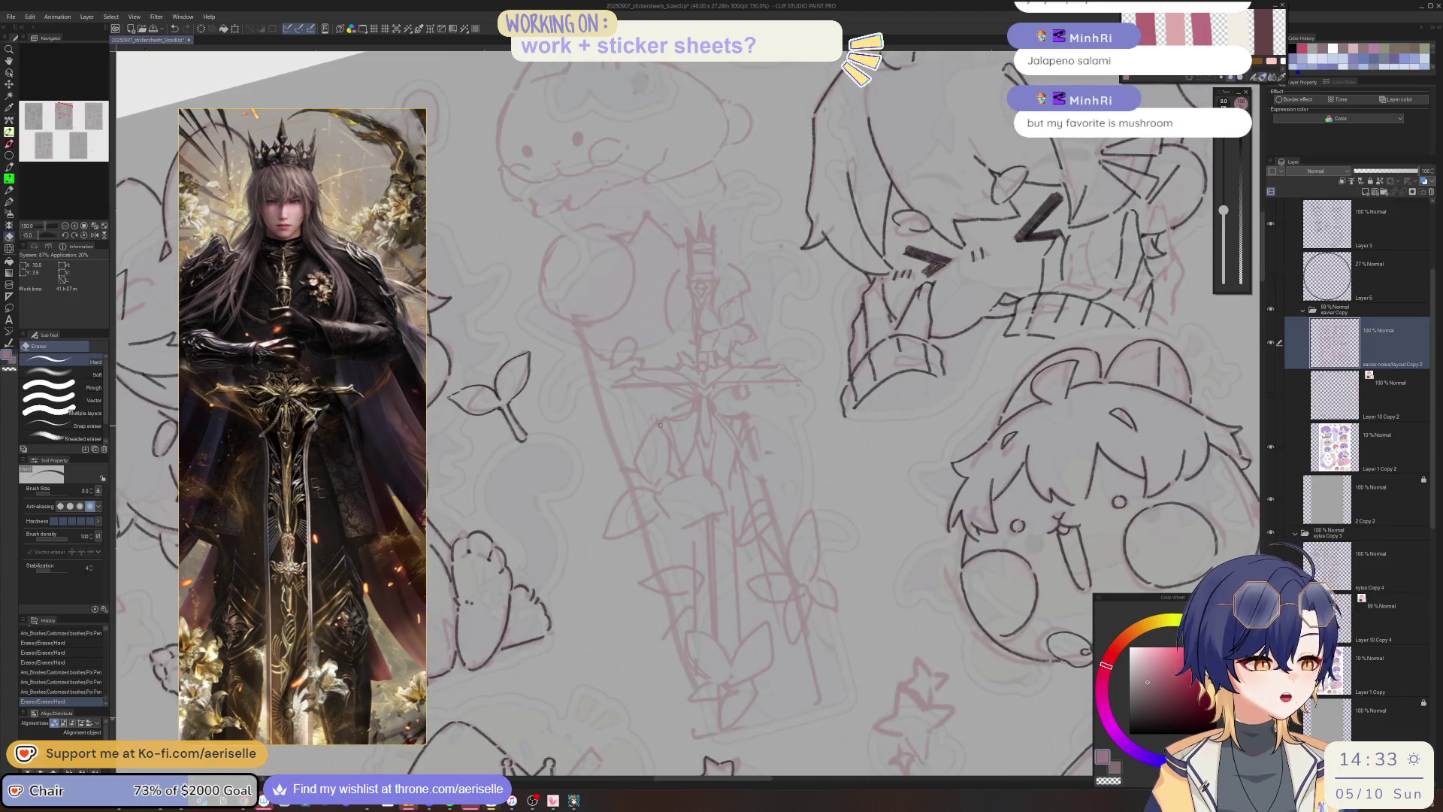
pyautogui.click(658, 417)
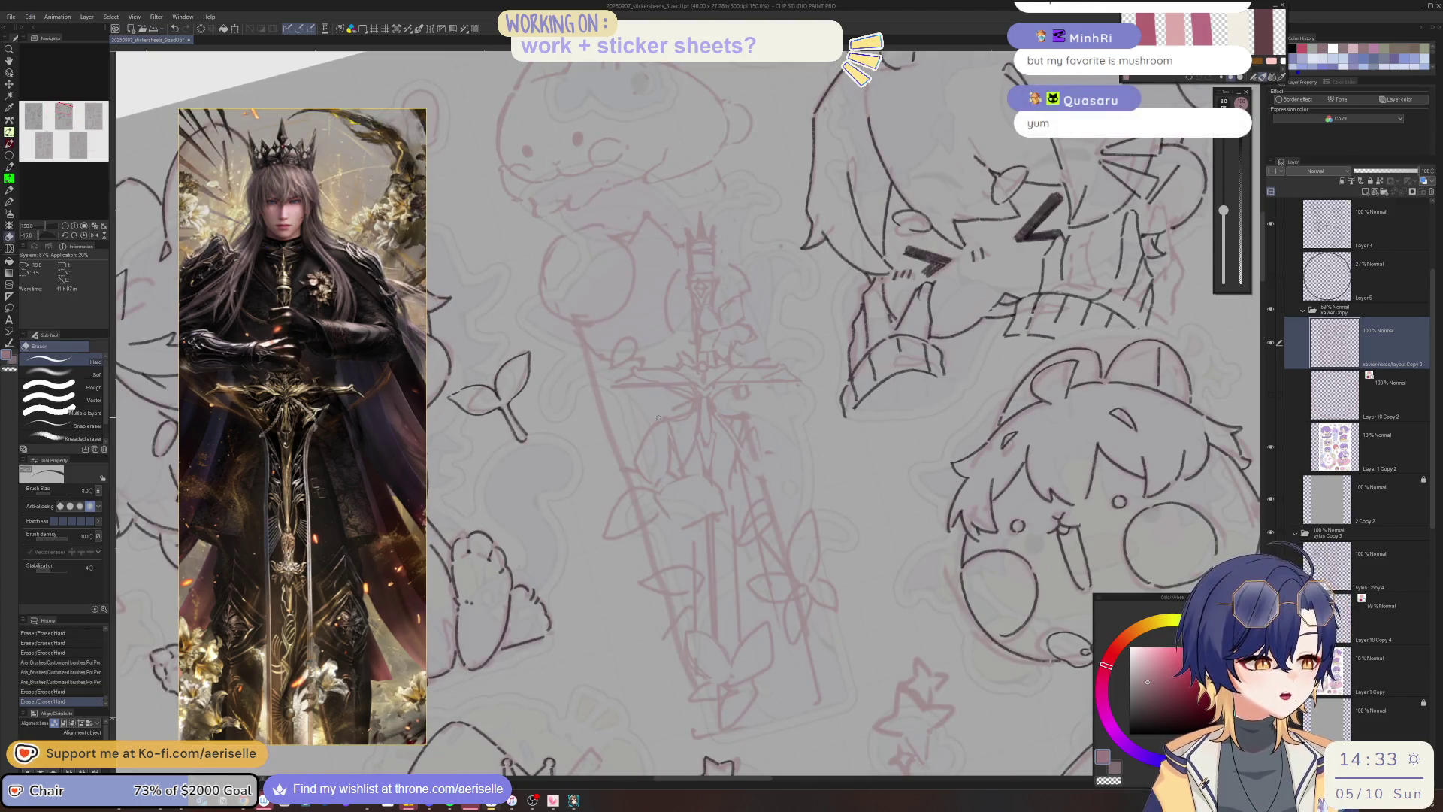
pyautogui.press('p')
pyautogui.click(661, 416)
pyautogui.click(665, 414)
pyautogui.press('e')
pyautogui.click(673, 413)
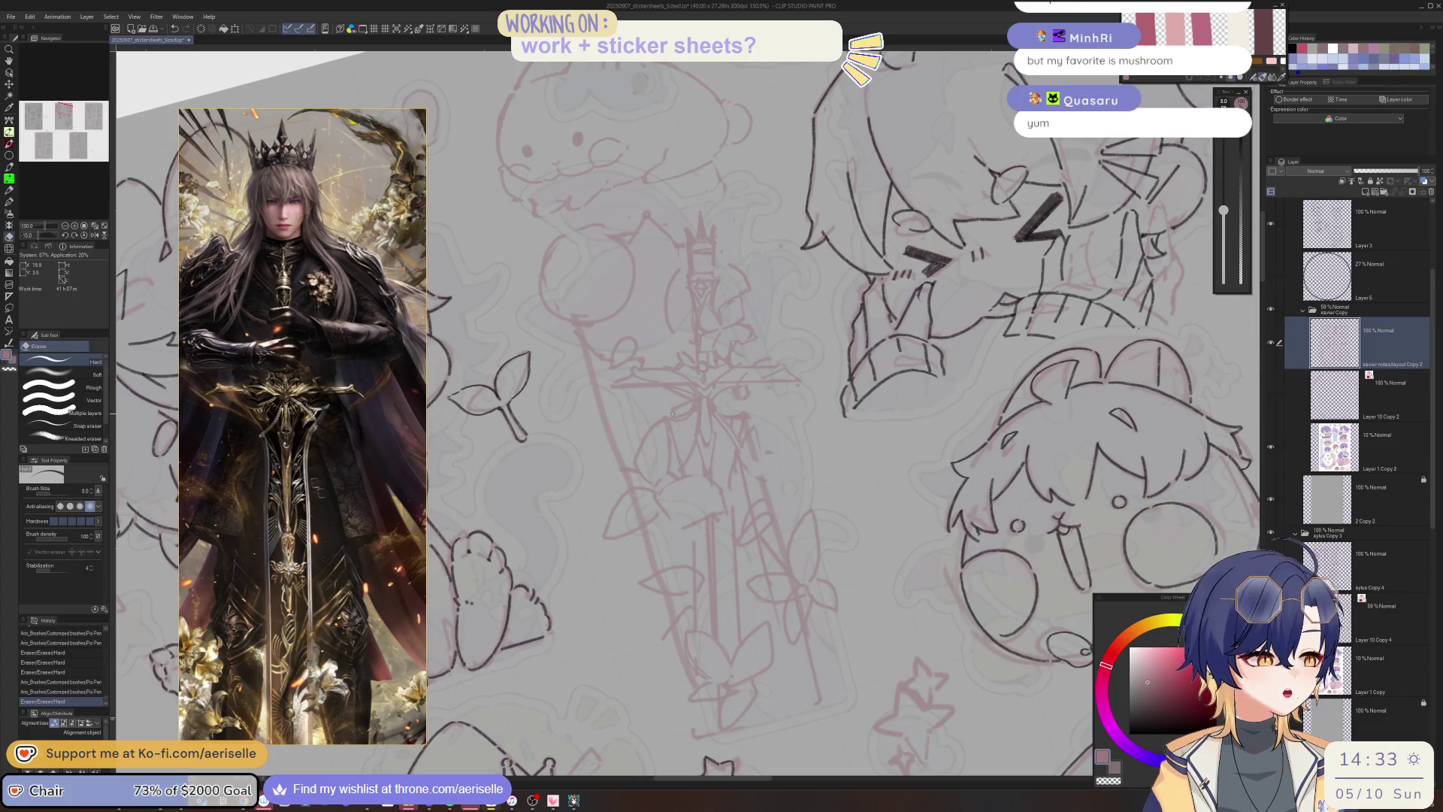
# Shift the view along the sketch, ink short sword strokes, and erase stray lines.
pyautogui.moveTo(777, 469); pyautogui.dragTo(781, 538)
pyautogui.press('p')
pyautogui.click(735, 493)
pyautogui.click(735, 493)
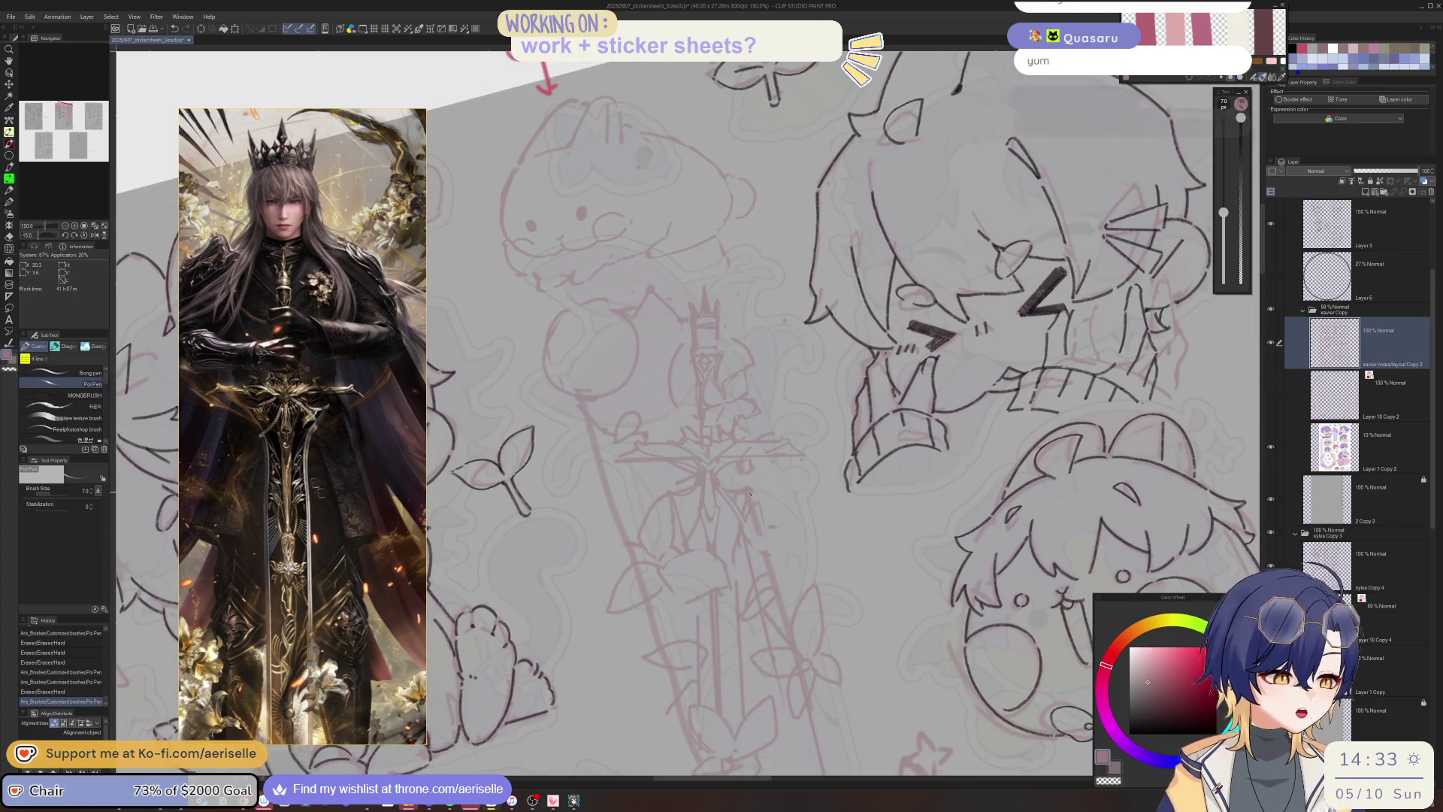
pyautogui.press('e')
pyautogui.click(742, 480)
pyautogui.click(755, 463)
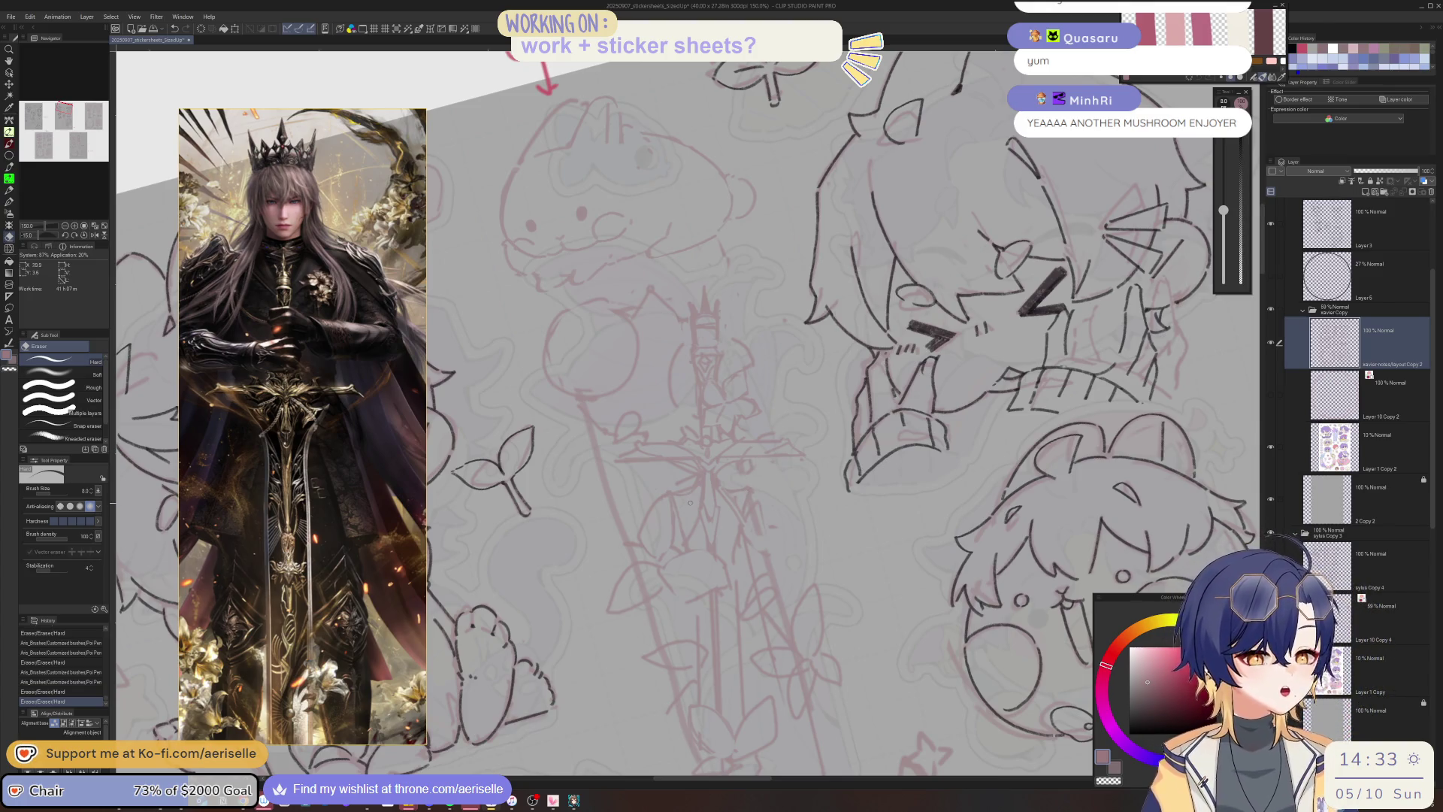
pyautogui.press('p')
pyautogui.click(681, 525)
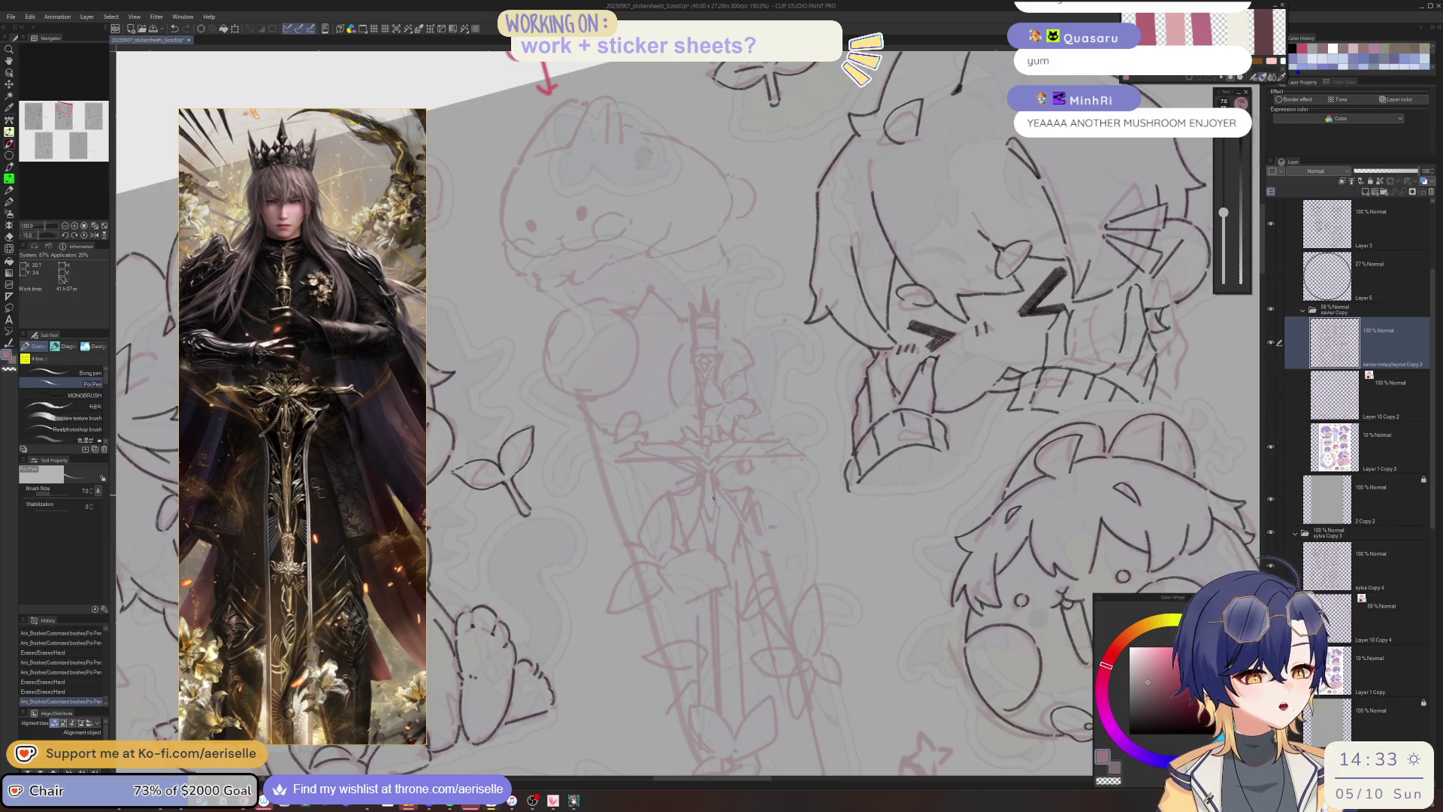
pyautogui.press('e')
pyautogui.click(684, 529)
# Ink a series of small strokes across the sword, erasing one stray mark.
pyautogui.press('p')
pyautogui.click(752, 492)
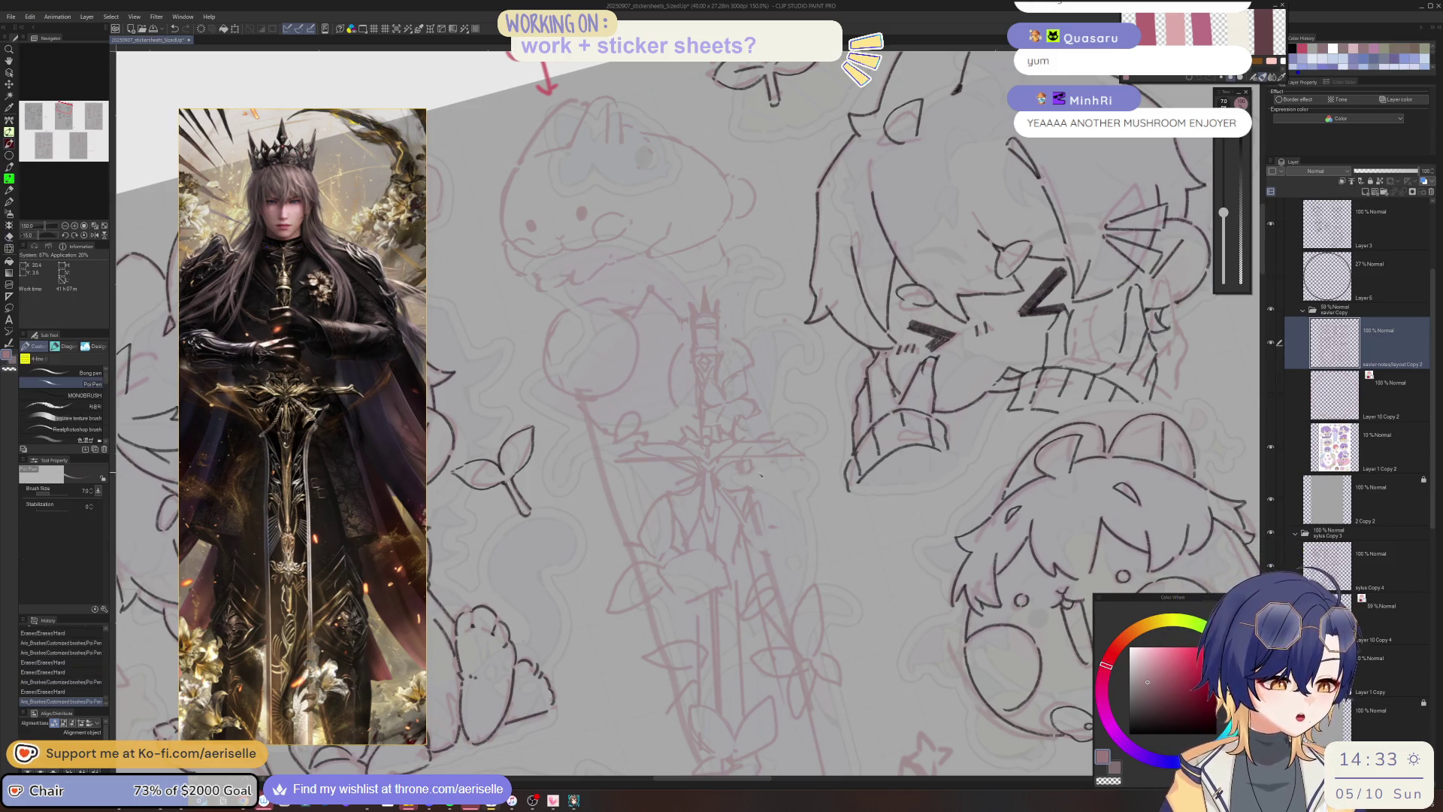
pyautogui.click(747, 513)
pyautogui.click(746, 510)
pyautogui.press('e')
pyautogui.click(744, 503)
pyautogui.press('p')
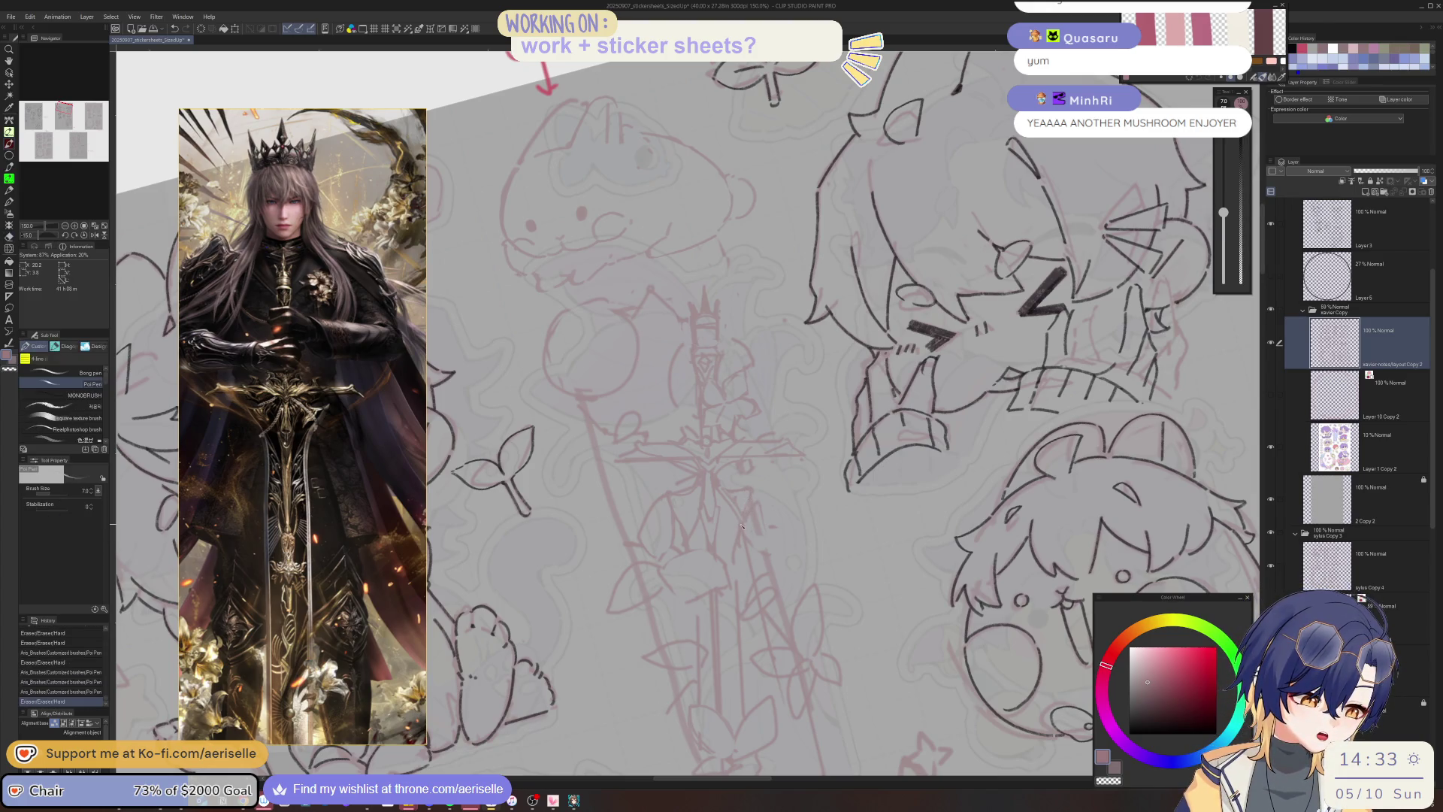
pyautogui.click(732, 399)
pyautogui.click(729, 389)
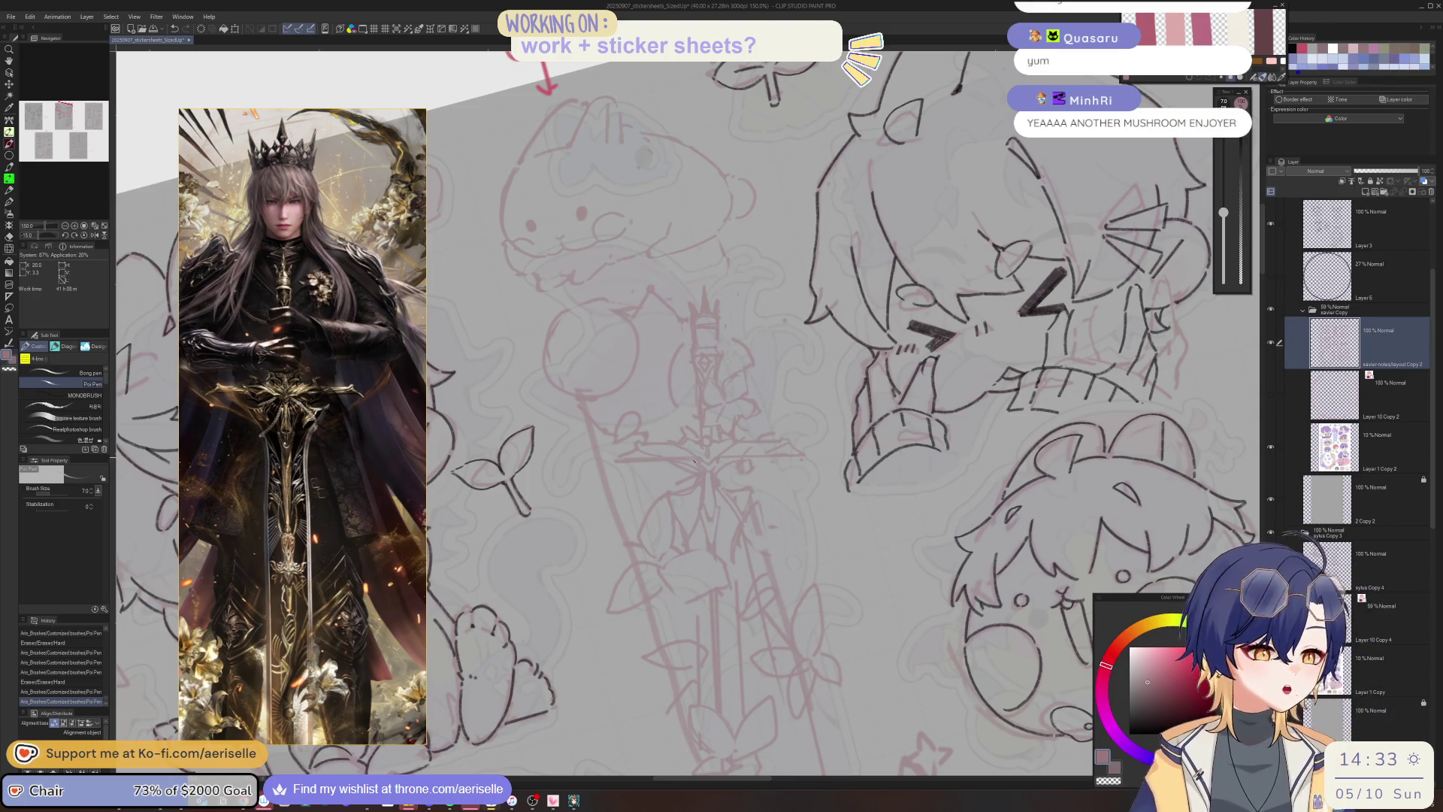
pyautogui.click(696, 498)
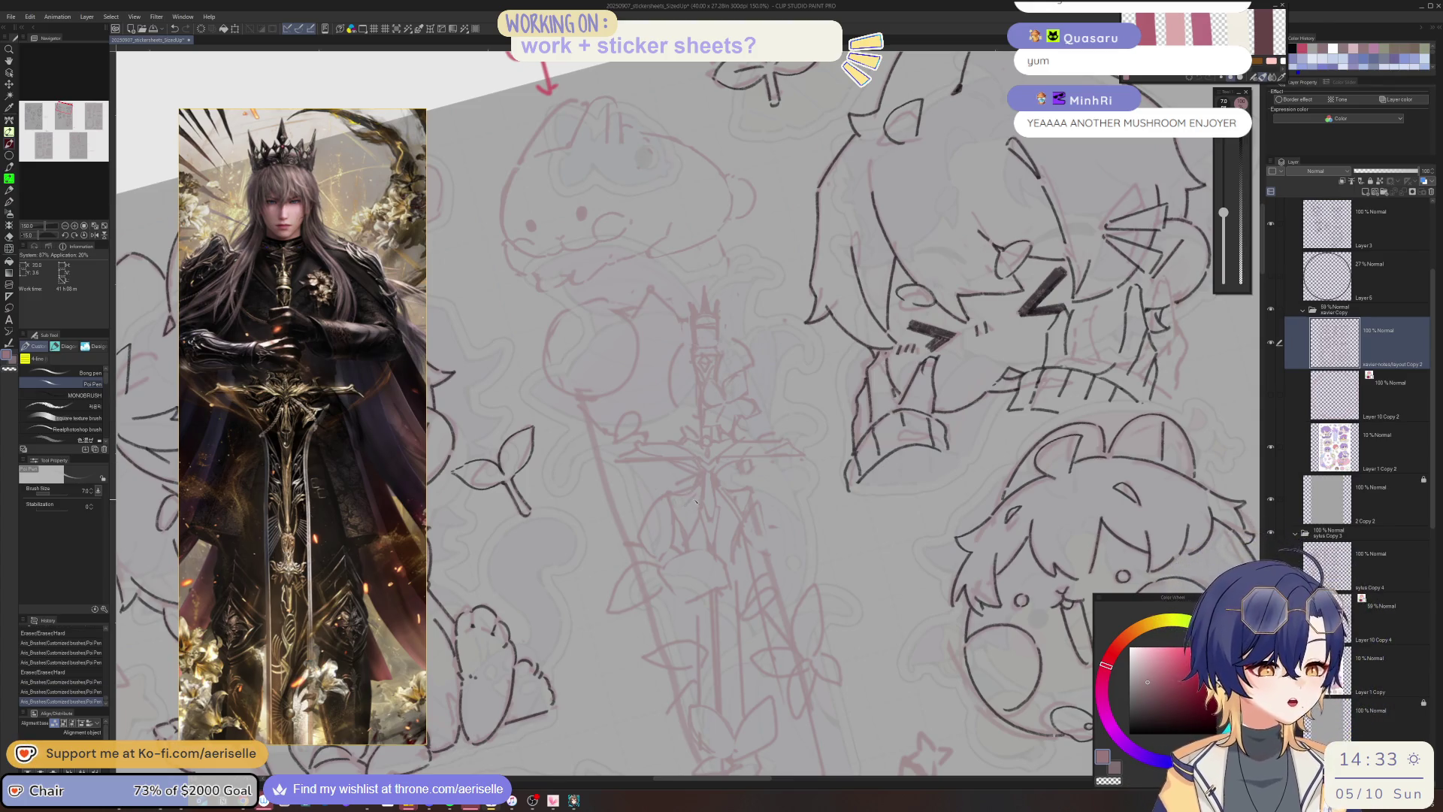
pyautogui.click(720, 498)
# Level then tilt the canvas, ink a line with a thicker pen, and erase stray sword lines.
pyautogui.hotkey('ctrl', '@')
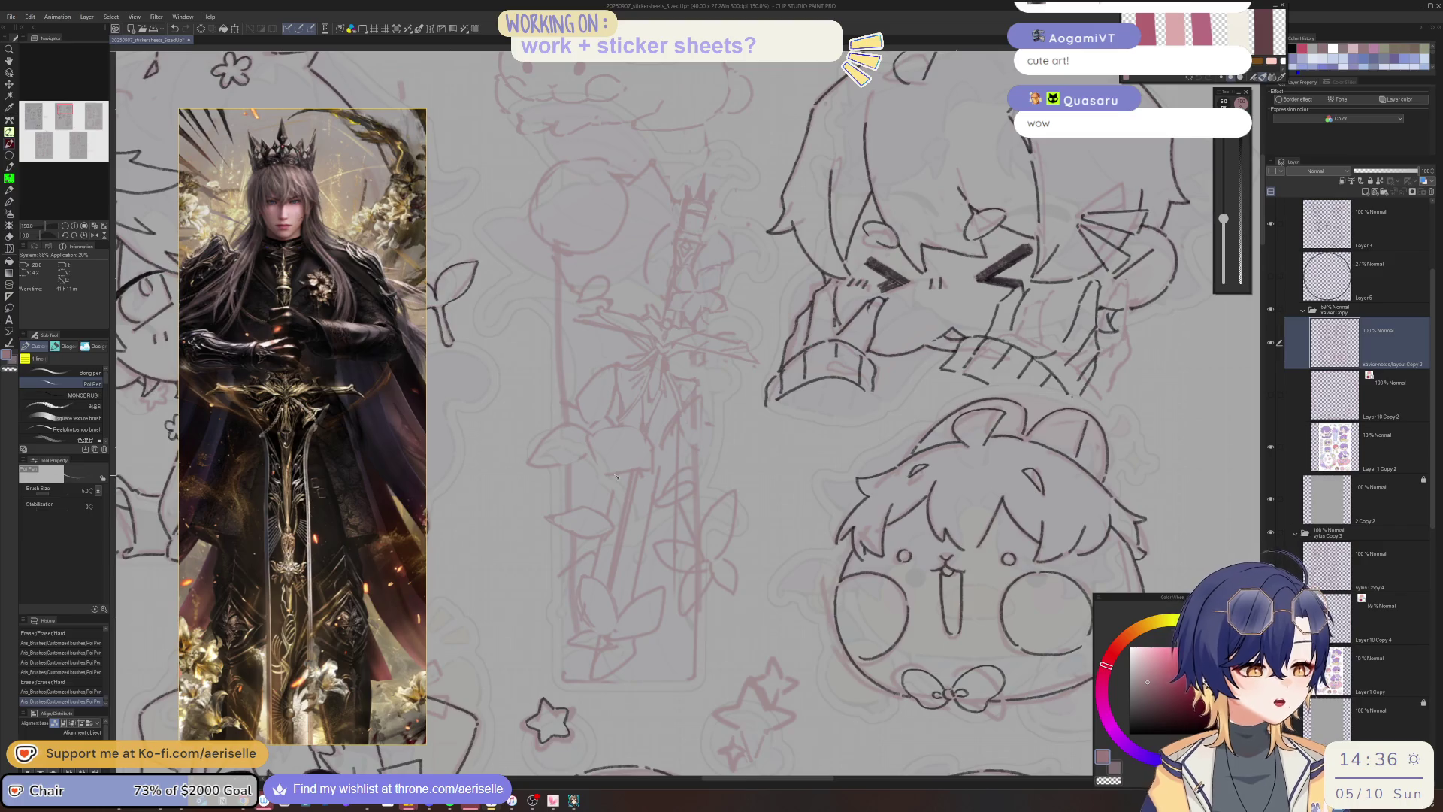
pyautogui.moveTo(662, 461); pyautogui.dragTo(660, 429)
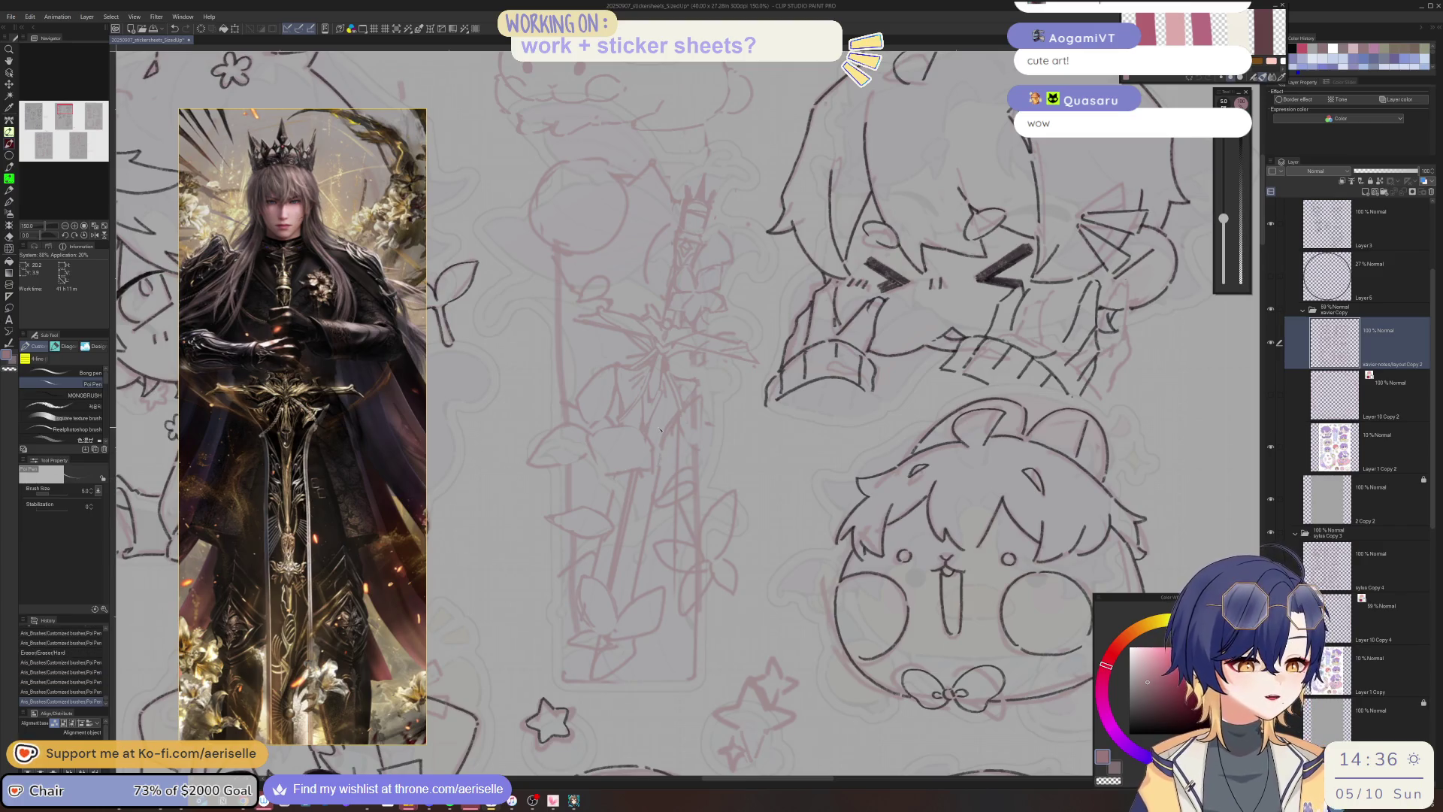
pyautogui.press('-')
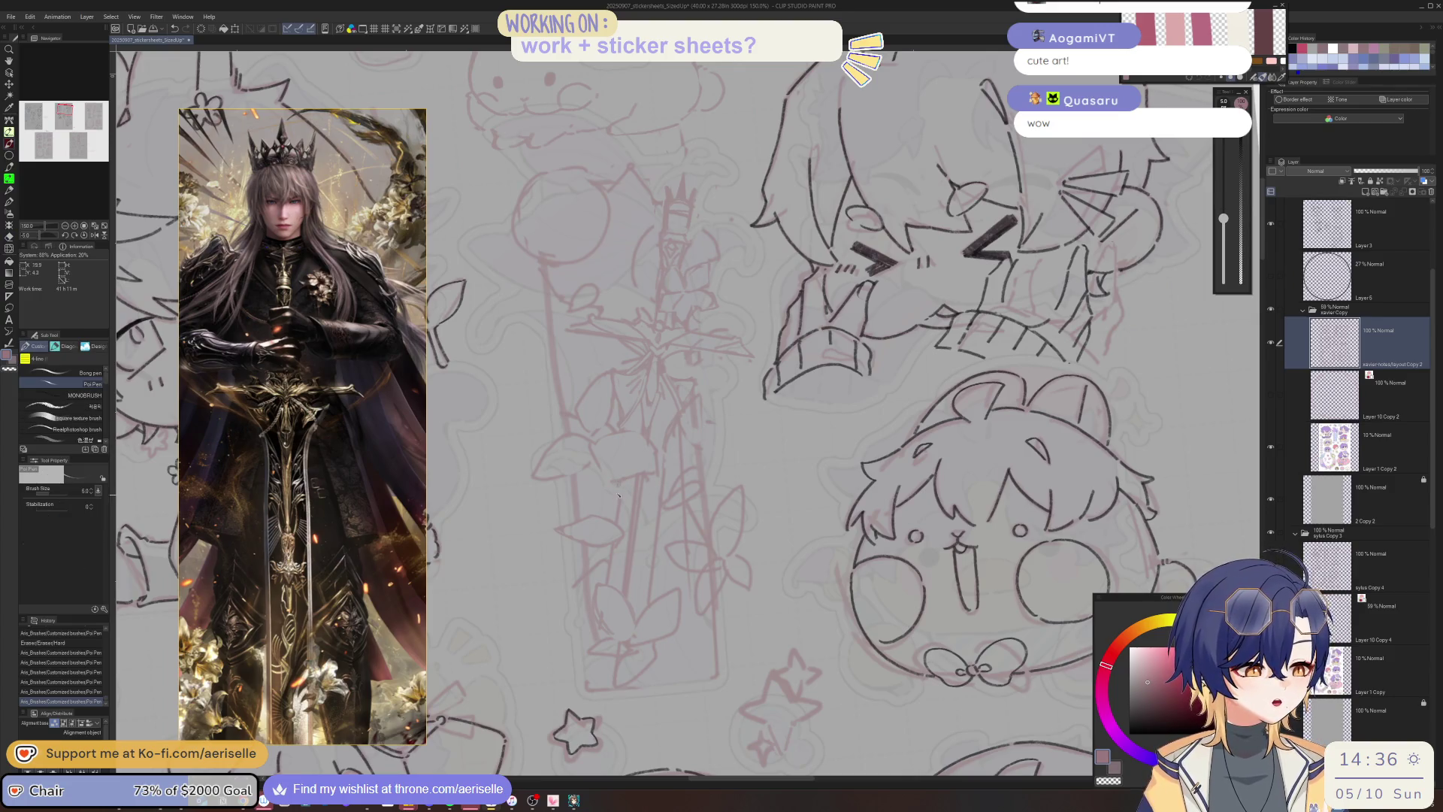
pyautogui.press(']')
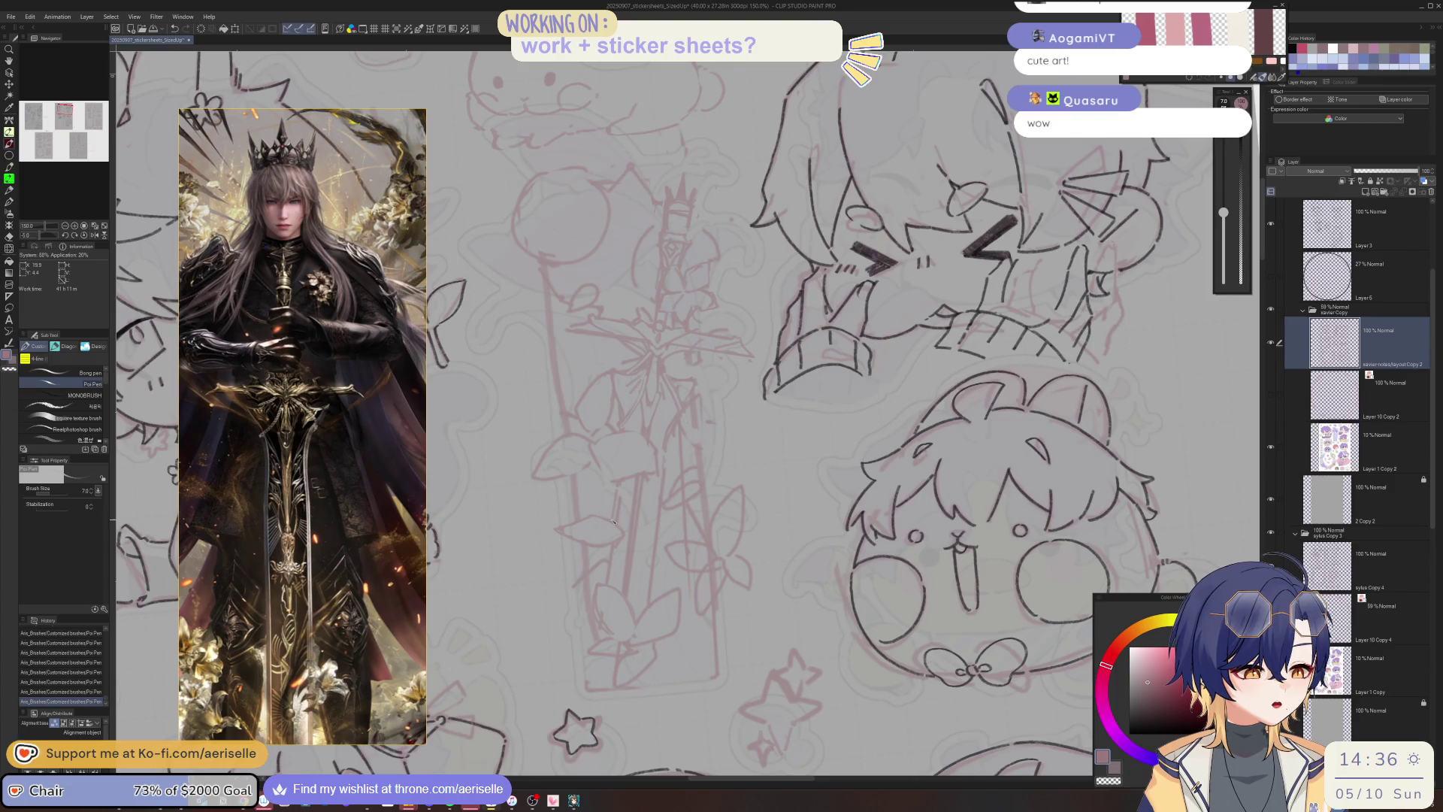
pyautogui.press('e')
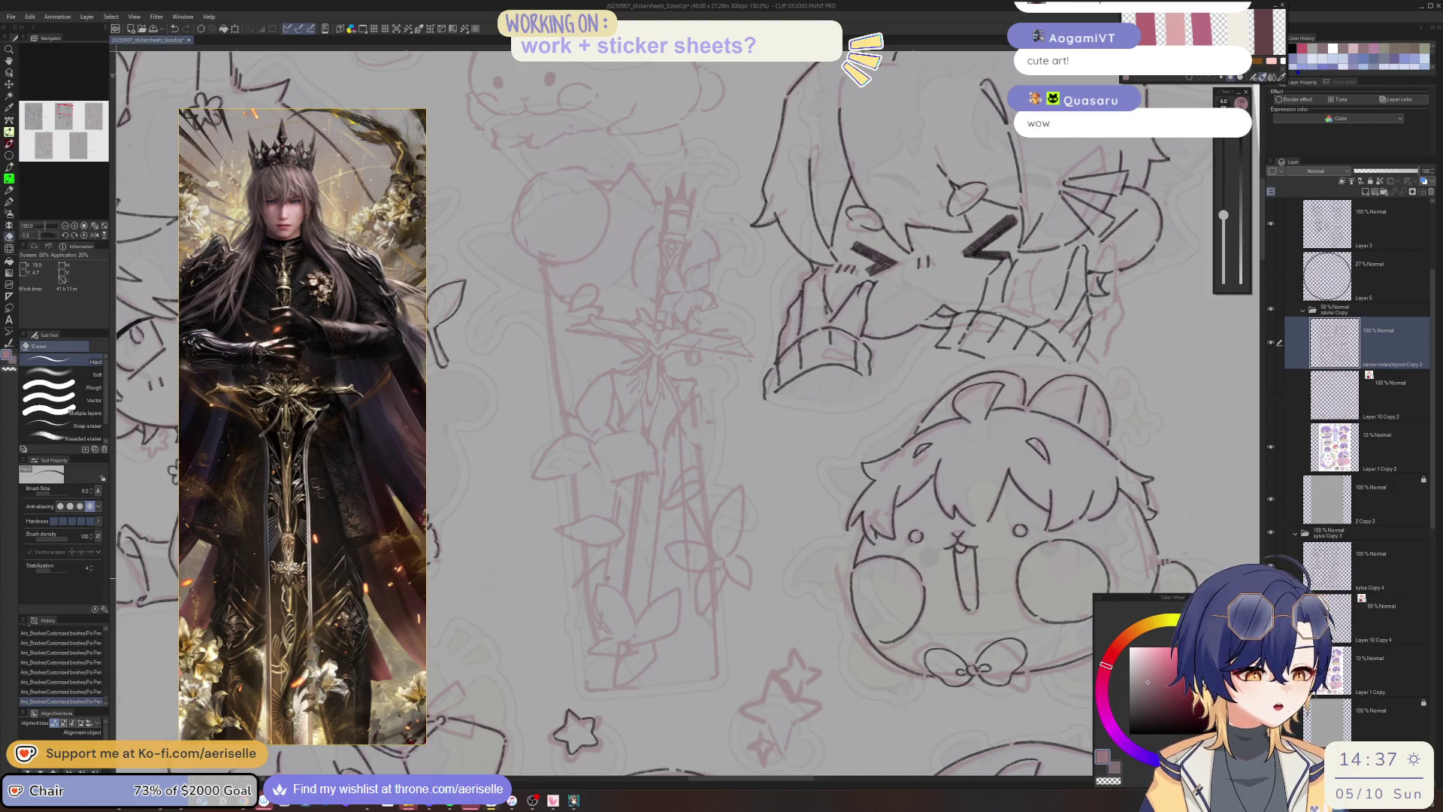
pyautogui.moveTo(607, 578); pyautogui.dragTo(628, 519)
pyautogui.press(']')
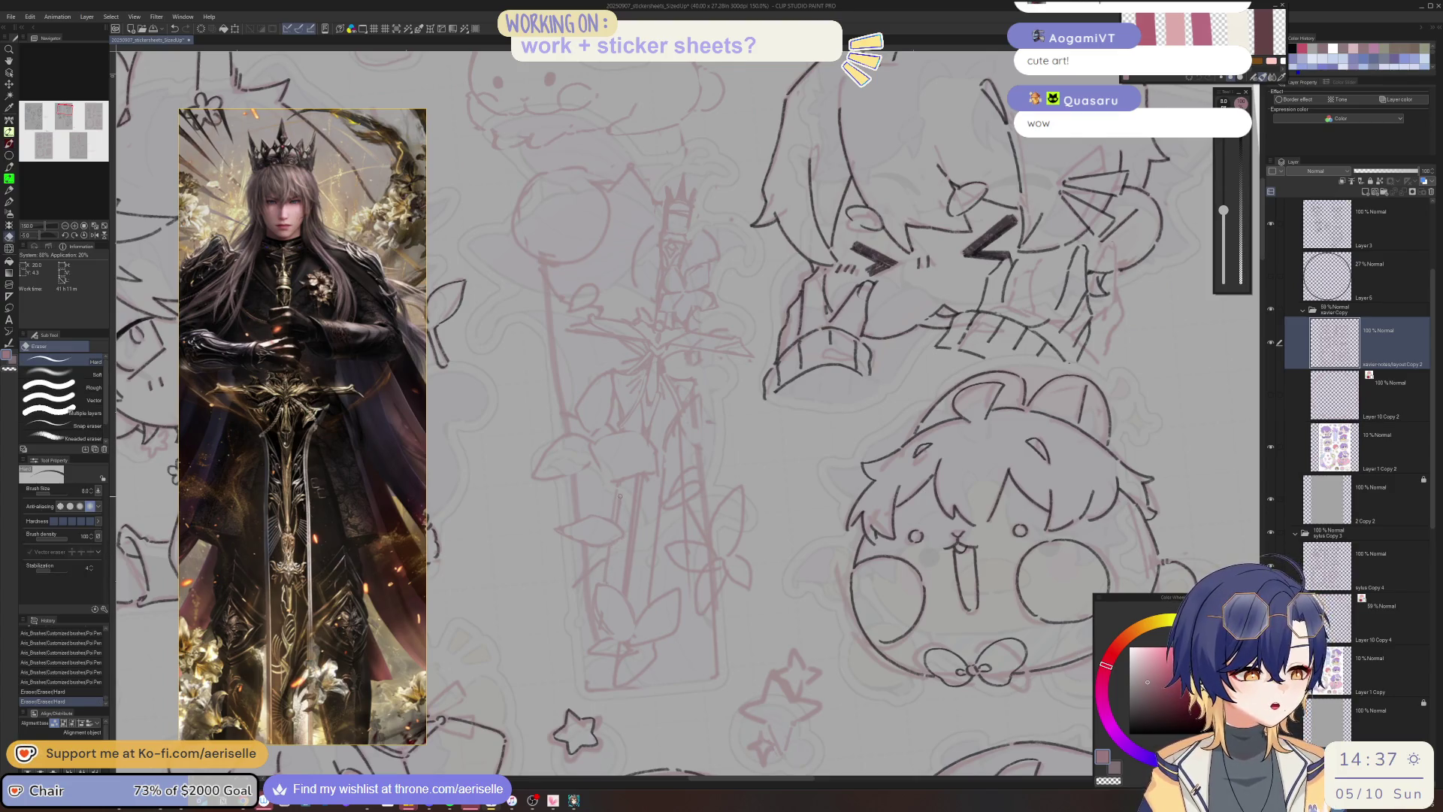
pyautogui.moveTo(657, 466); pyautogui.dragTo(669, 444)
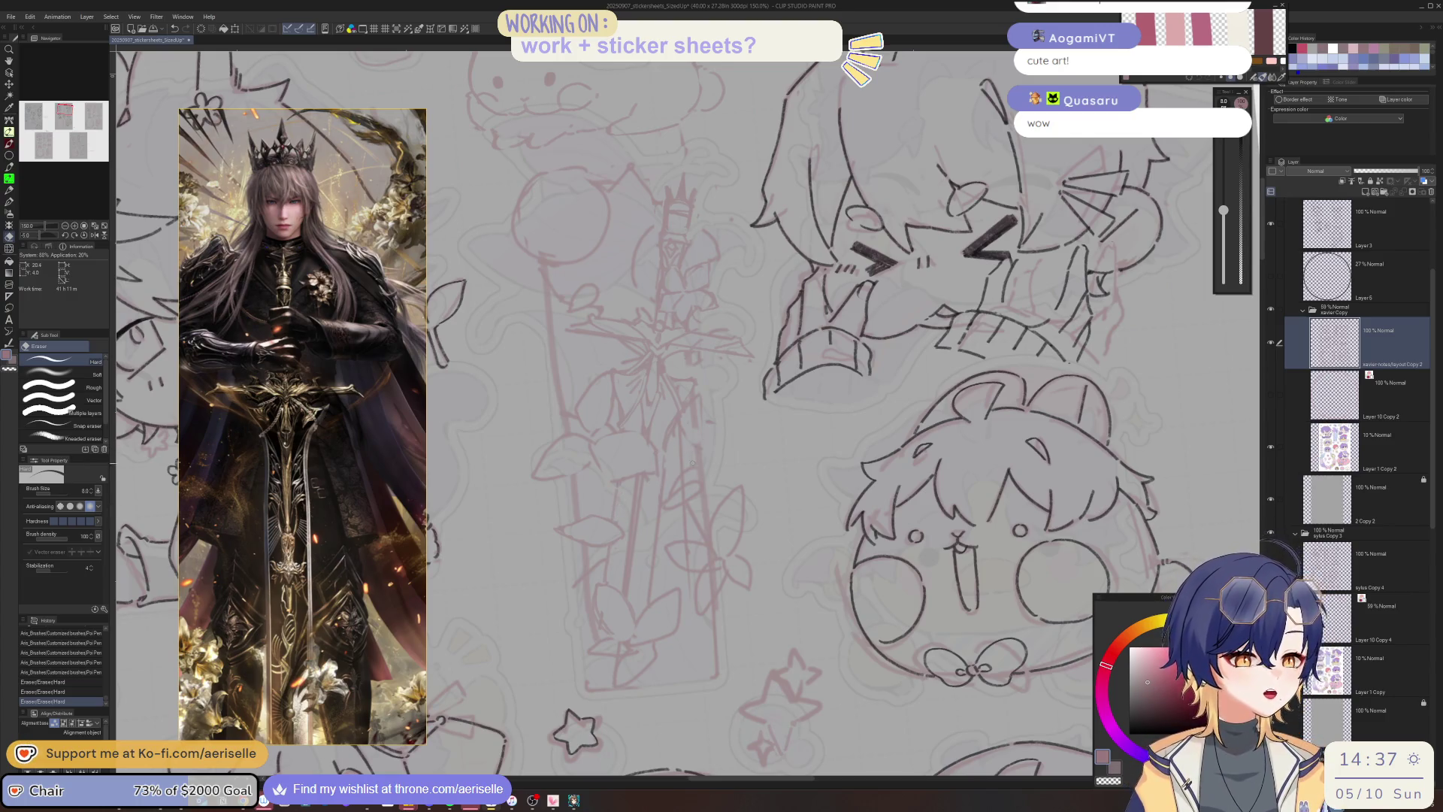
# Ink short sword strokes and erase the overlapping bits of ink.
pyautogui.press('p')
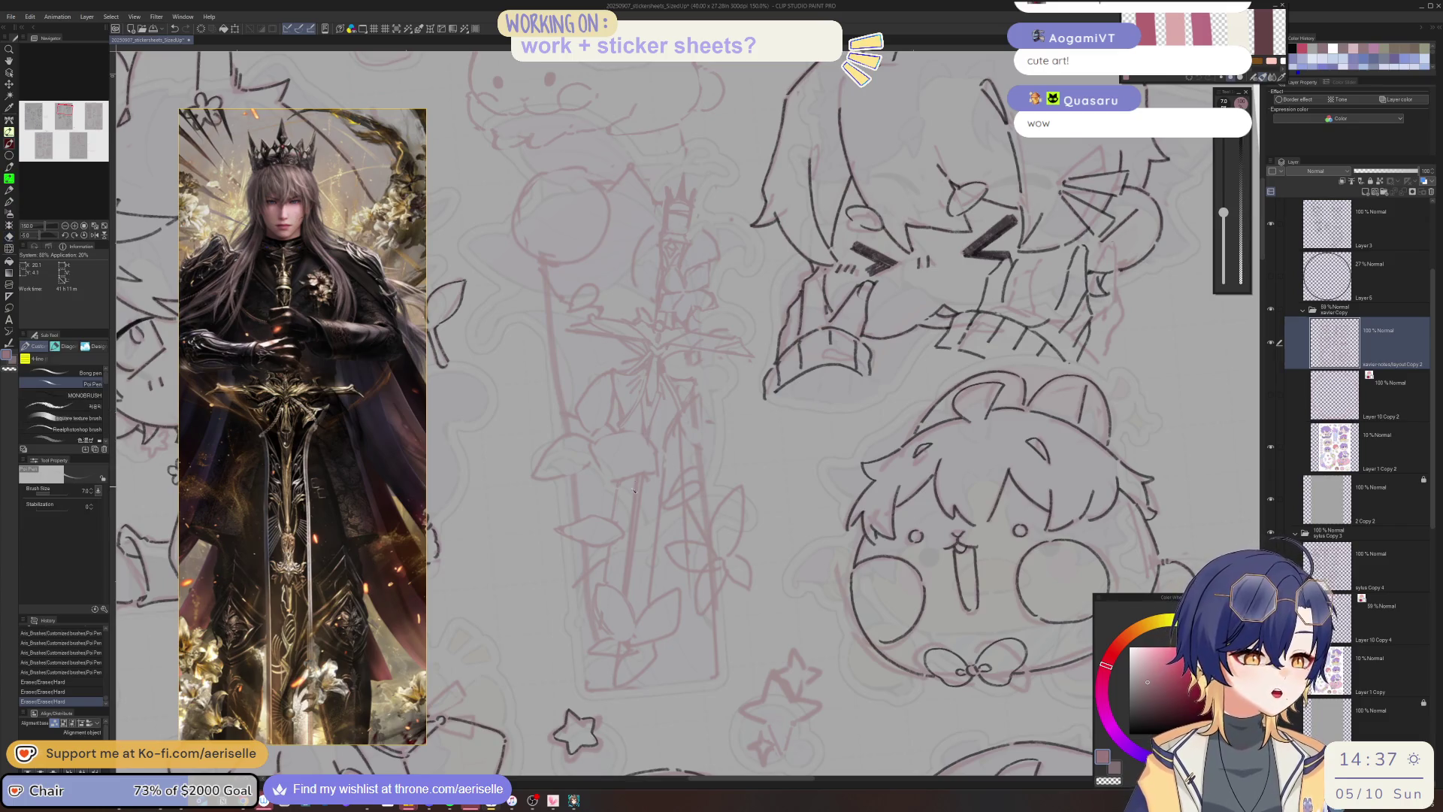
pyautogui.moveTo(634, 491)
pyautogui.mouseDown()
pyautogui.moveTo(647, 477)
pyautogui.moveTo(640, 487)
pyautogui.mouseUp()
pyautogui.press('e')
pyautogui.moveTo(640, 485); pyautogui.dragTo(638, 505)
pyautogui.moveTo(637, 507); pyautogui.dragTo(637, 513)
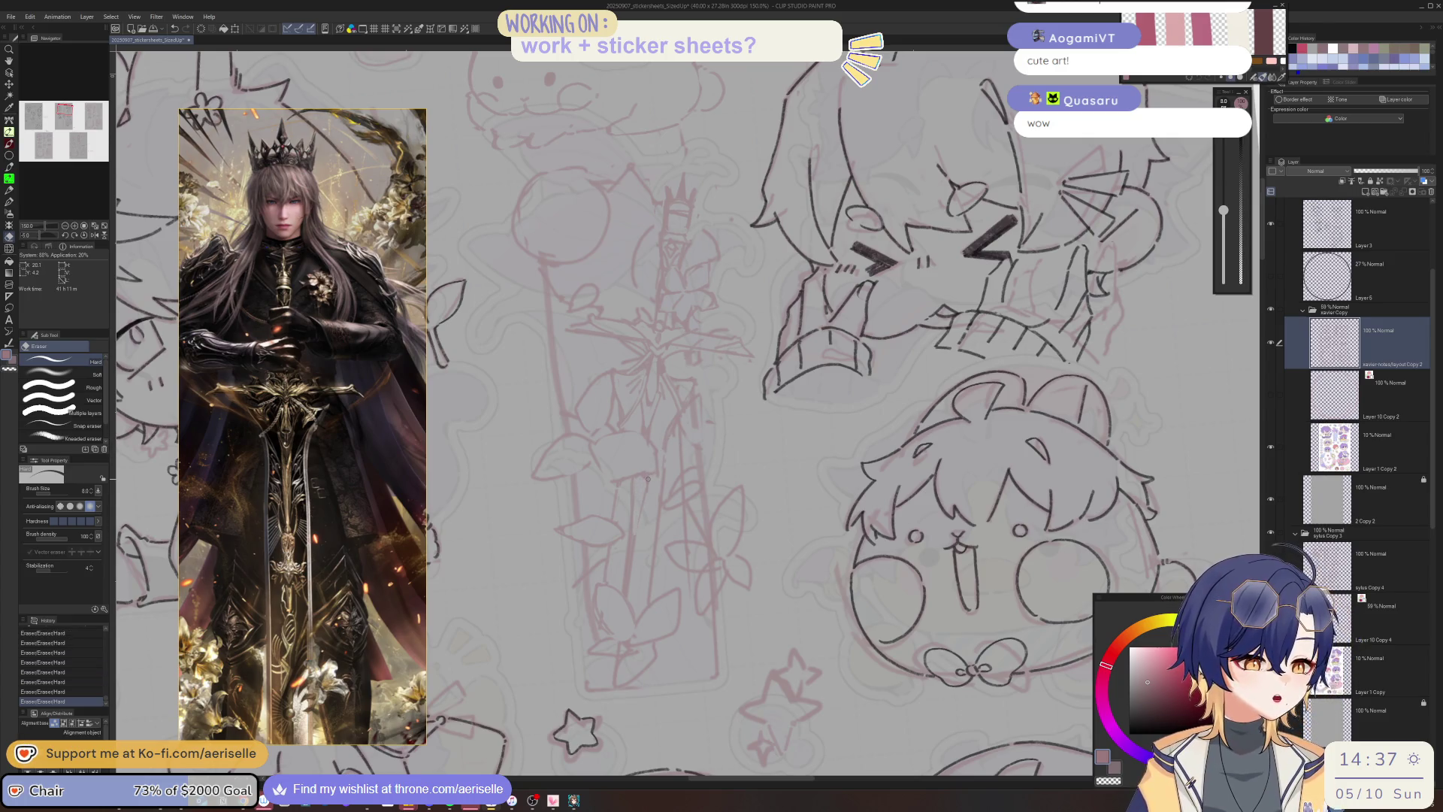
pyautogui.press('p')
pyautogui.moveTo(639, 528); pyautogui.dragTo(636, 528)
pyautogui.moveTo(636, 528); pyautogui.dragTo(641, 517)
pyautogui.press('e')
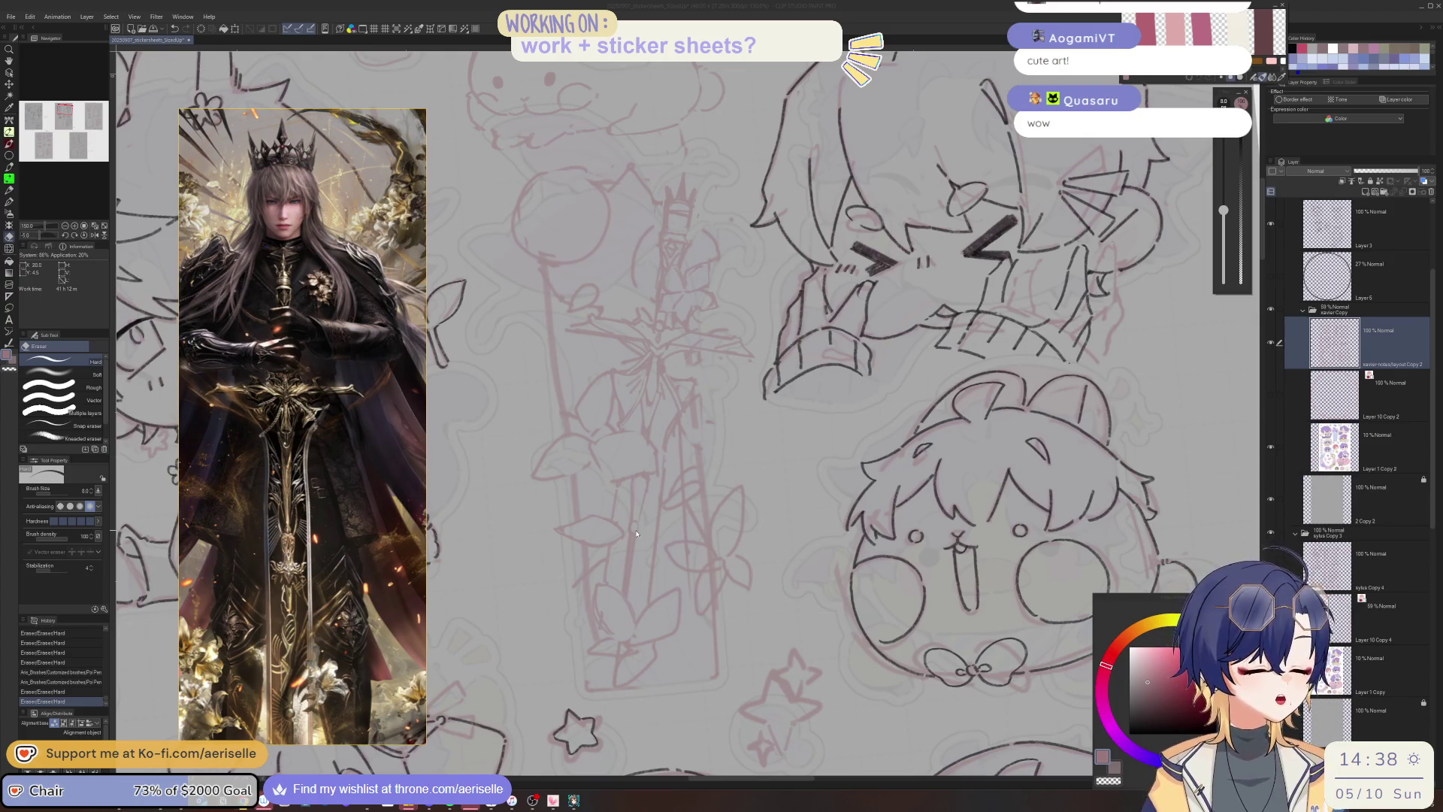
pyautogui.press('p')
# Ink tiny sword strokes, redo one, then zoom out to check the sheet and back in.
pyautogui.moveTo(629, 535)
pyautogui.mouseDown()
pyautogui.moveTo(630, 579)
pyautogui.moveTo(610, 575)
pyautogui.moveTo(633, 585)
pyautogui.mouseUp()
pyautogui.hotkey('ctrl', 'z')
pyautogui.moveTo(620, 497)
pyautogui.mouseDown()
pyautogui.moveTo(615, 486)
pyautogui.moveTo(644, 486)
pyautogui.moveTo(661, 575)
pyautogui.moveTo(600, 587)
pyautogui.mouseUp()
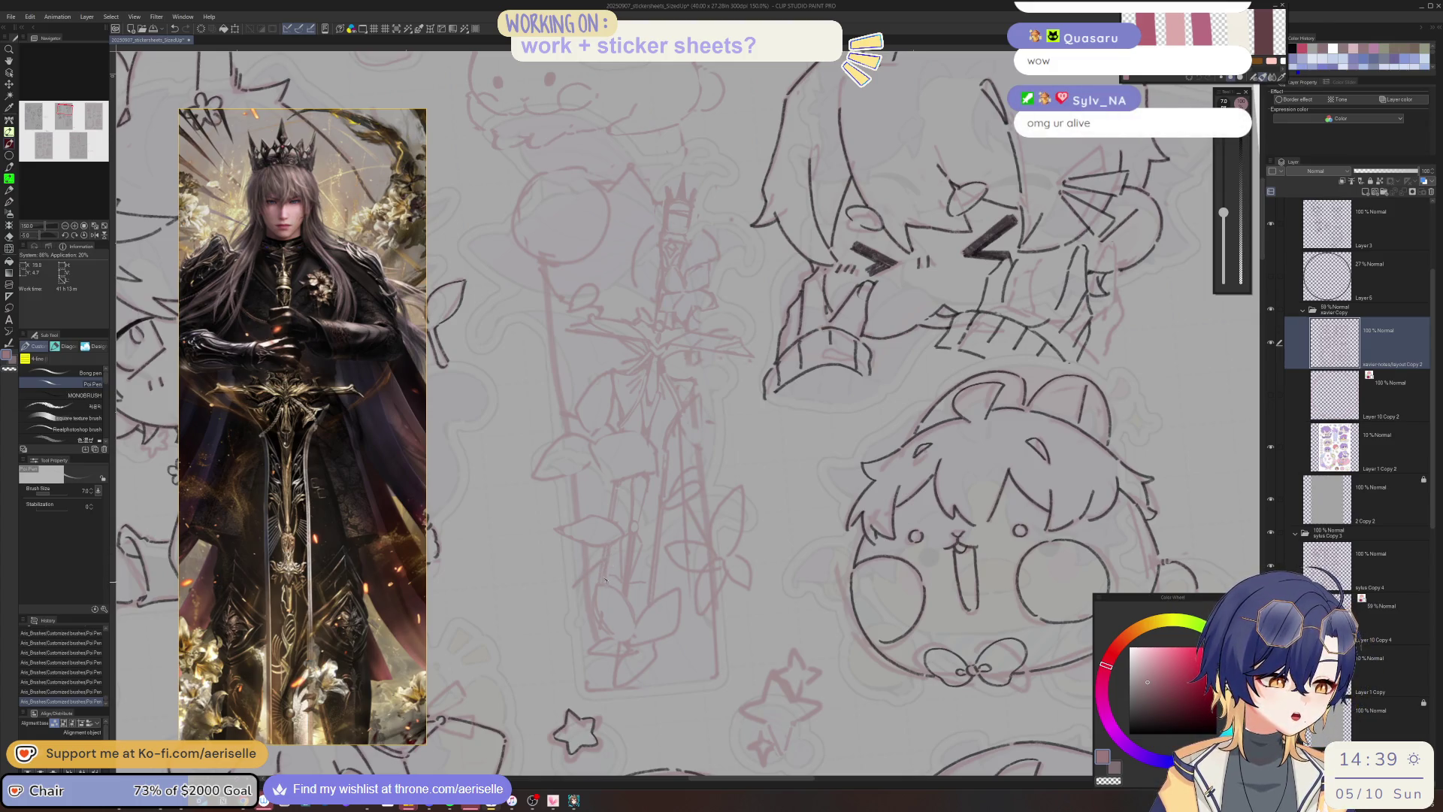
pyautogui.press('e')
pyautogui.hotkey('ctrl', '-')
pyautogui.hotkey('ctrl', '-')
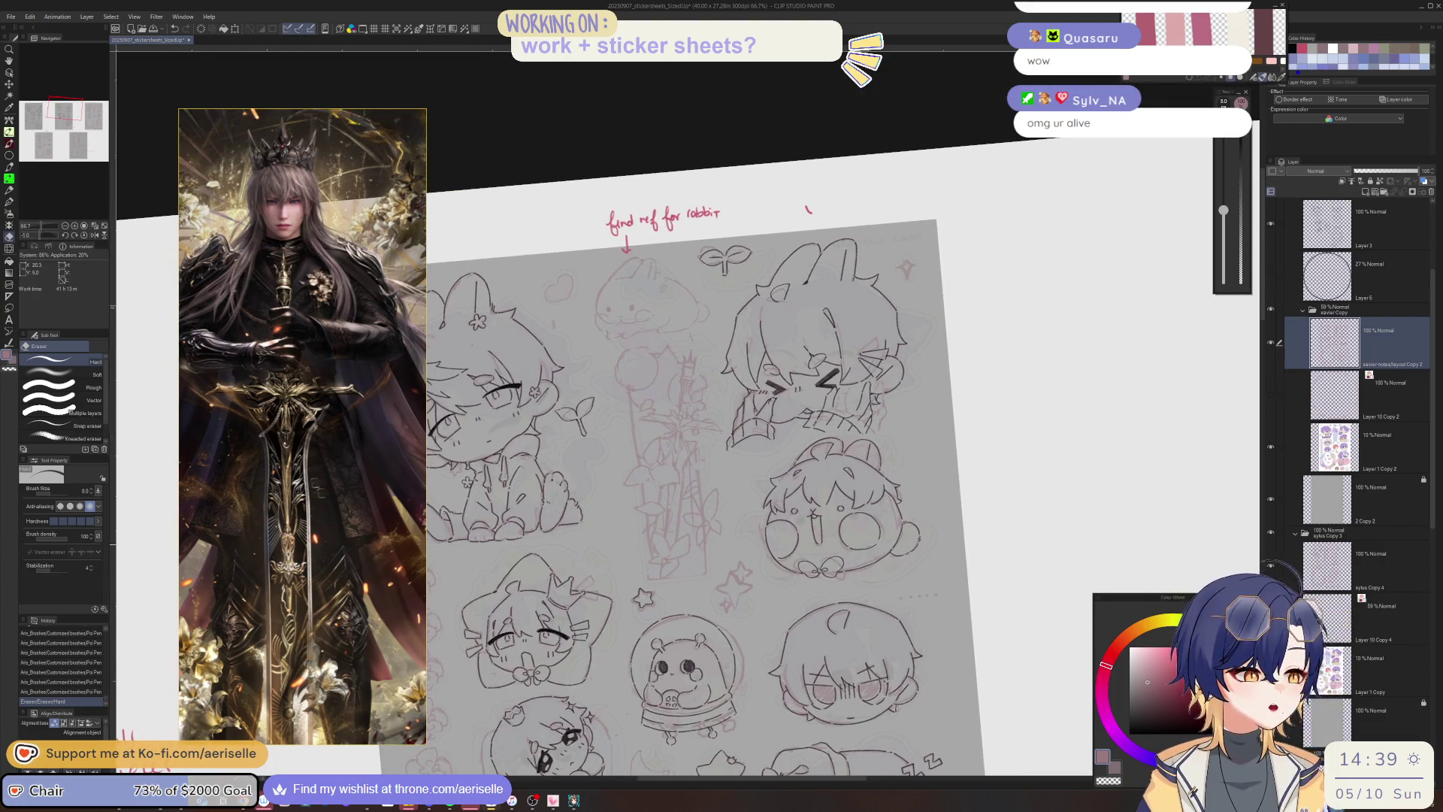
pyautogui.scroll(2, 786, 467)
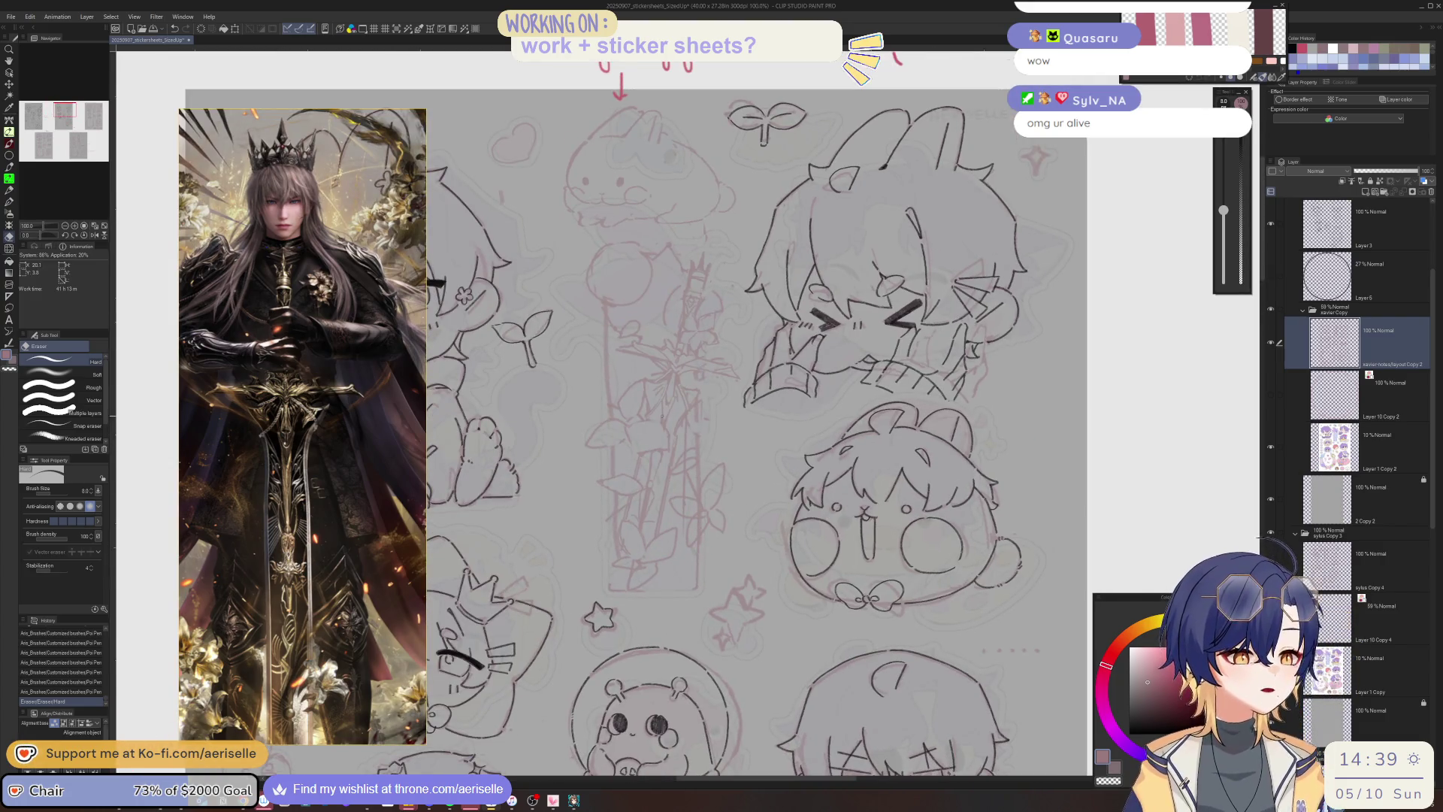
pyautogui.scroll(1, 651, 469)
# Ink two more short sword strokes, restoring an undone one, and rotate the view upright.
pyautogui.press('p')
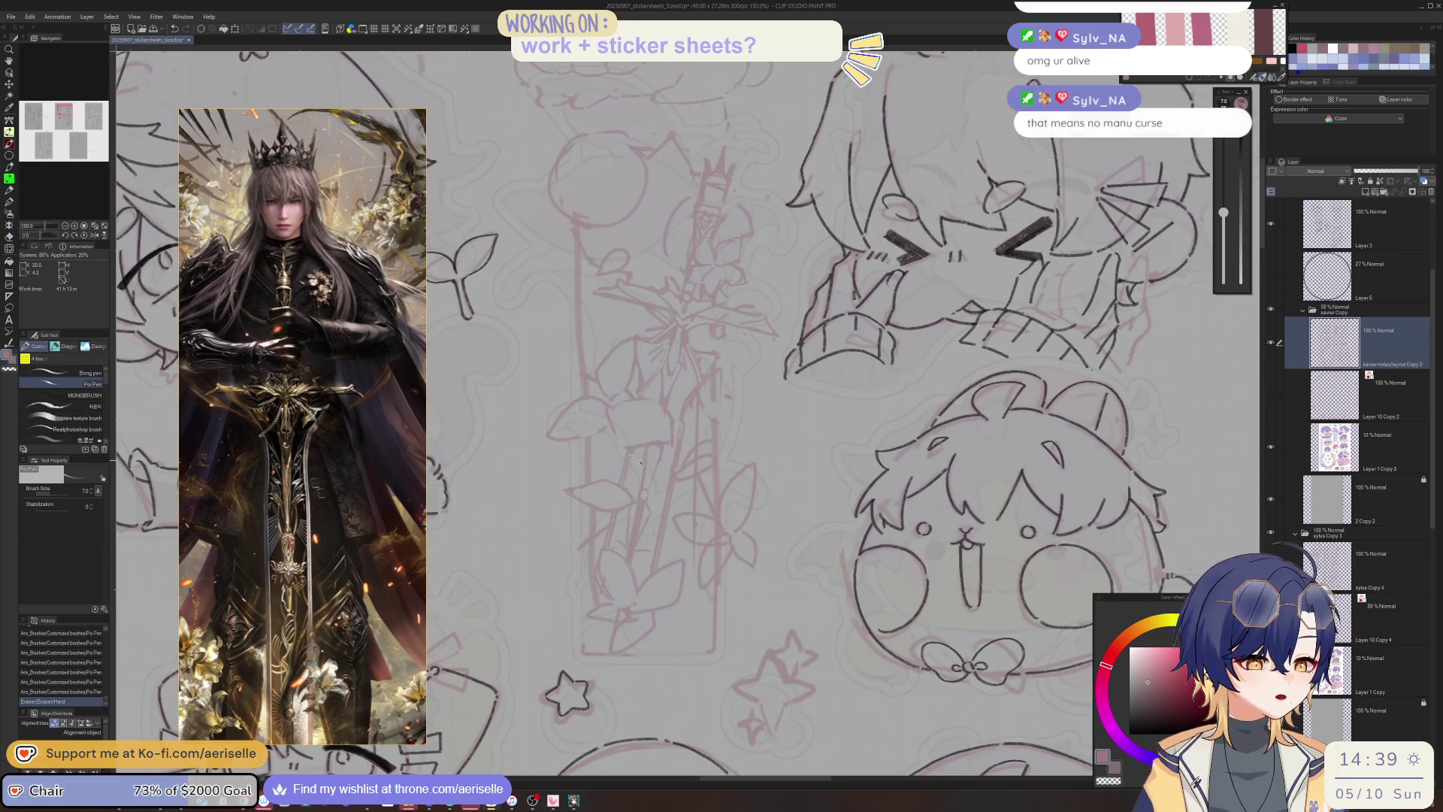
pyautogui.moveTo(636, 458); pyautogui.dragTo(628, 485)
pyautogui.hotkey('ctrl', 'z')
pyautogui.hotkey('ctrl', 'y')
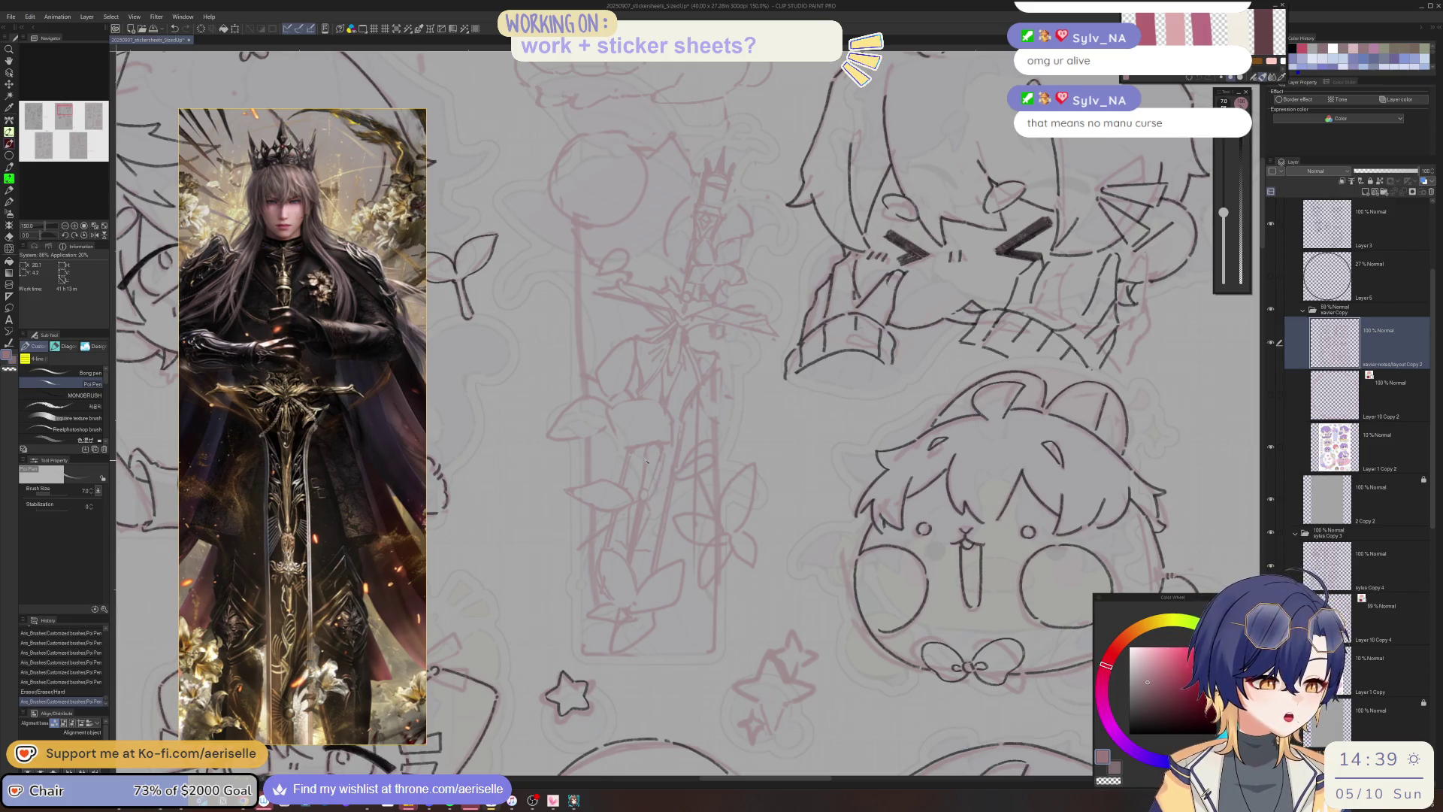
pyautogui.moveTo(641, 463)
pyautogui.mouseDown()
pyautogui.moveTo(637, 487)
pyautogui.moveTo(661, 506)
pyautogui.mouseUp()
pyautogui.moveTo(833, 386)
pyautogui.mouseDown()
pyautogui.moveTo(739, 478)
pyautogui.moveTo(724, 386)
pyautogui.mouseUp()
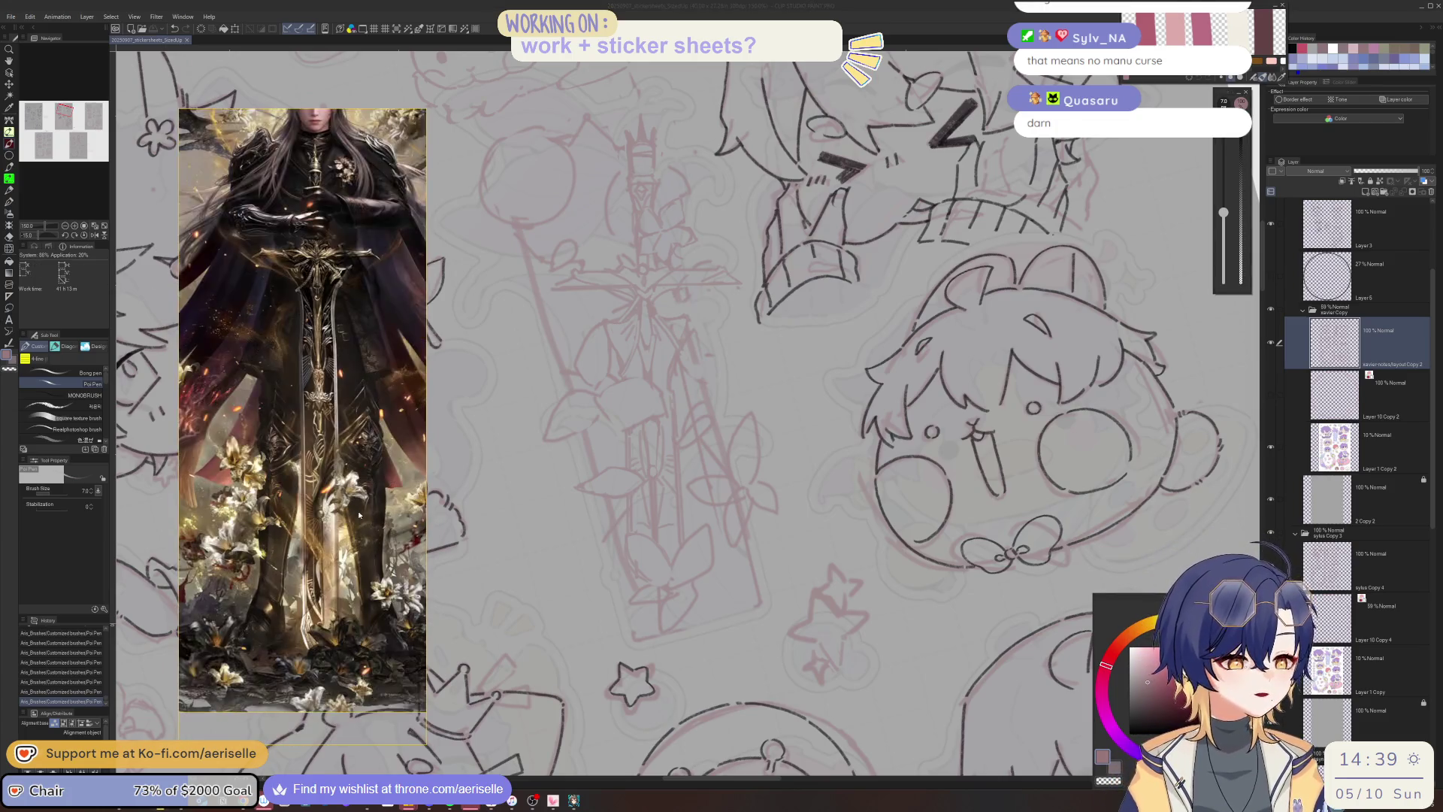
# Erase stray lines on the sword and ink a longer stroke across it.
pyautogui.click(717, 547)
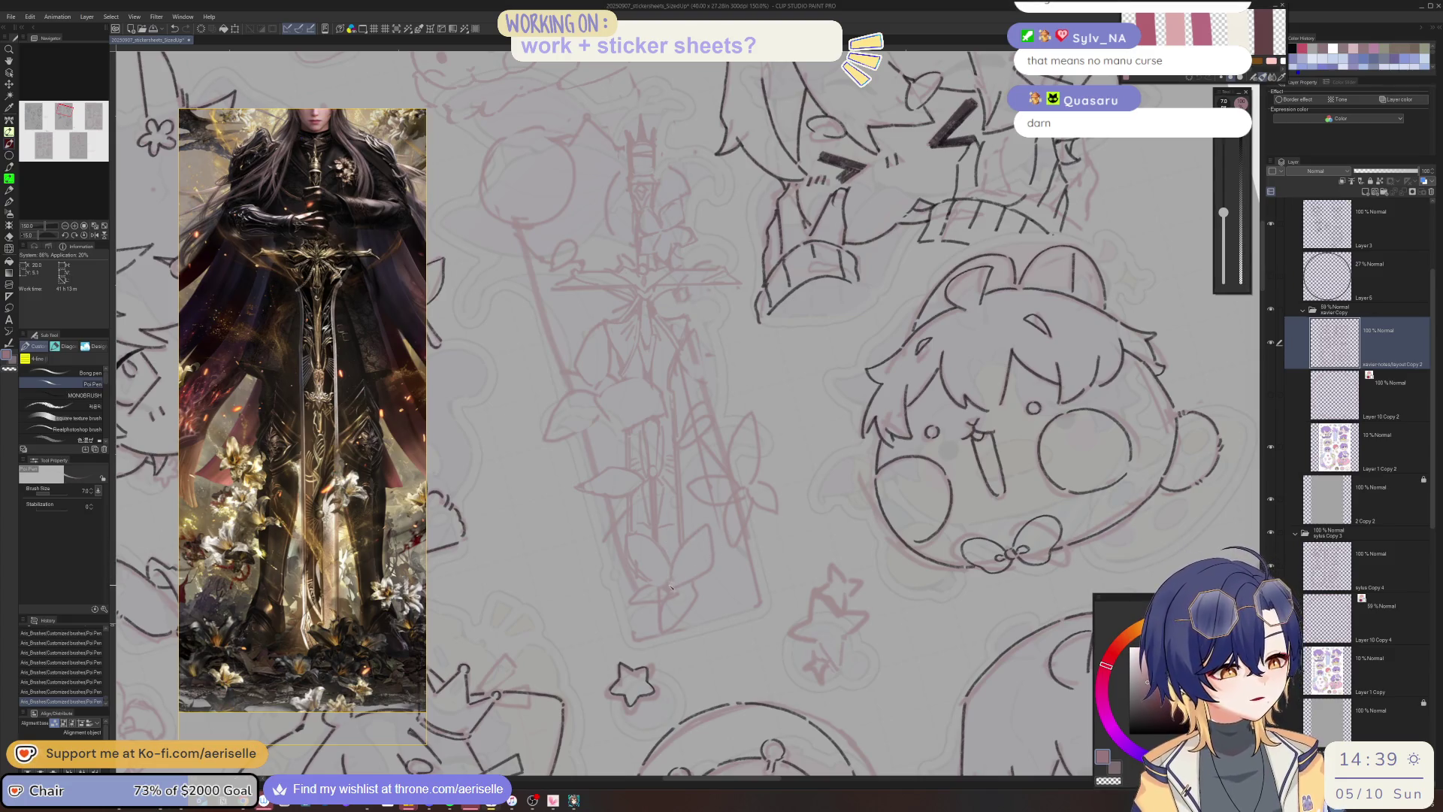
pyautogui.moveTo(671, 588)
pyautogui.mouseDown()
pyautogui.moveTo(657, 624)
pyautogui.moveTo(676, 575)
pyautogui.moveTo(672, 588)
pyautogui.mouseUp()
pyautogui.press('e')
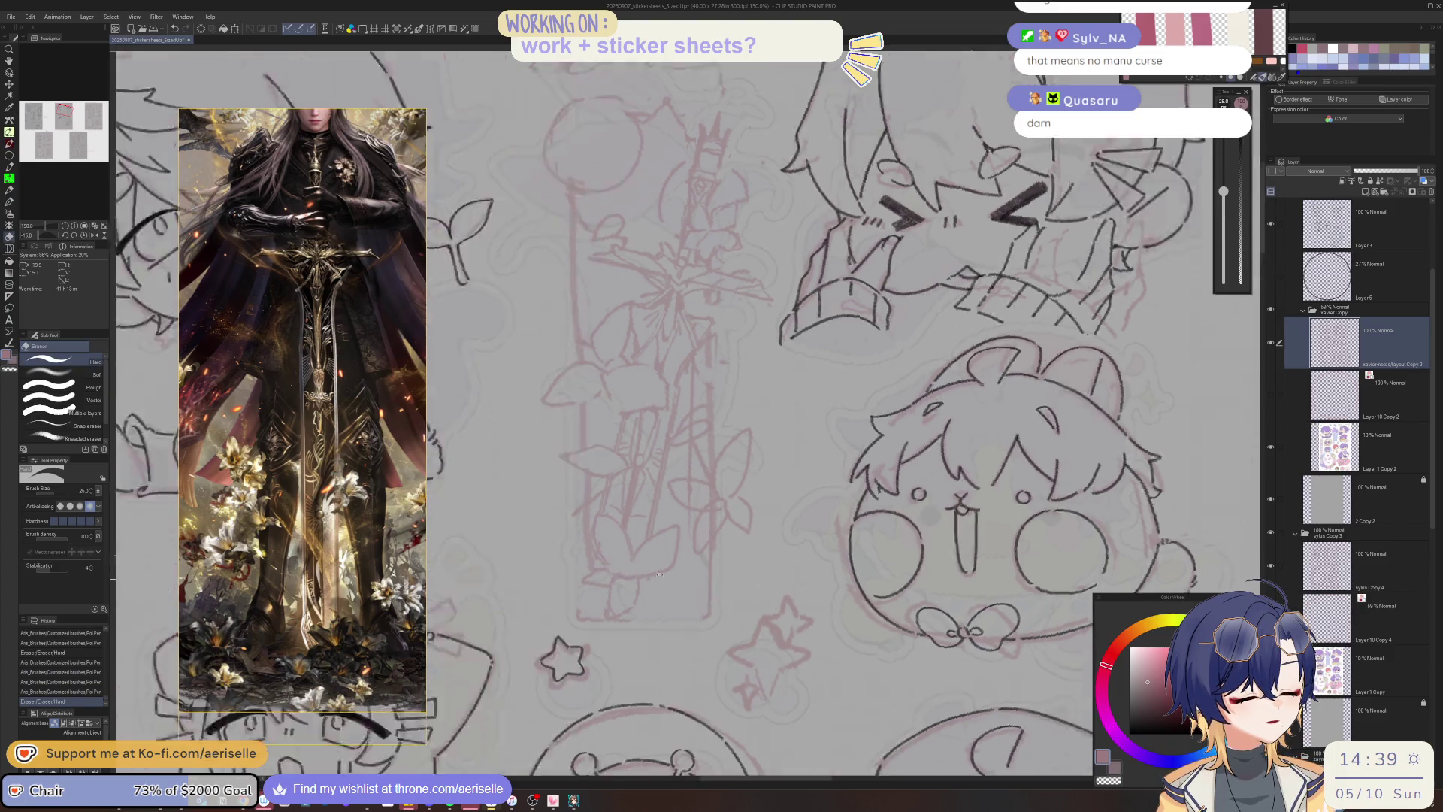
pyautogui.moveTo(561, 519)
pyautogui.mouseDown()
pyautogui.moveTo(562, 500)
pyautogui.moveTo(610, 532)
pyautogui.mouseUp()
pyautogui.press('p')
pyautogui.moveTo(608, 529)
pyautogui.mouseDown()
pyautogui.moveTo(655, 567)
pyautogui.moveTo(622, 608)
pyautogui.moveTo(675, 556)
pyautogui.moveTo(654, 594)
pyautogui.moveTo(663, 573)
pyautogui.moveTo(675, 581)
pyautogui.moveTo(678, 614)
pyautogui.moveTo(650, 620)
pyautogui.moveTo(665, 618)
pyautogui.moveTo(695, 601)
pyautogui.moveTo(689, 538)
pyautogui.moveTo(708, 505)
pyautogui.mouseUp()
# Alternate pen and eraser to refine the sword lines, ending with a smaller eraser.
pyautogui.press('e')
pyautogui.press('p')
pyautogui.press('e')
pyautogui.press('p')
pyautogui.press('e')
pyautogui.press('p')
pyautogui.press('e')
pyautogui.press('[')
pyautogui.press('[')
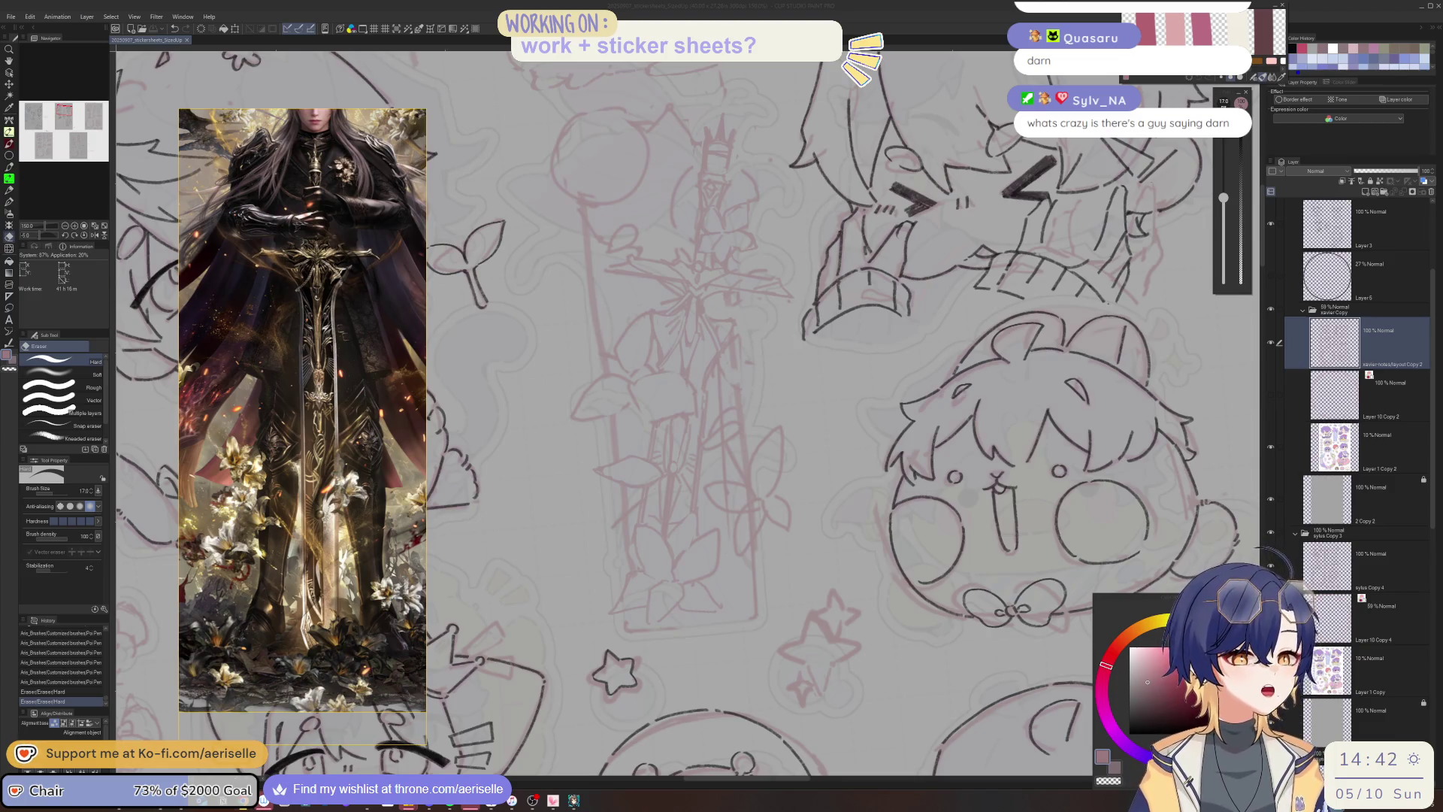
# Erase leftover sketch lines with a larger eraser, rotate the view, and ink short sword strokes.
pyautogui.moveTo(744, 534)
pyautogui.mouseDown()
pyautogui.moveTo(650, 492)
pyautogui.moveTo(658, 511)
pyautogui.moveTo(740, 488)
pyautogui.moveTo(725, 522)
pyautogui.moveTo(695, 534)
pyautogui.mouseUp()
pyautogui.press(']')
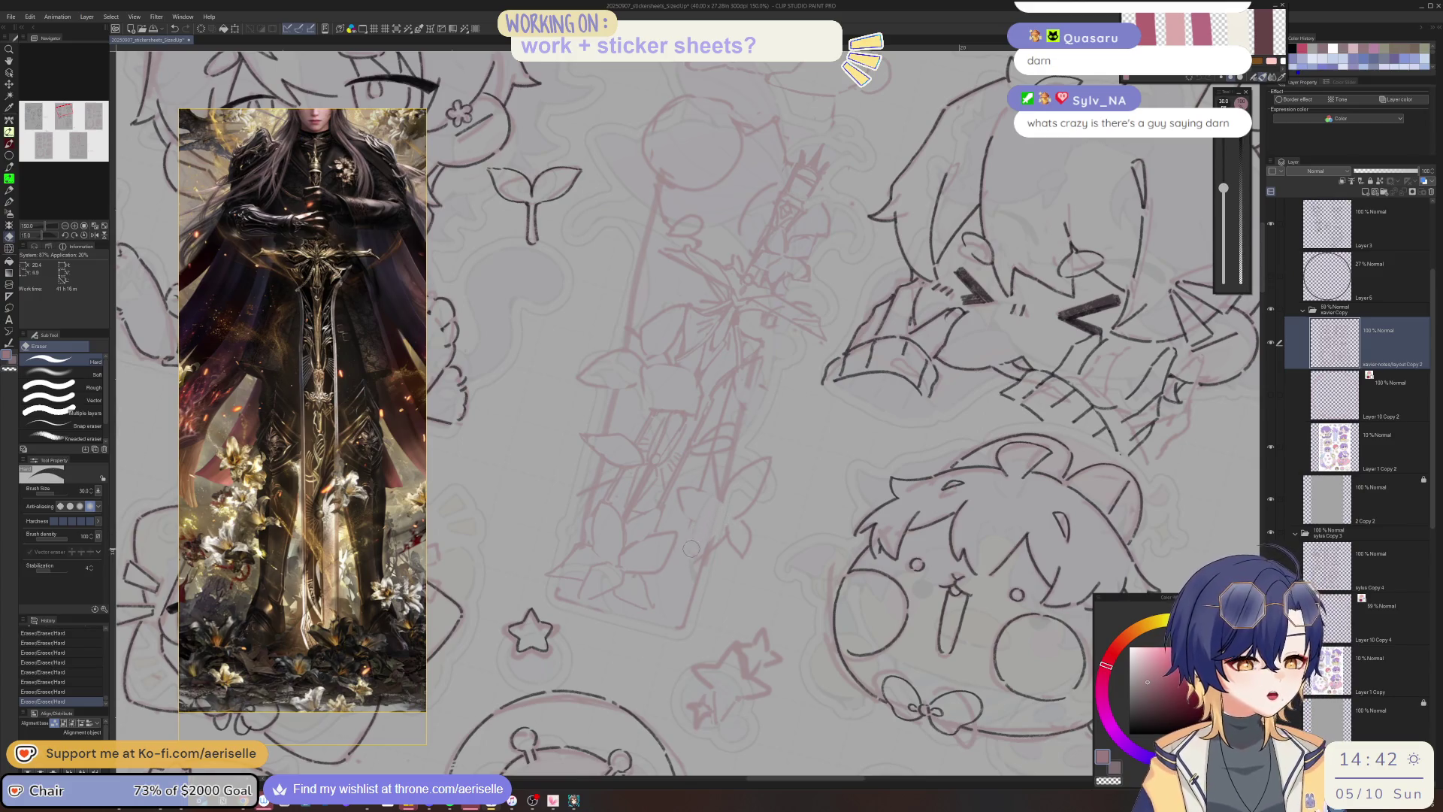
pyautogui.press('^')
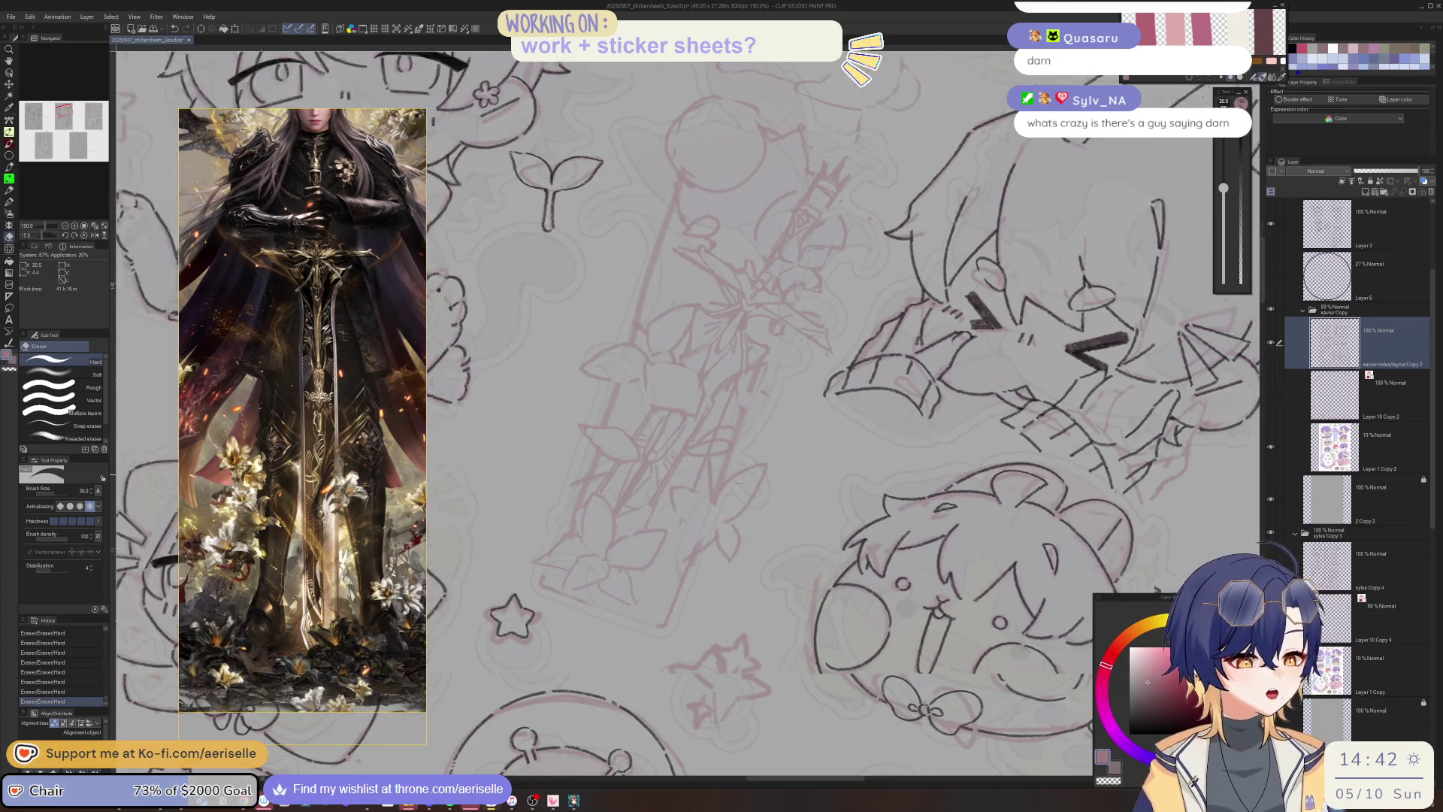
pyautogui.press('p')
pyautogui.moveTo(707, 498)
pyautogui.mouseDown()
pyautogui.moveTo(740, 479)
pyautogui.moveTo(720, 517)
pyautogui.mouseUp()
pyautogui.press('e')
pyautogui.press('p')
pyautogui.moveTo(720, 519)
pyautogui.mouseDown()
pyautogui.moveTo(679, 570)
pyautogui.moveTo(703, 524)
pyautogui.mouseUp()
# Ink longer strokes along the sword and erase a stray mark with a very large eraser.
pyautogui.press('e')
pyautogui.press('p')
pyautogui.moveTo(770, 440); pyautogui.dragTo(811, 499)
pyautogui.moveTo(812, 499); pyautogui.dragTo(699, 492)
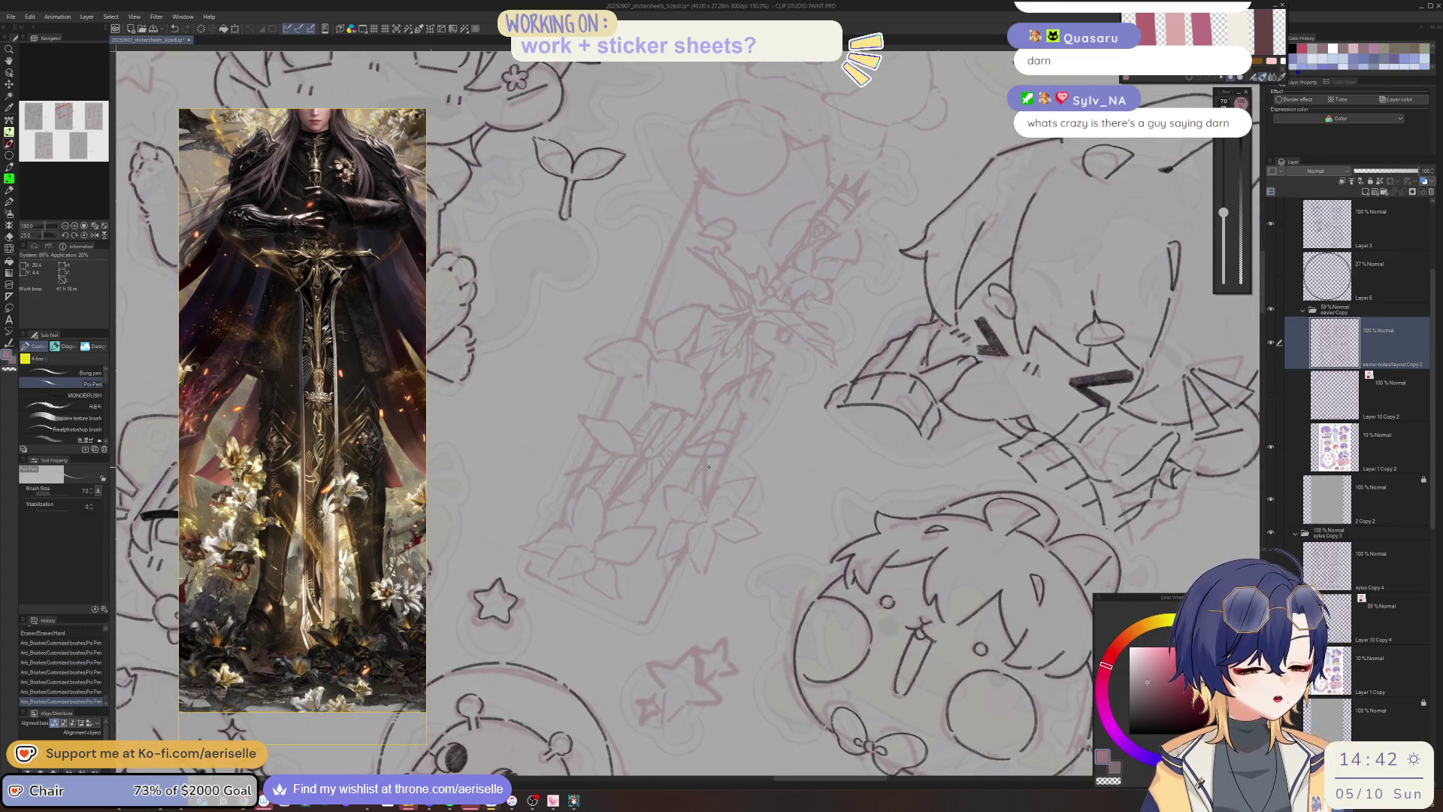
pyautogui.press('e')
pyautogui.moveTo(700, 483)
pyautogui.mouseDown()
pyautogui.moveTo(705, 507)
pyautogui.moveTo(660, 379)
pyautogui.mouseUp()
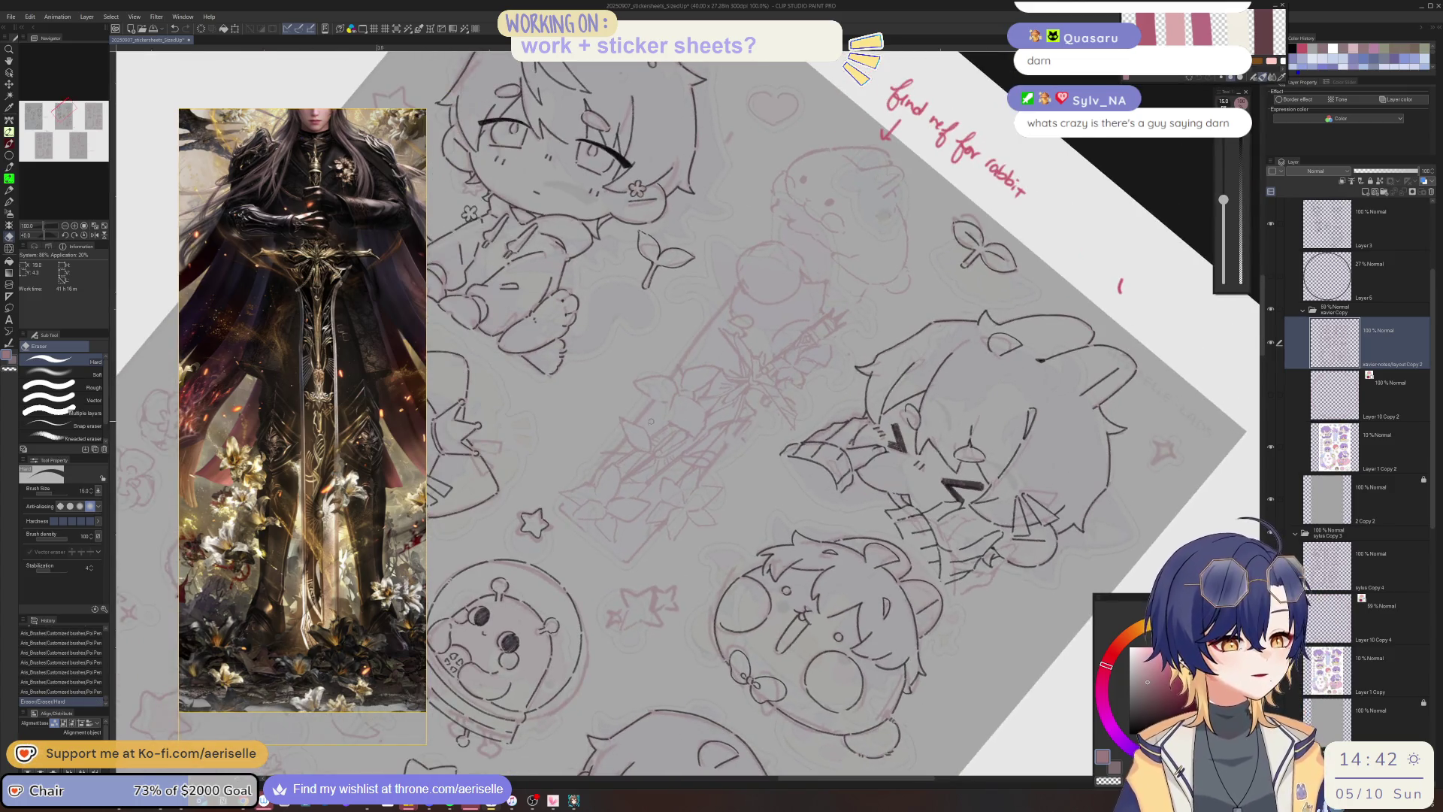
# Add small pen touch-up strokes to the inked lines near the sword sketch.
pyautogui.scroll(3, 650, 511)
pyautogui.press('p')
pyautogui.click(682, 502)
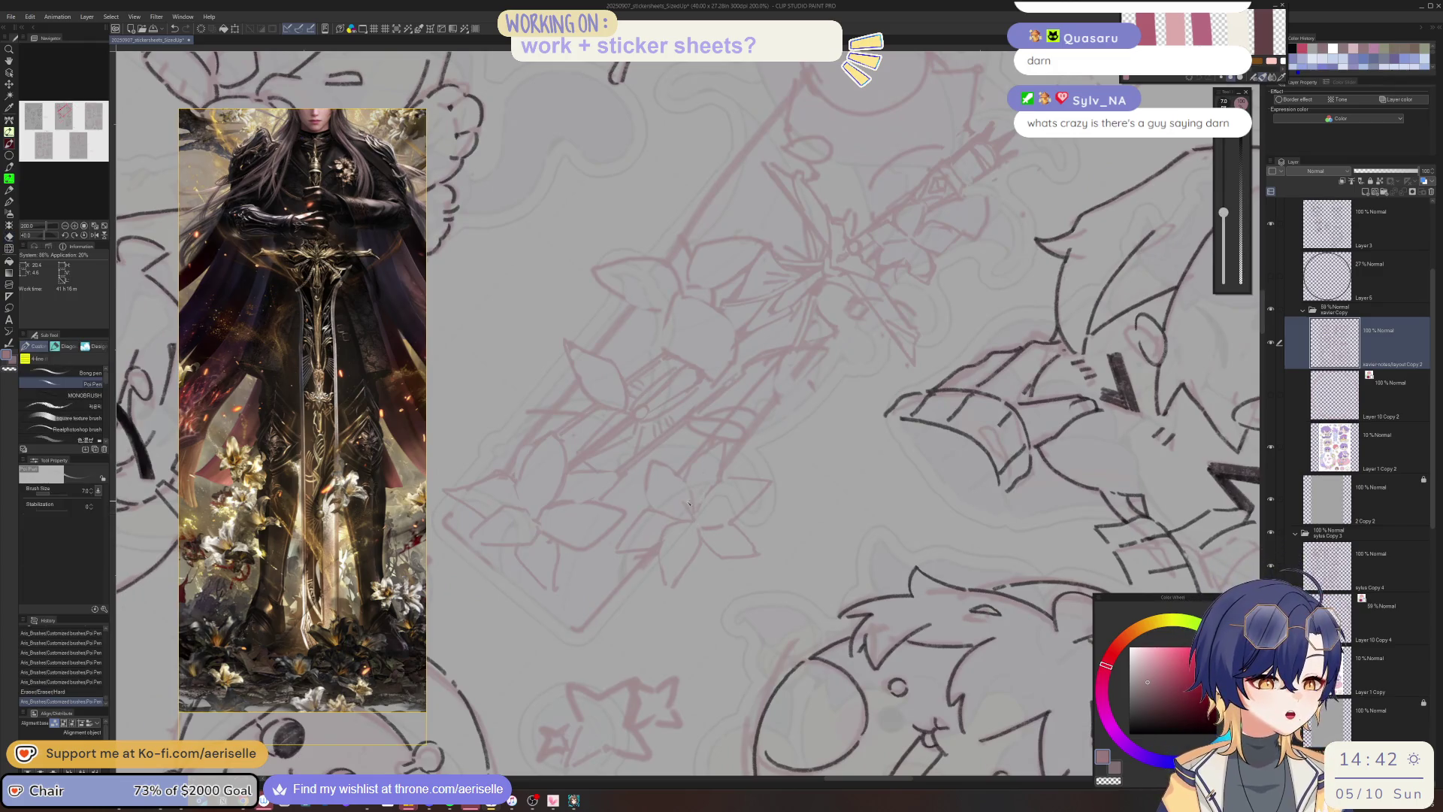
pyautogui.click(682, 502)
pyautogui.press('e')
pyautogui.scroll(-3, 868, 577)
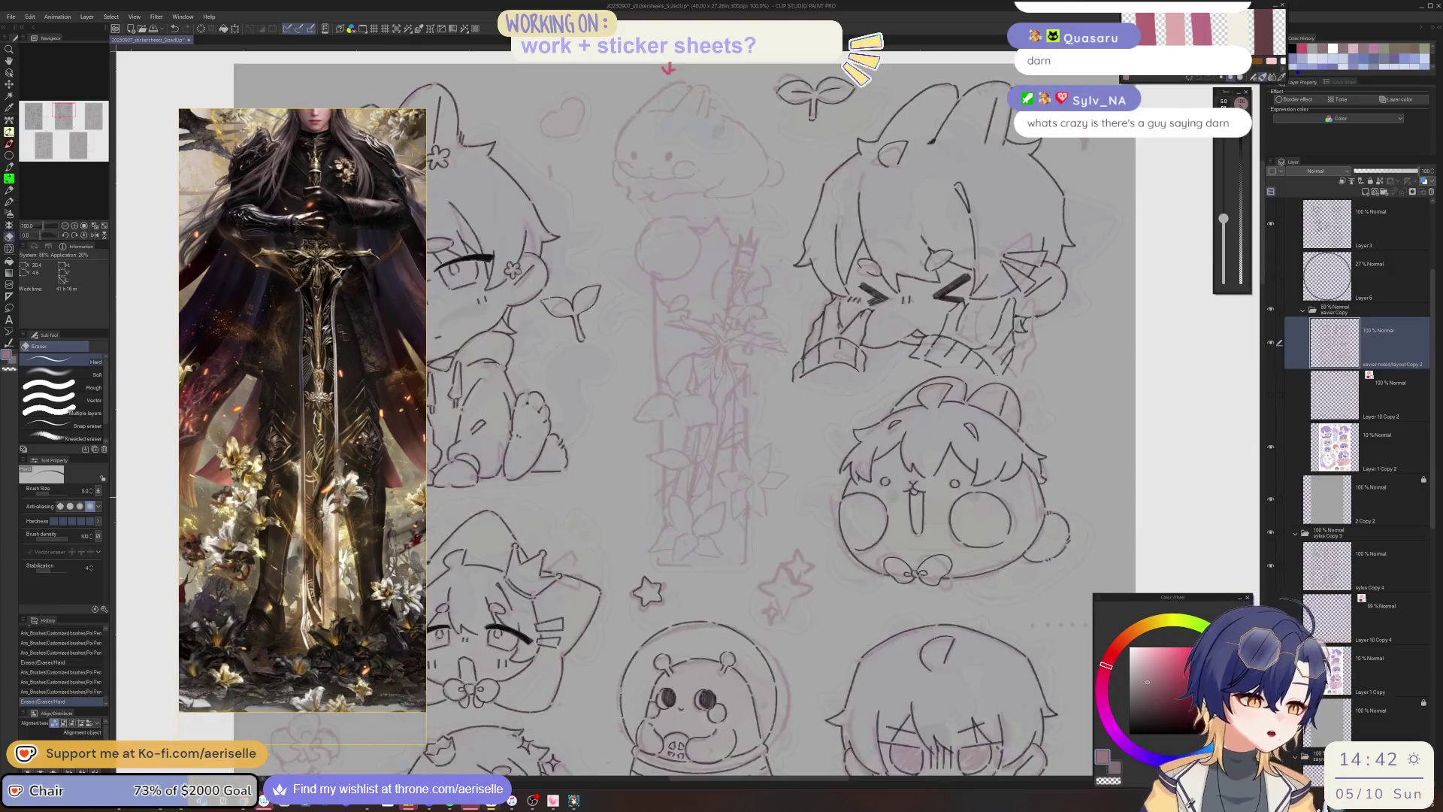
pyautogui.moveTo(868, 577); pyautogui.dragTo(880, 637)
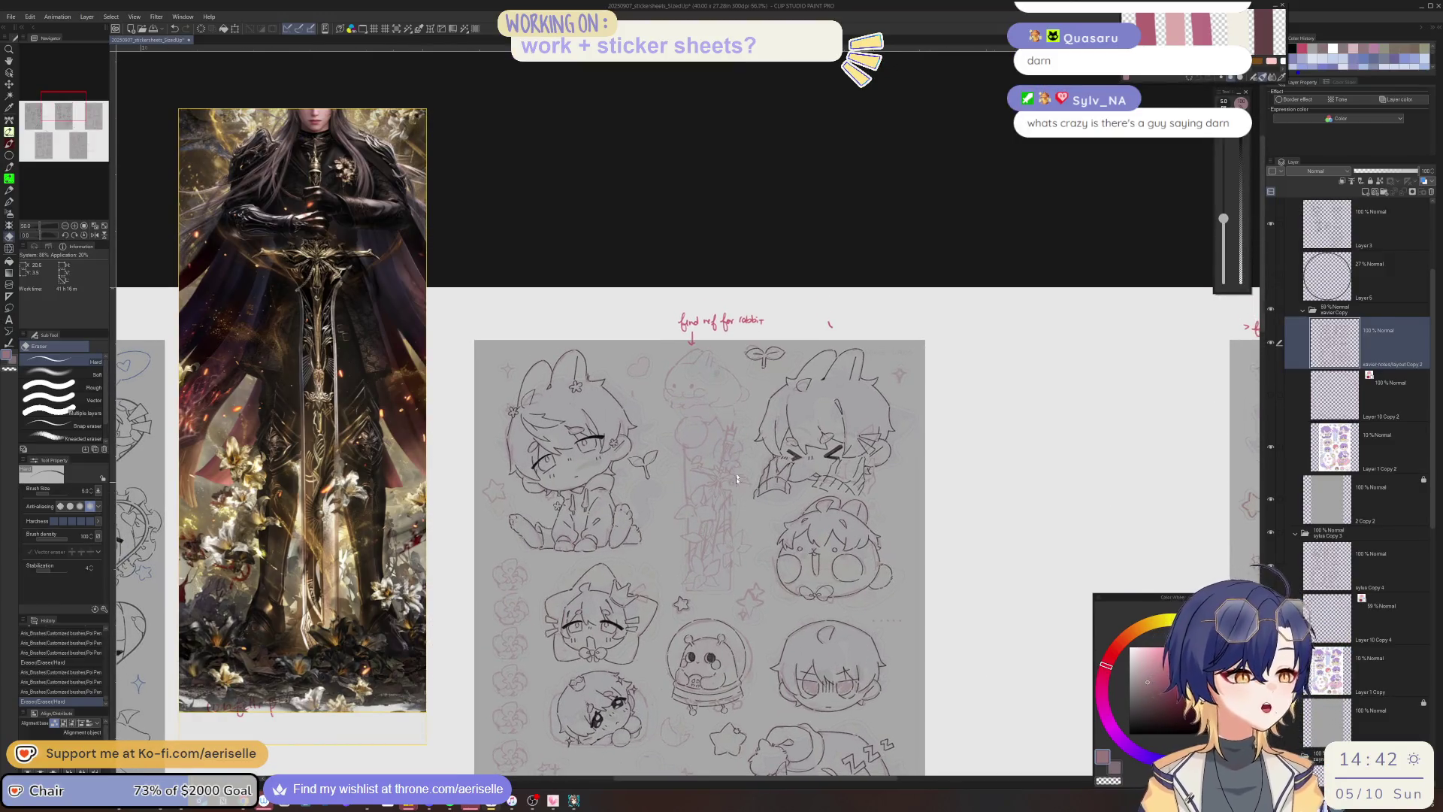
pyautogui.scroll(3, 736, 478)
pyautogui.moveTo(732, 431); pyautogui.dragTo(703, 461)
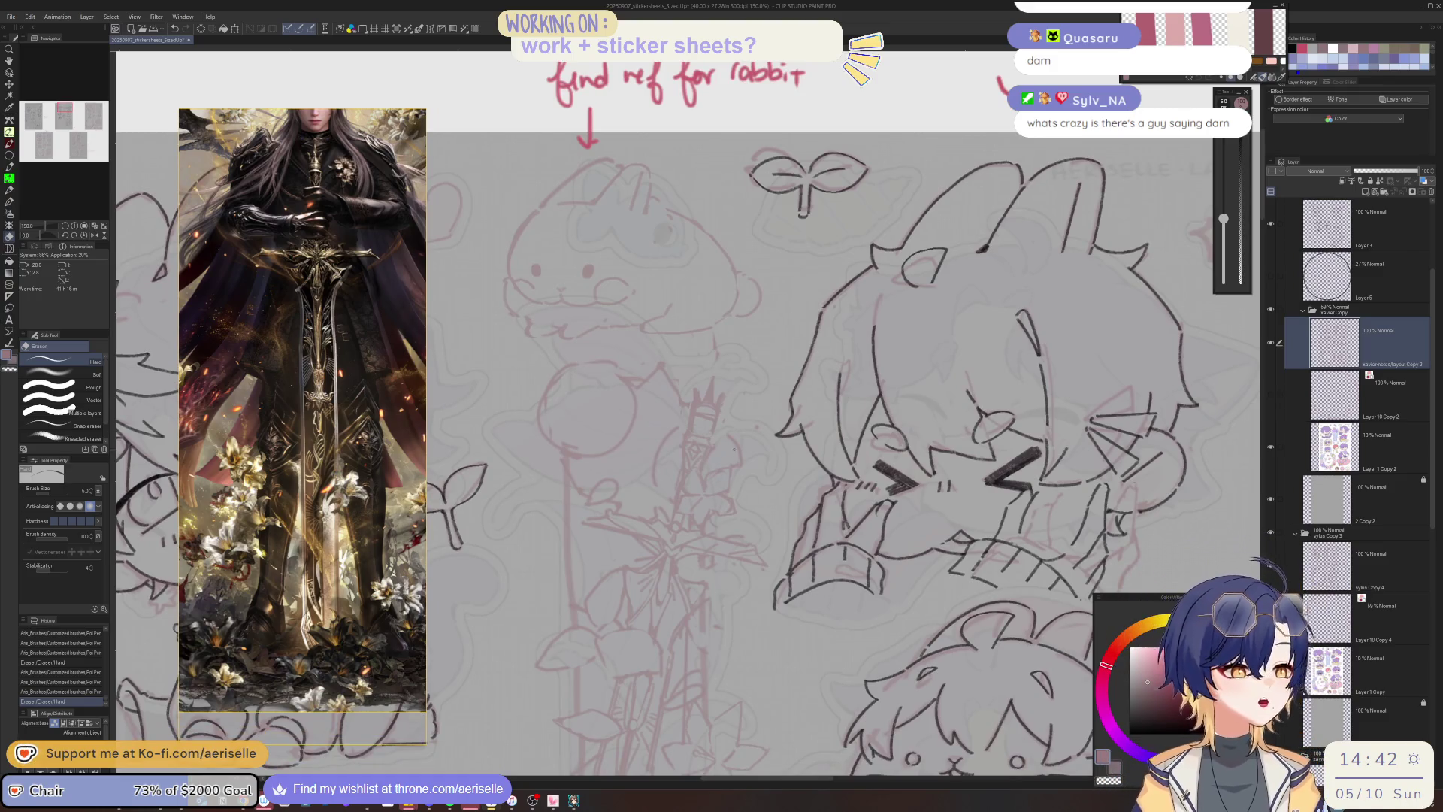
pyautogui.scroll(3, 734, 450)
# Fix the line beside the sword with alternating pen strokes and erasing a stray bit.
pyautogui.press('p')
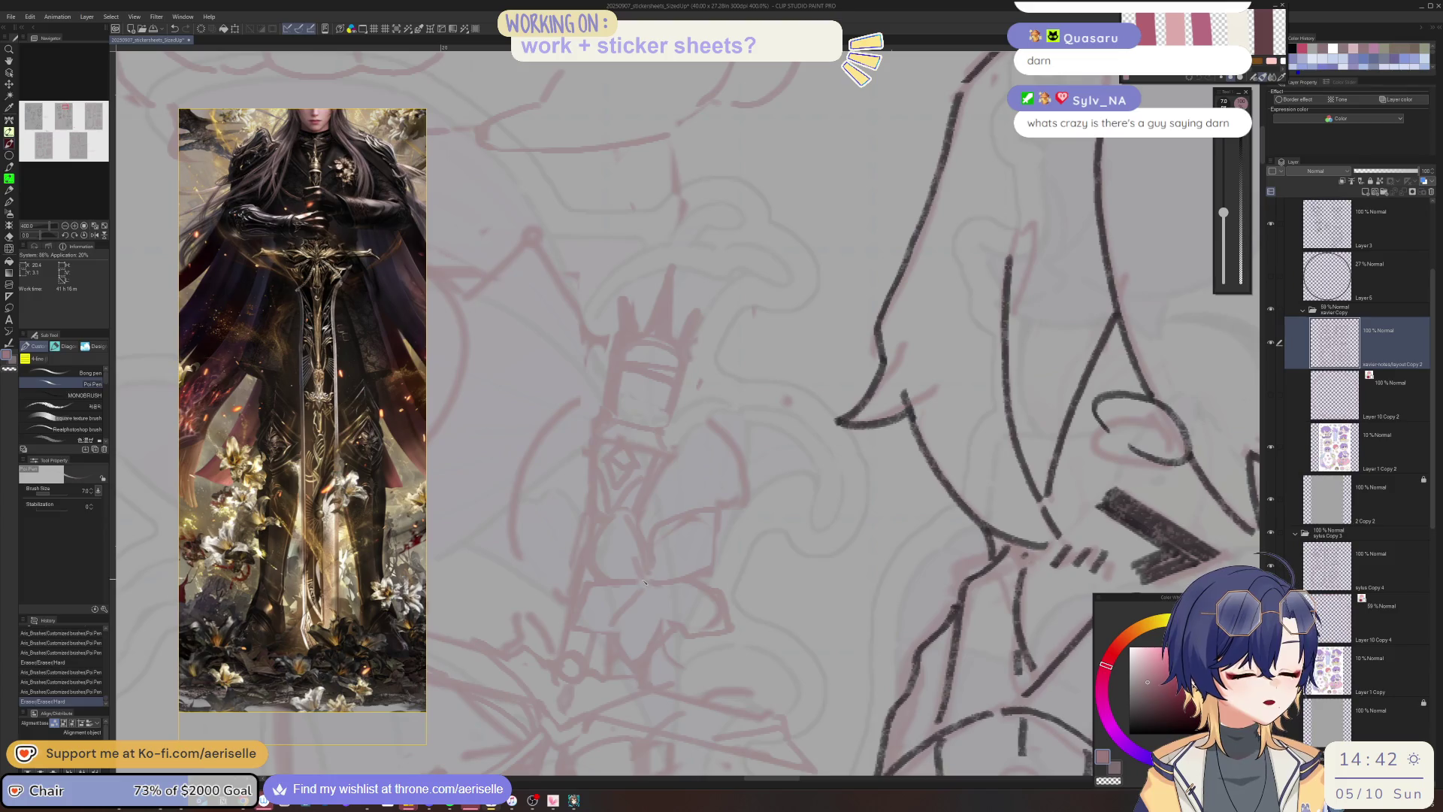
pyautogui.press('e')
pyautogui.press('p')
pyautogui.click(652, 543)
pyautogui.press('e')
pyautogui.click(654, 543)
pyautogui.press('p')
pyautogui.click(659, 543)
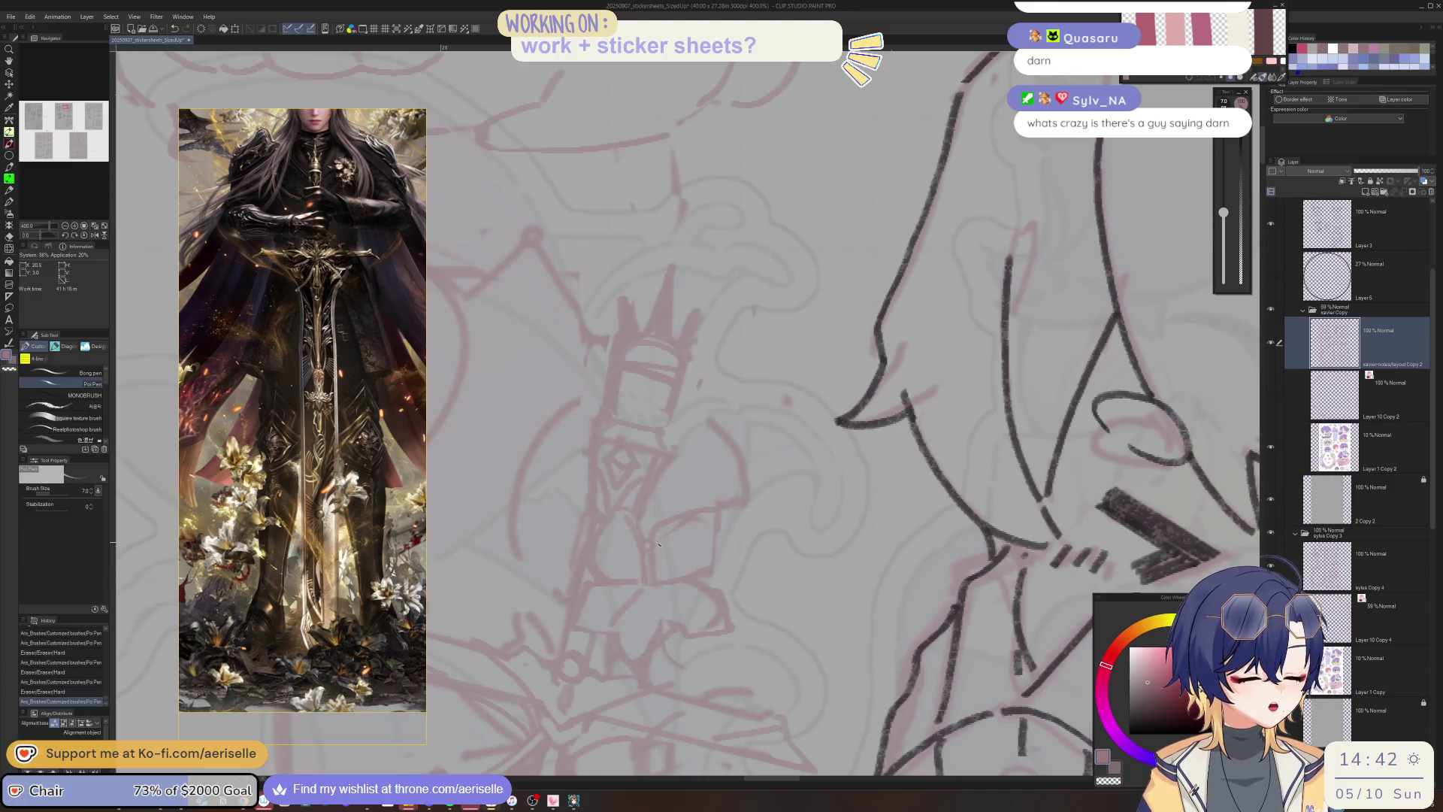
# Erase stray lines on the lower chibi sketches.
pyautogui.scroll(-3, 658, 543)
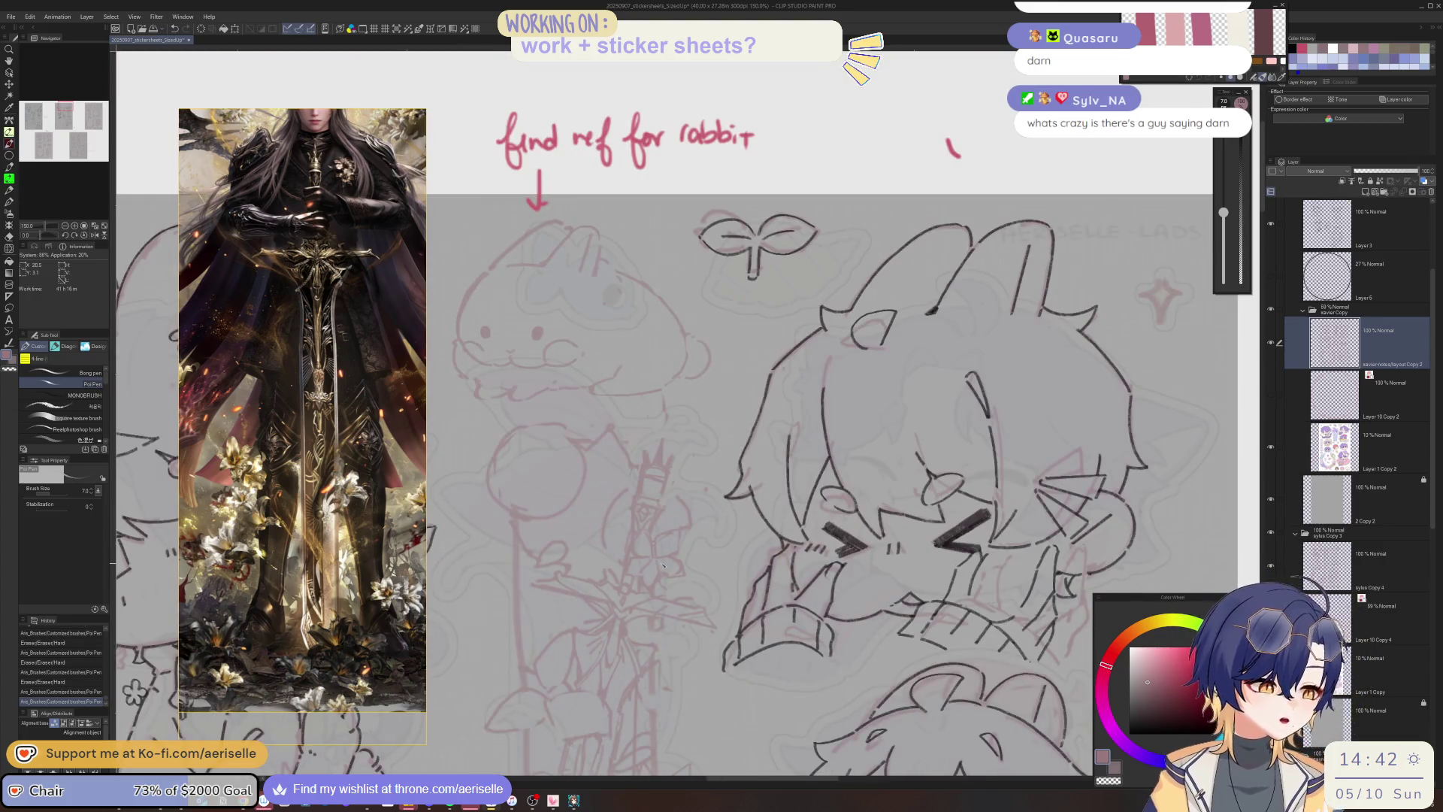
pyautogui.moveTo(661, 578)
pyautogui.mouseDown()
pyautogui.moveTo(721, 496)
pyautogui.moveTo(945, 520)
pyautogui.moveTo(964, 413)
pyautogui.mouseUp()
pyautogui.press('e')
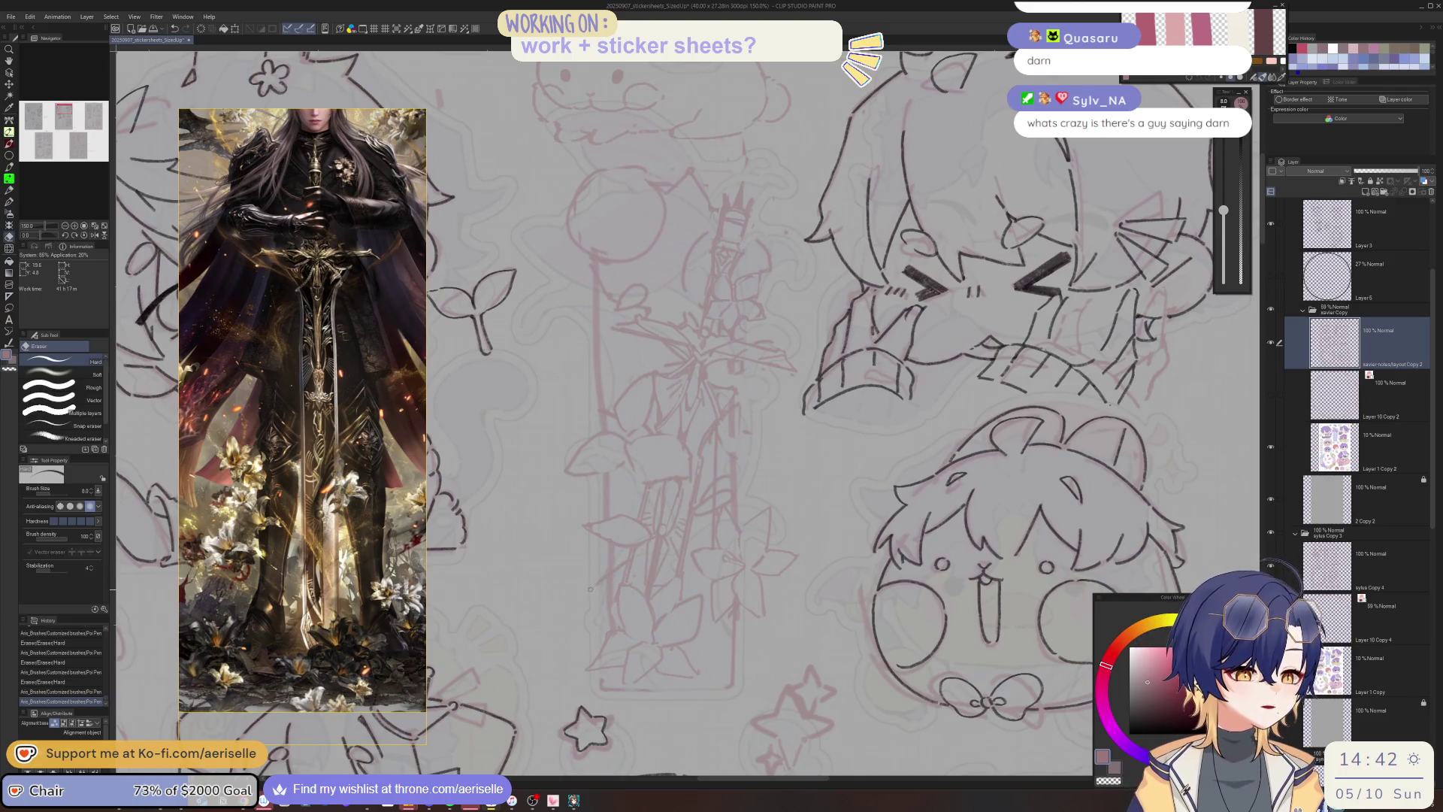
pyautogui.moveTo(595, 583)
pyautogui.mouseDown()
pyautogui.moveTo(684, 577)
pyautogui.moveTo(622, 550)
pyautogui.mouseUp()
pyautogui.press('p')
# Make Layer 3 the active layer.
pyautogui.scroll(-4, 622, 550)
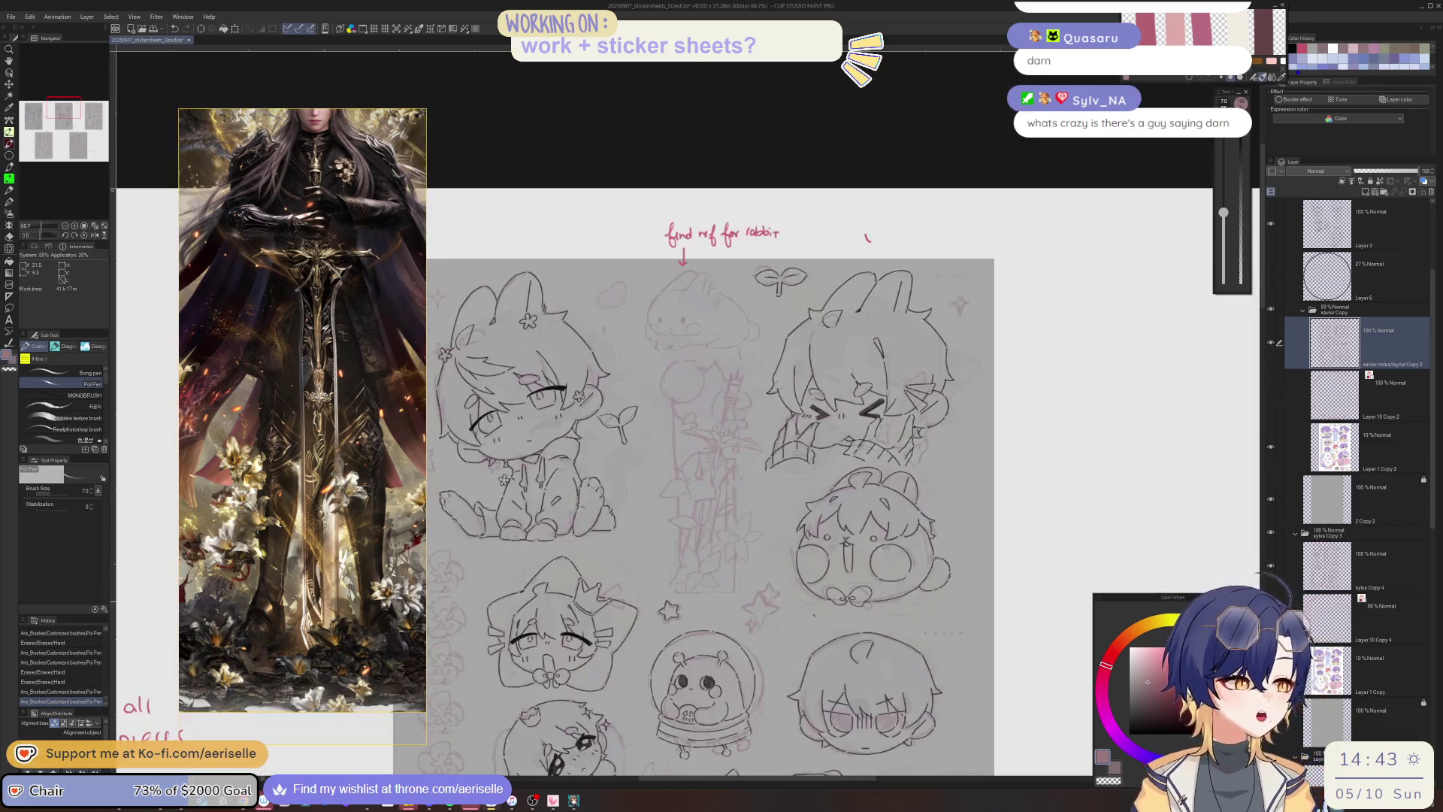
pyautogui.scroll(-3, 960, 654)
pyautogui.scroll(-3, 960, 653)
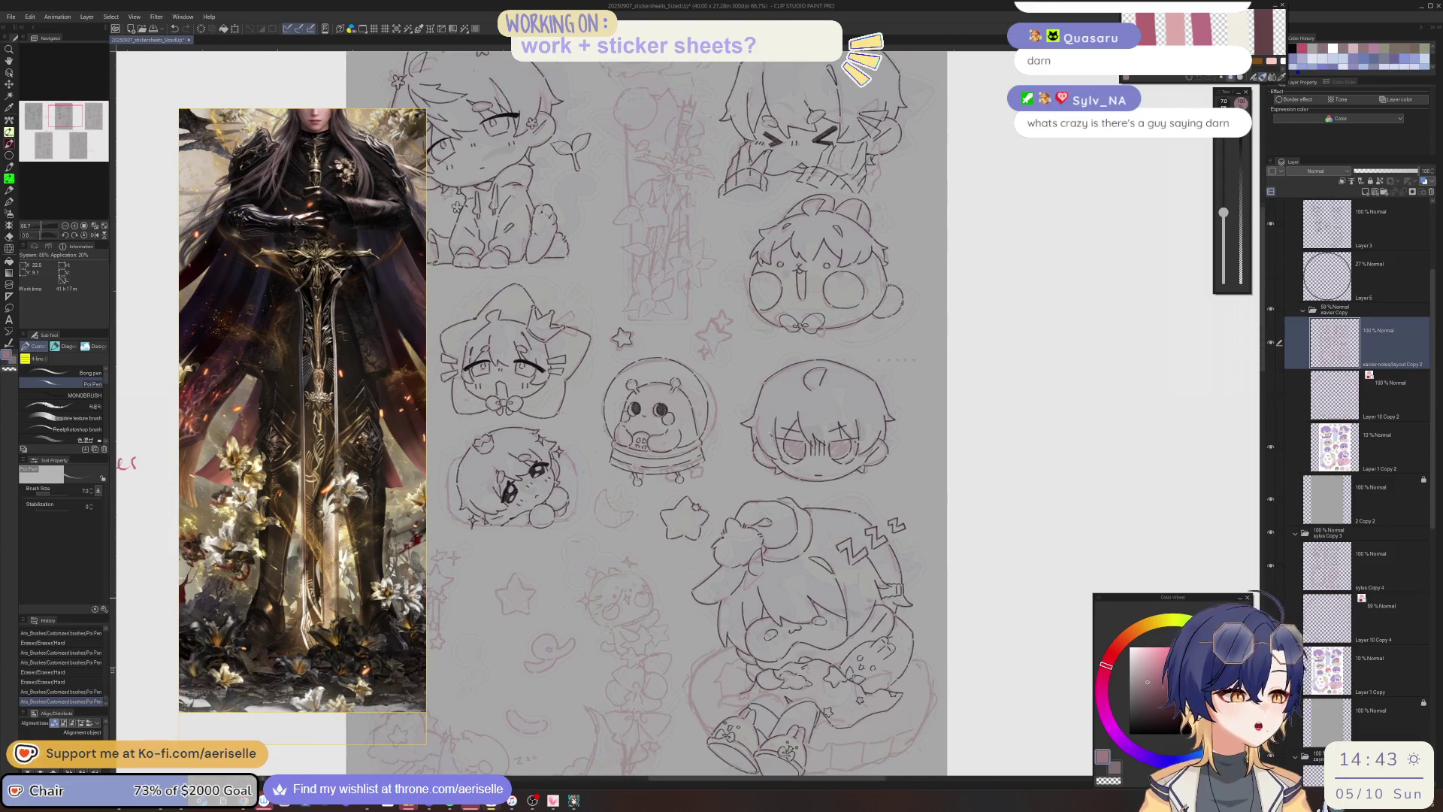
pyautogui.scroll(8, 755, 466)
pyautogui.keyDown('ctrl'); pyautogui.keyDown('shift'); pyautogui.click(755, 466); pyautogui.keyUp('shift'); pyautogui.keyUp('ctrl')
pyautogui.scroll(-2, 785, 575)
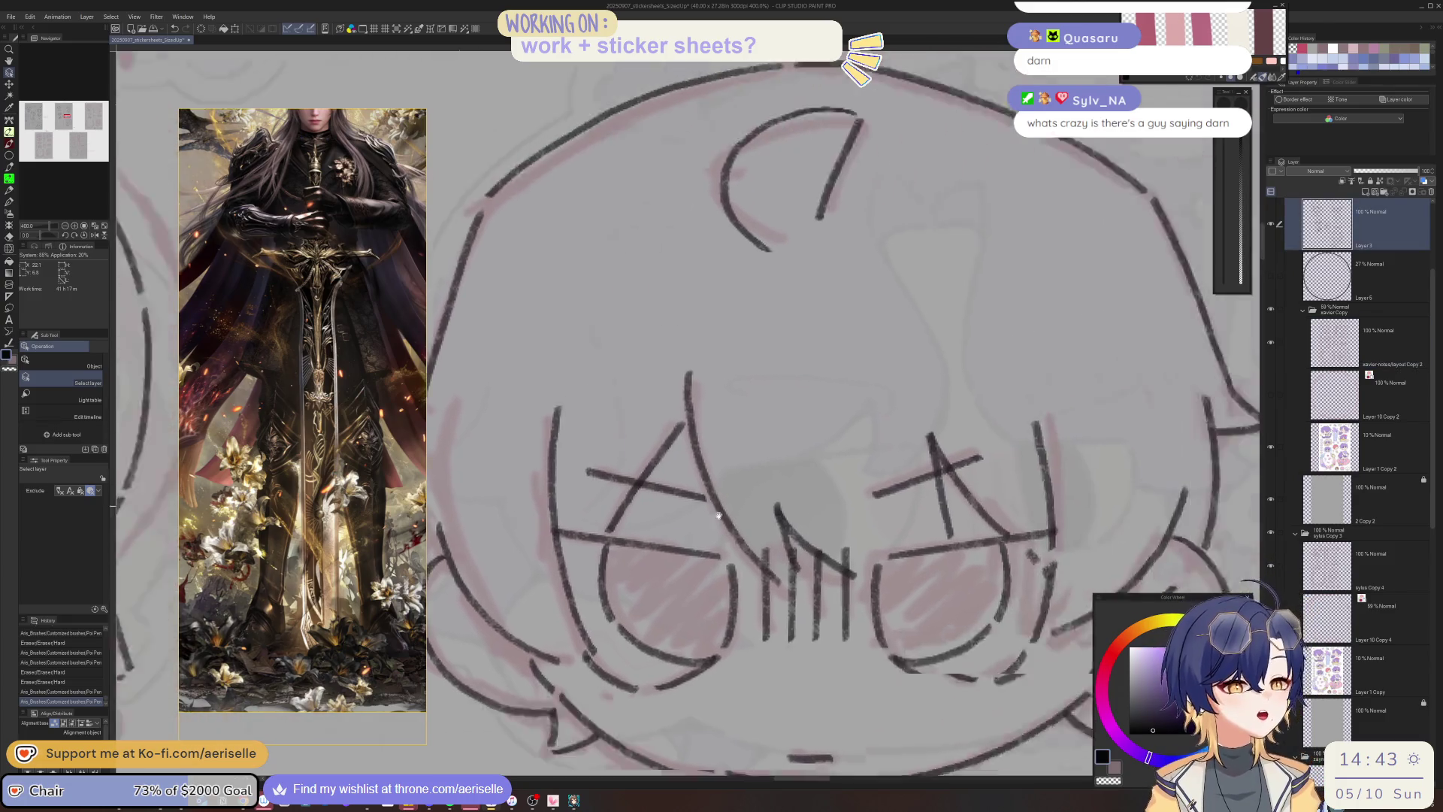
pyautogui.scroll(2, 785, 575)
# Paint five dark MONOBRUSH dots over the pink dotted line beside the round-faced chibi, then zoom out to check.
pyautogui.press('b')
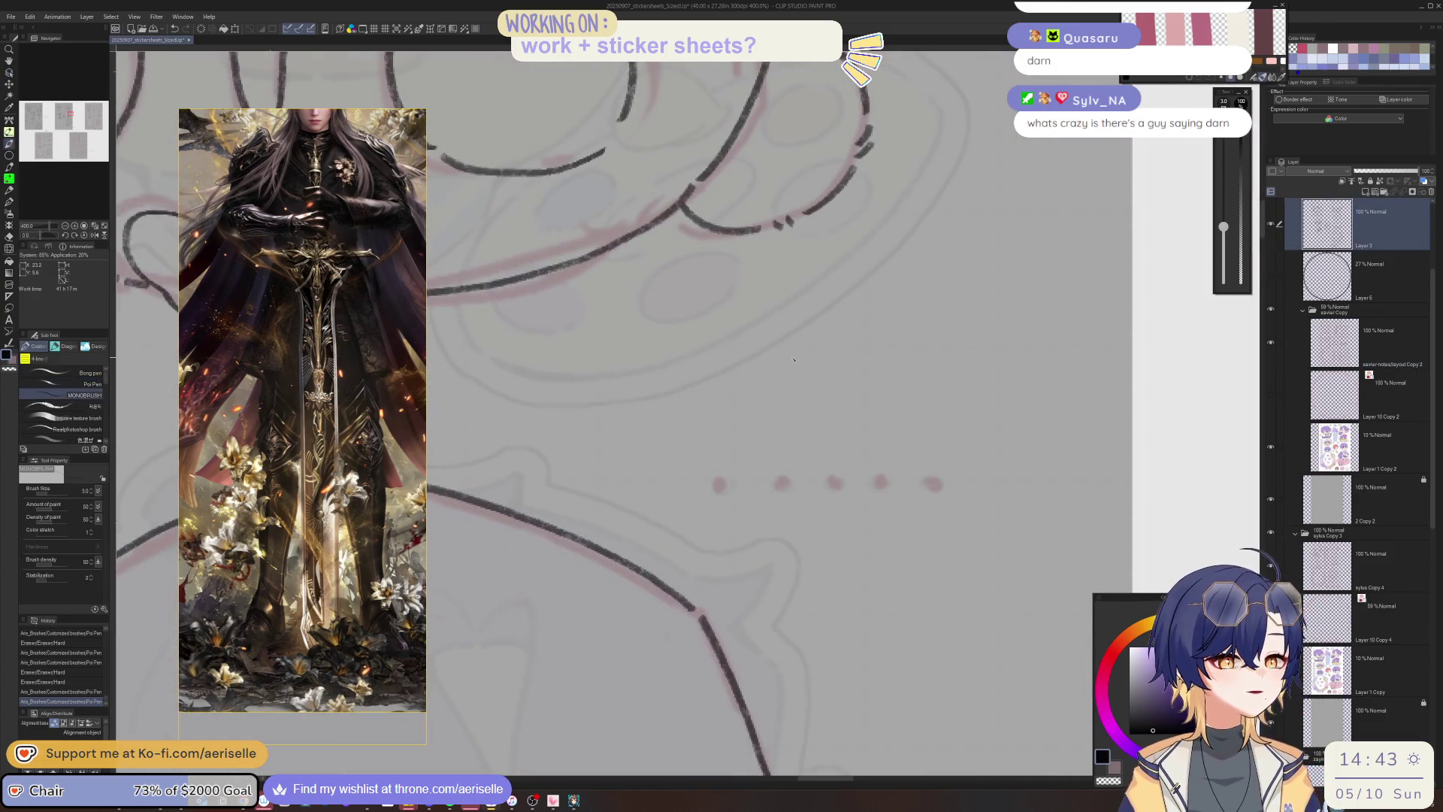
pyautogui.click(718, 483)
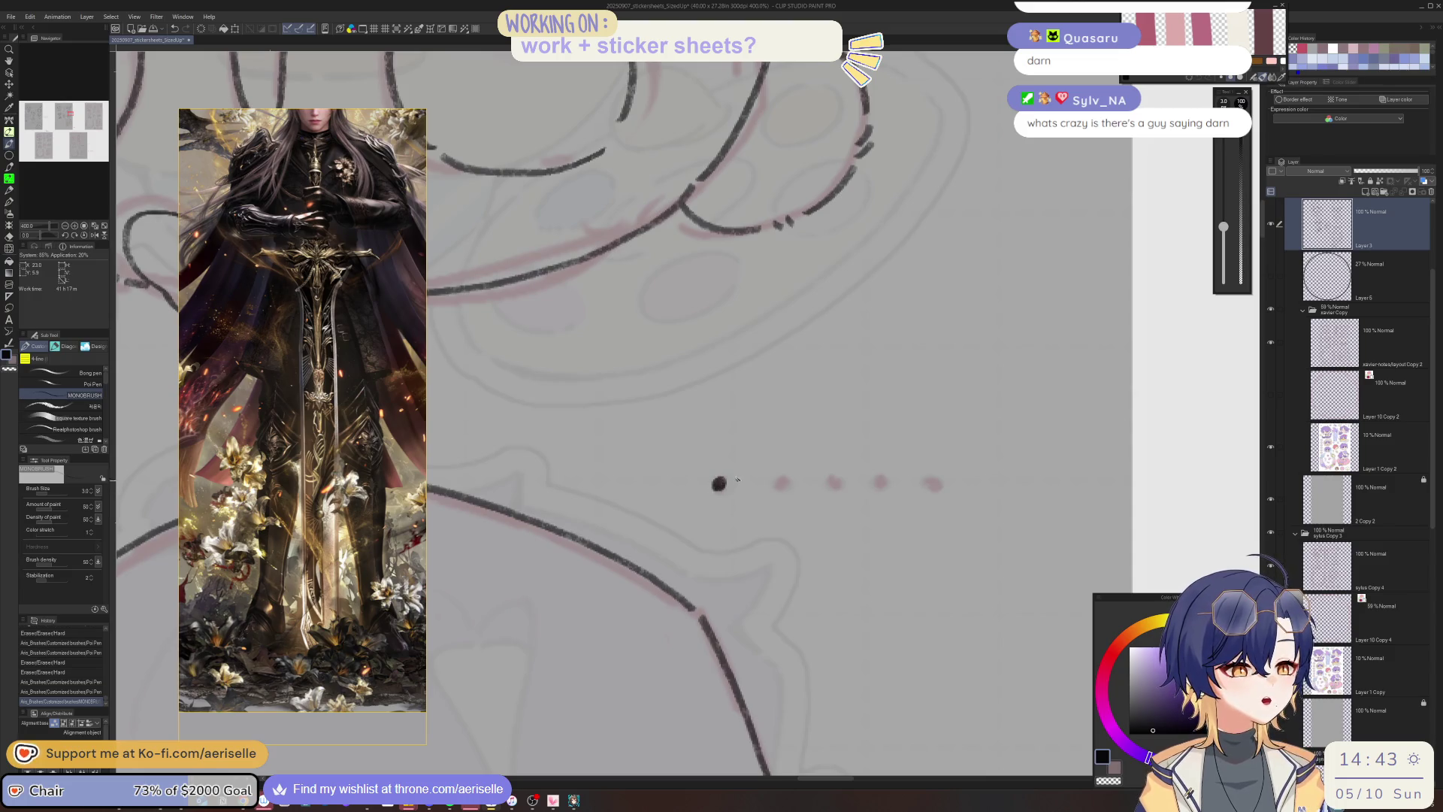
pyautogui.click(782, 481)
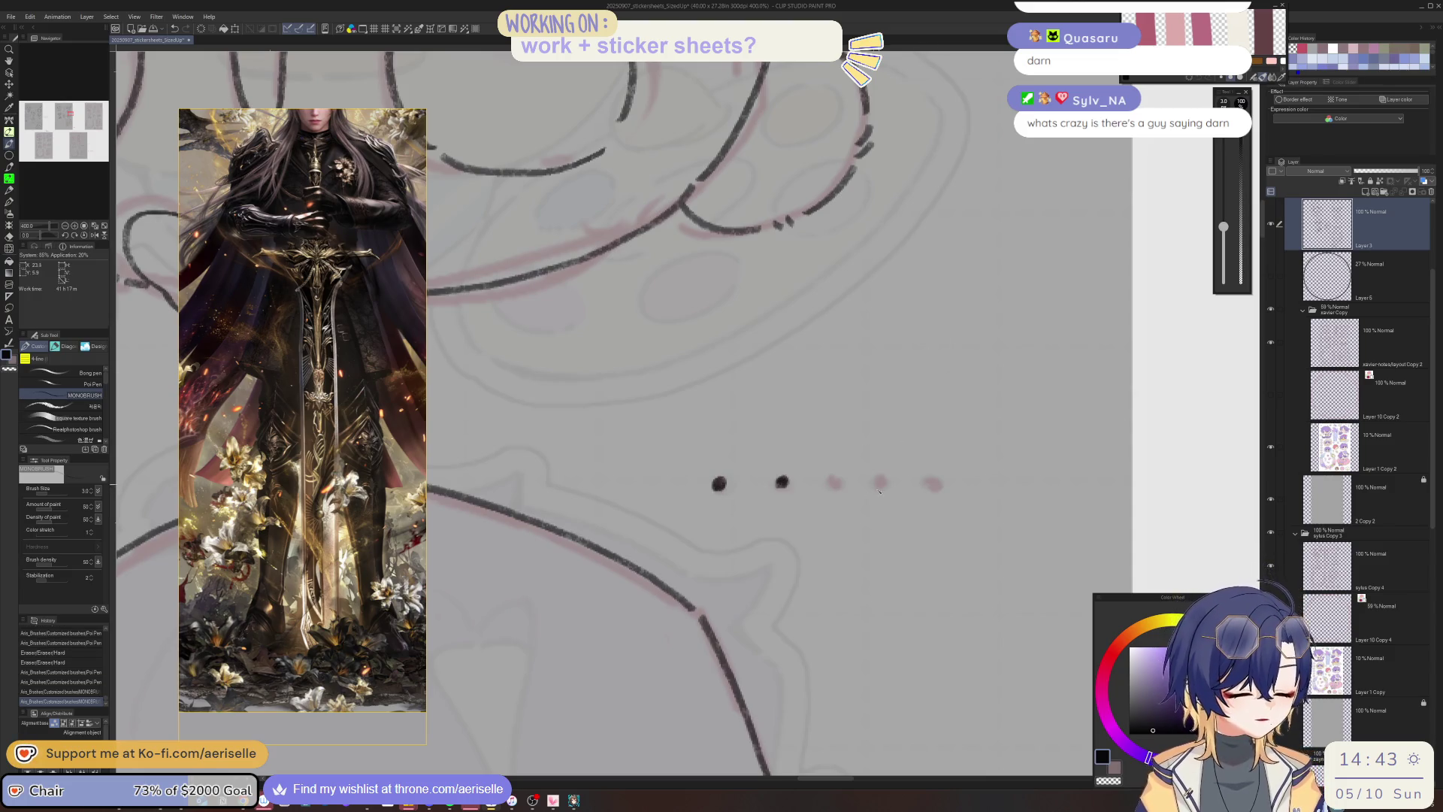
pyautogui.click(835, 481)
pyautogui.click(882, 480)
pyautogui.click(933, 483)
pyautogui.scroll(-5, 934, 478)
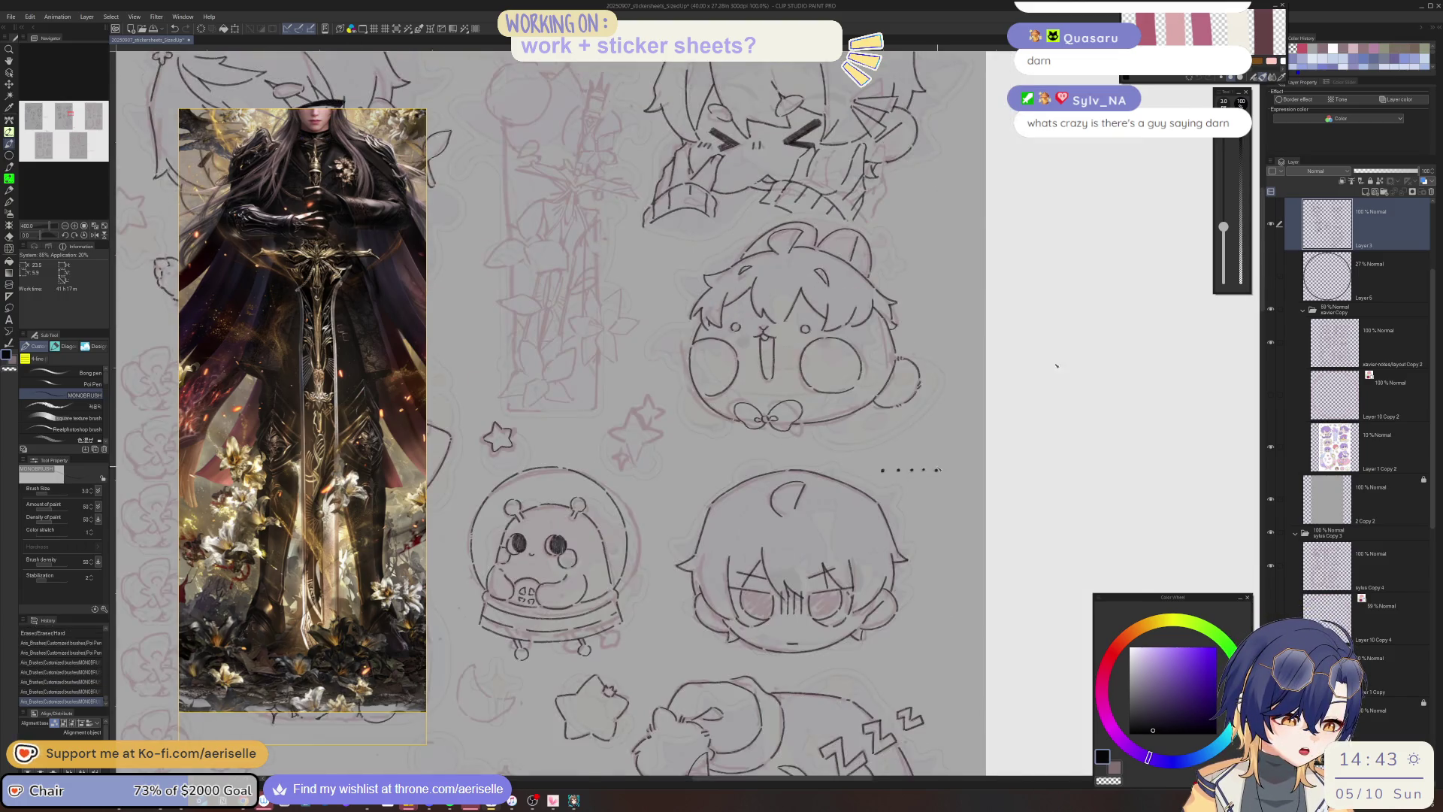
pyautogui.scroll(3, 938, 470)
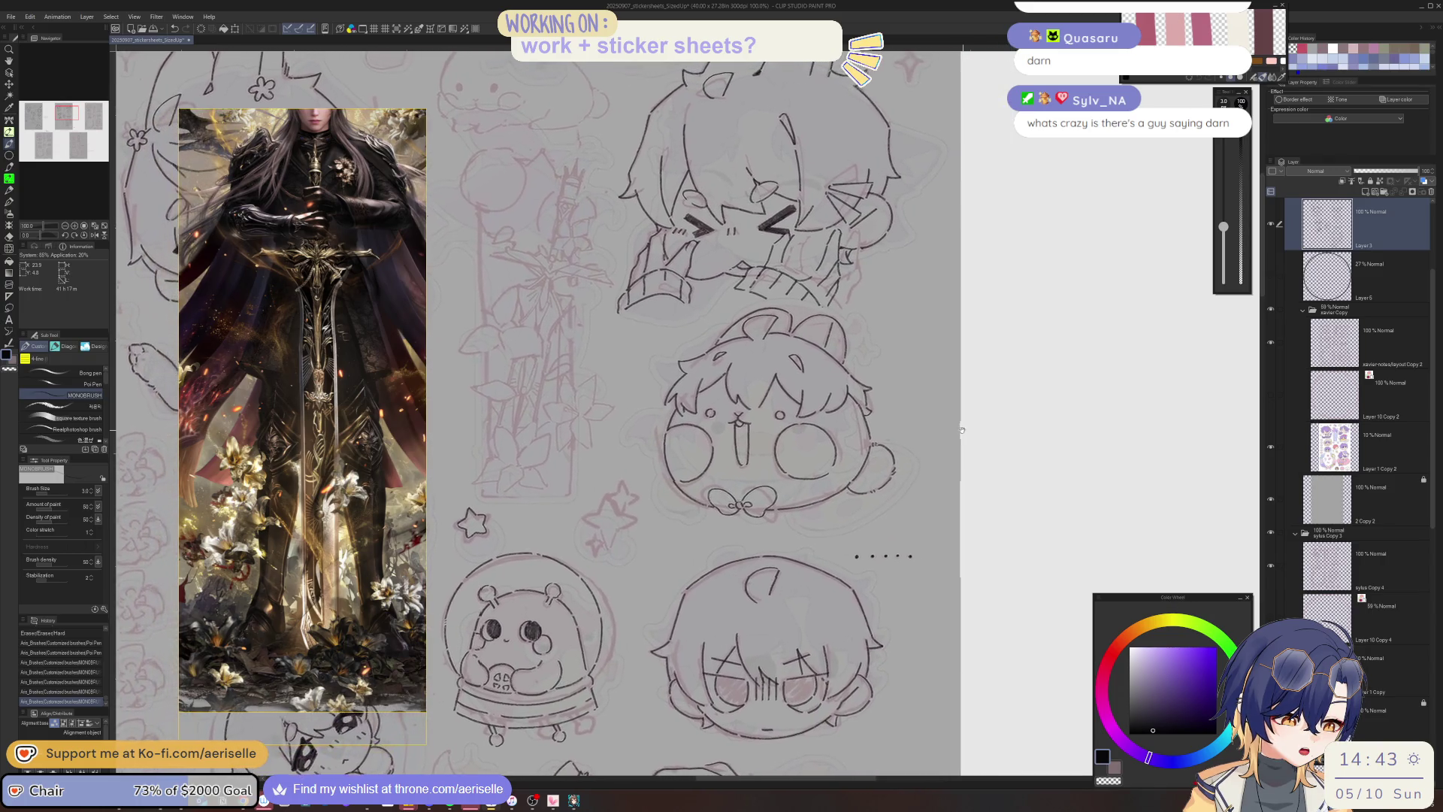
pyautogui.scroll(-2, 970, 429)
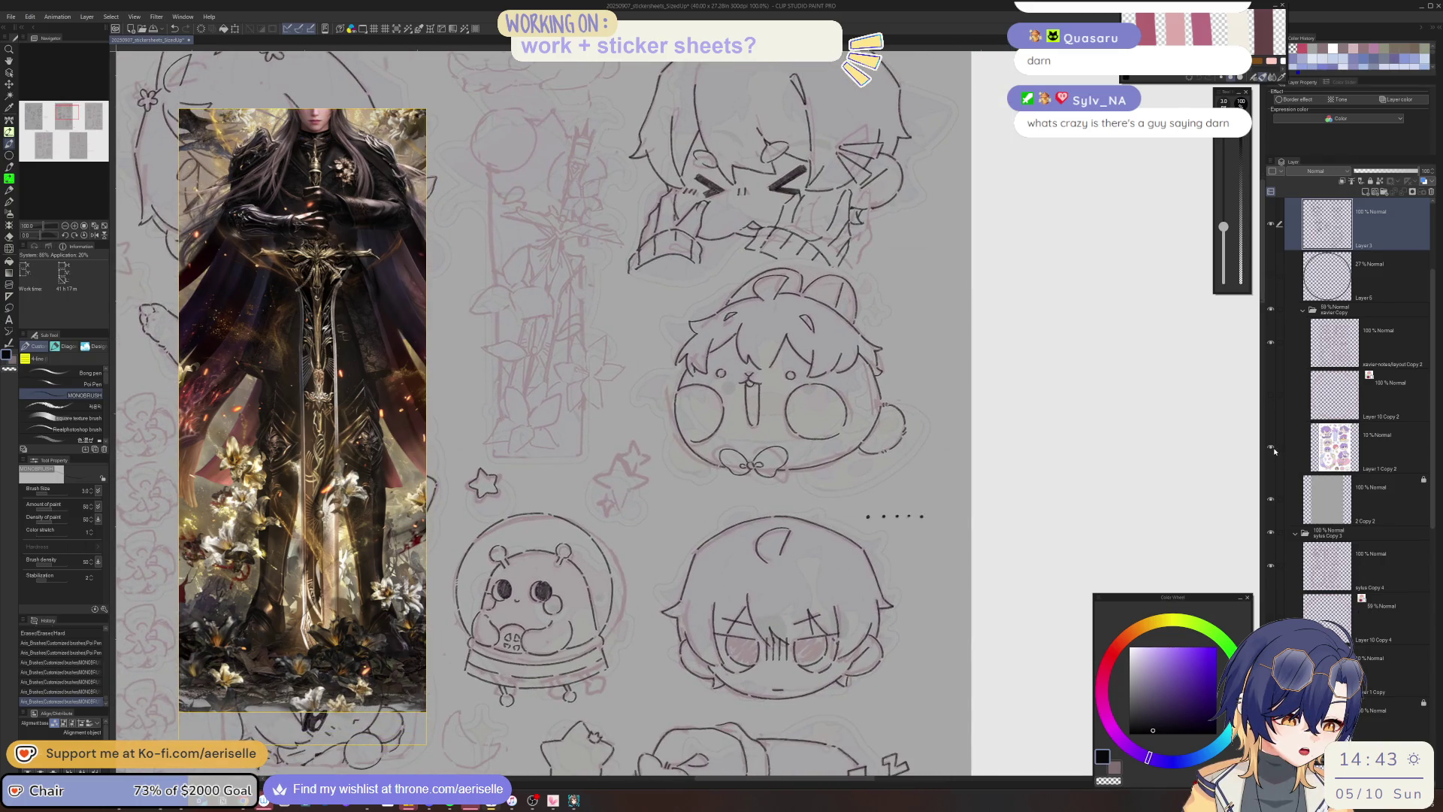
pyautogui.scroll(4, 844, 497)
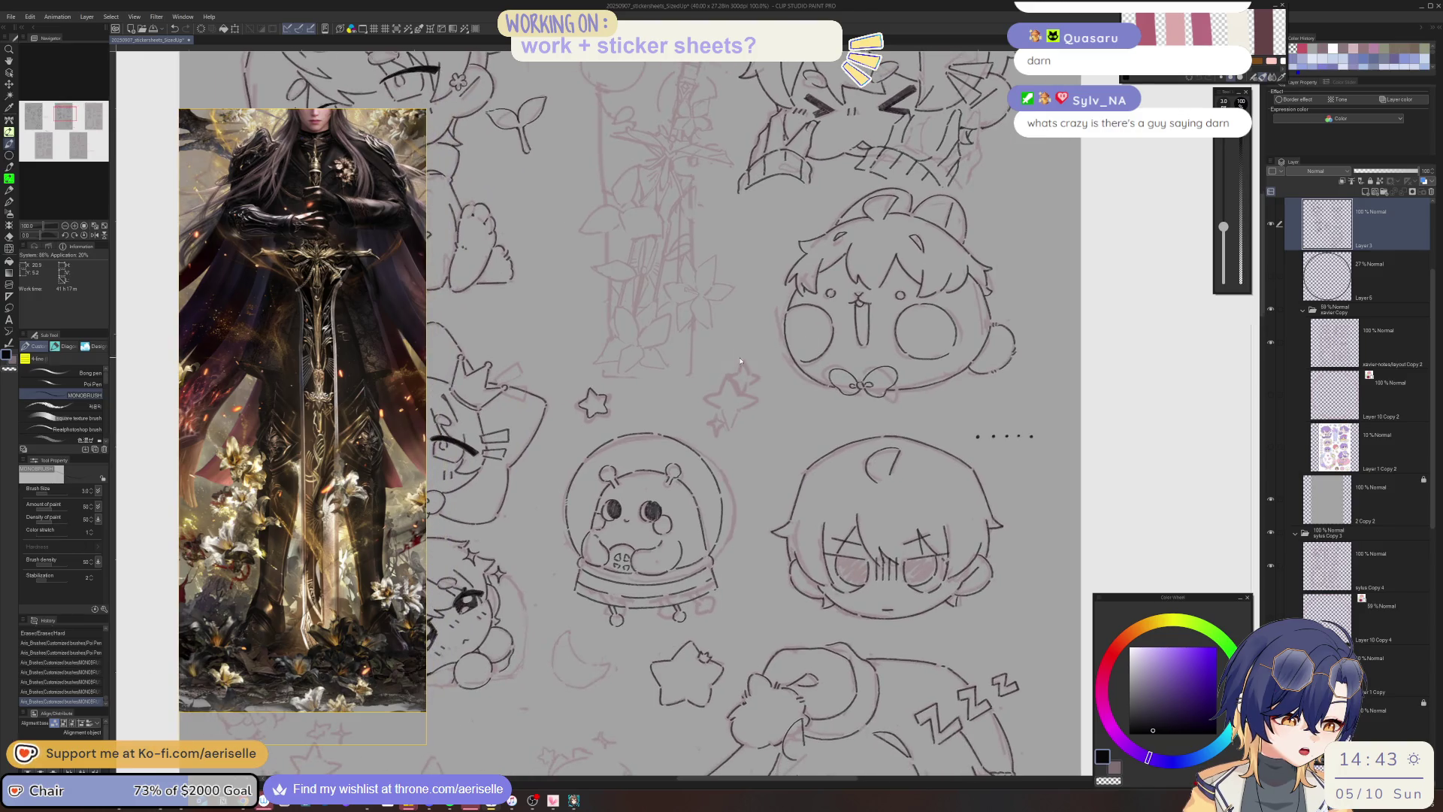
# Ink the sparkle's first edge and lower-right edge, rotating the canvas for better stroke angles.
pyautogui.moveTo(749, 369)
pyautogui.mouseDown()
pyautogui.moveTo(734, 410)
pyautogui.moveTo(769, 405)
pyautogui.mouseUp()
pyautogui.moveTo(750, 487); pyautogui.dragTo(757, 492)
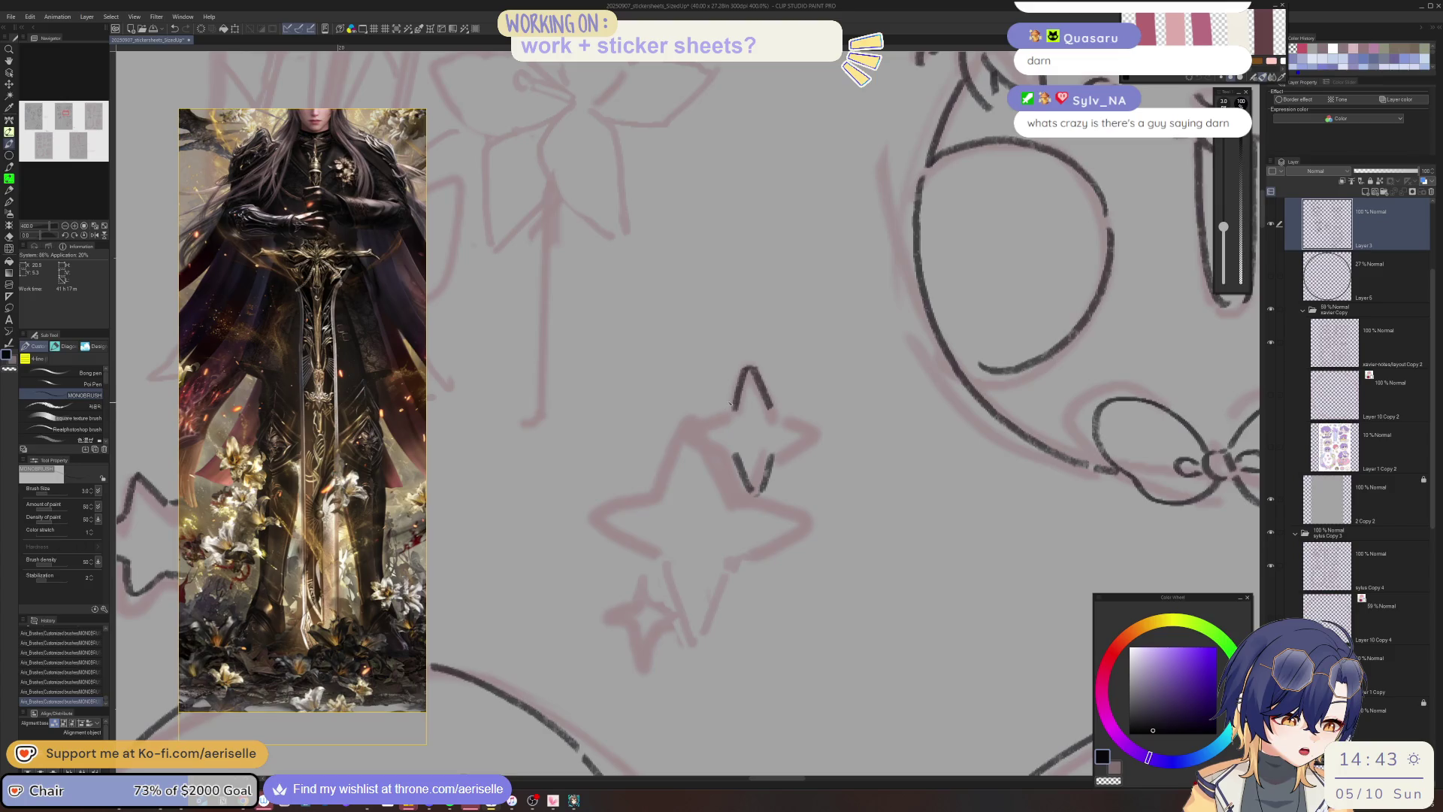
pyautogui.press('-')
pyautogui.press('-')
pyautogui.press('-')
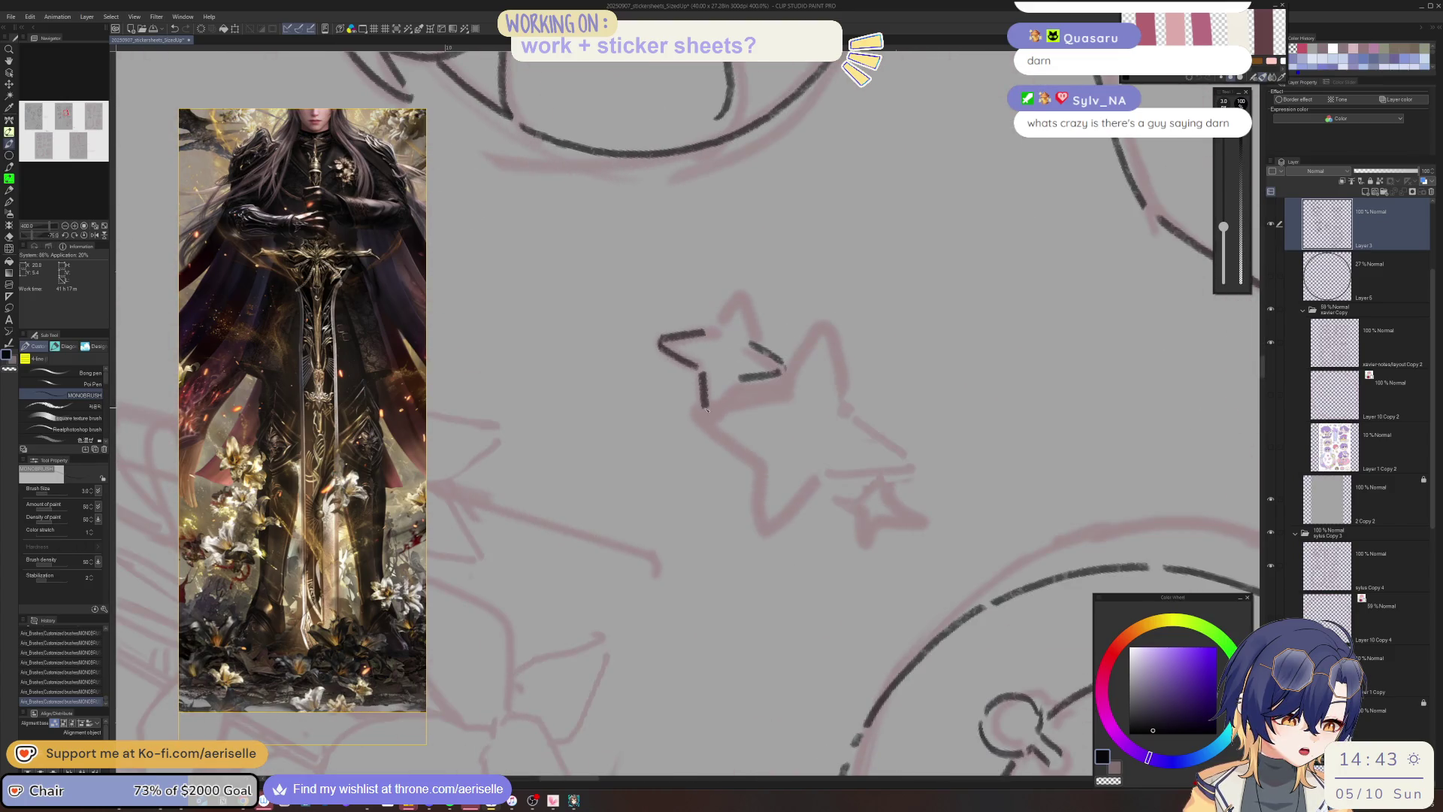
pyautogui.press('-')
pyautogui.moveTo(728, 368); pyautogui.dragTo(718, 397)
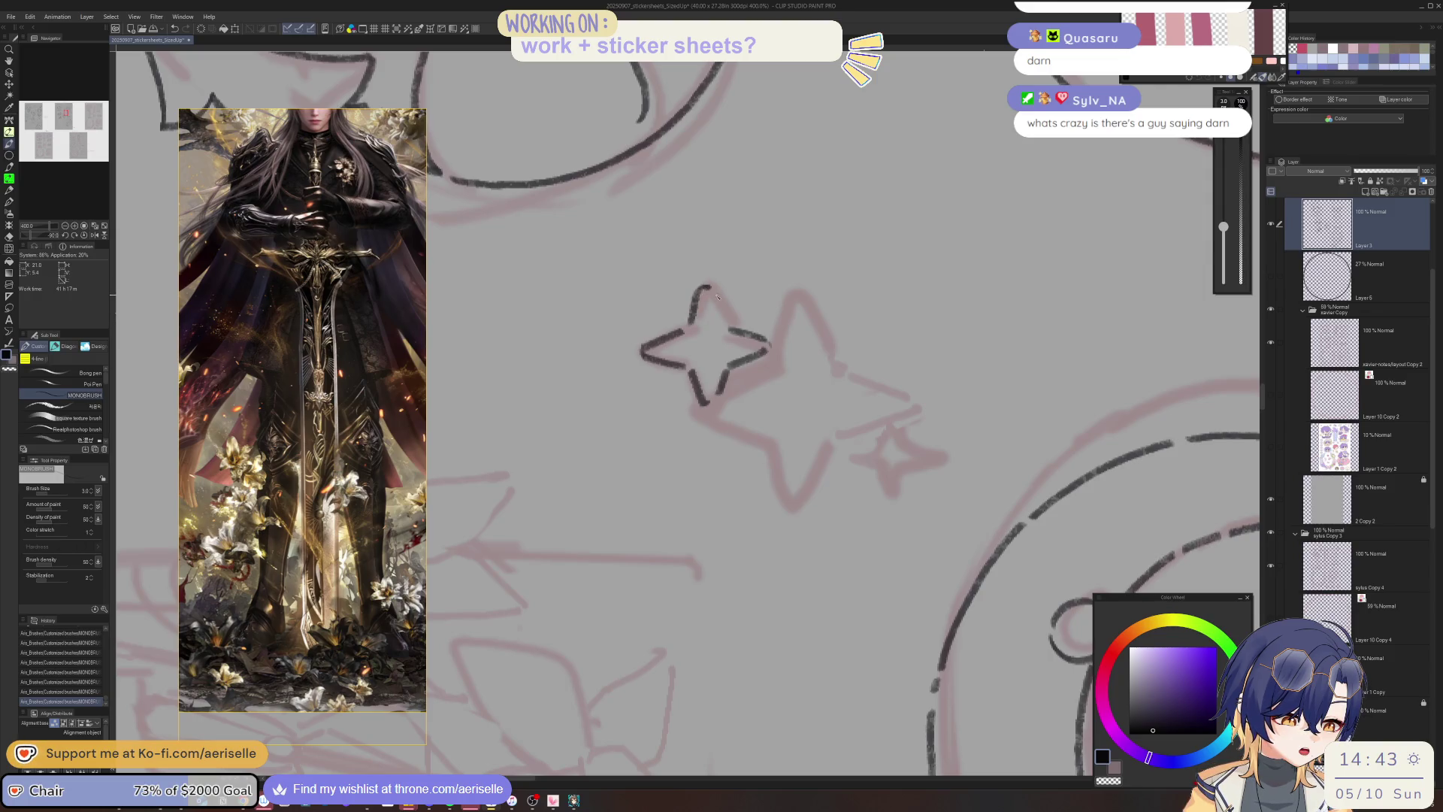
pyautogui.press('=')
pyautogui.press('=')
pyautogui.press('=')
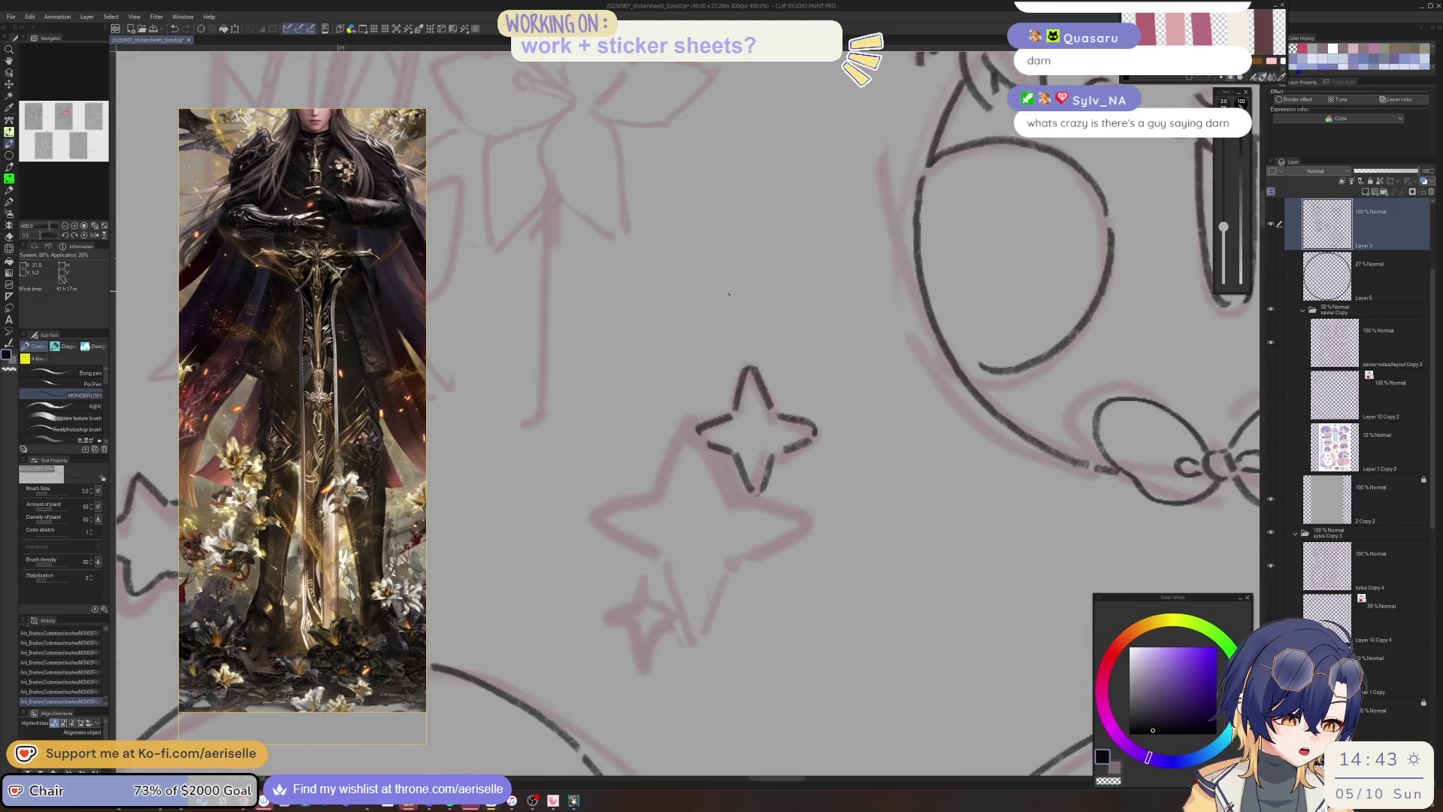
# Ink the sparkles' left, lower and right arms, redrawing the right arm after an undo.
pyautogui.moveTo(692, 429); pyautogui.dragTo(657, 494)
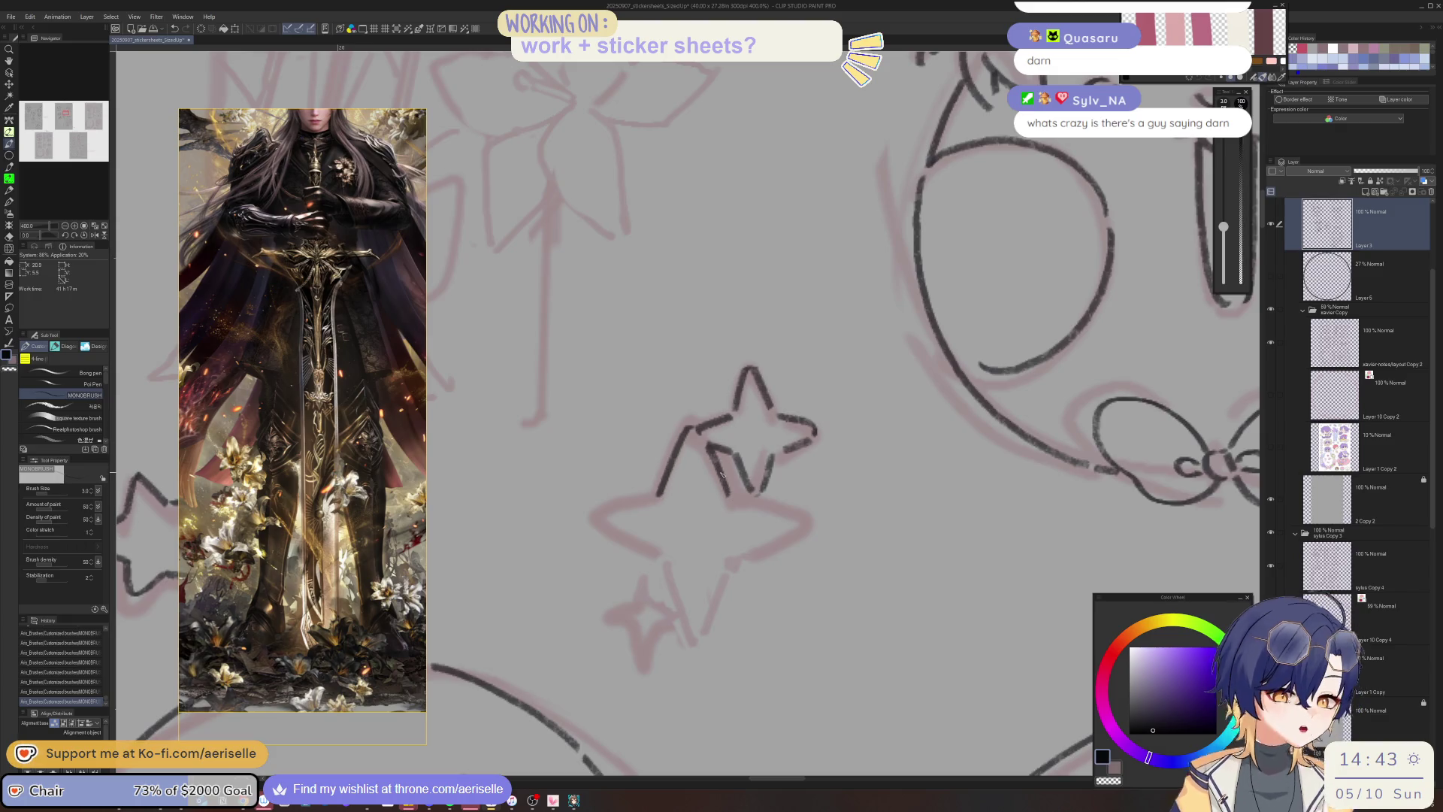
pyautogui.press('-')
pyautogui.press('-')
pyautogui.press('-')
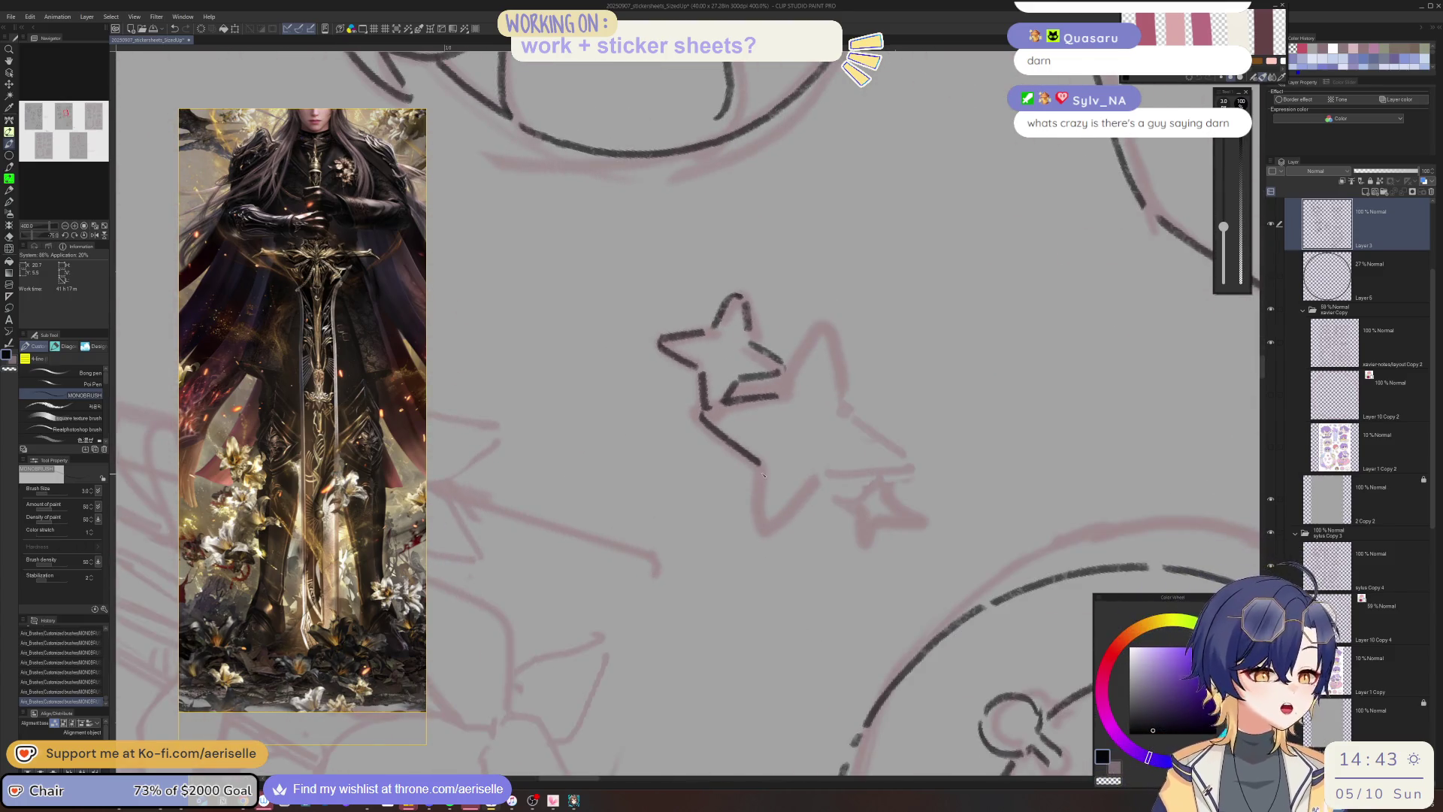
pyautogui.moveTo(759, 465); pyautogui.dragTo(763, 526)
pyautogui.press('-')
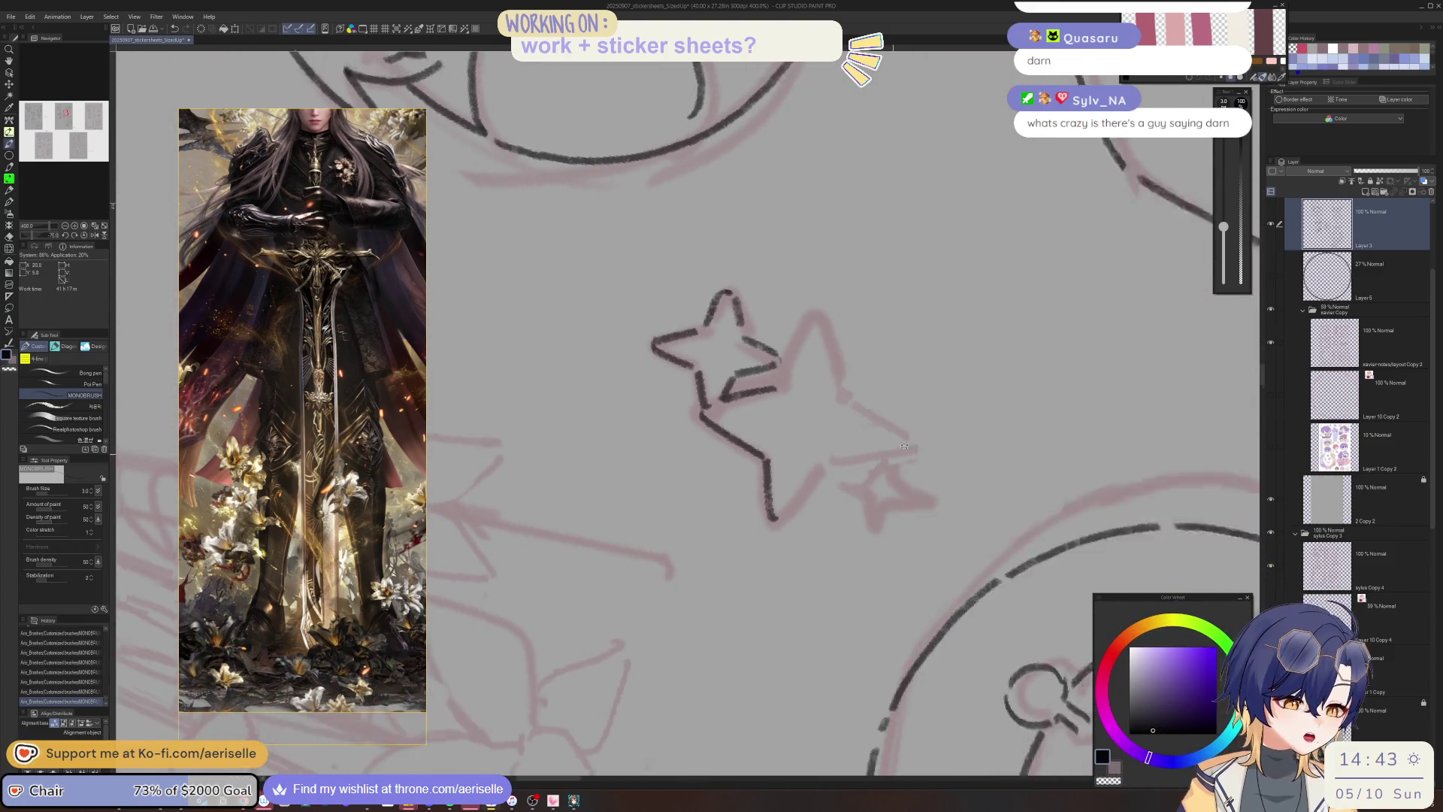
pyautogui.press('^')
pyautogui.press('^')
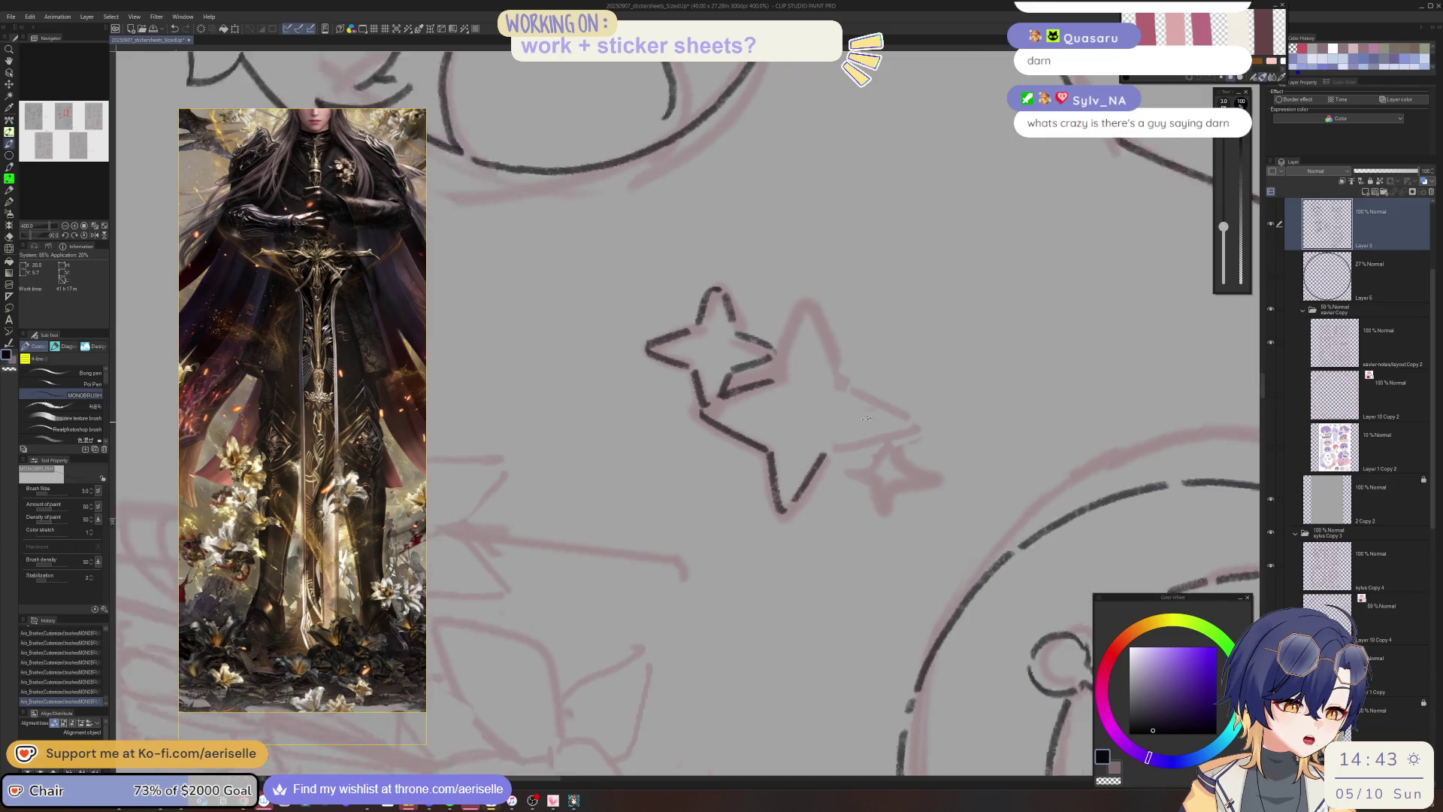
pyautogui.hotkey('ctrl', 'z')
pyautogui.moveTo(795, 412); pyautogui.dragTo(838, 372)
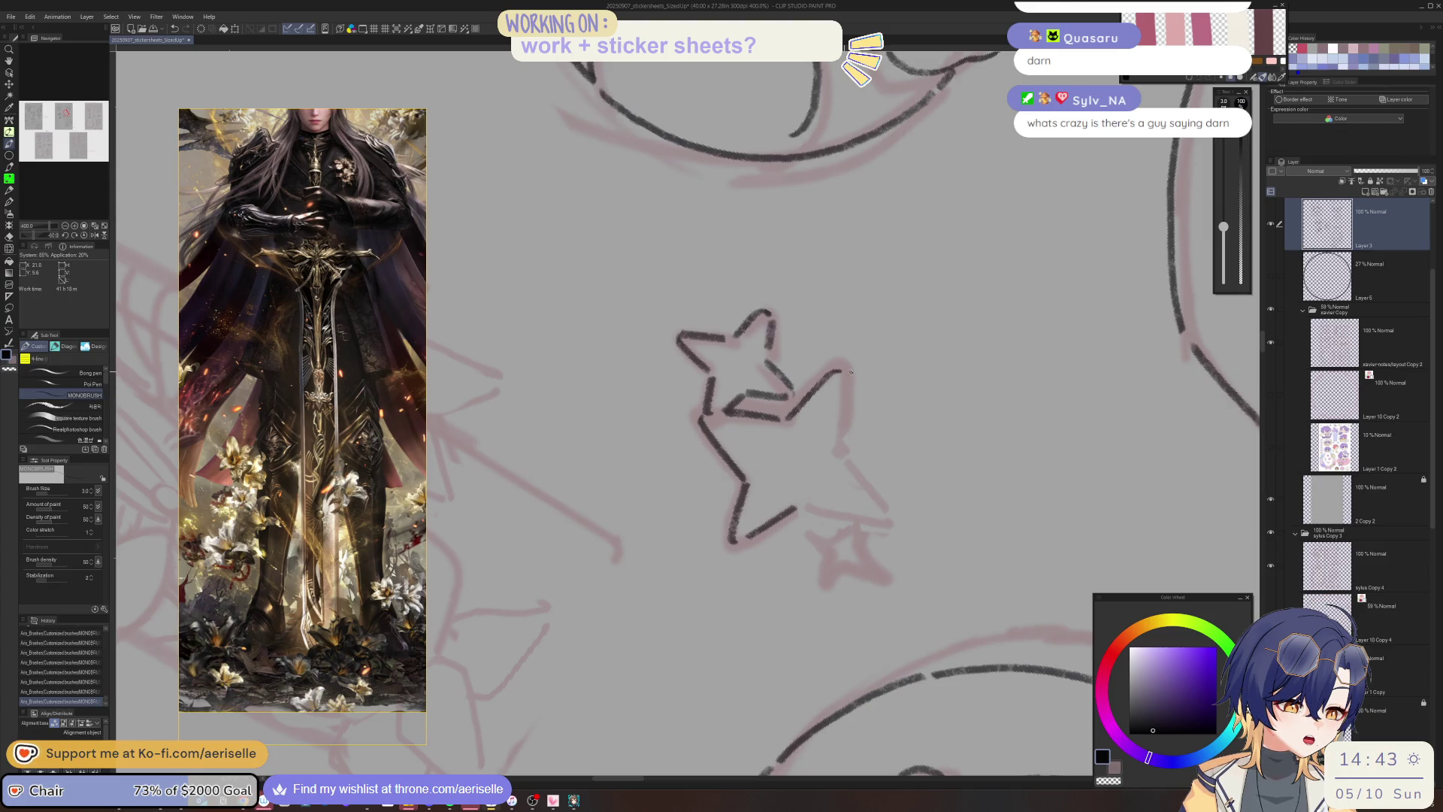
pyautogui.press('^')
pyautogui.press('^')
pyautogui.press('^')
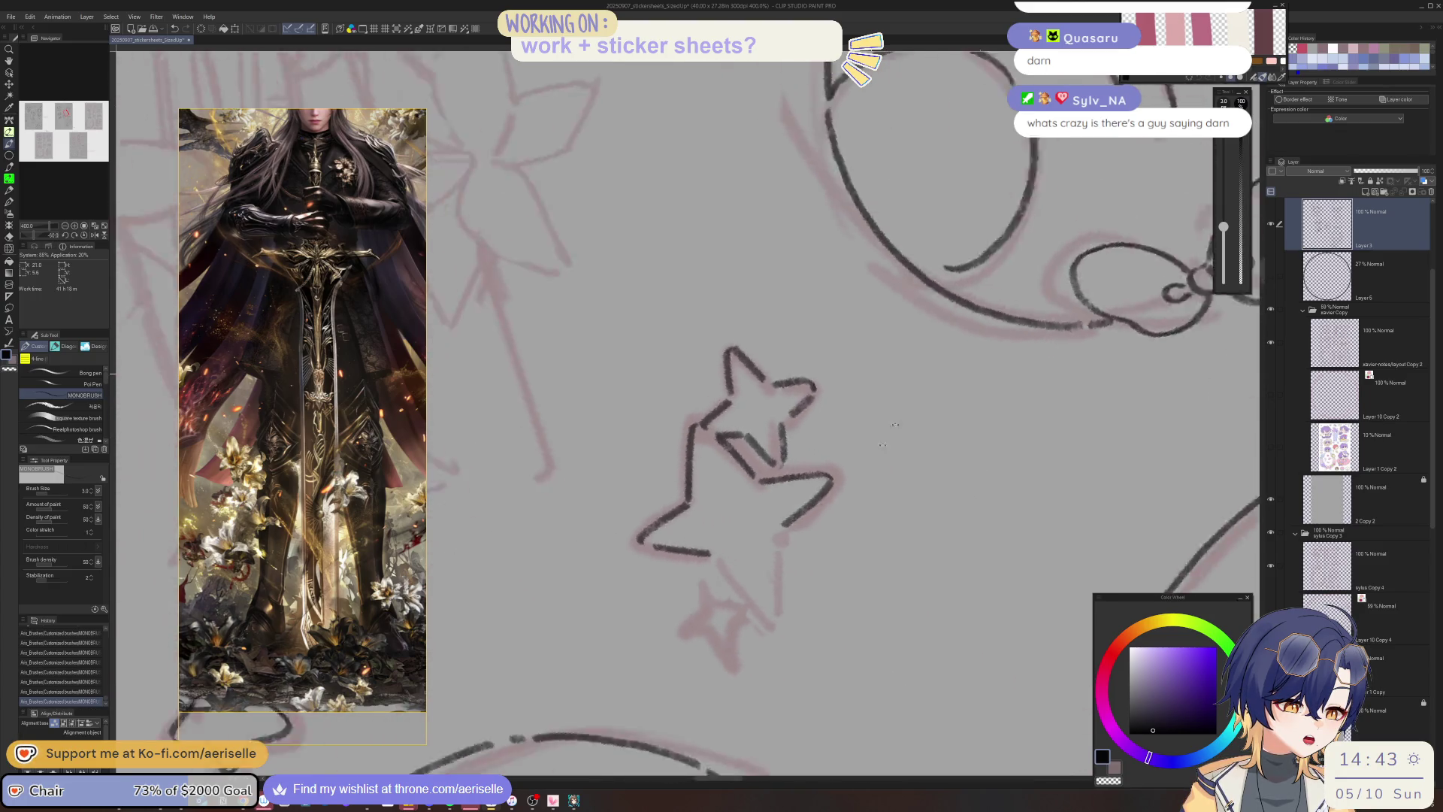
pyautogui.moveTo(665, 560); pyautogui.dragTo(686, 634)
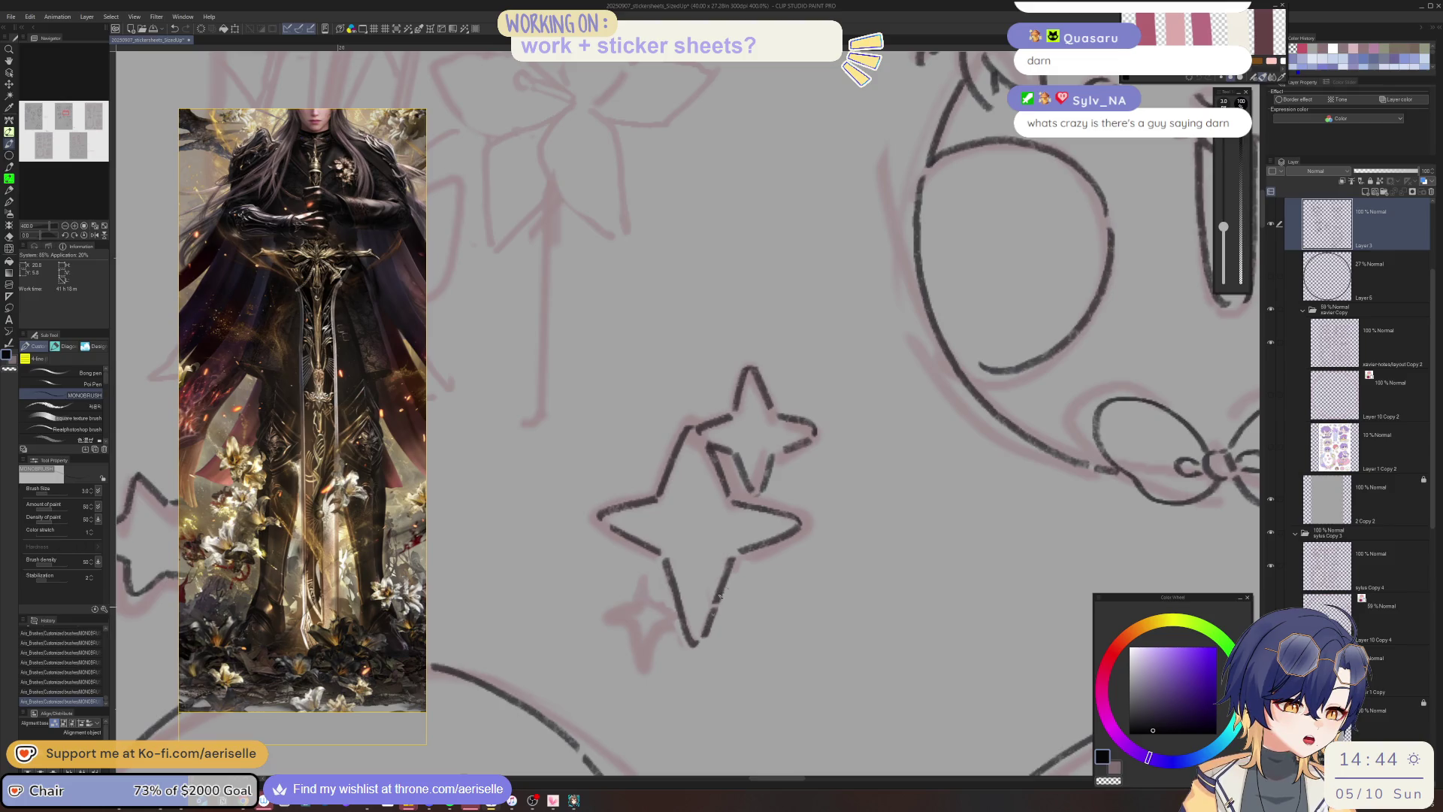
# Undo a stray small lower stroke and reset the canvas rotation to upright.
pyautogui.scroll(-3, 719, 596)
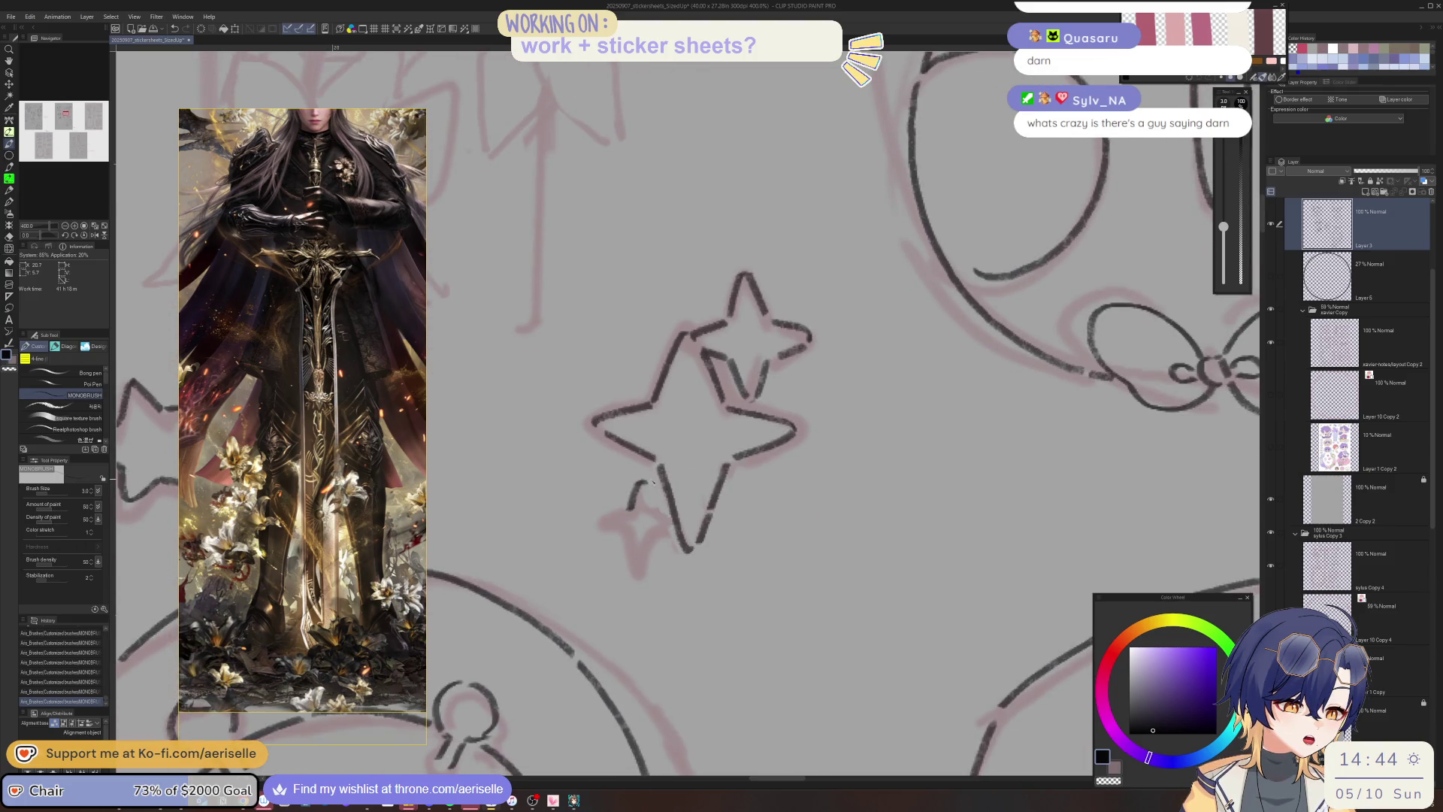
pyautogui.moveTo(653, 484)
pyautogui.mouseDown()
pyautogui.moveTo(753, 511)
pyautogui.moveTo(745, 534)
pyautogui.mouseUp()
pyautogui.moveTo(773, 478); pyautogui.dragTo(794, 503)
pyautogui.hotkey('ctrl', 'z')
pyautogui.moveTo(803, 449); pyautogui.dragTo(731, 535)
pyautogui.hotkey('ctrl', '@')
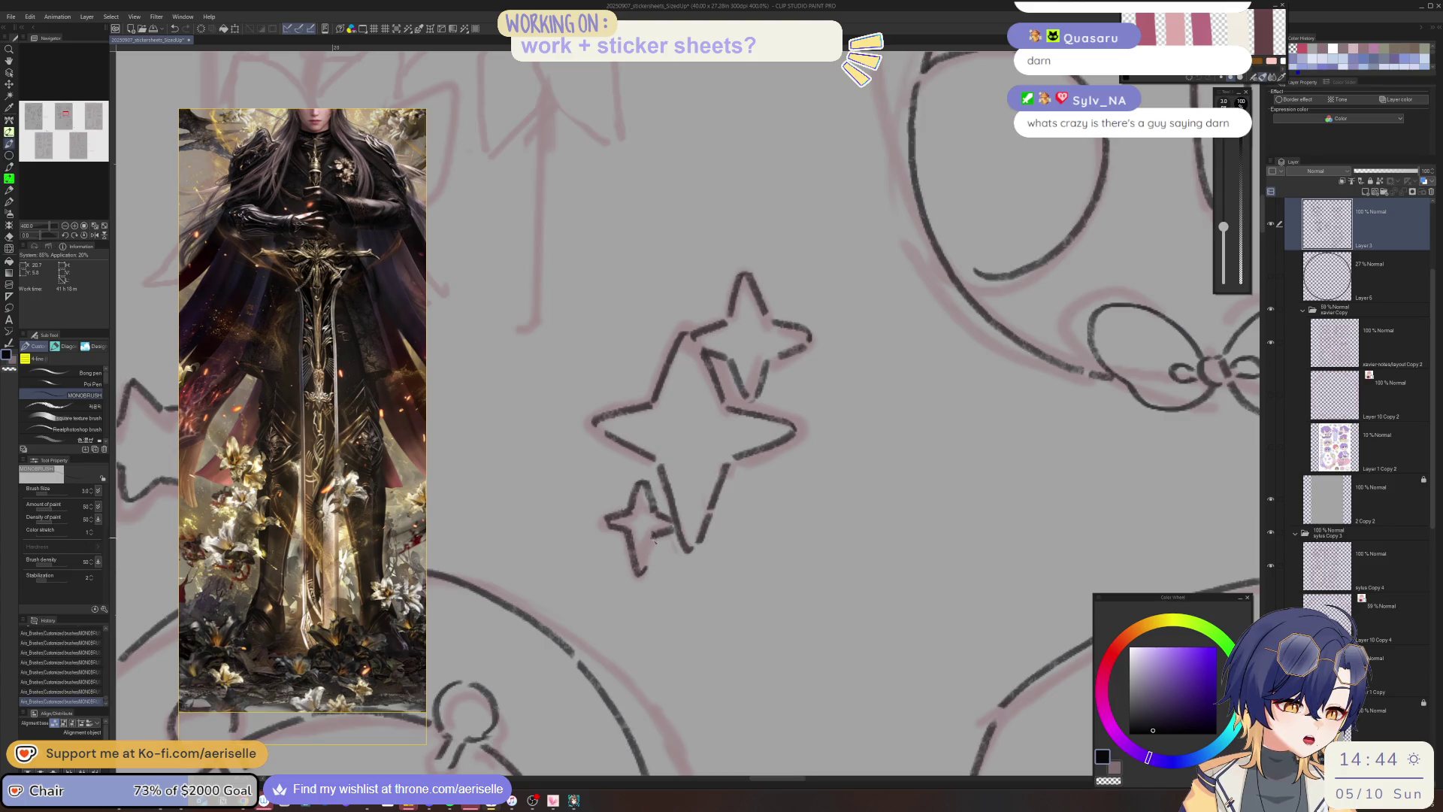
pyautogui.scroll(-5, 654, 541)
pyautogui.scroll(-5, 751, 450)
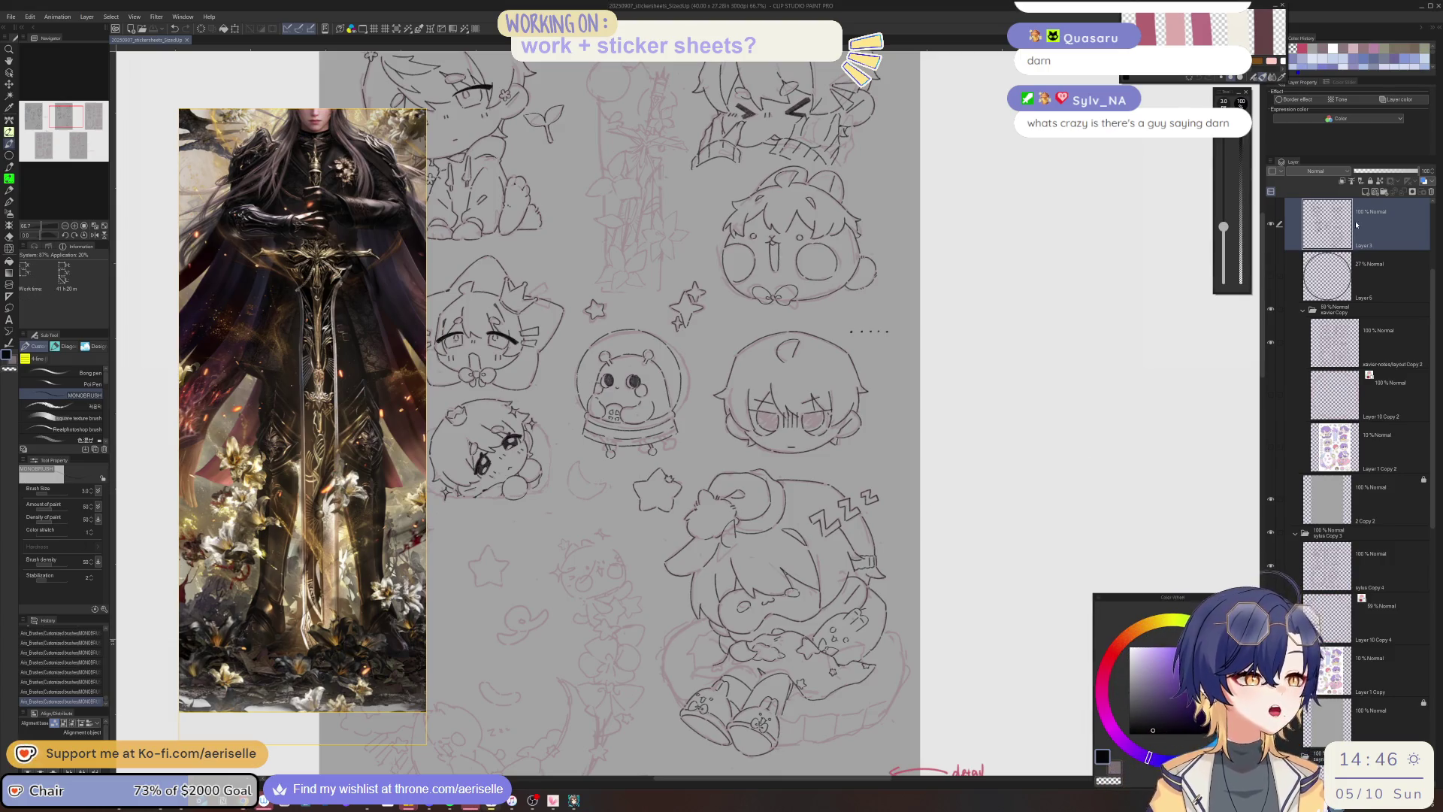
# Ink the crescent moon's outer and inner curves, rotating the canvas between strokes.
pyautogui.hscroll(-3, 676, 413)
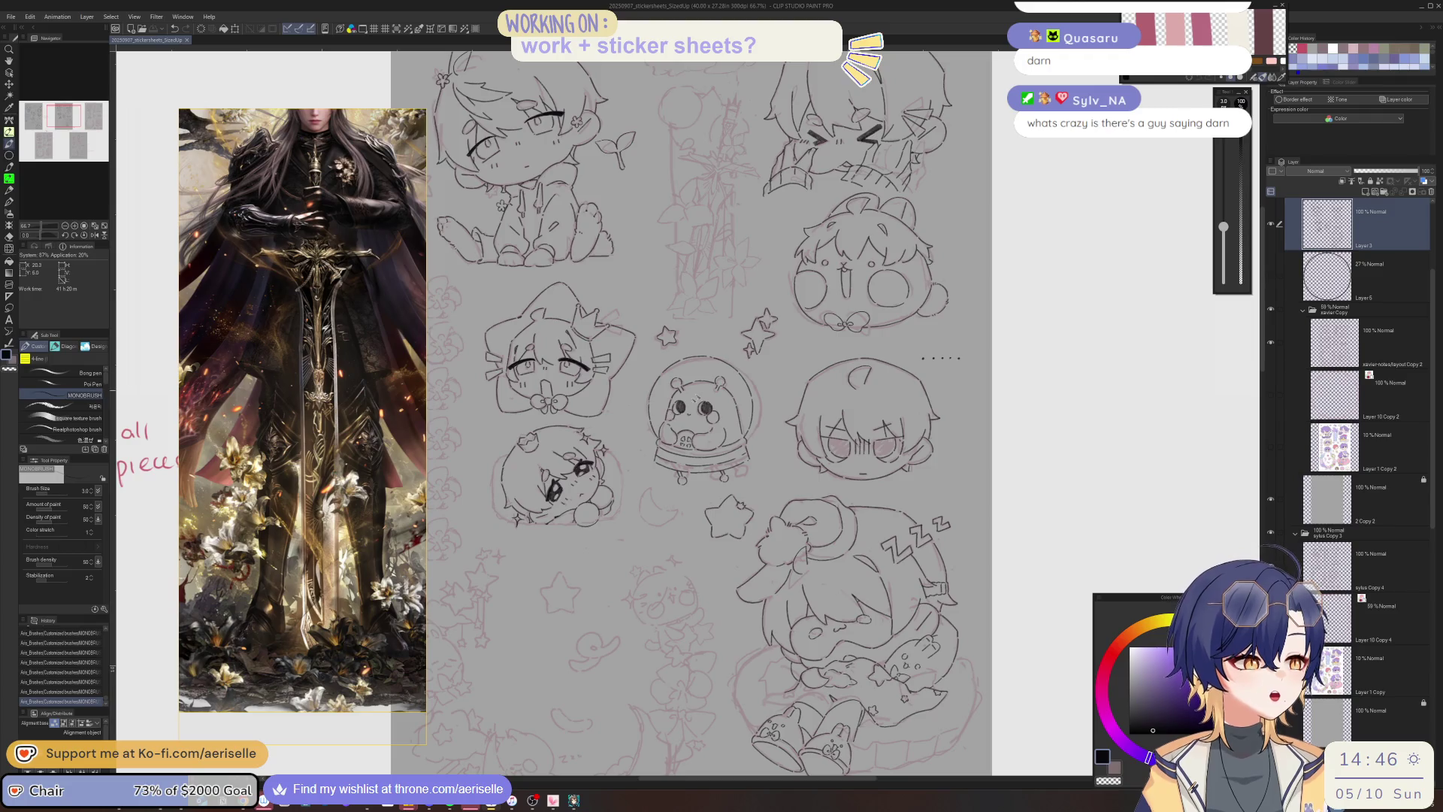
pyautogui.scroll(8, 641, 492)
pyautogui.moveTo(641, 492); pyautogui.dragTo(650, 580)
pyautogui.press('^')
pyautogui.press('^')
pyautogui.press('^')
pyautogui.moveTo(564, 532)
pyautogui.mouseDown()
pyautogui.moveTo(579, 585)
pyautogui.moveTo(628, 637)
pyautogui.mouseUp()
pyautogui.press('-')
pyautogui.press('-')
pyautogui.press('-')
pyautogui.moveTo(650, 499)
pyautogui.mouseDown()
pyautogui.moveTo(633, 591)
pyautogui.moveTo(645, 636)
pyautogui.mouseUp()
# Ink the crescent's left side out to its tip, then zoom back out.
pyautogui.press('^')
pyautogui.press('^')
pyautogui.press('^')
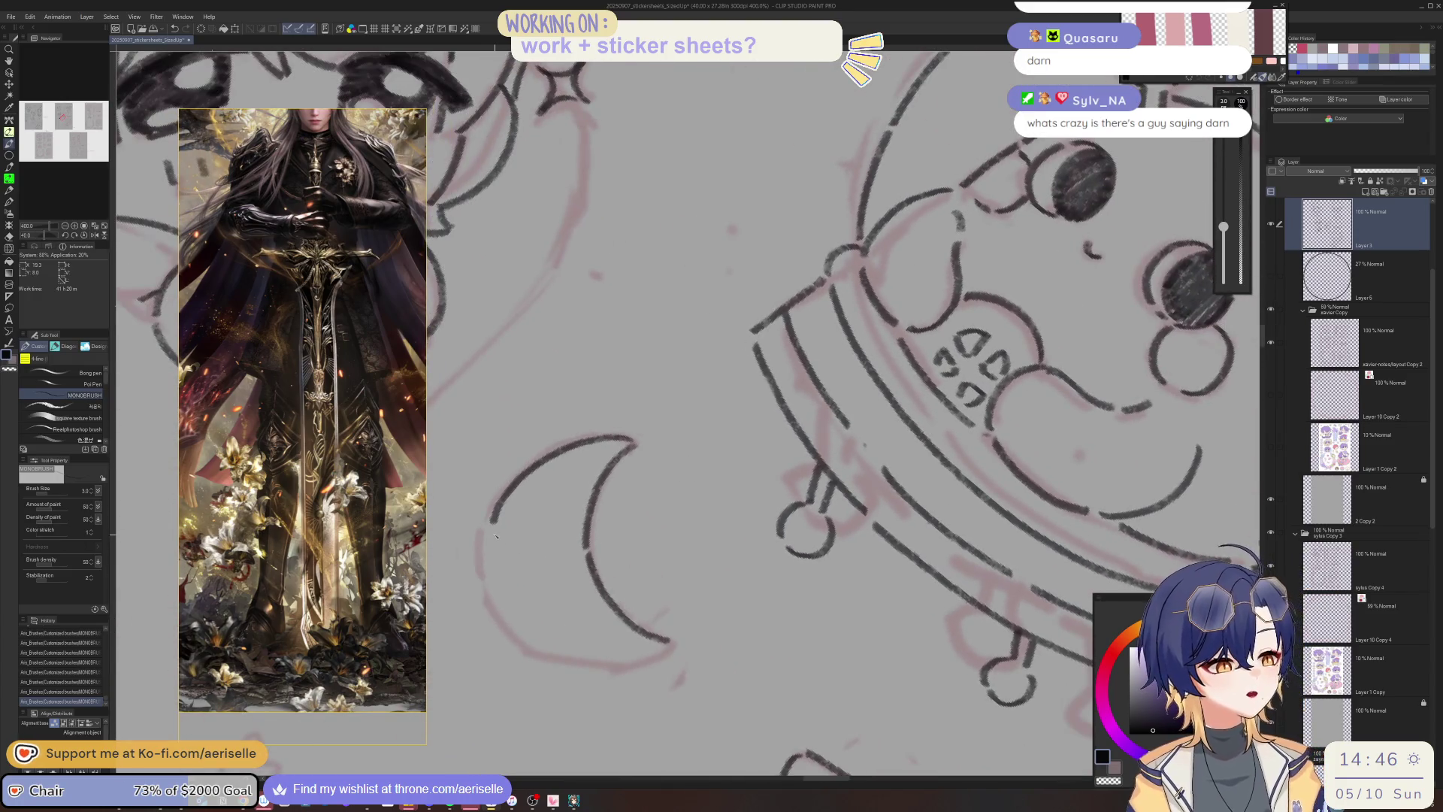
pyautogui.moveTo(492, 526)
pyautogui.mouseDown()
pyautogui.moveTo(497, 605)
pyautogui.moveTo(515, 623)
pyautogui.mouseUp()
pyautogui.press('^')
pyautogui.press('^')
pyautogui.press('^')
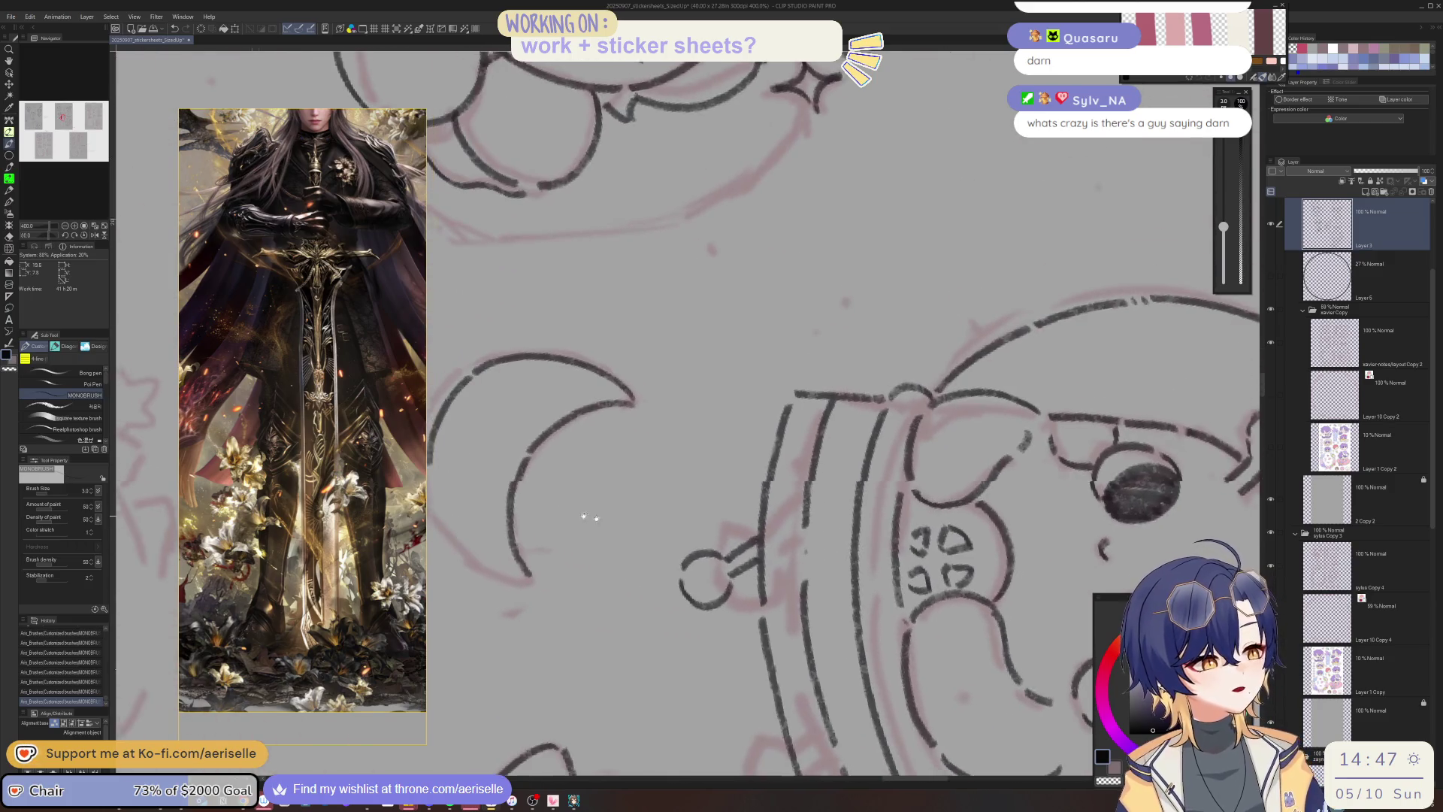
pyautogui.press('^')
pyautogui.moveTo(540, 490)
pyautogui.mouseDown()
pyautogui.moveTo(568, 554)
pyautogui.moveTo(643, 605)
pyautogui.mouseUp()
pyautogui.scroll(-3, 642, 599)
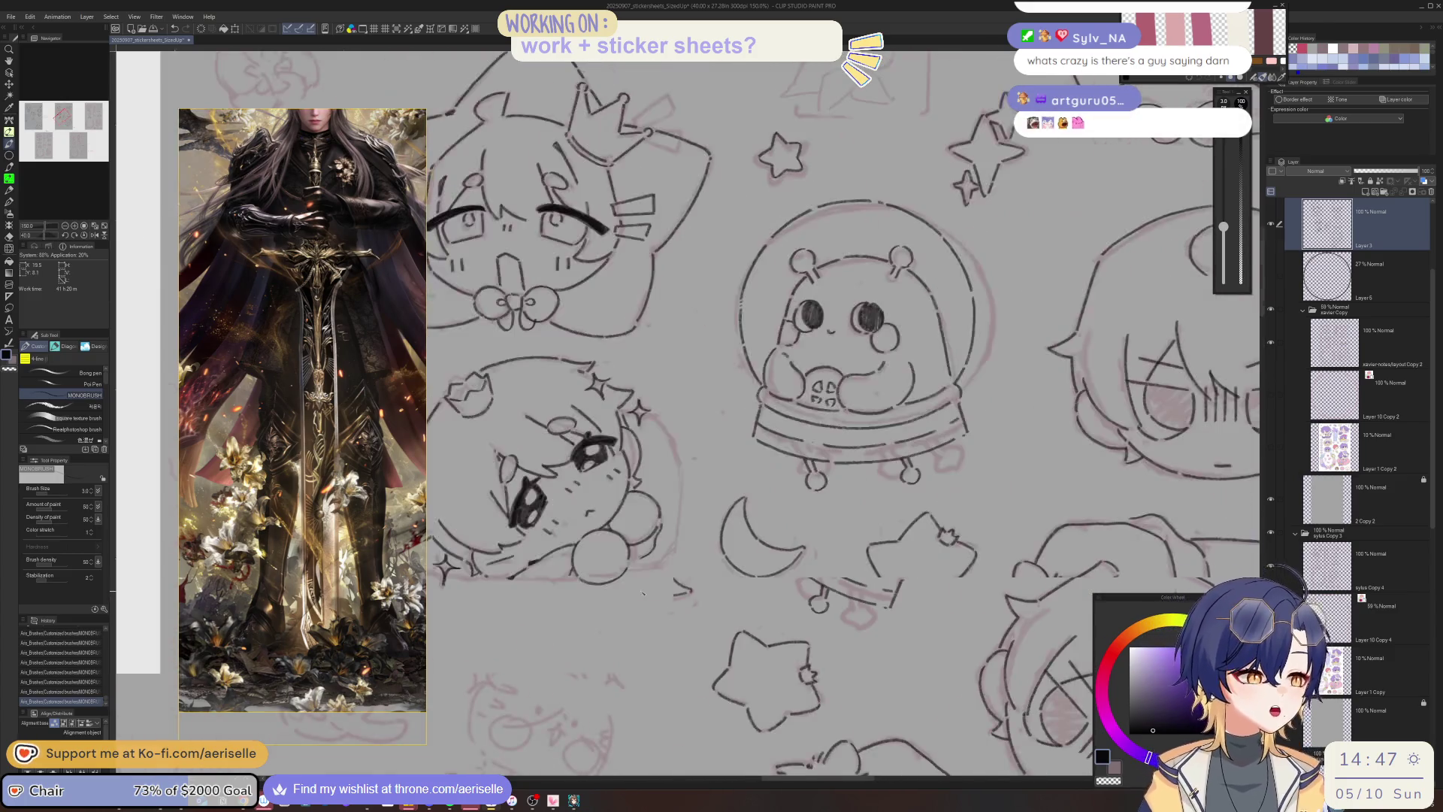
pyautogui.scroll(-5, 706, 697)
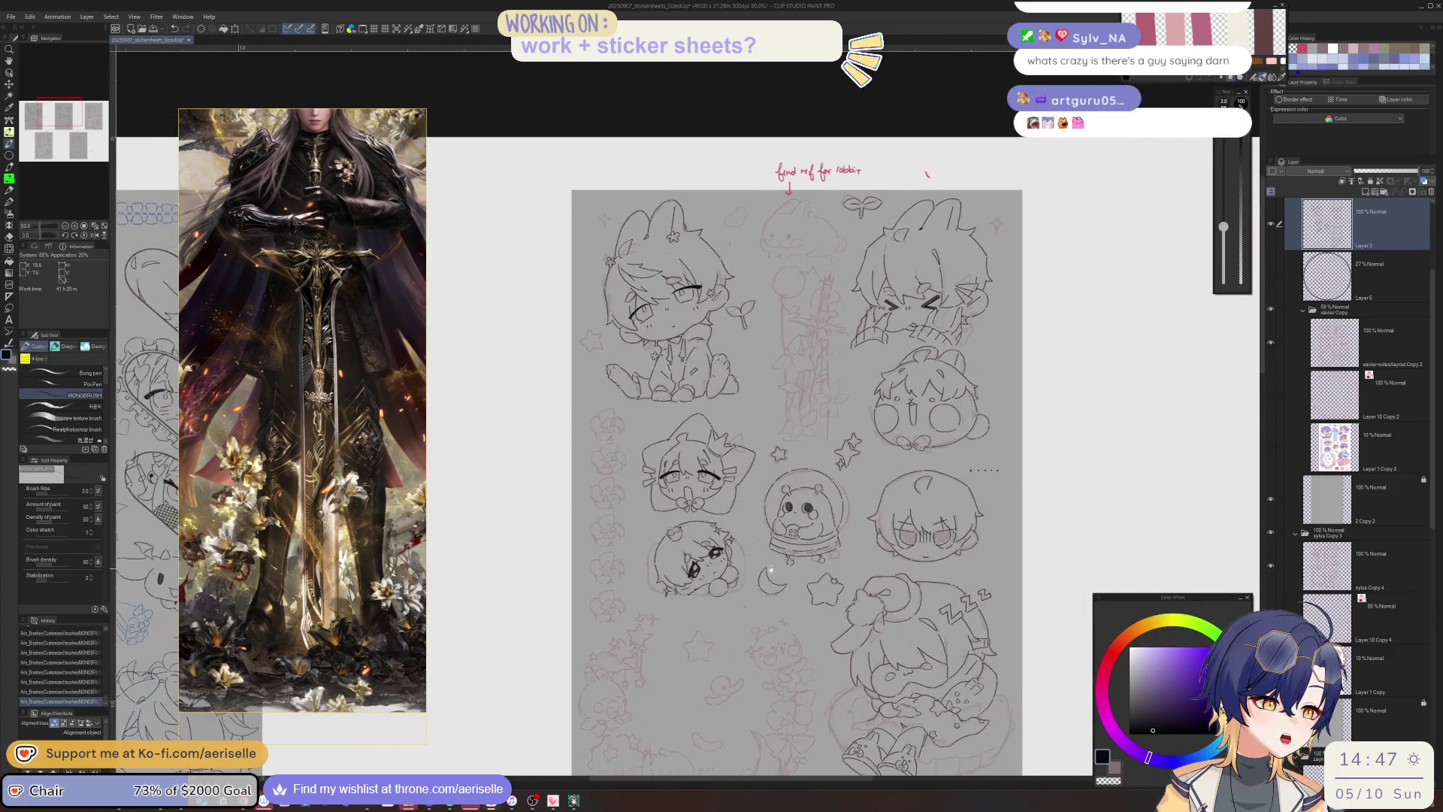
pyautogui.scroll(5, 692, 358)
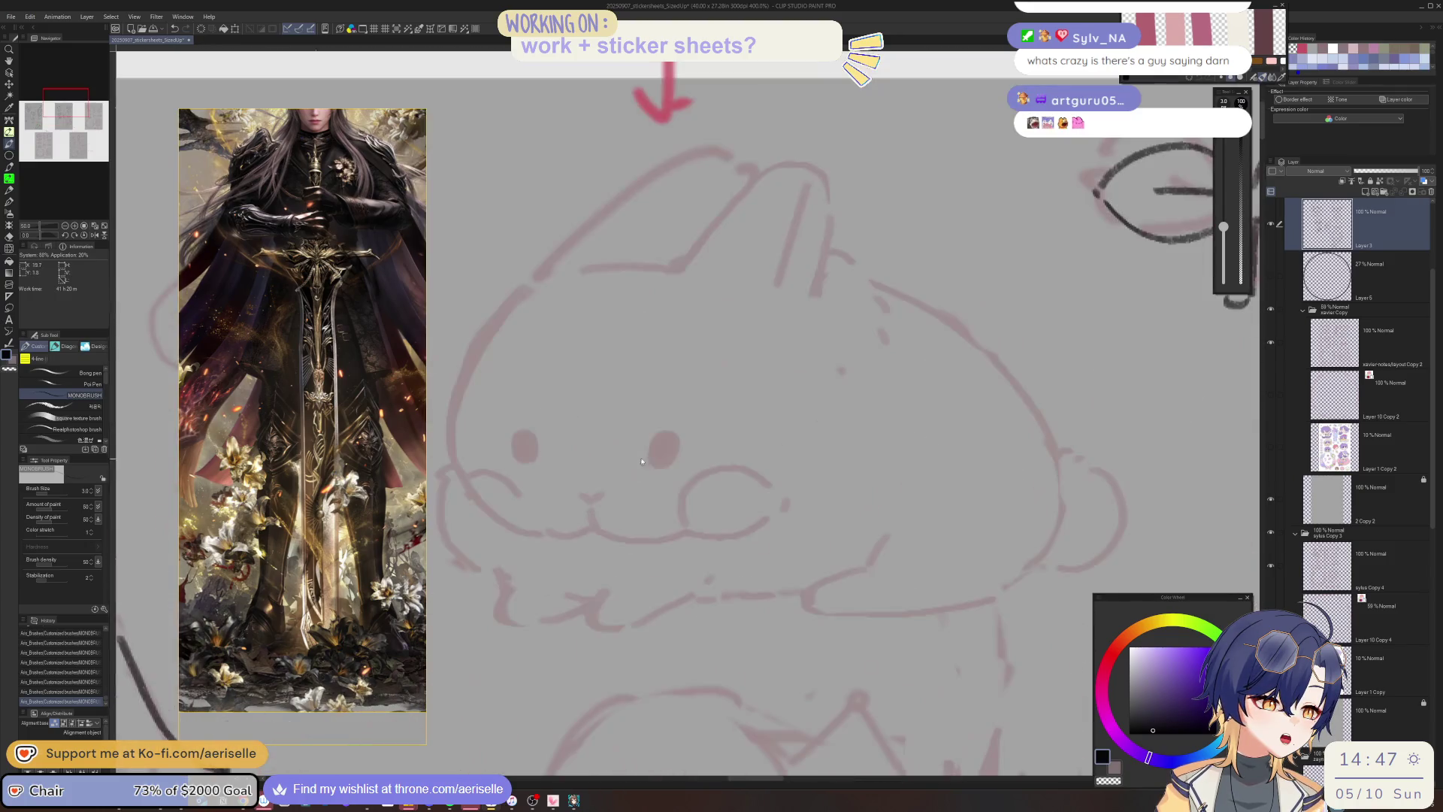
# Ink the rabbit's right and left eyes, undoing one stray right-eye stroke.
pyautogui.moveTo(657, 436)
pyautogui.mouseDown()
pyautogui.moveTo(651, 466)
pyautogui.moveTo(681, 455)
pyautogui.moveTo(659, 469)
pyautogui.mouseUp()
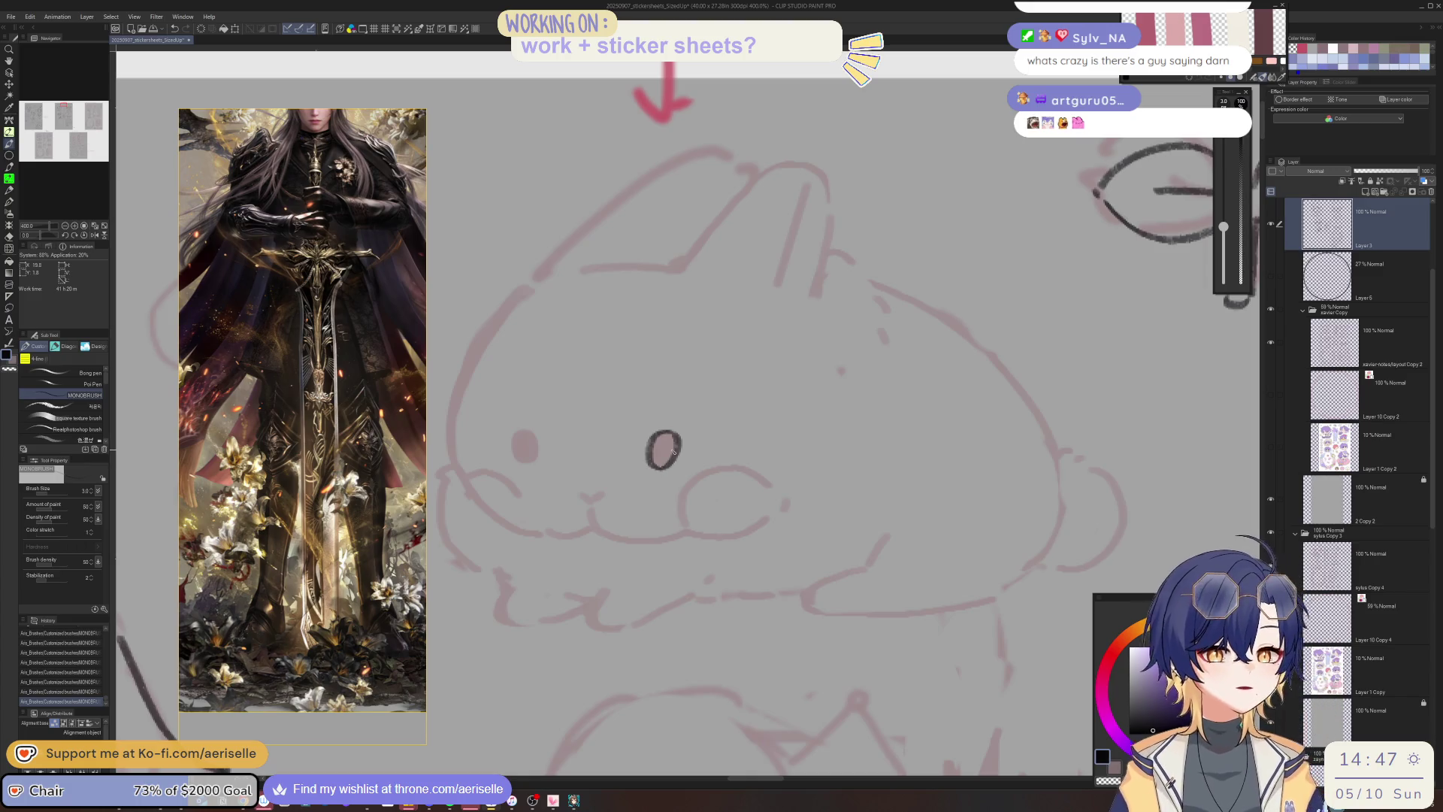
pyautogui.scroll(-5, 378, 358)
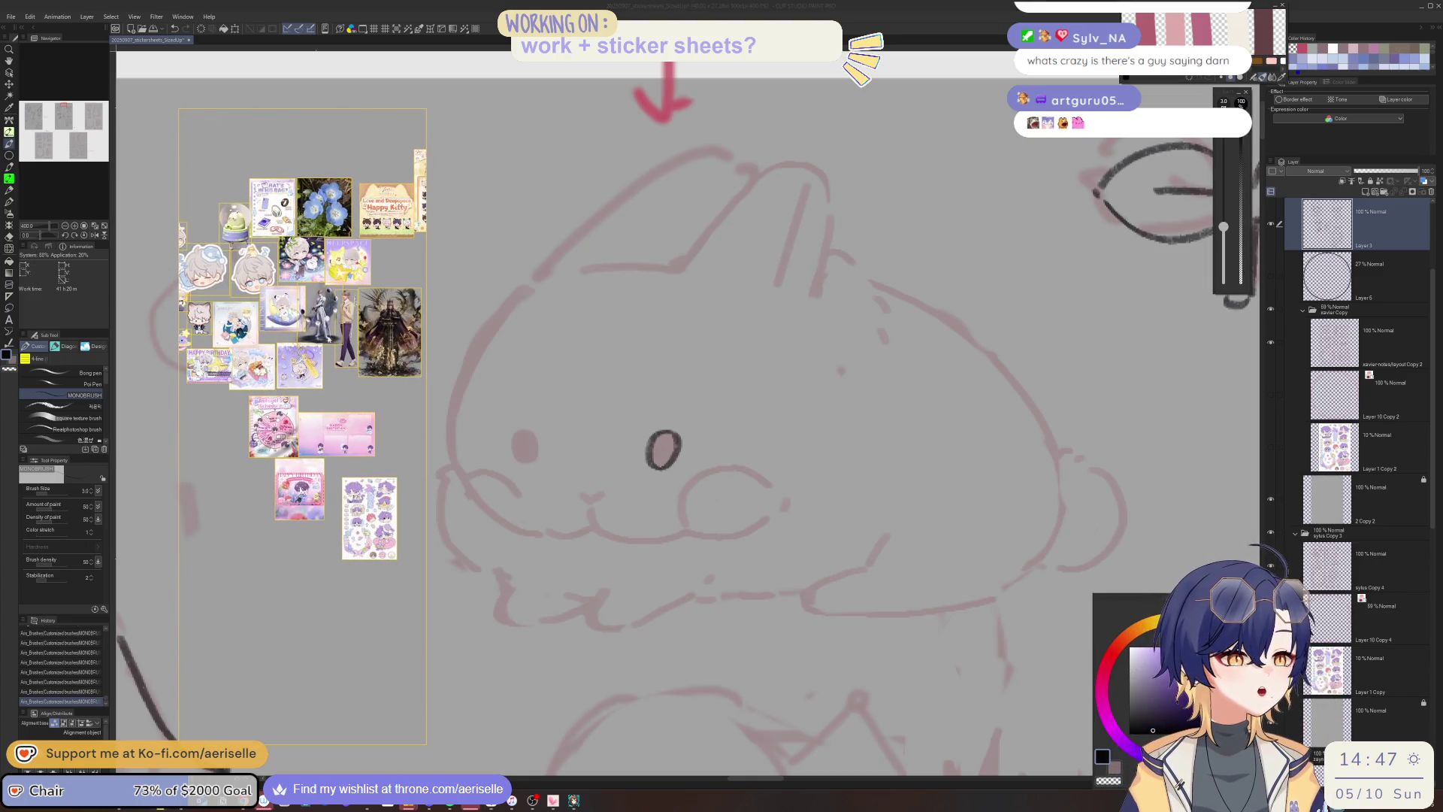
pyautogui.scroll(5, 315, 292)
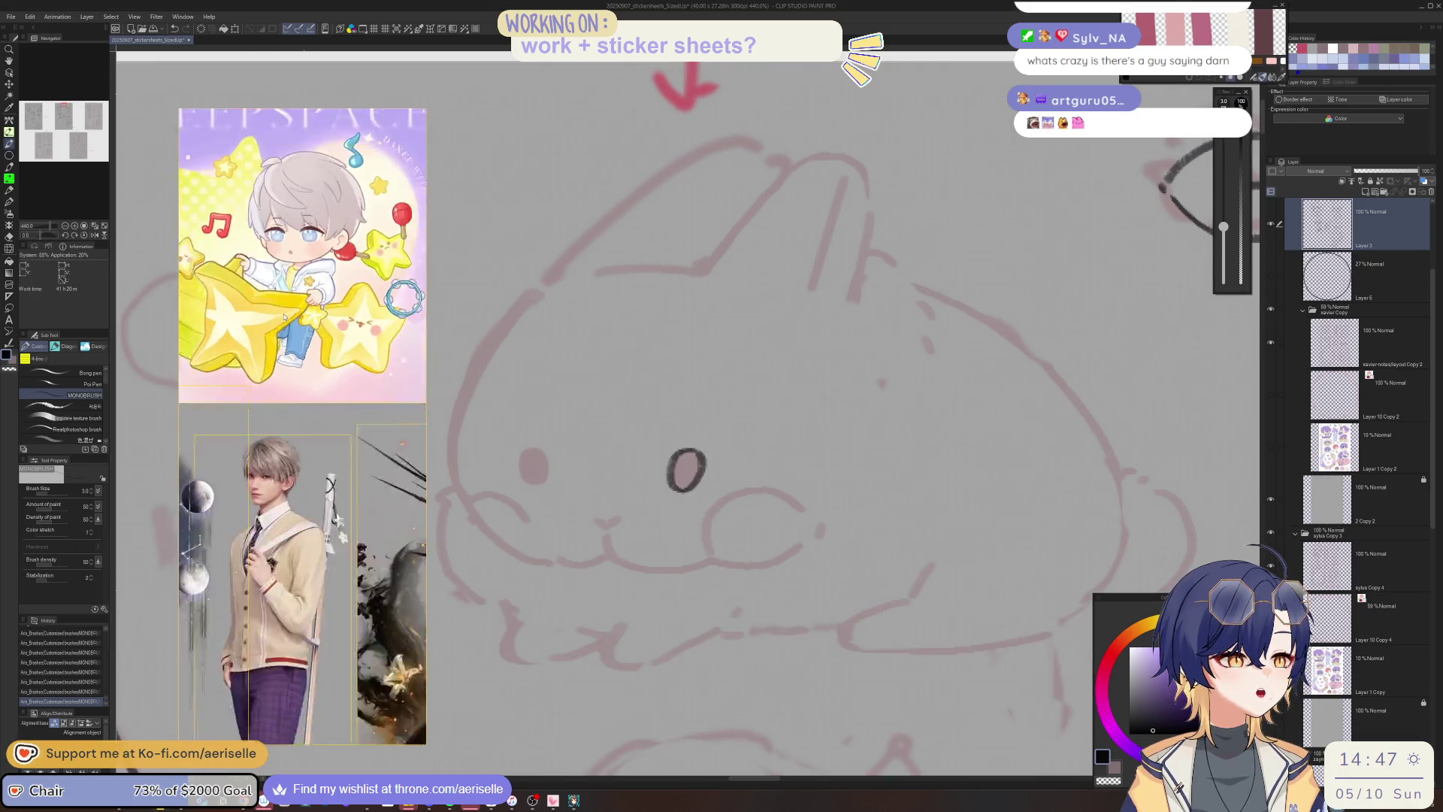
pyautogui.scroll(-3, 429, 354)
pyautogui.scroll(5, 306, 330)
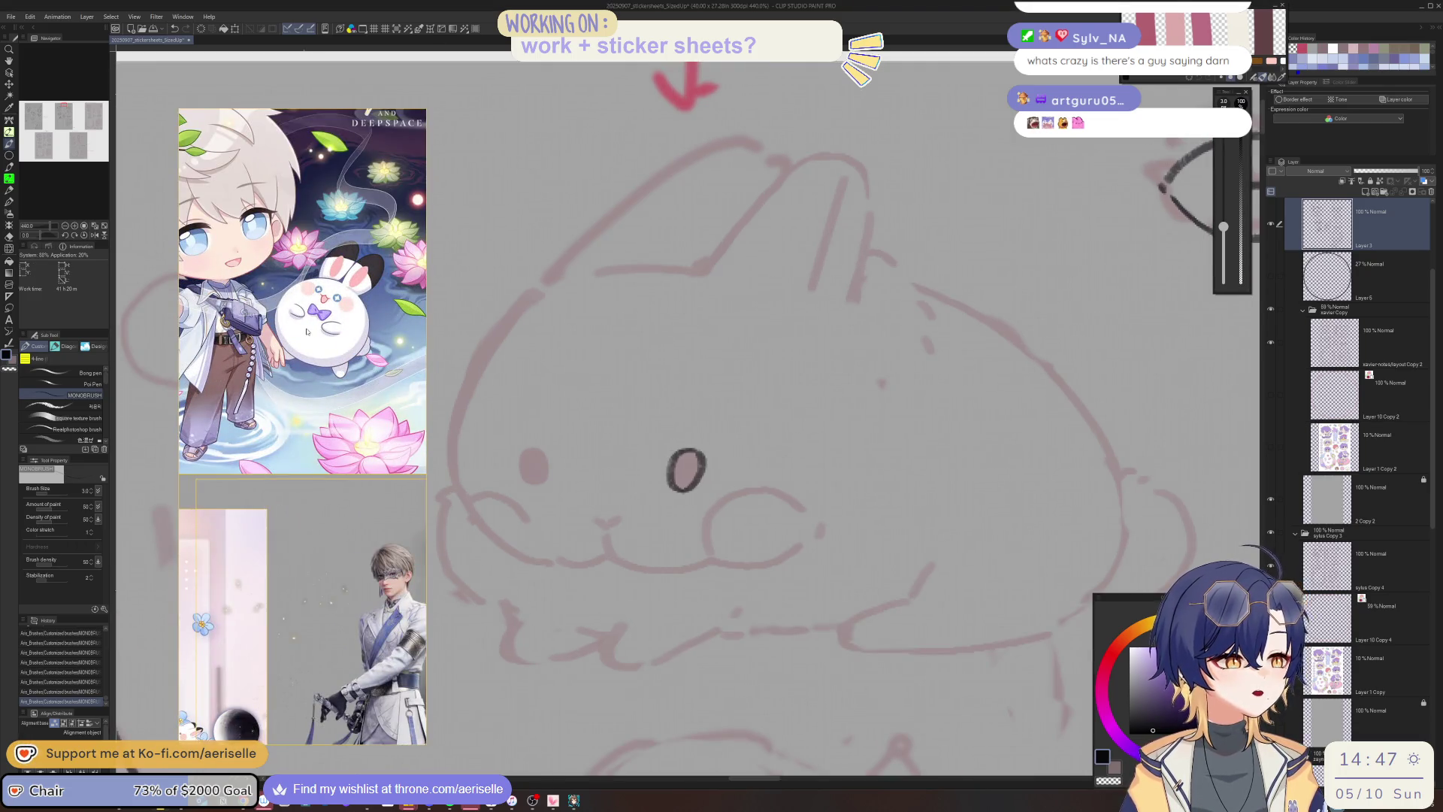
pyautogui.scroll(2, 690, 487)
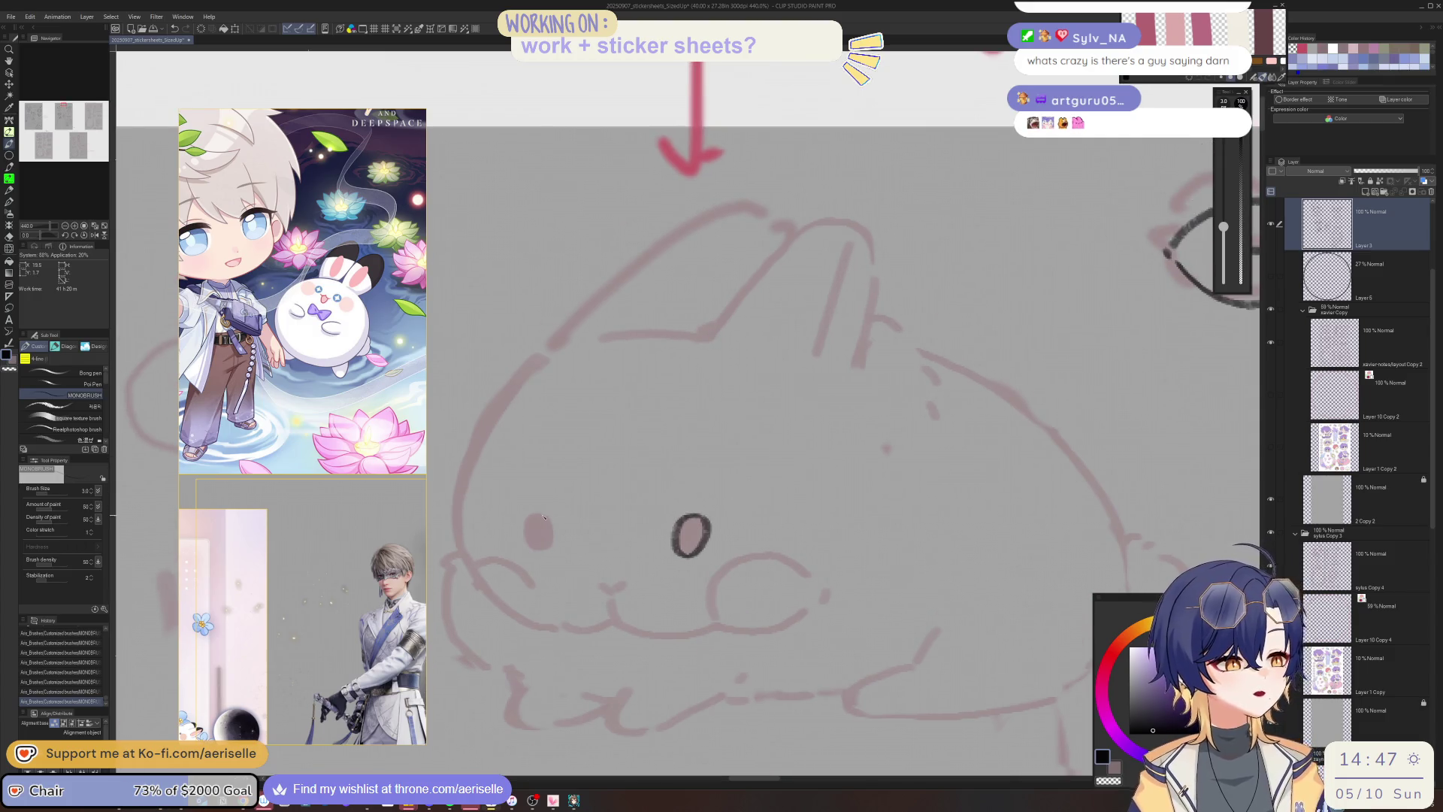
pyautogui.moveTo(537, 514)
pyautogui.mouseDown()
pyautogui.moveTo(538, 553)
pyautogui.moveTo(550, 530)
pyautogui.moveTo(552, 549)
pyautogui.moveTo(545, 535)
pyautogui.moveTo(535, 547)
pyautogui.moveTo(543, 529)
pyautogui.mouseUp()
pyautogui.moveTo(683, 520)
pyautogui.mouseDown()
pyautogui.moveTo(698, 536)
pyautogui.moveTo(707, 526)
pyautogui.moveTo(686, 552)
pyautogui.moveTo(705, 534)
pyautogui.mouseUp()
pyautogui.hotkey('ctrl', 'z')
# Draw the rabbit's small nose and a mouth stroke below it, undoing the mouth stroke.
pyautogui.hotkey('ctrl', '-')
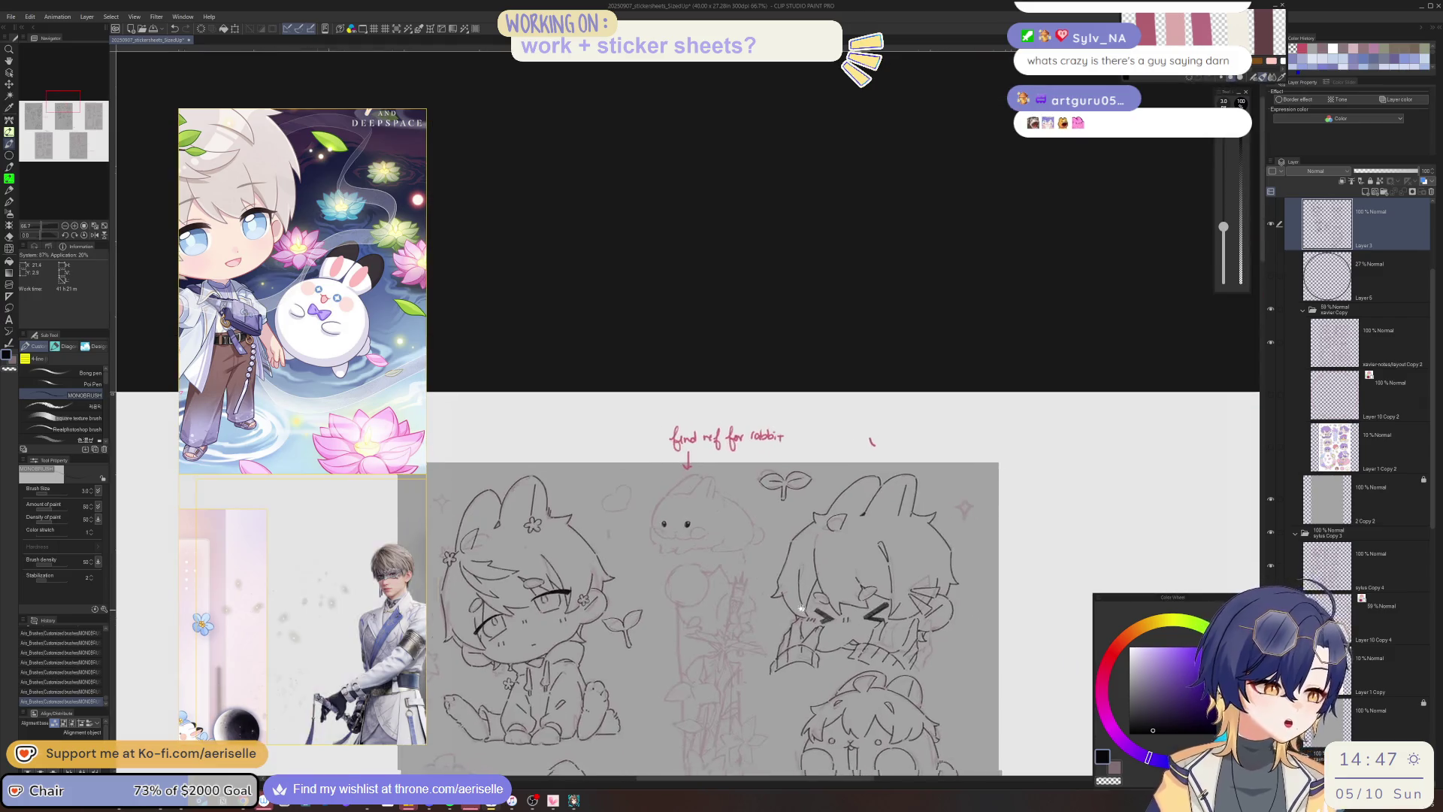
pyautogui.scroll(5, 661, 511)
pyautogui.press('m')
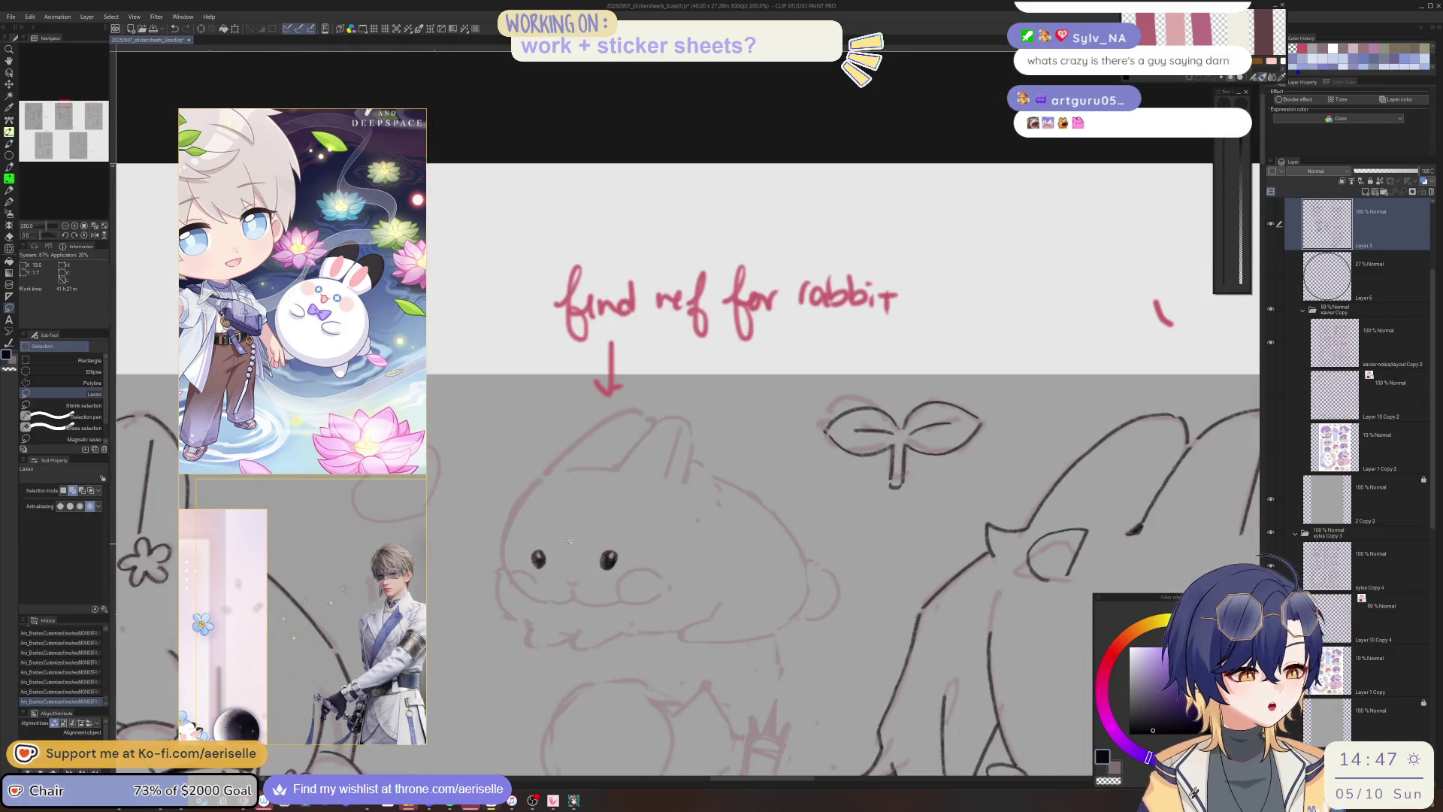
pyautogui.scroll(3, 576, 565)
pyautogui.press('b')
pyautogui.moveTo(566, 570)
pyautogui.mouseDown()
pyautogui.moveTo(573, 608)
pyautogui.moveTo(585, 599)
pyautogui.mouseUp()
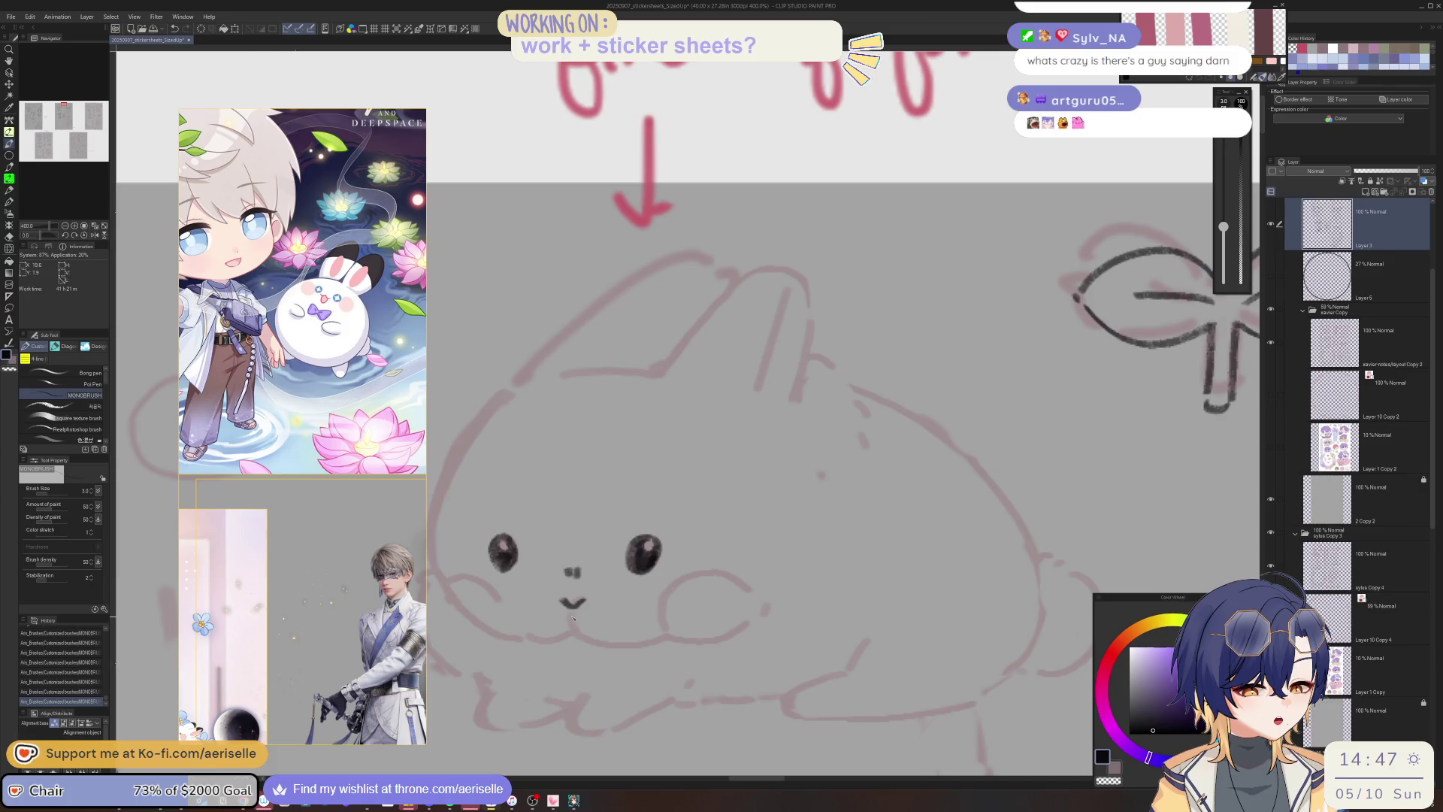
pyautogui.moveTo(573, 607); pyautogui.dragTo(576, 632)
pyautogui.moveTo(765, 599)
pyautogui.mouseDown()
pyautogui.moveTo(840, 619)
pyautogui.moveTo(661, 623)
pyautogui.moveTo(484, 552)
pyautogui.moveTo(585, 573)
pyautogui.mouseUp()
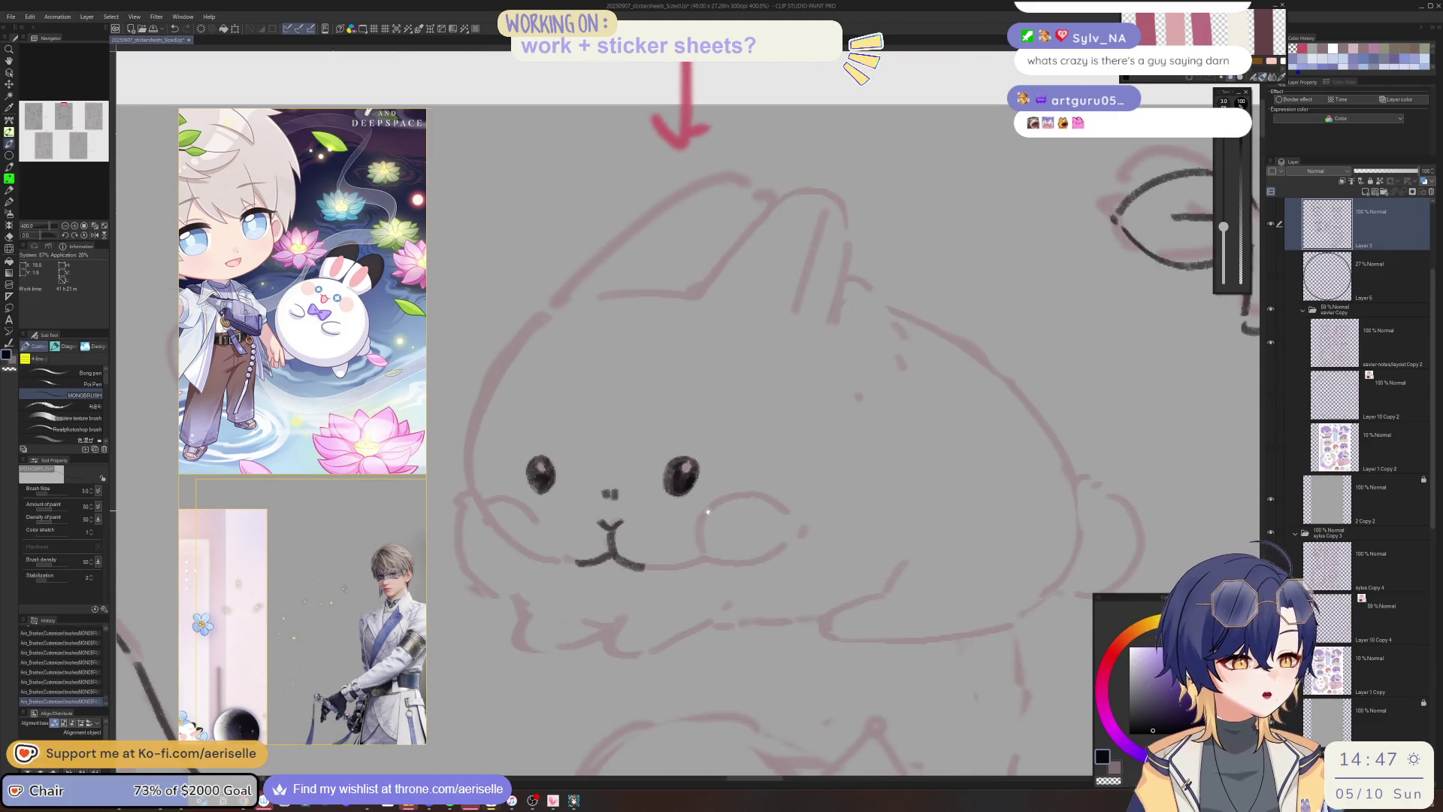
pyautogui.hotkey('ctrl', 'z')
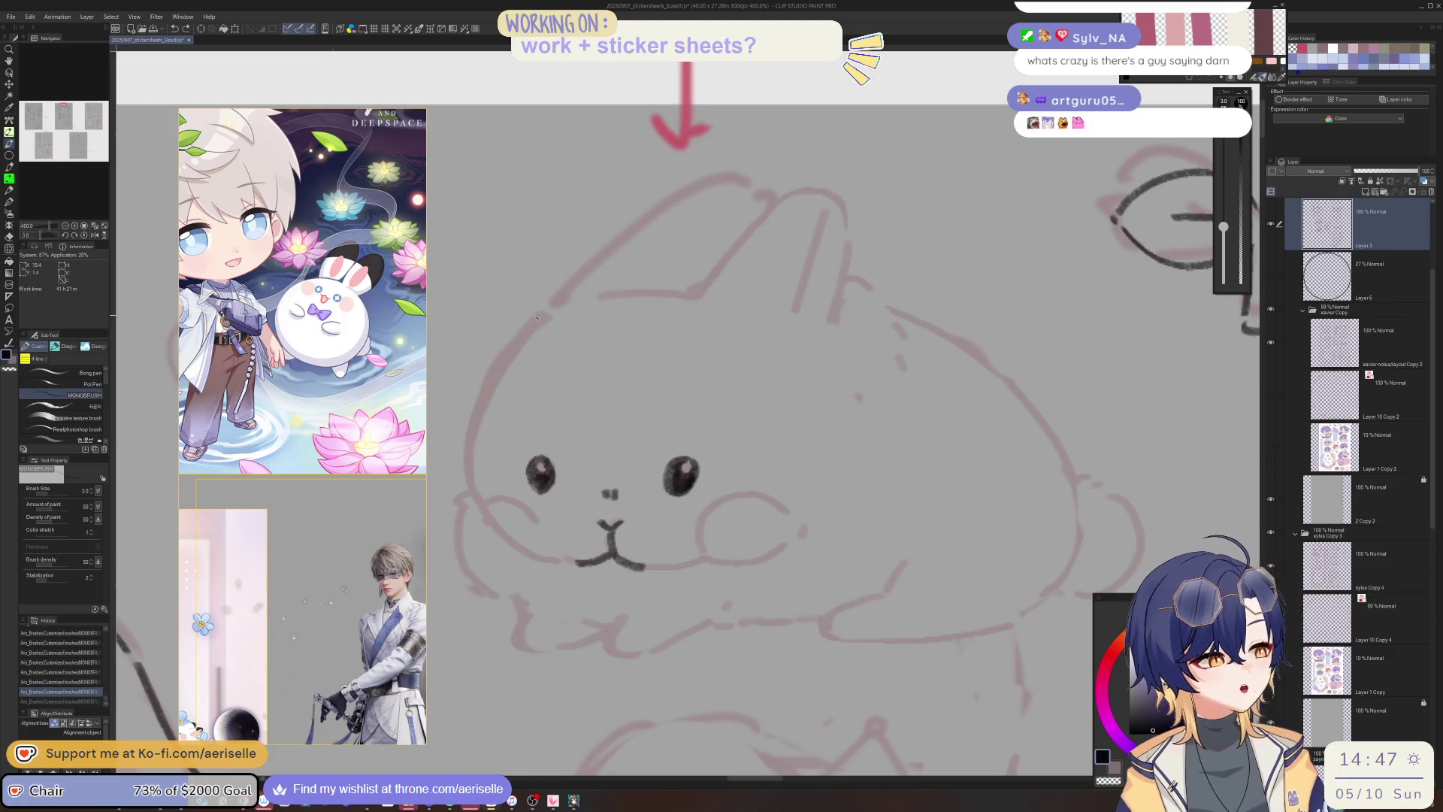
# Ink the rabbit's left cheek outline, adjusting canvas rotation and undoing stray strokes.
pyautogui.moveTo(545, 300); pyautogui.dragTo(514, 443)
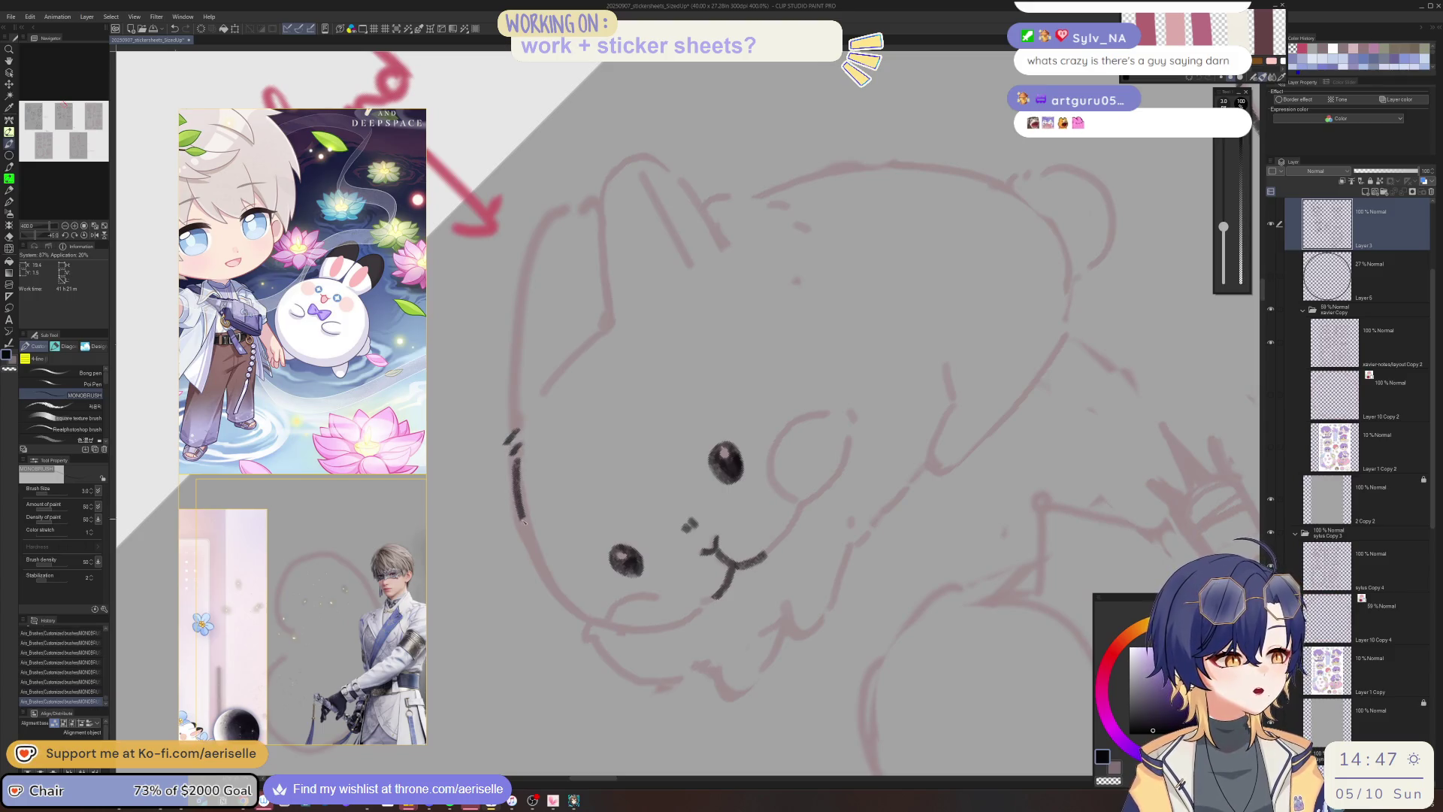
pyautogui.moveTo(542, 571)
pyautogui.mouseDown()
pyautogui.moveTo(476, 460)
pyautogui.moveTo(484, 510)
pyautogui.mouseUp()
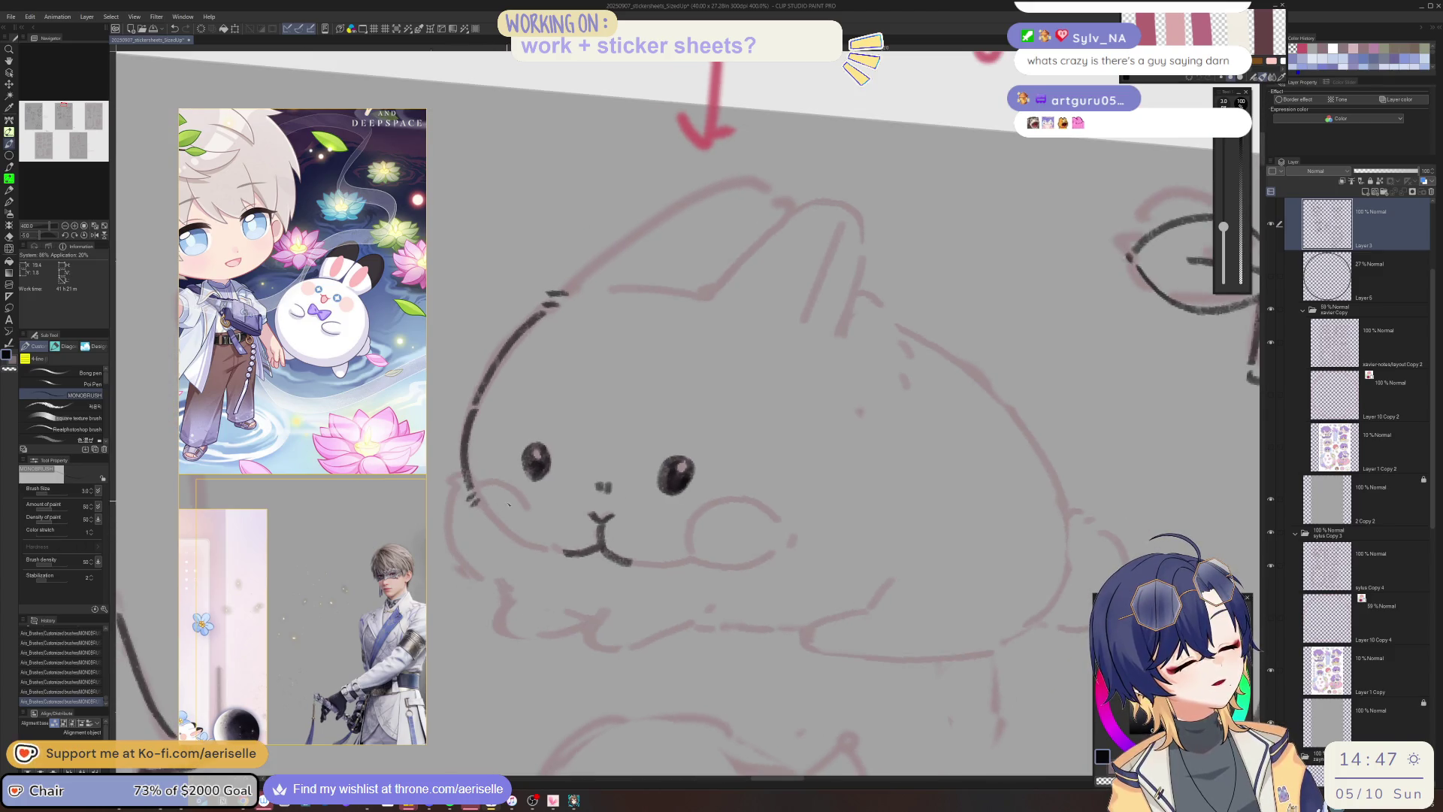
pyautogui.moveTo(560, 557)
pyautogui.mouseDown()
pyautogui.moveTo(601, 593)
pyautogui.moveTo(661, 609)
pyautogui.moveTo(753, 547)
pyautogui.moveTo(526, 488)
pyautogui.mouseUp()
pyautogui.hotkey('ctrl', 'z')
pyautogui.moveTo(460, 446)
pyautogui.mouseDown()
pyautogui.moveTo(494, 507)
pyautogui.moveTo(533, 519)
pyautogui.mouseUp()
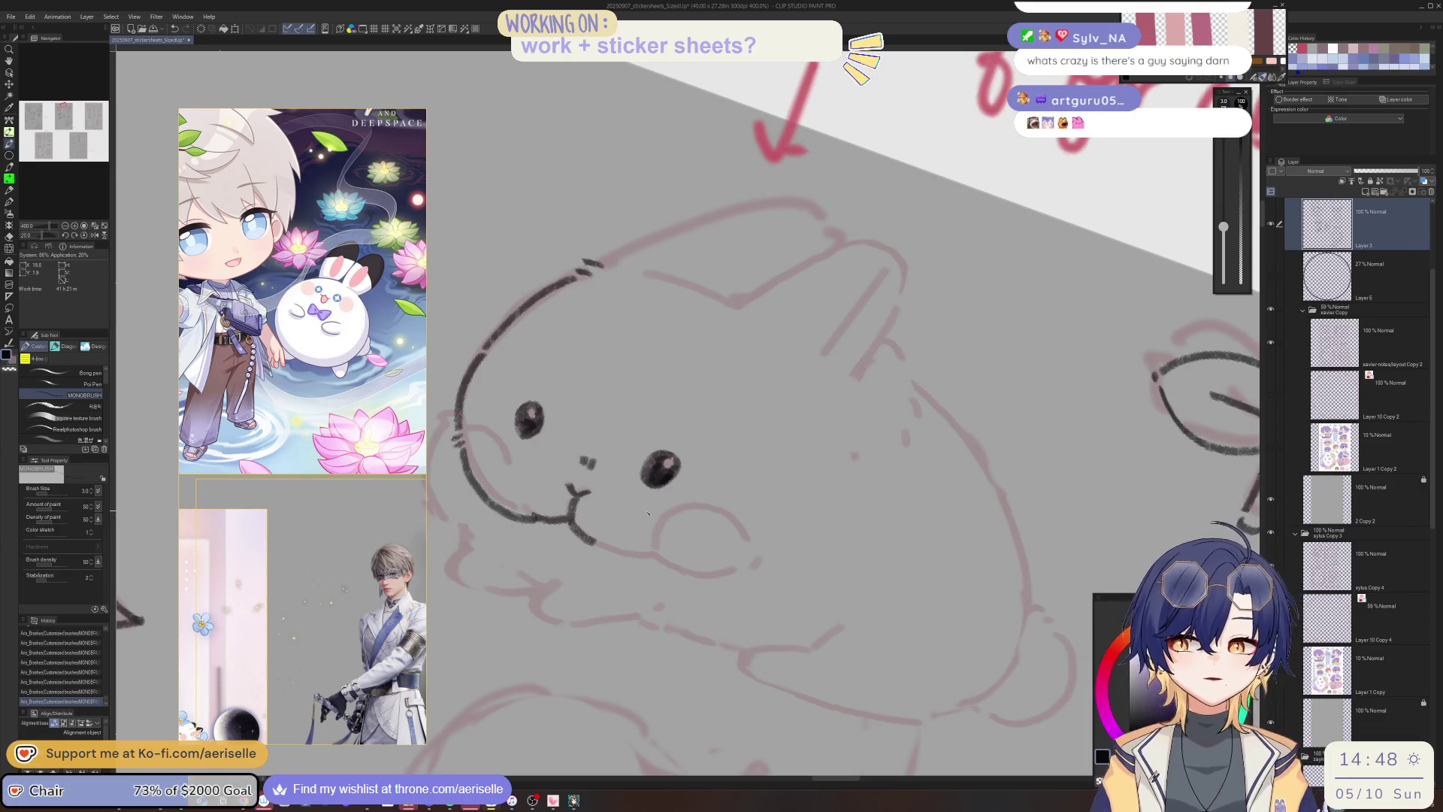
pyautogui.moveTo(648, 513)
pyautogui.mouseDown()
pyautogui.moveTo(556, 496)
pyautogui.moveTo(597, 532)
pyautogui.mouseUp()
pyautogui.hotkey('ctrl', 'z')
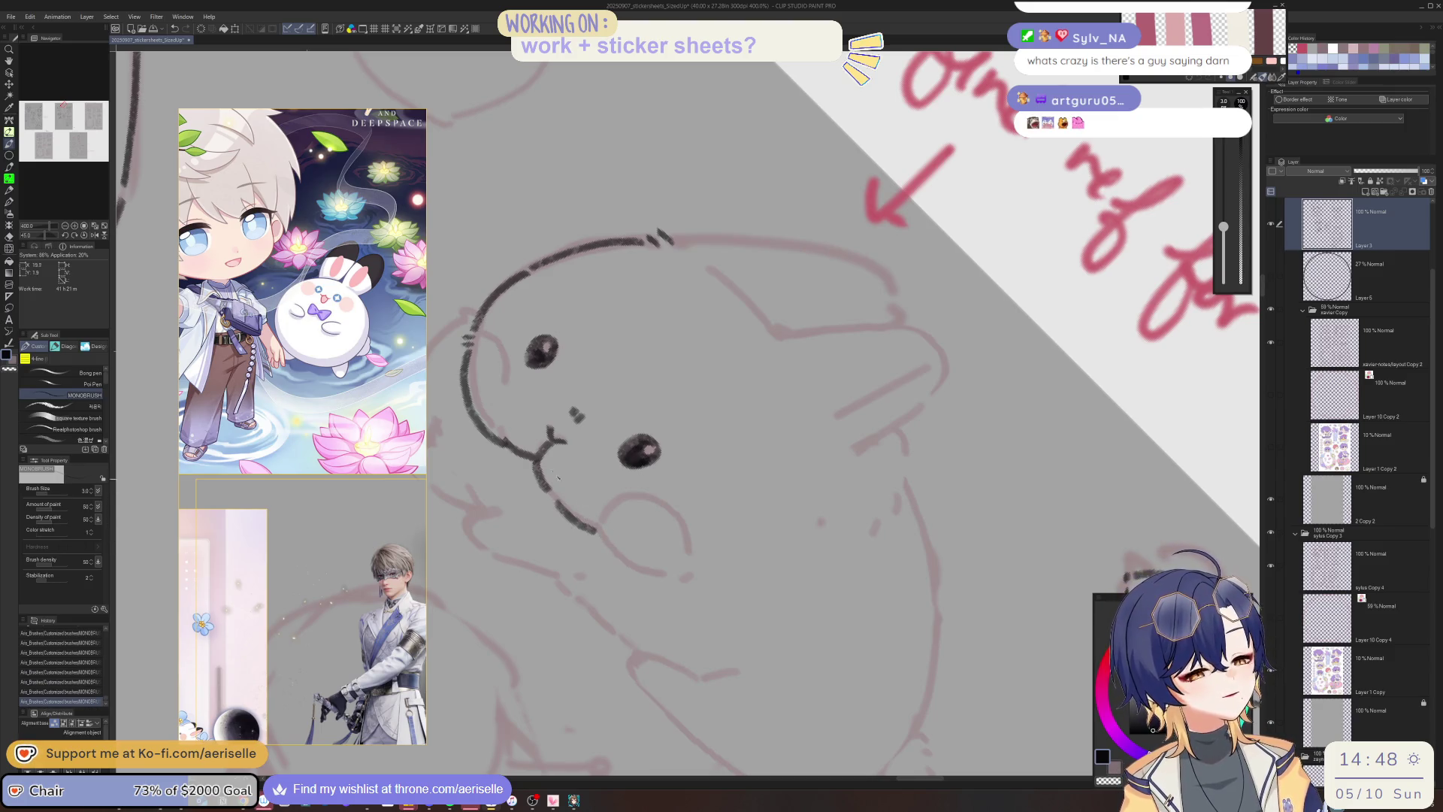
# Erase a small bit of line and extend the mouth stroke right and up.
pyautogui.press('e')
pyautogui.click(515, 434)
pyautogui.press('b')
pyautogui.moveTo(600, 536)
pyautogui.mouseDown()
pyautogui.moveTo(631, 570)
pyautogui.moveTo(686, 585)
pyautogui.moveTo(763, 558)
pyautogui.mouseUp()
pyautogui.hotkey('ctrl', 'z')
pyautogui.moveTo(761, 559); pyautogui.dragTo(809, 518)
pyautogui.press('-')
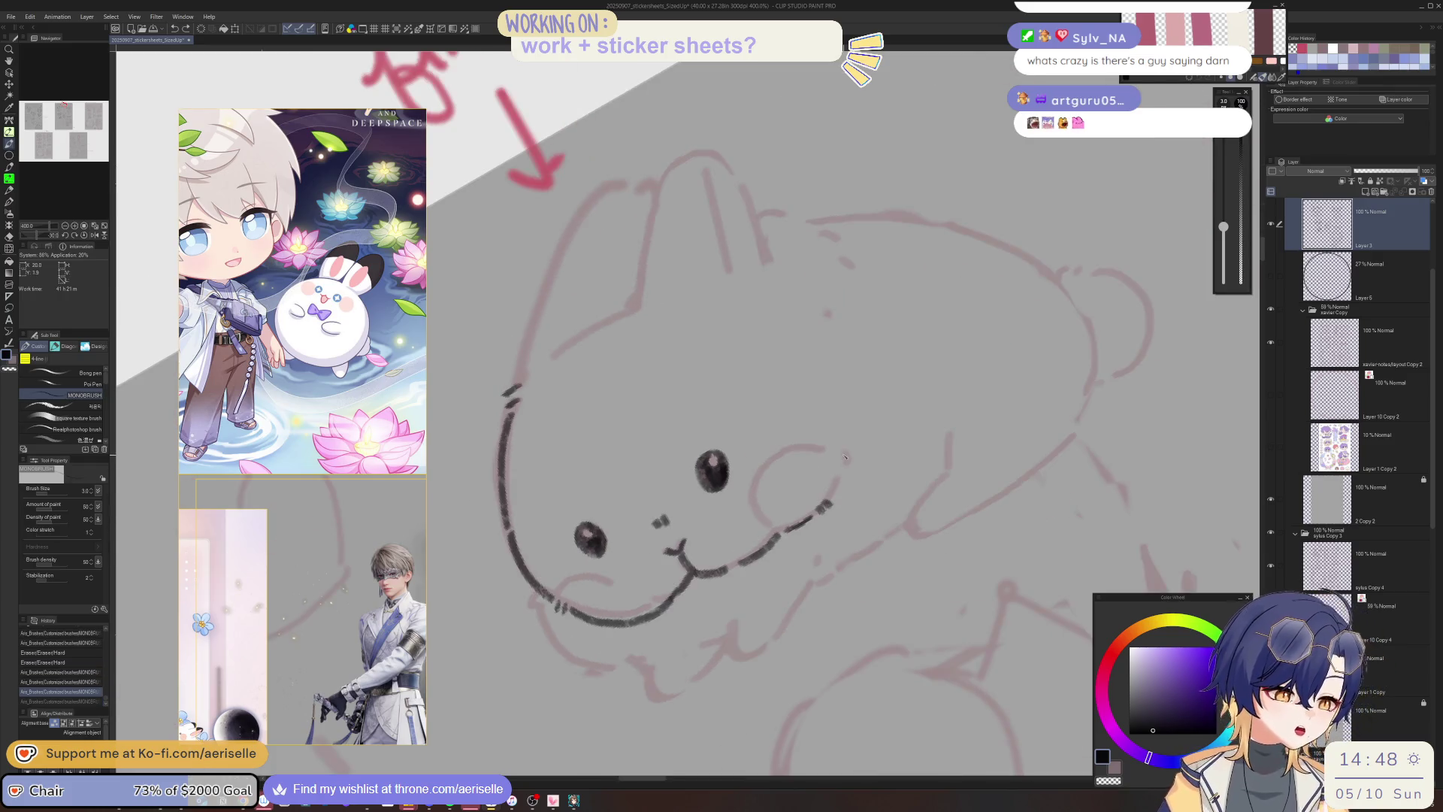
pyautogui.press('-')
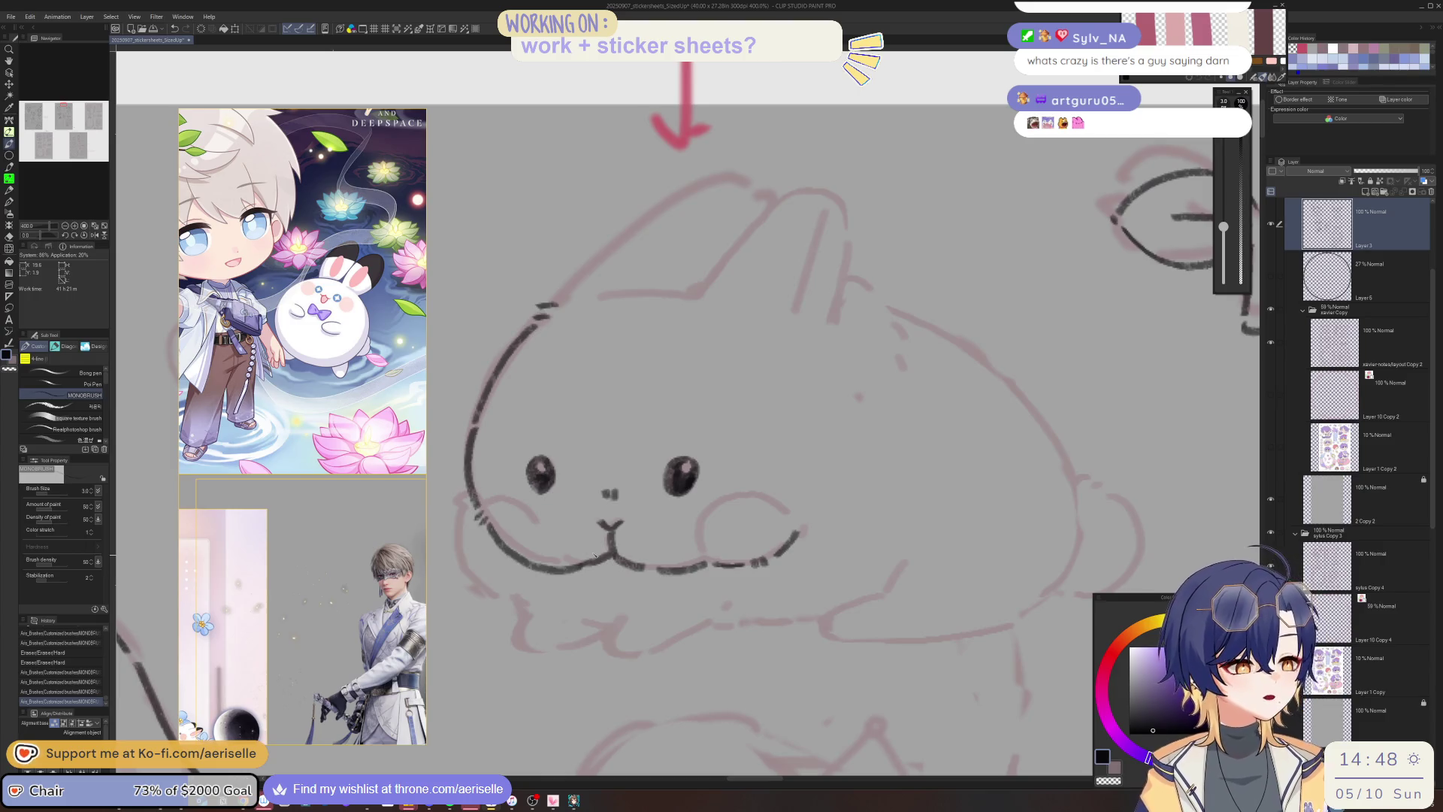
pyautogui.press('^')
pyautogui.press('^')
# Add cheek dots, lengthen the mouth upward and start inking the rabbit's paw.
pyautogui.press('^')
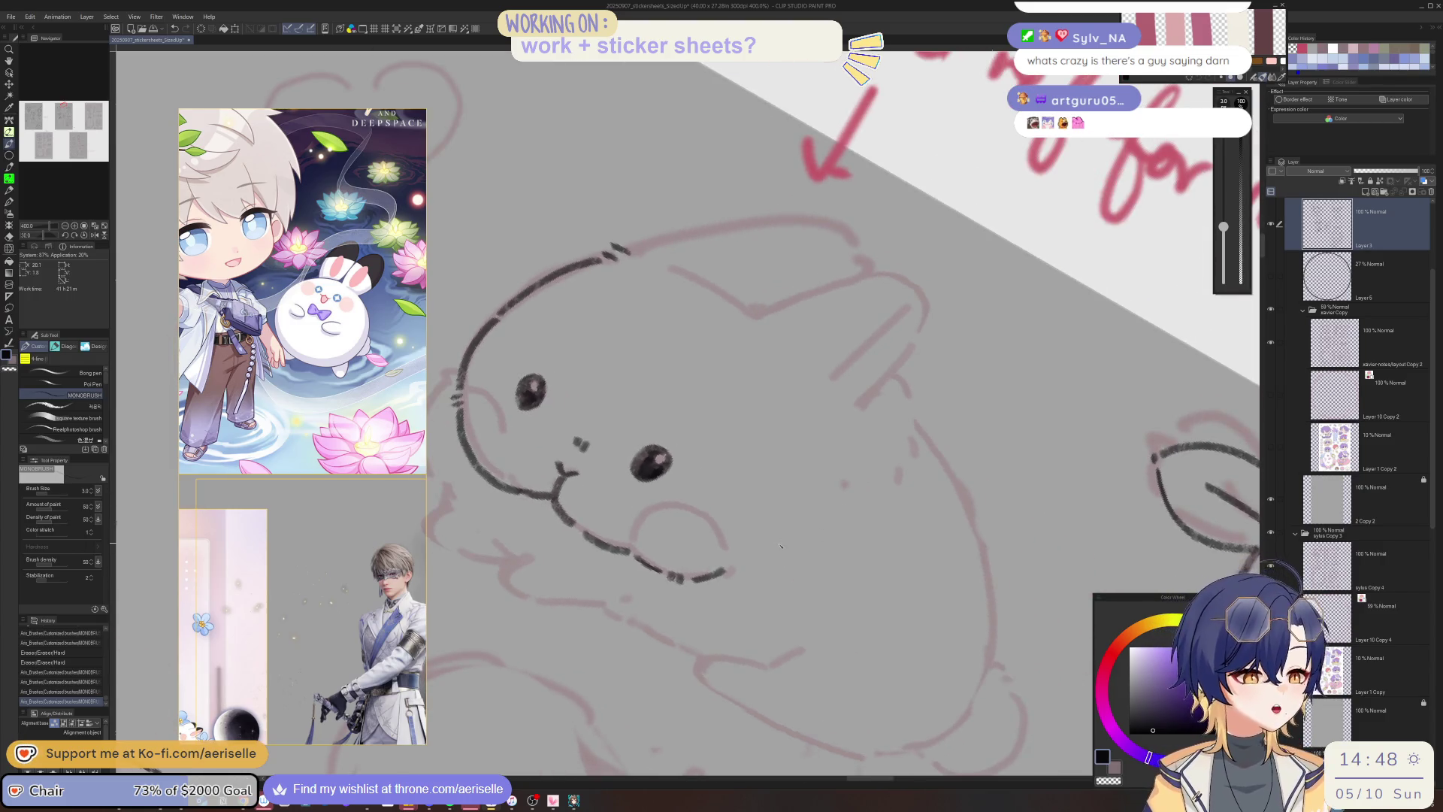
pyautogui.click(781, 546)
pyautogui.click(787, 540)
pyautogui.moveTo(845, 485); pyautogui.dragTo(837, 504)
pyautogui.press('^')
pyautogui.press('-')
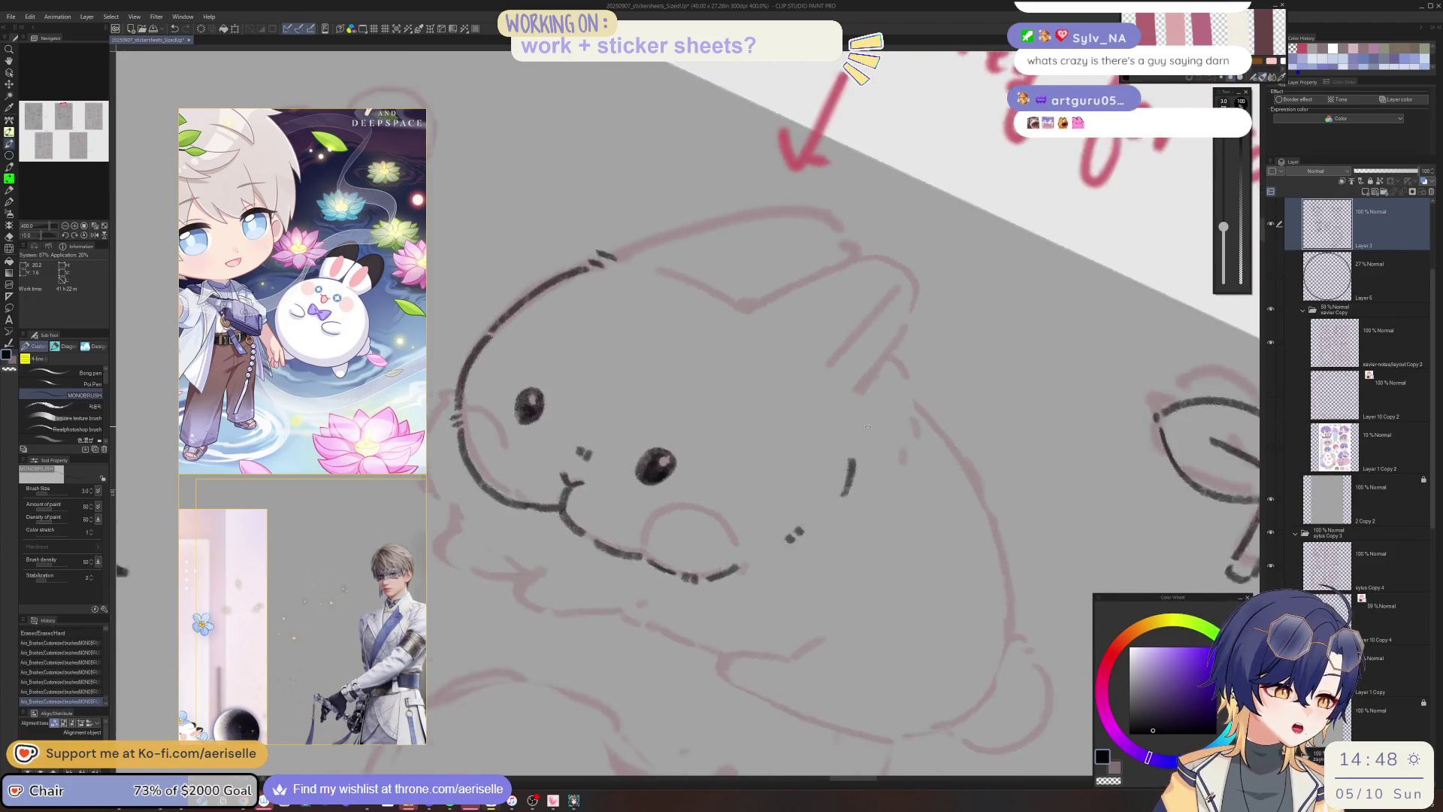
pyautogui.press('^')
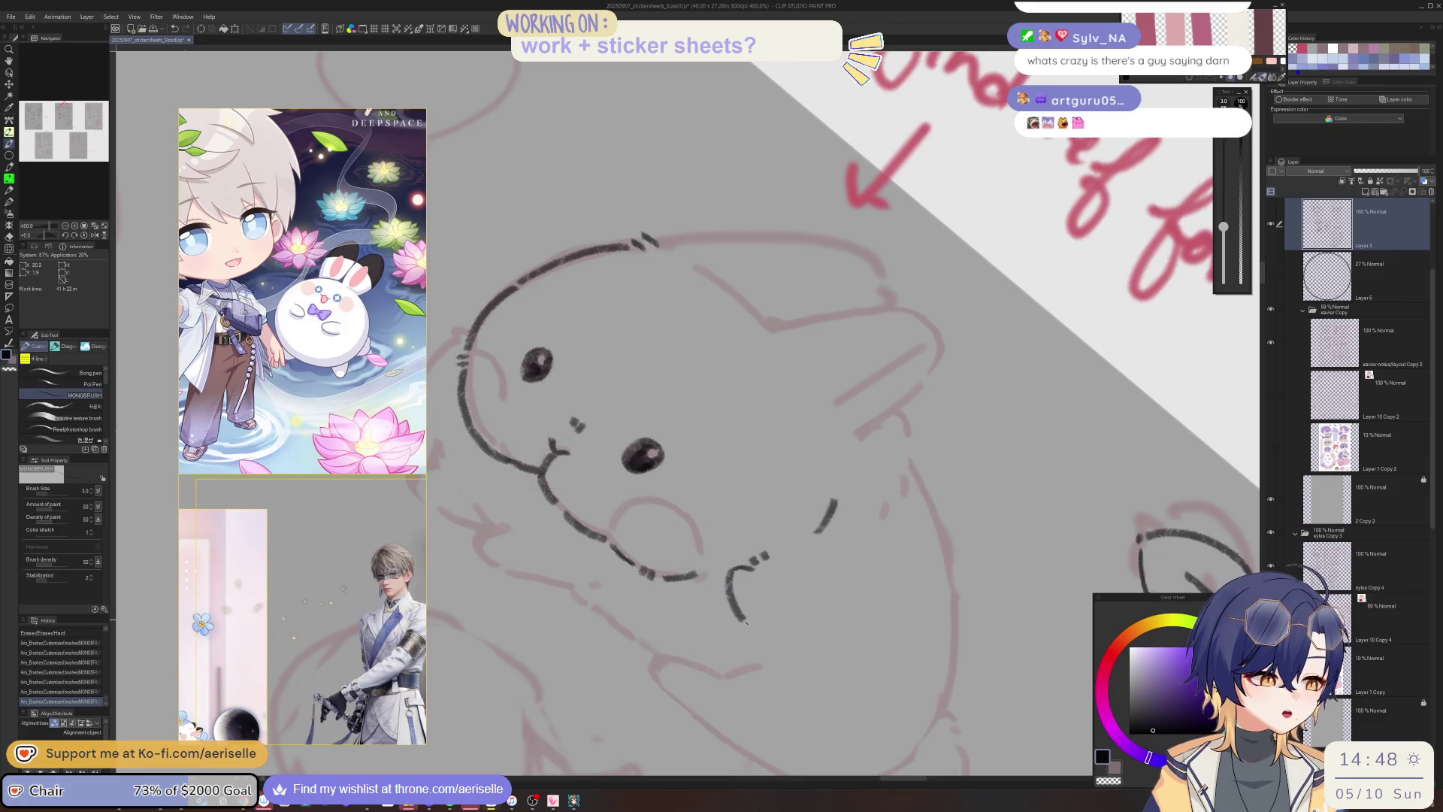
pyautogui.moveTo(767, 618); pyautogui.dragTo(779, 584)
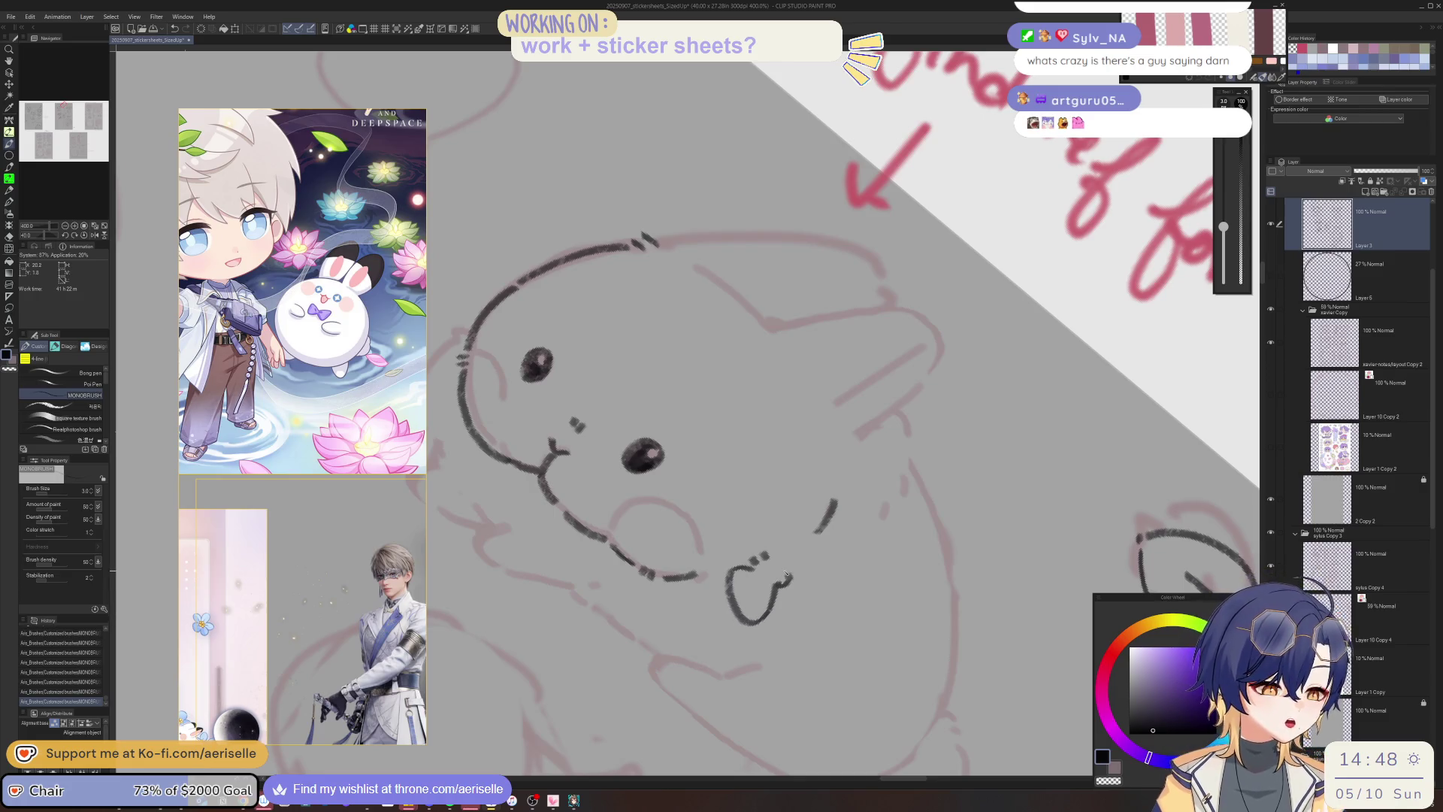
pyautogui.moveTo(816, 534); pyautogui.dragTo(833, 573)
pyautogui.press('h')
pyautogui.scroll(-2, 802, 565)
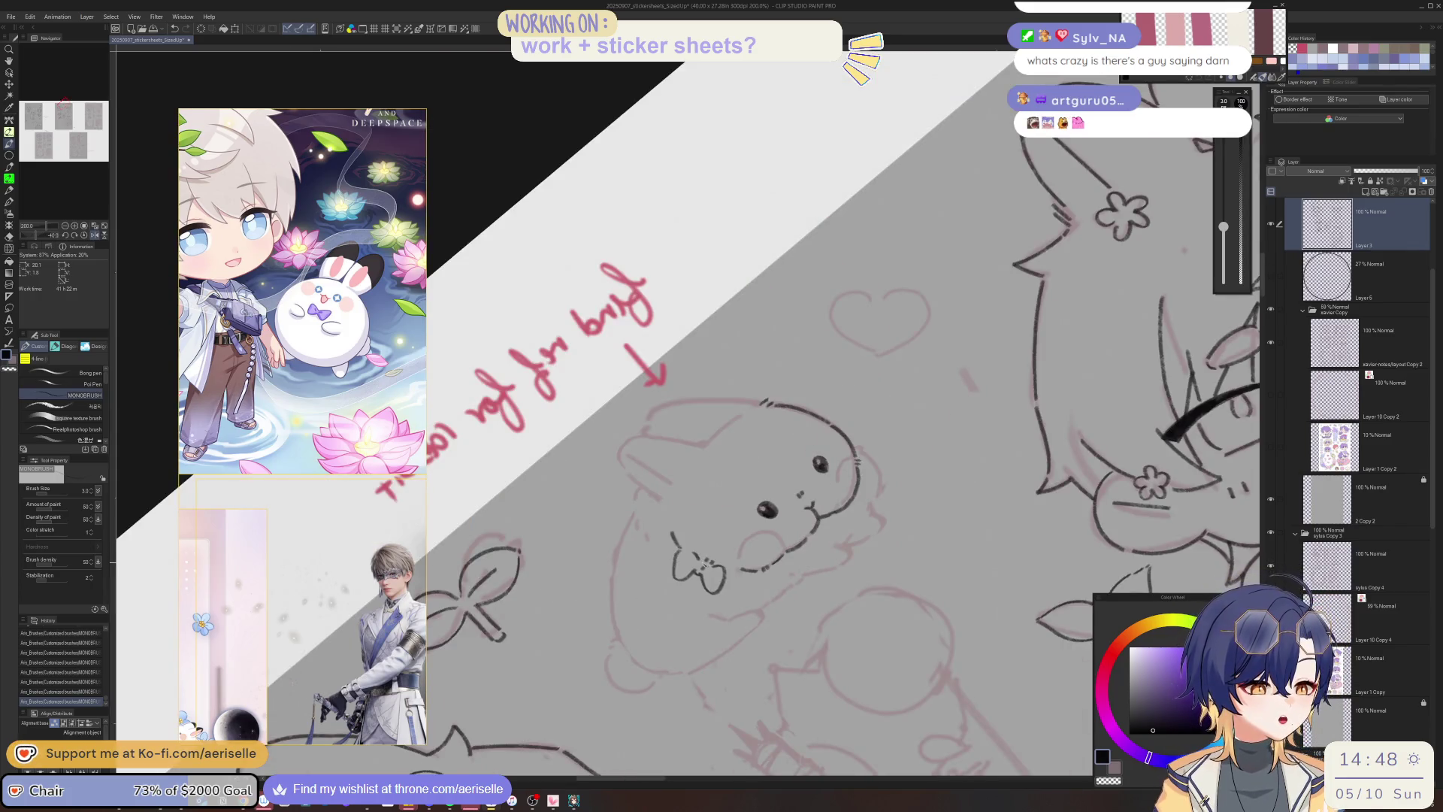
# Level the view and ink the rabbit's left cheek and a long line along its face.
pyautogui.press('h')
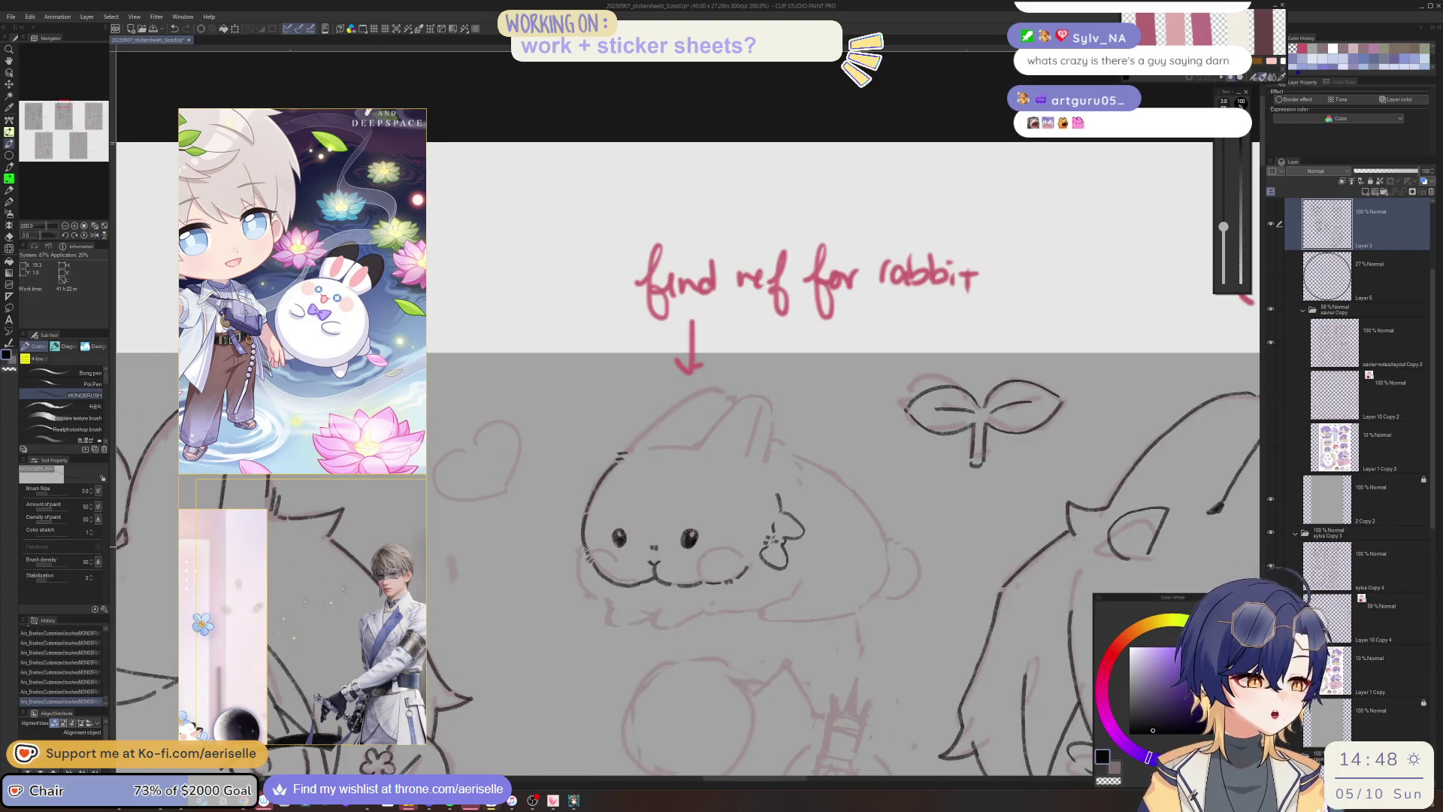
pyautogui.scroll(2, 875, 556)
pyautogui.scroll(2, 876, 556)
pyautogui.scroll(2, 876, 556)
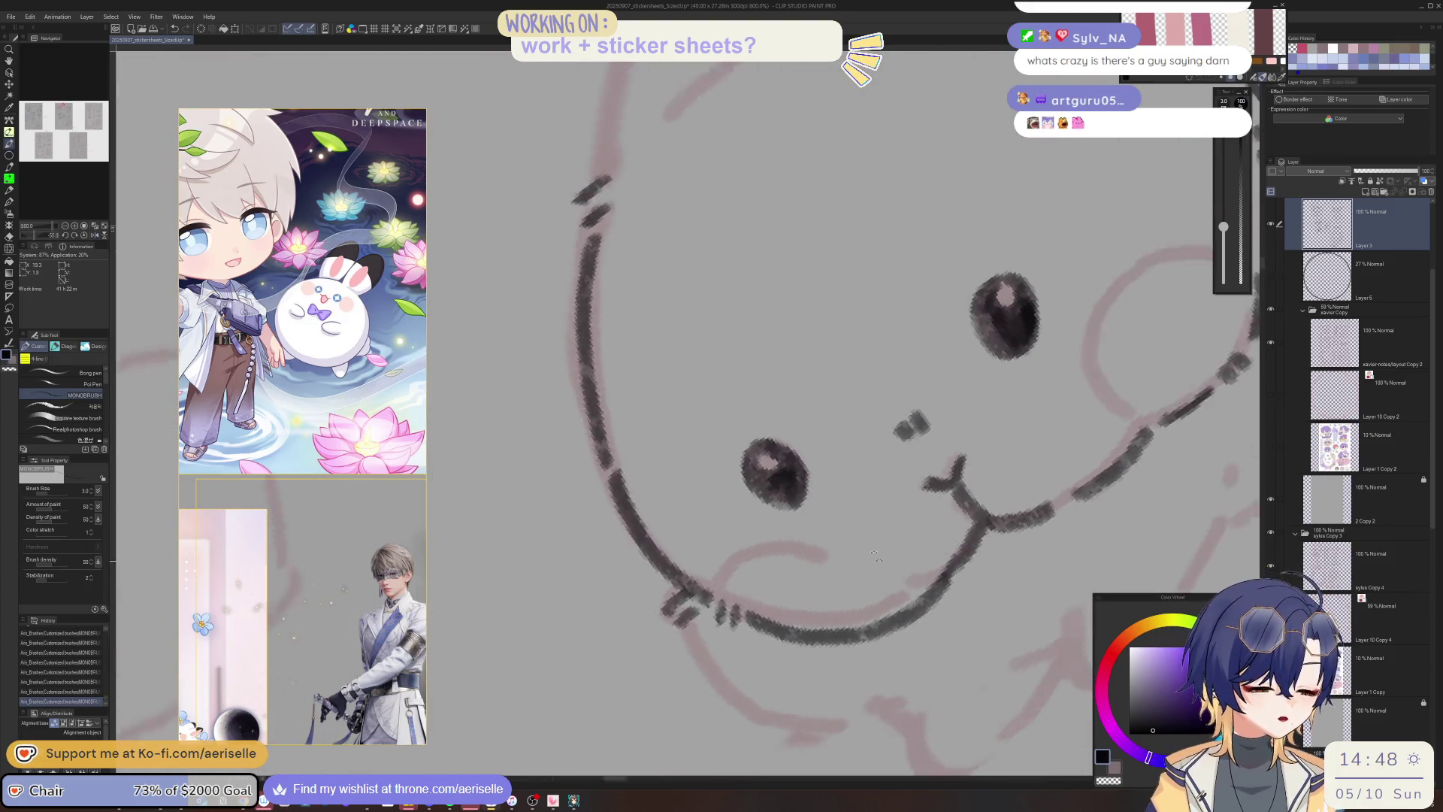
pyautogui.press('h')
pyautogui.scroll(-1, 543, 495)
pyautogui.moveTo(546, 456)
pyautogui.mouseDown()
pyautogui.moveTo(528, 514)
pyautogui.moveTo(590, 610)
pyautogui.moveTo(641, 648)
pyautogui.moveTo(671, 638)
pyautogui.moveTo(655, 648)
pyautogui.moveTo(689, 578)
pyautogui.moveTo(607, 639)
pyautogui.mouseUp()
pyautogui.press('-')
pyautogui.moveTo(862, 547); pyautogui.dragTo(766, 646)
# Add short ink marks on the face and ink another section of the rabbit's outline.
pyautogui.moveTo(888, 492); pyautogui.dragTo(879, 521)
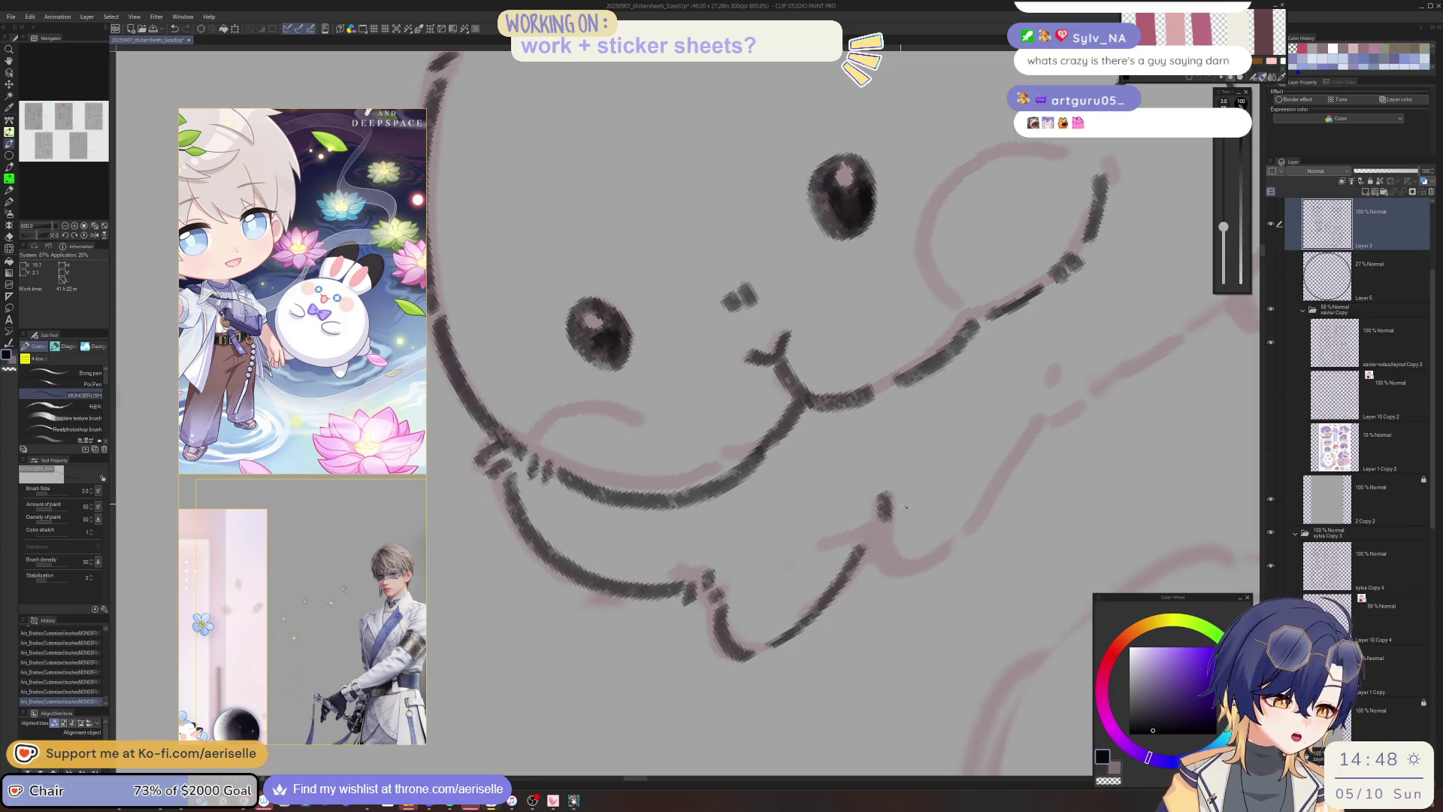
pyautogui.press('^')
pyautogui.press('^')
pyautogui.moveTo(674, 568); pyautogui.dragTo(650, 618)
pyautogui.press('-')
pyautogui.press('-')
pyautogui.moveTo(902, 406)
pyautogui.mouseDown()
pyautogui.moveTo(815, 575)
pyautogui.moveTo(723, 603)
pyautogui.moveTo(740, 592)
pyautogui.mouseUp()
pyautogui.press('^')
pyautogui.press('^')
pyautogui.press('^')
pyautogui.press('^')
# Ink small dashes and strokes down the rabbit's side outline, rotating the view between strokes.
pyautogui.click(768, 560)
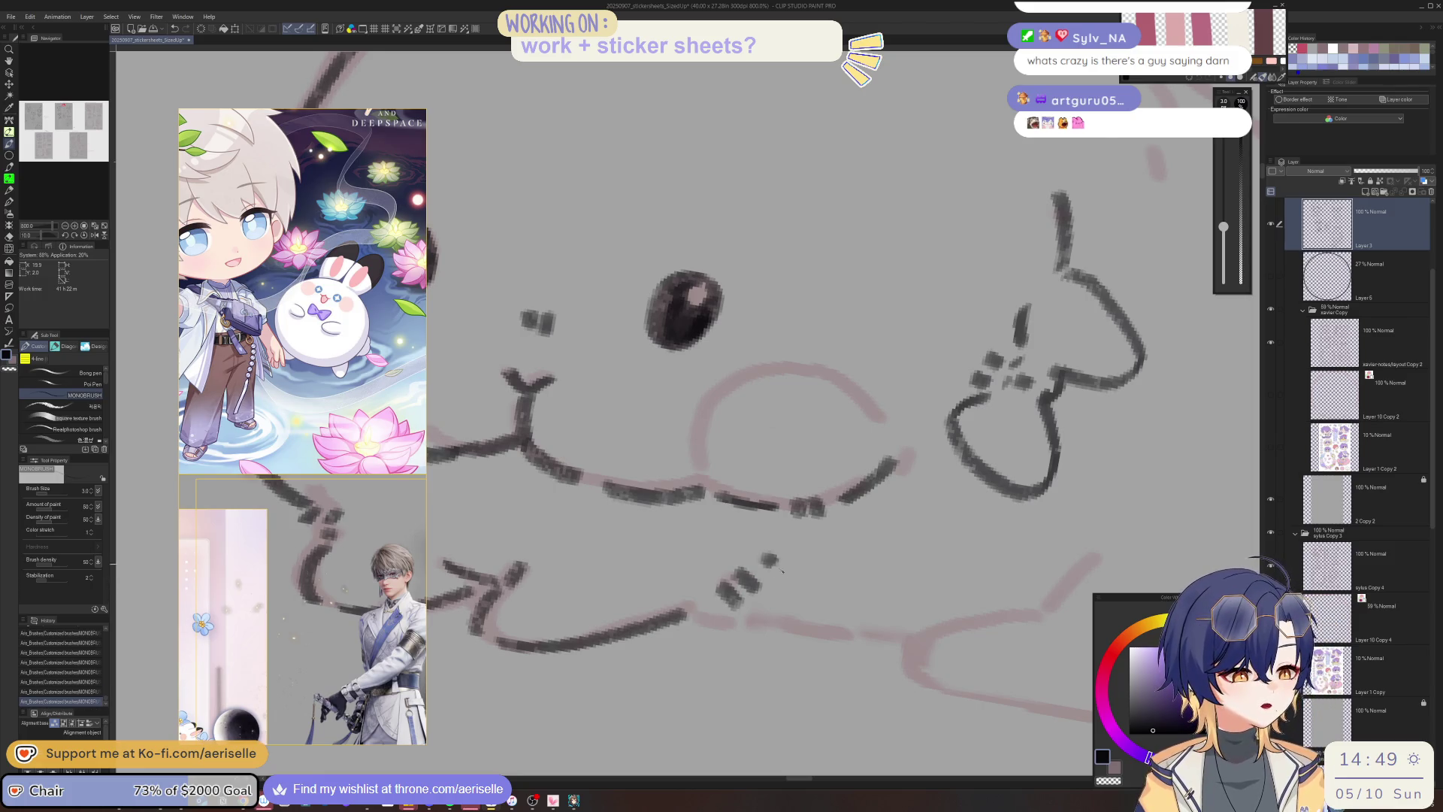
pyautogui.press('-')
pyautogui.press('-')
pyautogui.press('-')
pyautogui.moveTo(988, 304); pyautogui.dragTo(924, 441)
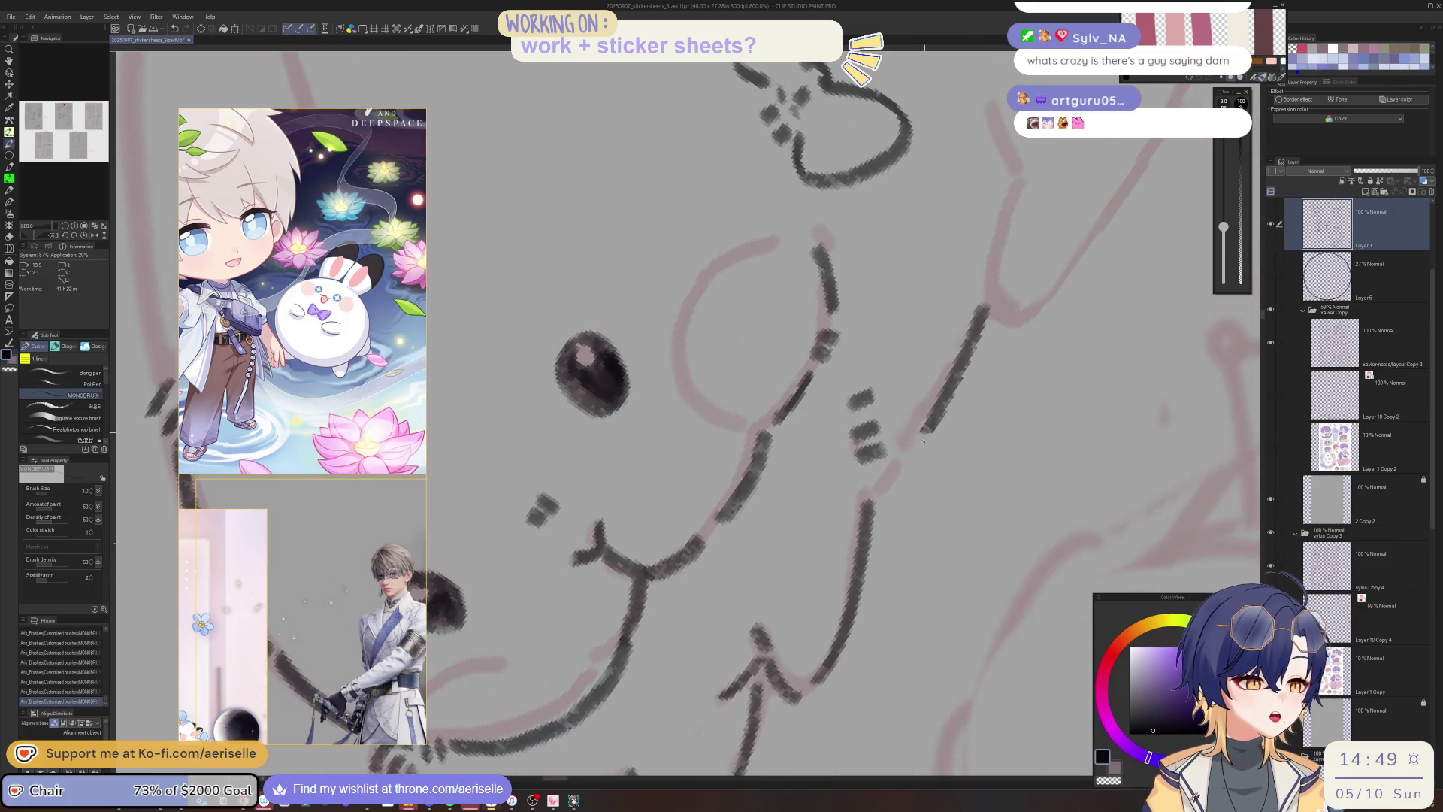
pyautogui.press('^')
pyautogui.press('^')
pyautogui.press('^')
pyautogui.moveTo(896, 378); pyautogui.dragTo(849, 502)
pyautogui.press('-')
pyautogui.press('-')
pyautogui.moveTo(887, 441)
pyautogui.mouseDown()
pyautogui.moveTo(824, 575)
pyautogui.moveTo(884, 551)
pyautogui.mouseUp()
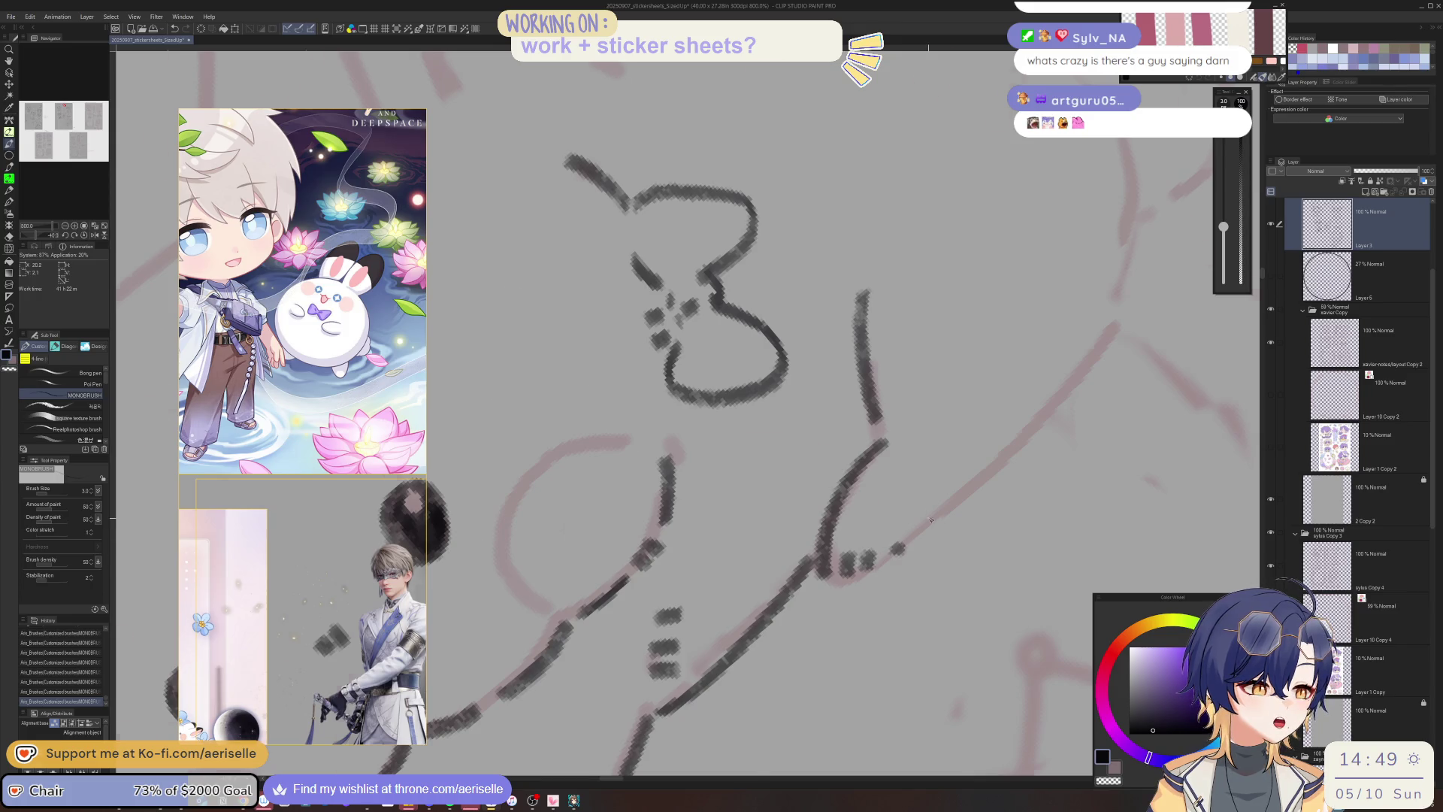
# Ink the rabbit's head outline and extend its left outline downward.
pyautogui.scroll(-5, 931, 519)
pyautogui.scroll(1, 729, 489)
pyautogui.scroll(1, 729, 488)
pyautogui.moveTo(729, 488); pyautogui.dragTo(843, 526)
pyautogui.scroll(3, 735, 365)
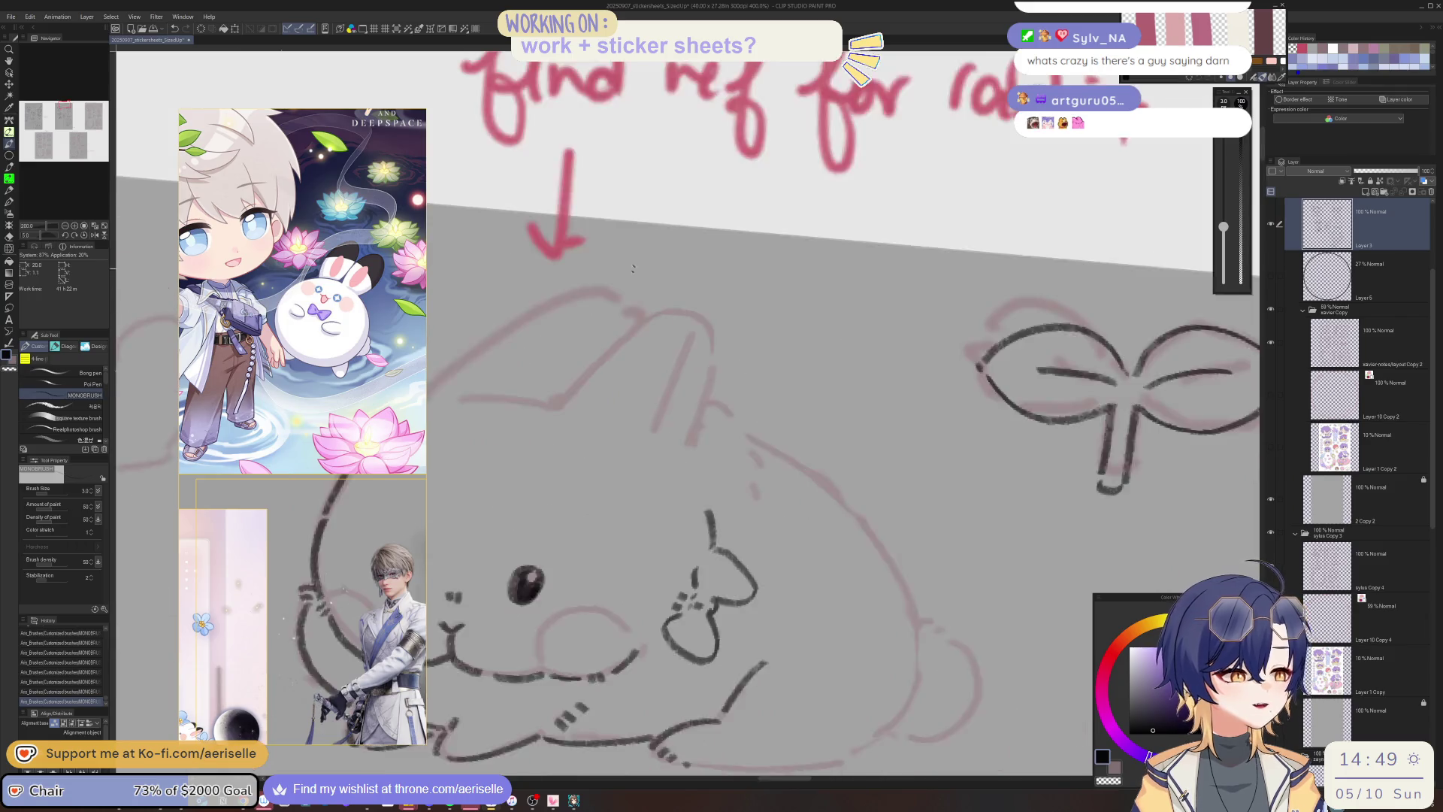
pyautogui.moveTo(665, 413)
pyautogui.mouseDown()
pyautogui.moveTo(626, 474)
pyautogui.moveTo(612, 543)
pyautogui.mouseUp()
pyautogui.moveTo(750, 556)
pyautogui.mouseDown()
pyautogui.moveTo(761, 569)
pyautogui.moveTo(729, 589)
pyautogui.moveTo(713, 635)
pyautogui.moveTo(644, 452)
pyautogui.mouseUp()
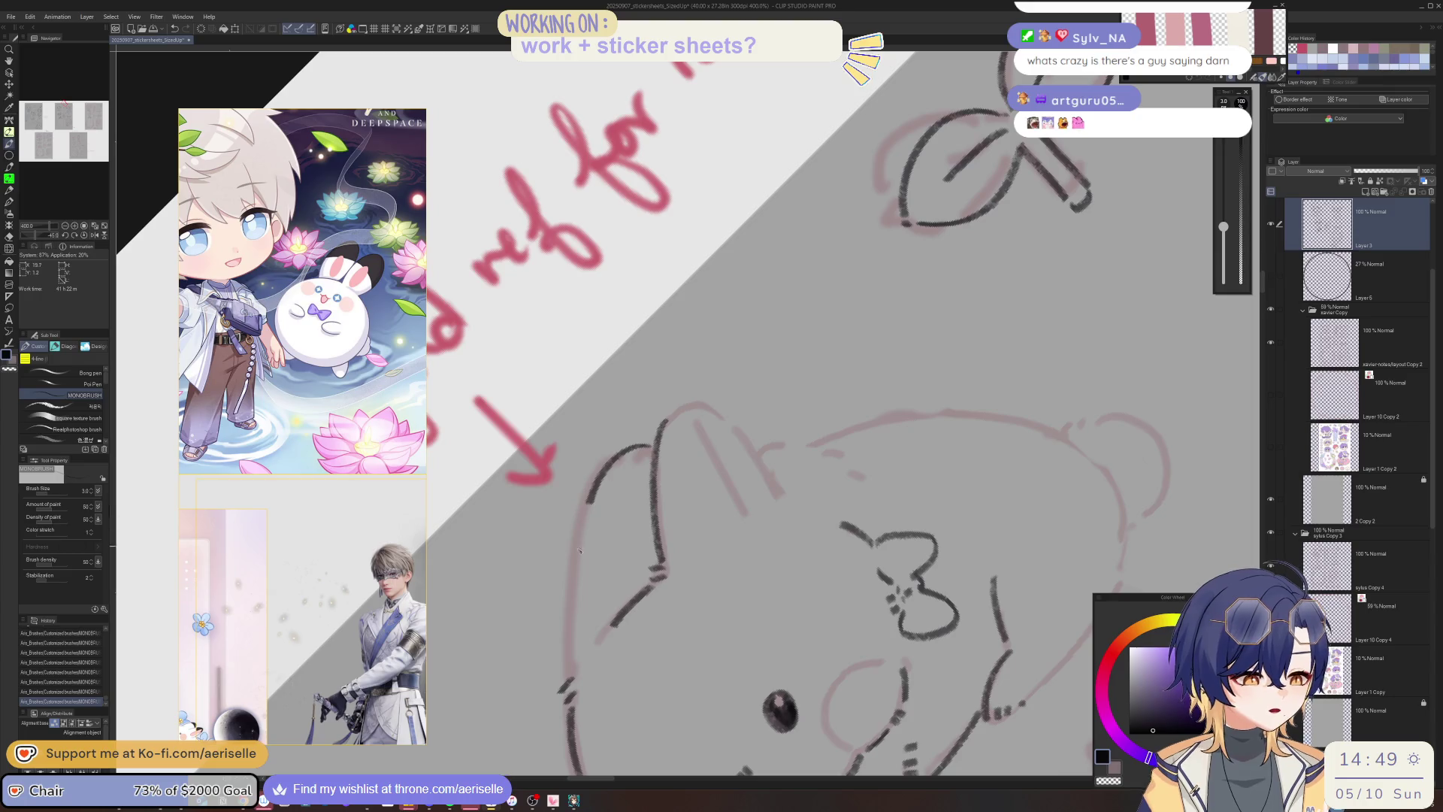
pyautogui.moveTo(588, 508)
pyautogui.mouseDown()
pyautogui.moveTo(579, 637)
pyautogui.moveTo(475, 560)
pyautogui.mouseUp()
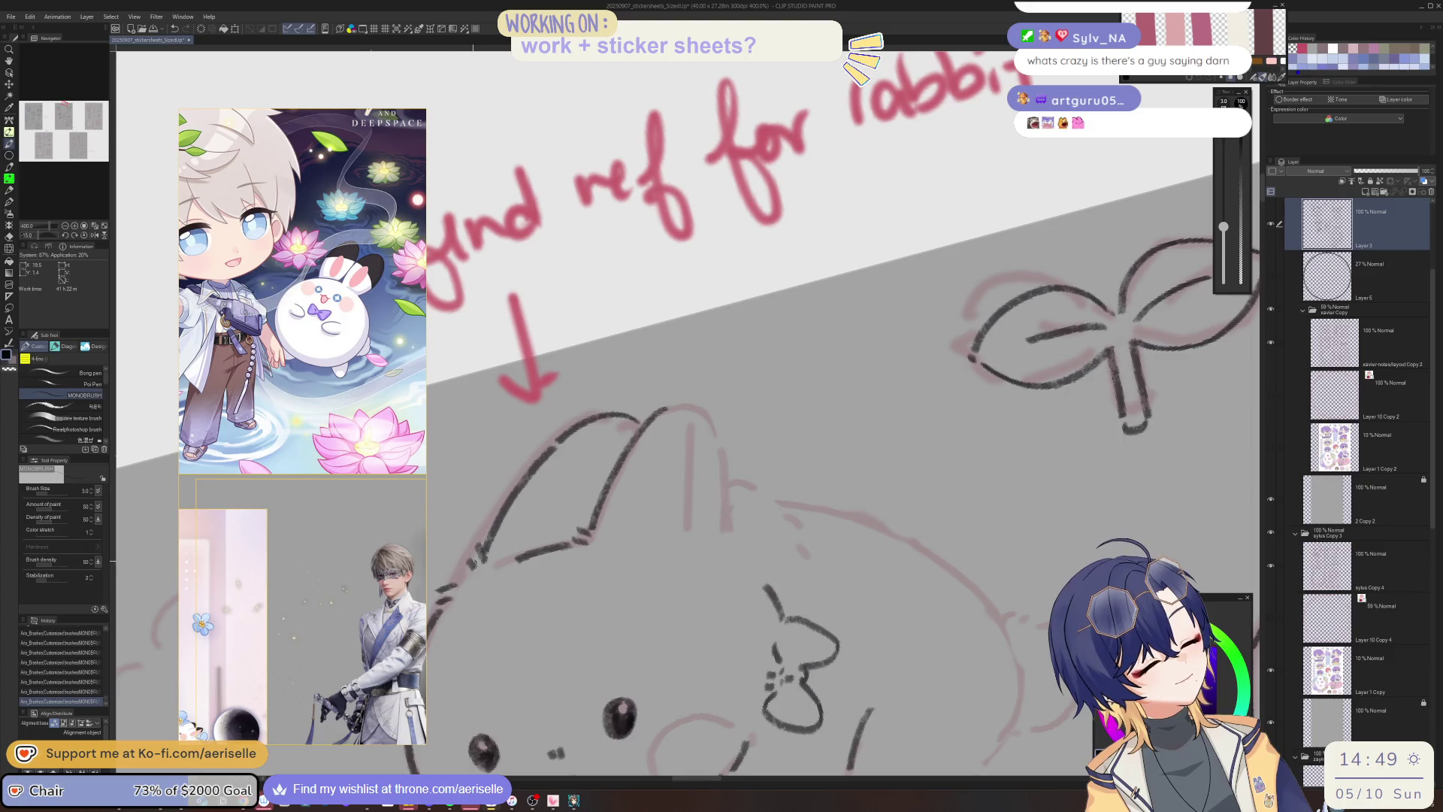
# Extend the ear outline and ink the line down the rabbit's right edge.
pyautogui.scroll(-3, 935, 409)
pyautogui.moveTo(728, 308)
pyautogui.mouseDown()
pyautogui.moveTo(742, 305)
pyautogui.moveTo(779, 372)
pyautogui.moveTo(797, 482)
pyautogui.moveTo(749, 513)
pyautogui.moveTo(751, 553)
pyautogui.moveTo(791, 554)
pyautogui.moveTo(822, 412)
pyautogui.moveTo(721, 392)
pyautogui.moveTo(684, 428)
pyautogui.moveTo(616, 451)
pyautogui.moveTo(615, 535)
pyautogui.moveTo(631, 571)
pyautogui.moveTo(630, 550)
pyautogui.moveTo(751, 481)
pyautogui.mouseUp()
pyautogui.moveTo(816, 419)
pyautogui.mouseDown()
pyautogui.moveTo(826, 453)
pyautogui.moveTo(815, 519)
pyautogui.moveTo(796, 535)
pyautogui.mouseUp()
pyautogui.moveTo(796, 535)
pyautogui.mouseDown()
pyautogui.moveTo(855, 423)
pyautogui.moveTo(786, 572)
pyautogui.mouseUp()
# Reset the view to full size, recentre the rabbit and switch to the Eraser.
pyautogui.hotkey('ctrl', 'alt', '0')
pyautogui.moveTo(985, 525)
pyautogui.mouseDown()
pyautogui.moveTo(884, 453)
pyautogui.moveTo(701, 447)
pyautogui.mouseUp()
pyautogui.scroll(6, 594, 395)
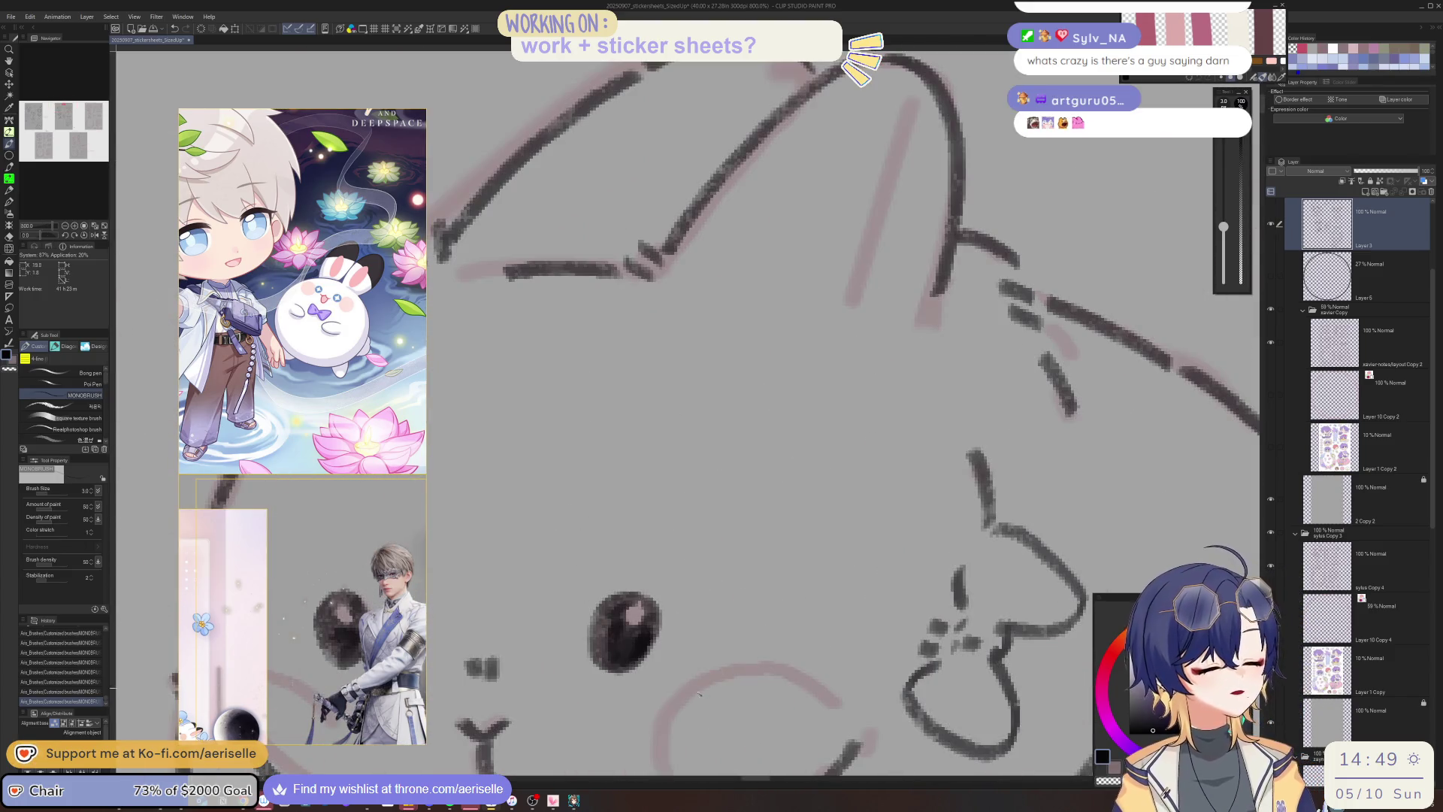
pyautogui.moveTo(699, 692); pyautogui.dragTo(736, 353)
pyautogui.scroll(-5, 618, 465)
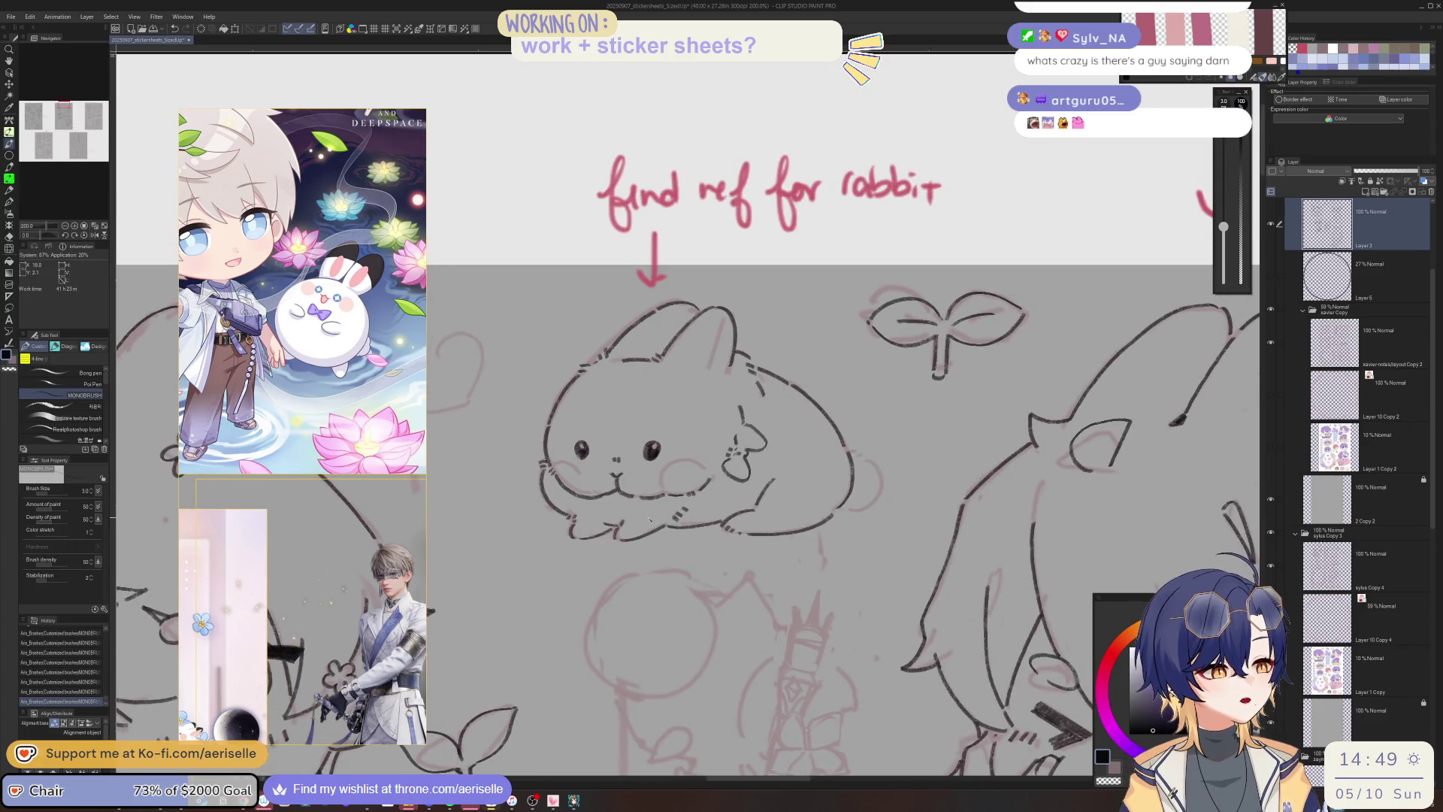
pyautogui.scroll(4, 584, 448)
pyautogui.press('e')
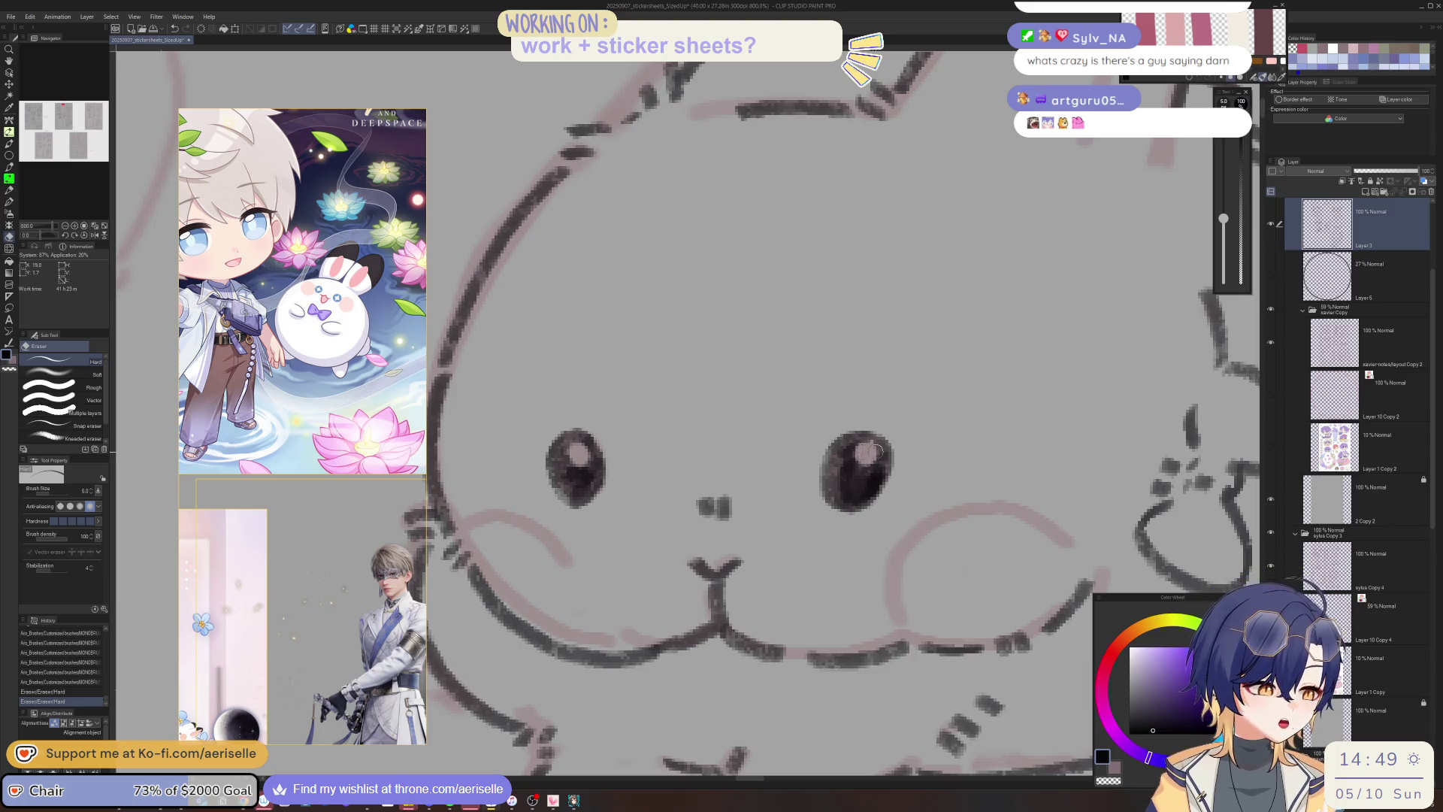
# Redraw the rabbit's left cheek line with the pen in two strokes.
pyautogui.scroll(-5, 875, 451)
pyautogui.scroll(5, 564, 483)
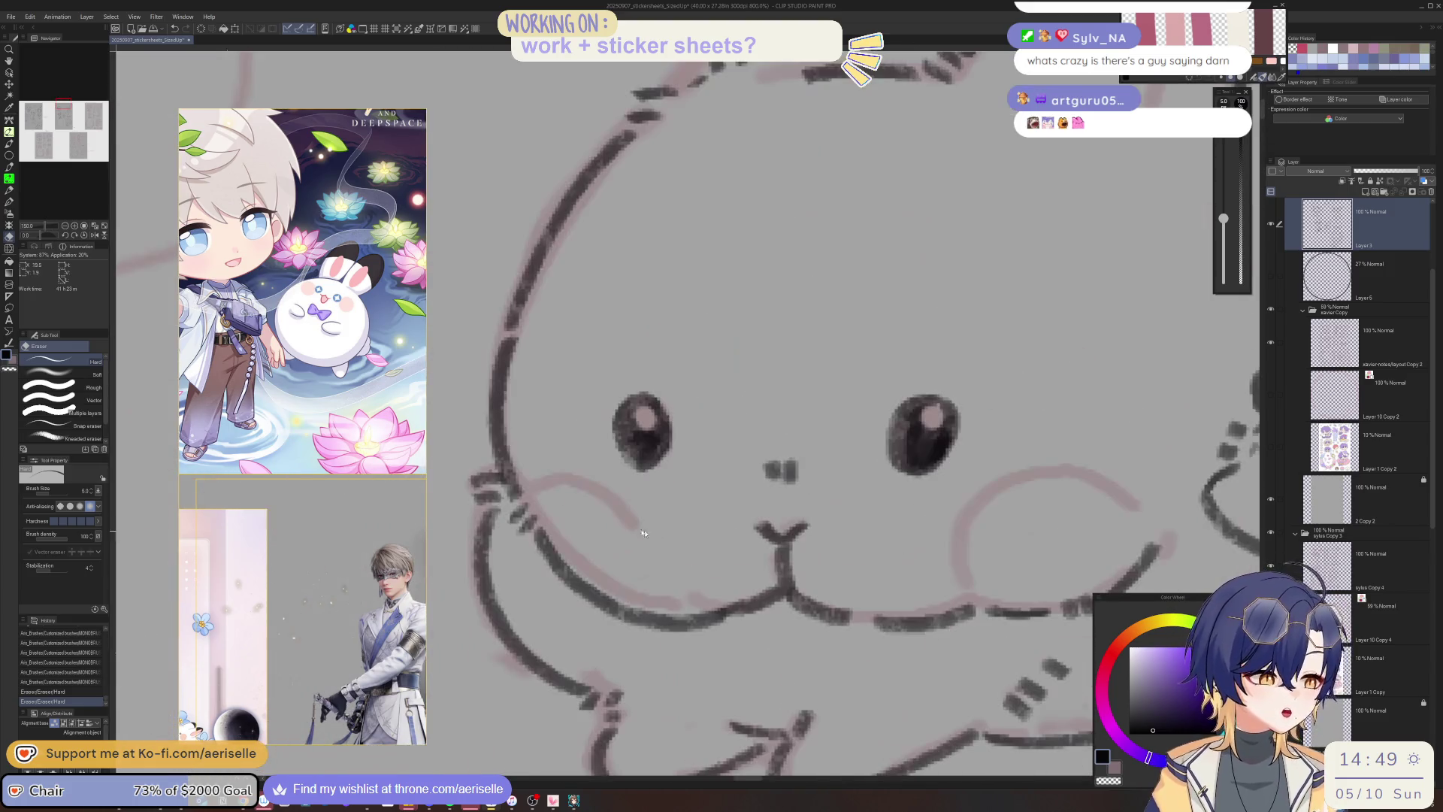
pyautogui.press('p')
pyautogui.moveTo(567, 483)
pyautogui.mouseDown()
pyautogui.moveTo(645, 542)
pyautogui.moveTo(667, 590)
pyautogui.mouseUp()
pyautogui.moveTo(1079, 507)
pyautogui.mouseDown()
pyautogui.moveTo(803, 535)
pyautogui.moveTo(783, 610)
pyautogui.mouseUp()
pyautogui.scroll(-5, 815, 552)
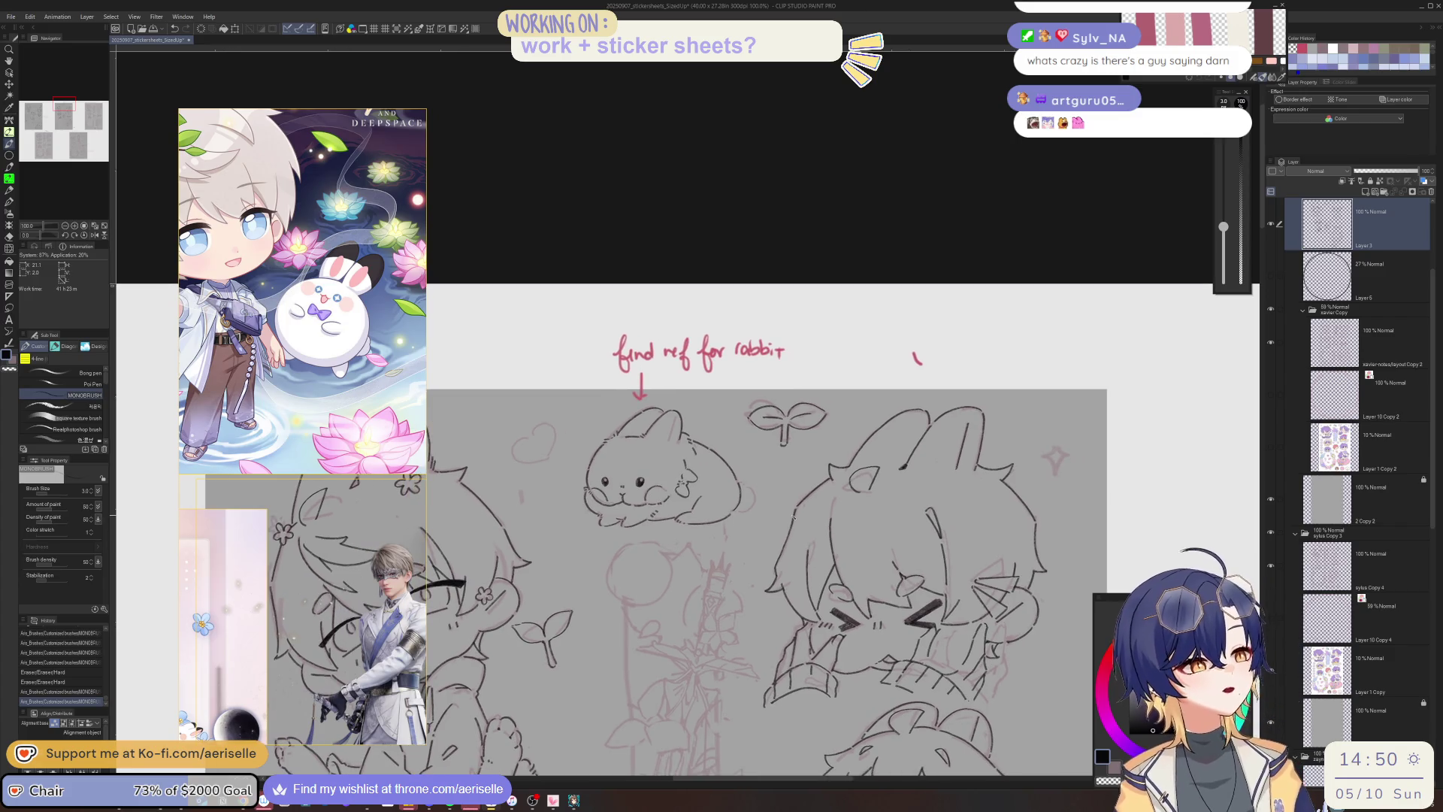
pyautogui.scroll(4, 631, 481)
# Lasso the left eye, enlarge and tilt it slightly with Scale/Rotate, then deselect.
pyautogui.press('l')
pyautogui.moveTo(598, 466)
pyautogui.mouseDown()
pyautogui.moveTo(592, 517)
pyautogui.moveTo(599, 471)
pyautogui.mouseUp()
pyautogui.click(635, 535)
pyautogui.moveTo(604, 522)
pyautogui.mouseDown()
pyautogui.moveTo(591, 497)
pyautogui.moveTo(601, 513)
pyautogui.mouseUp()
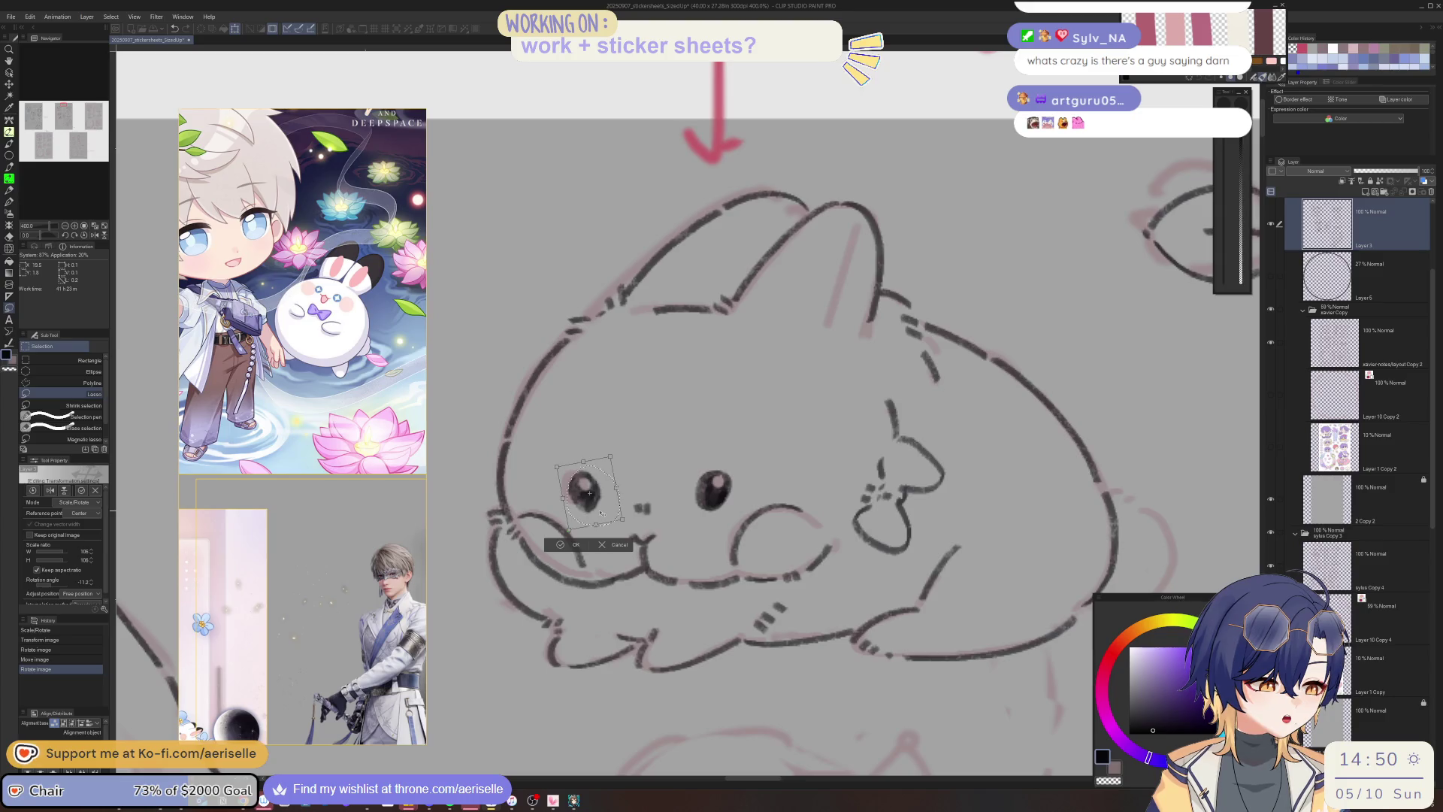
pyautogui.click(560, 544)
pyautogui.hotkey('ctrl', 'd')
# Touch up the rabbit's left eye with dark brush strokes.
pyautogui.scroll(-2, 896, 614)
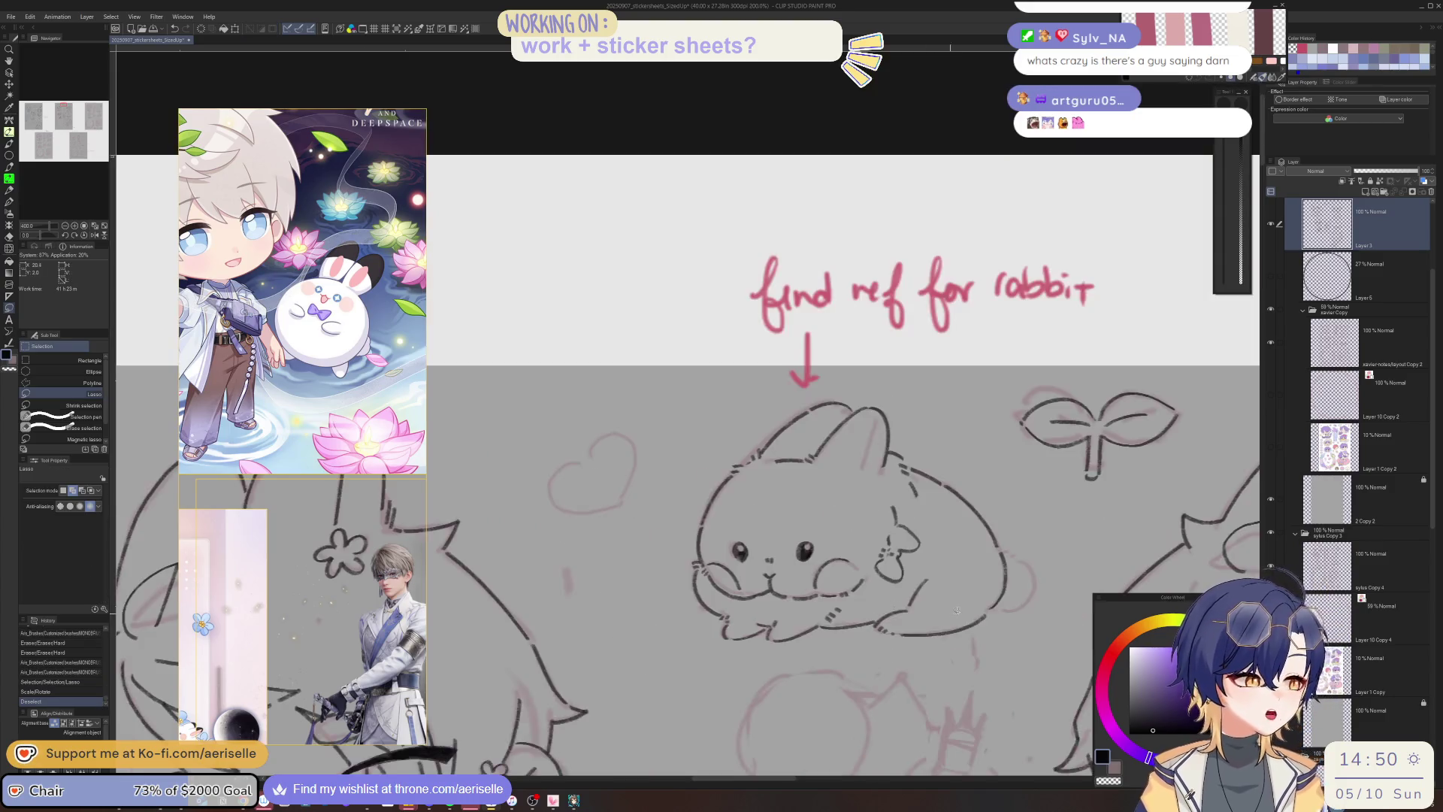
pyautogui.scroll(2, 626, 463)
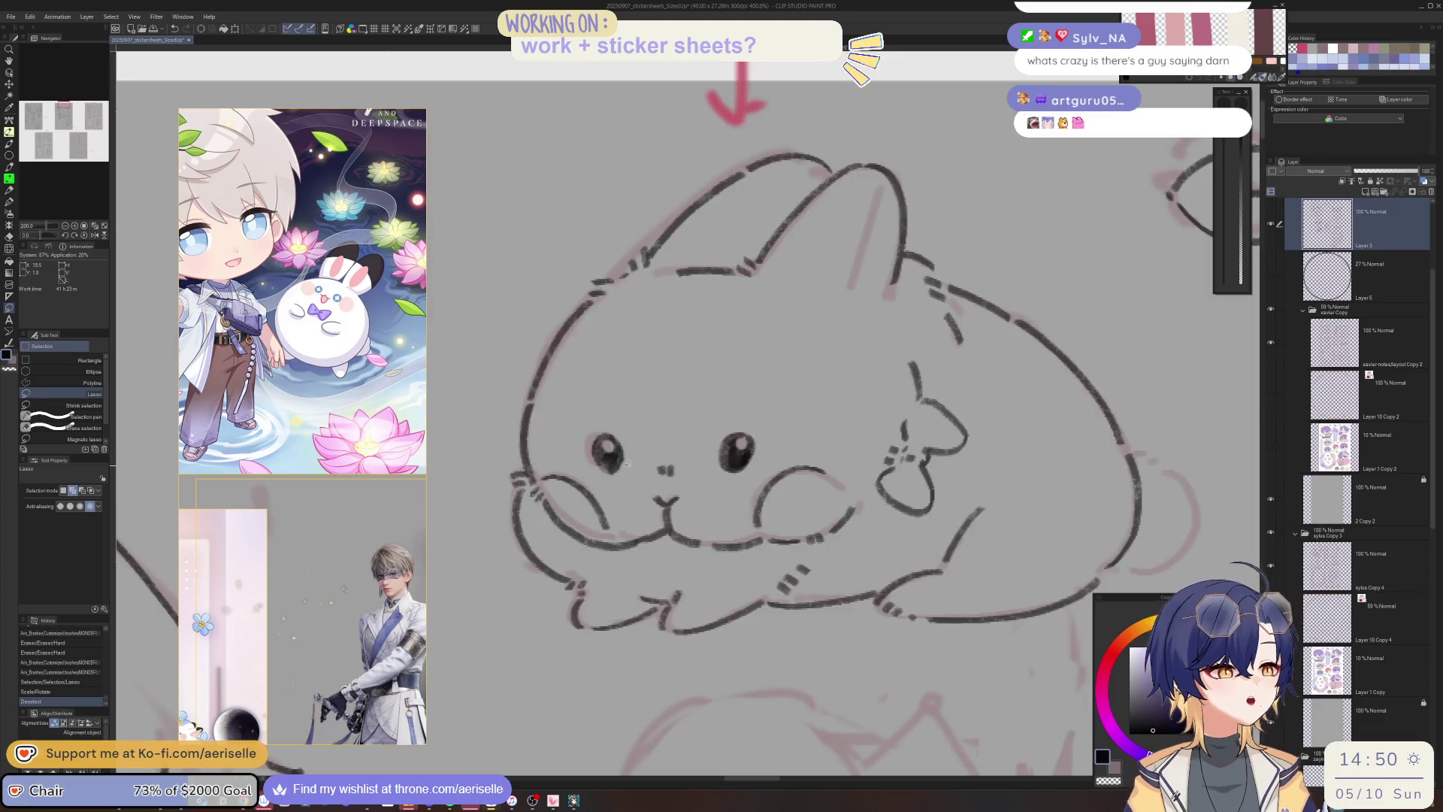
pyautogui.press('b')
pyautogui.moveTo(624, 461)
pyautogui.mouseDown()
pyautogui.moveTo(600, 474)
pyautogui.moveTo(615, 460)
pyautogui.mouseUp()
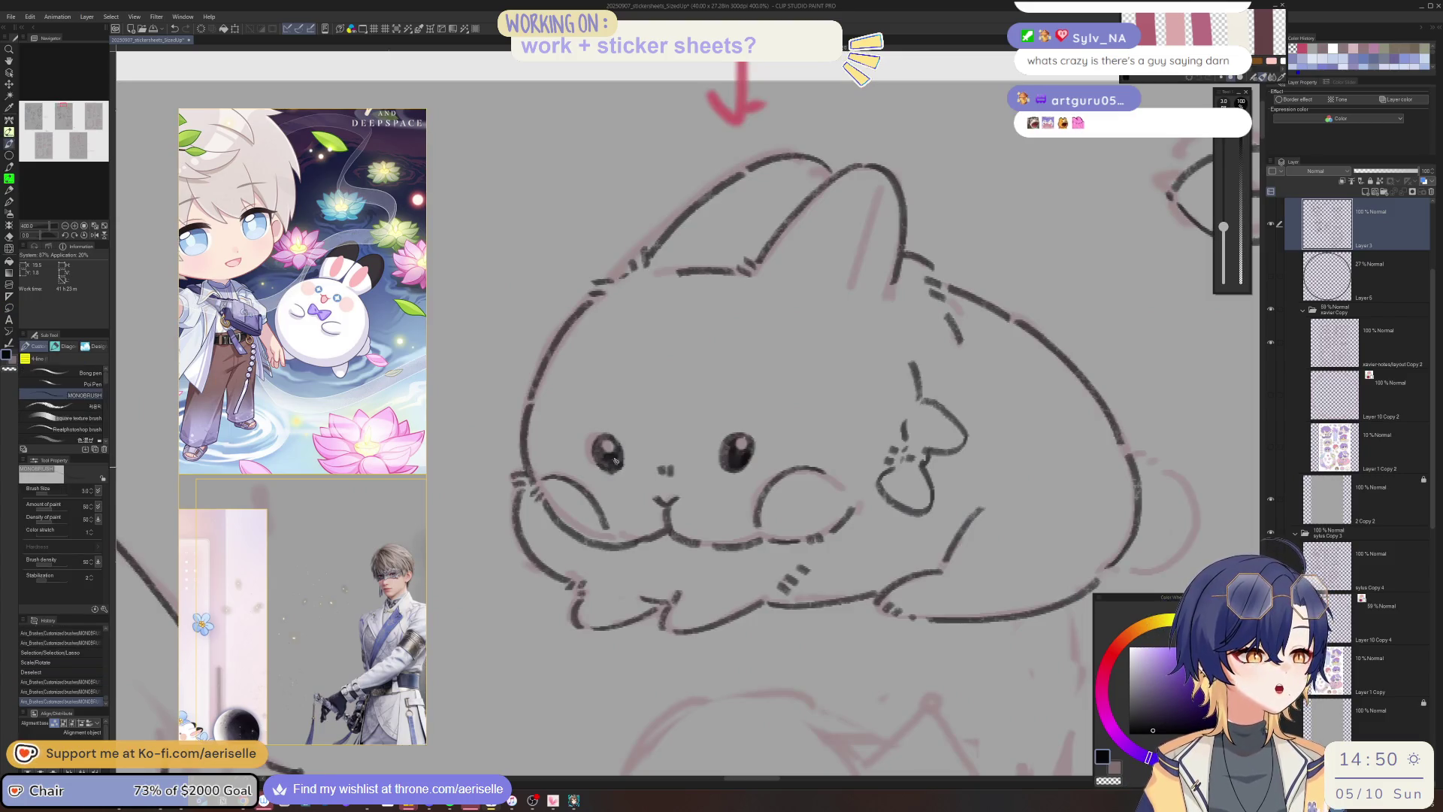
pyautogui.scroll(-4, 614, 460)
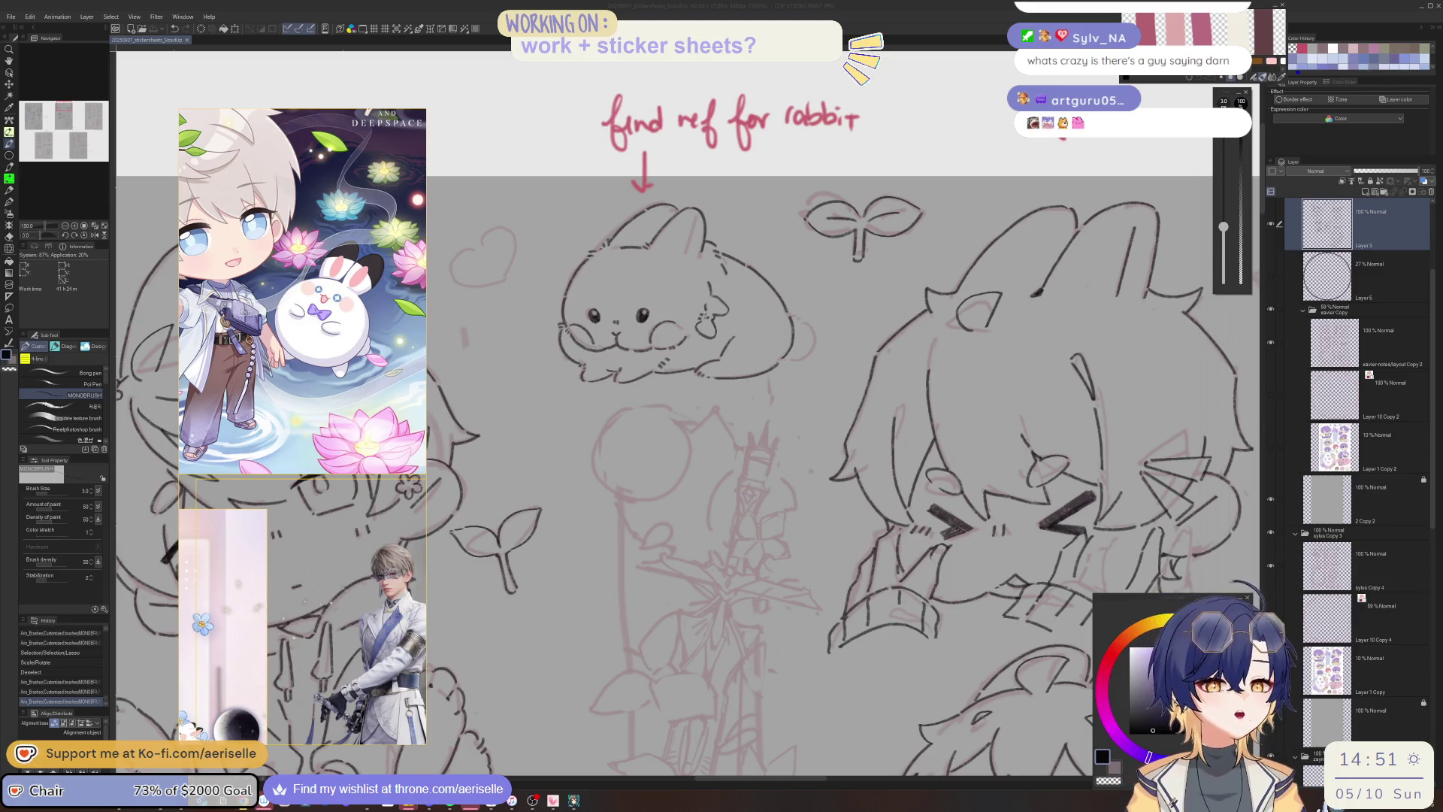
# Bring the Spotify player window to the front with Alt+Tab.
pyautogui.hotkey('alt', 'Tab')
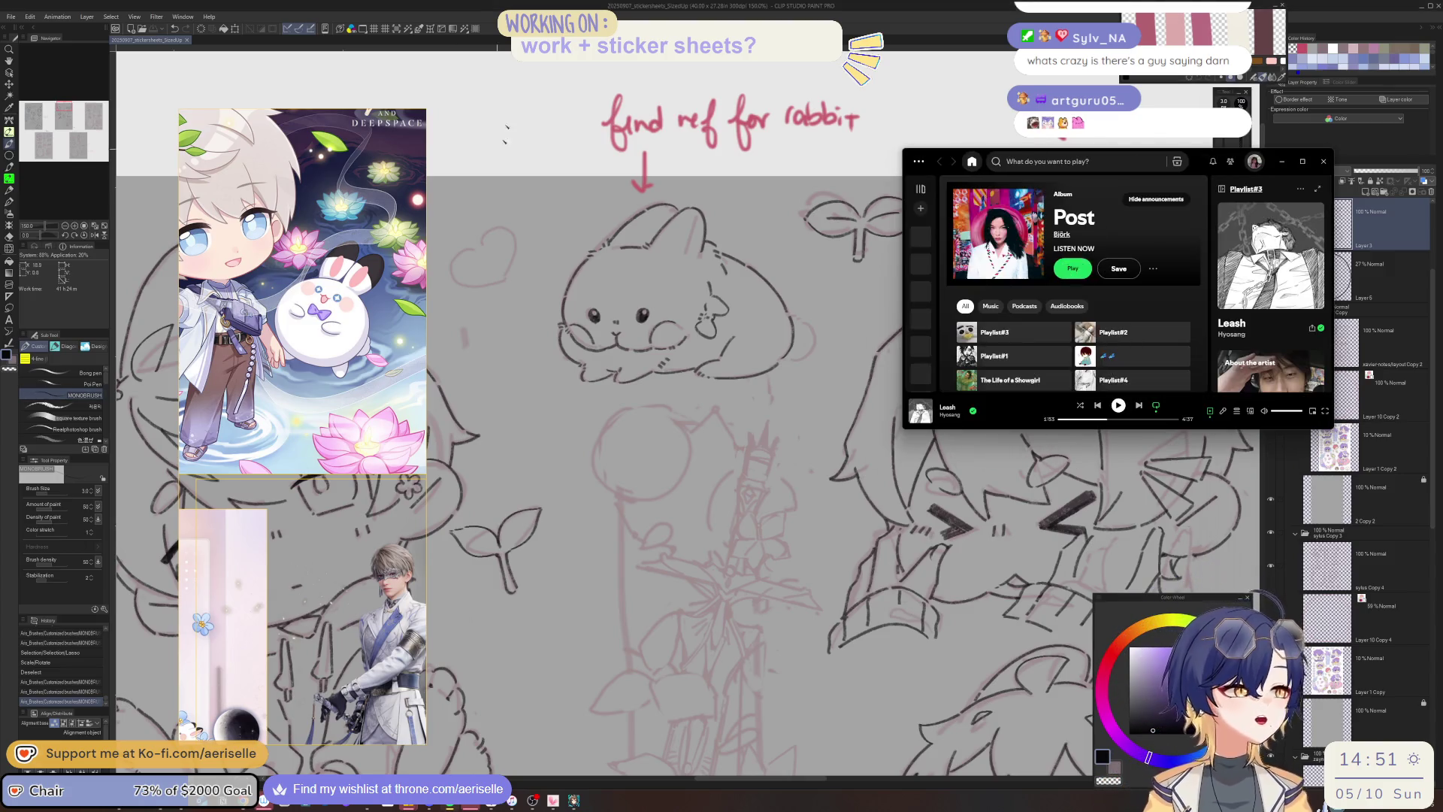
# Move the Spotify window toward the centre and search for 'no.2'.
pyautogui.click(918, 161)
pyautogui.click(1201, 165)
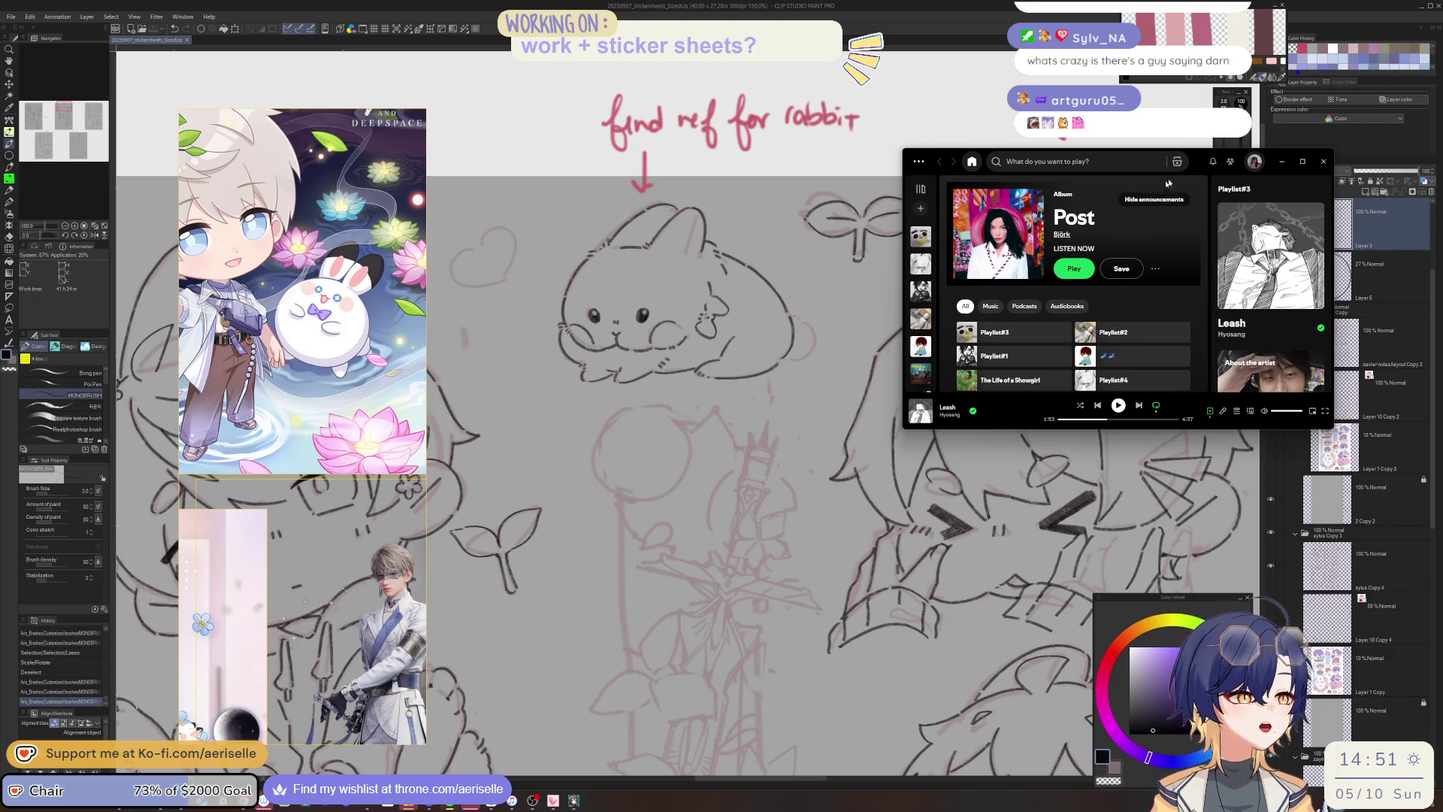
pyautogui.moveTo(1201, 165)
pyautogui.mouseDown()
pyautogui.moveTo(1184, 153)
pyautogui.moveTo(1001, 222)
pyautogui.mouseUp()
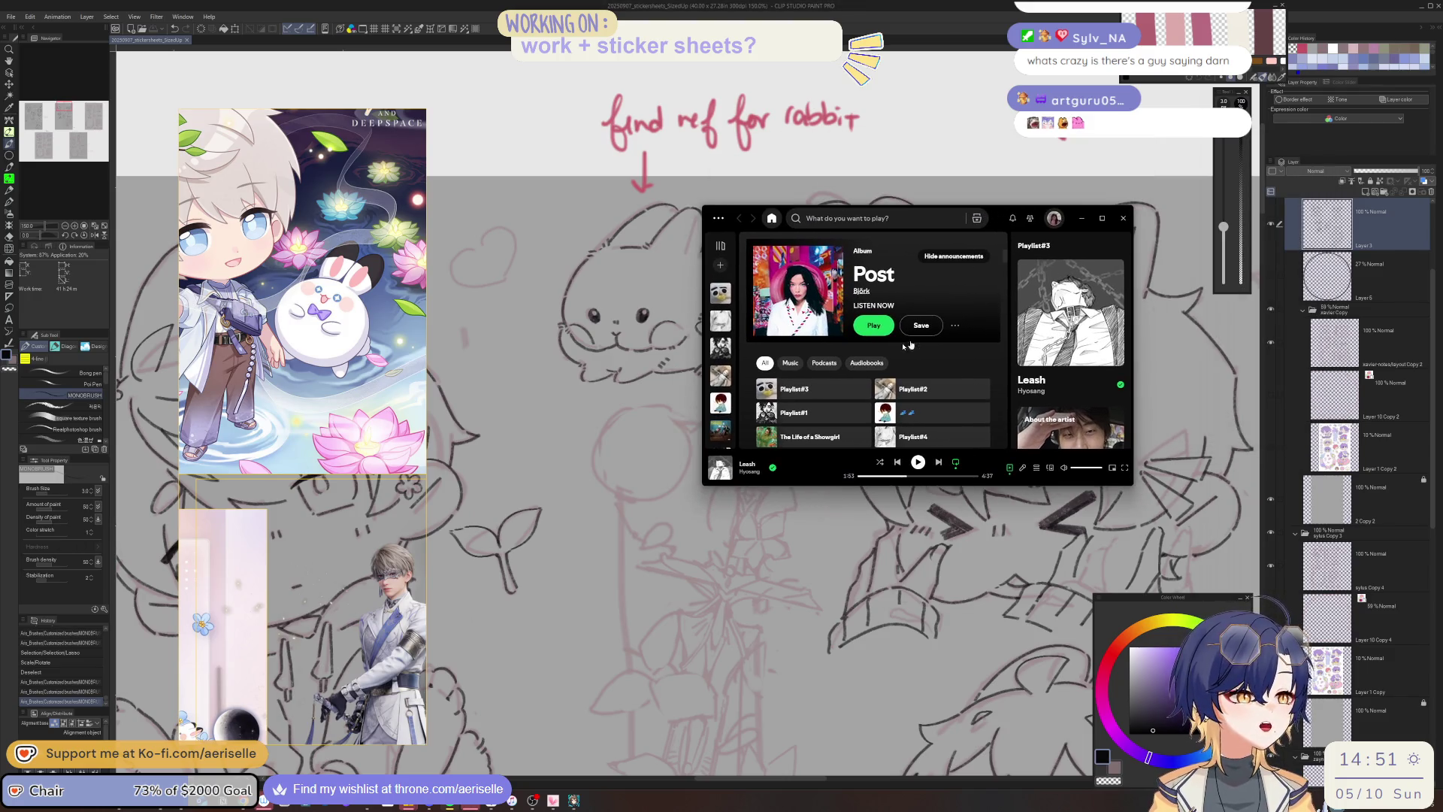
pyautogui.click(856, 220)
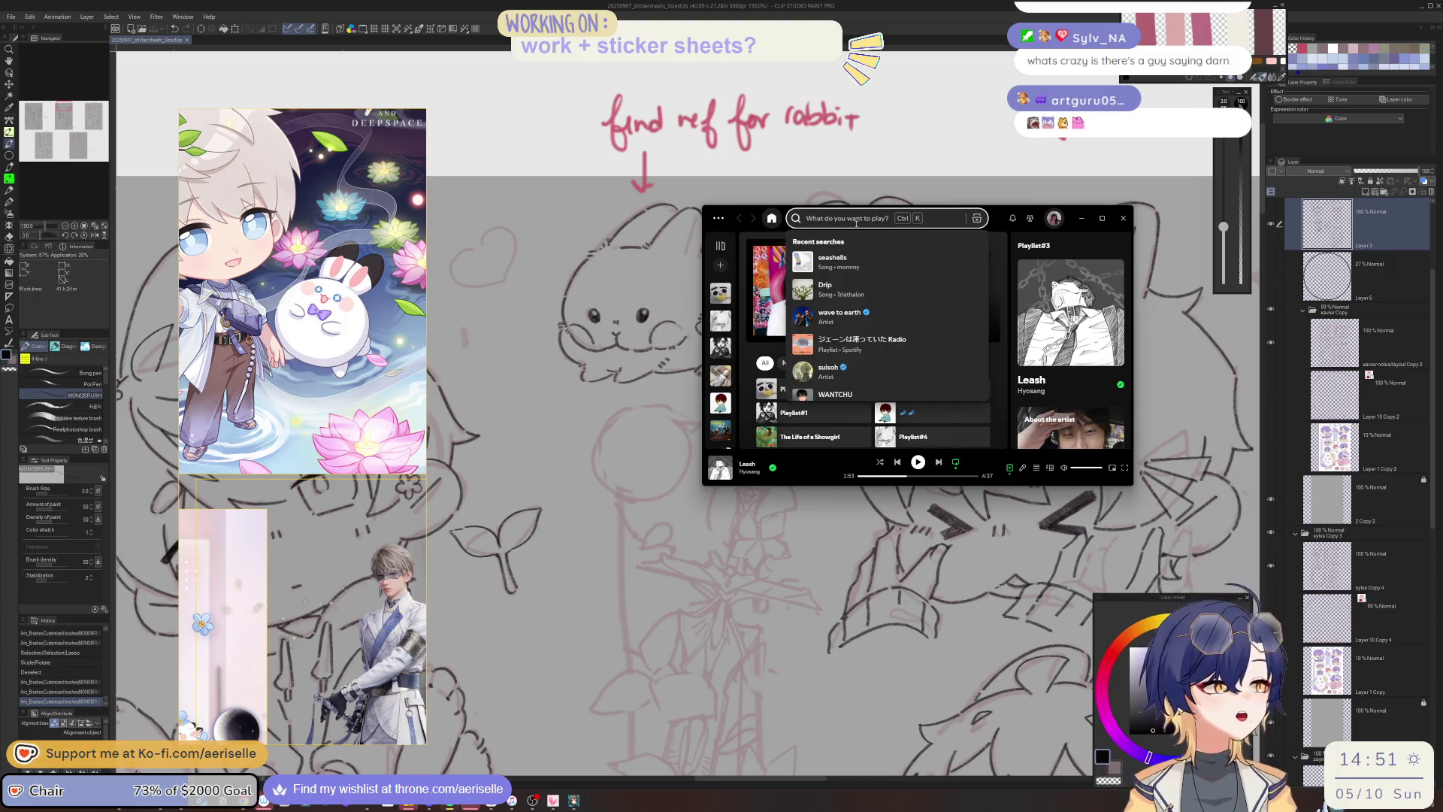
pyautogui.write('no.2')
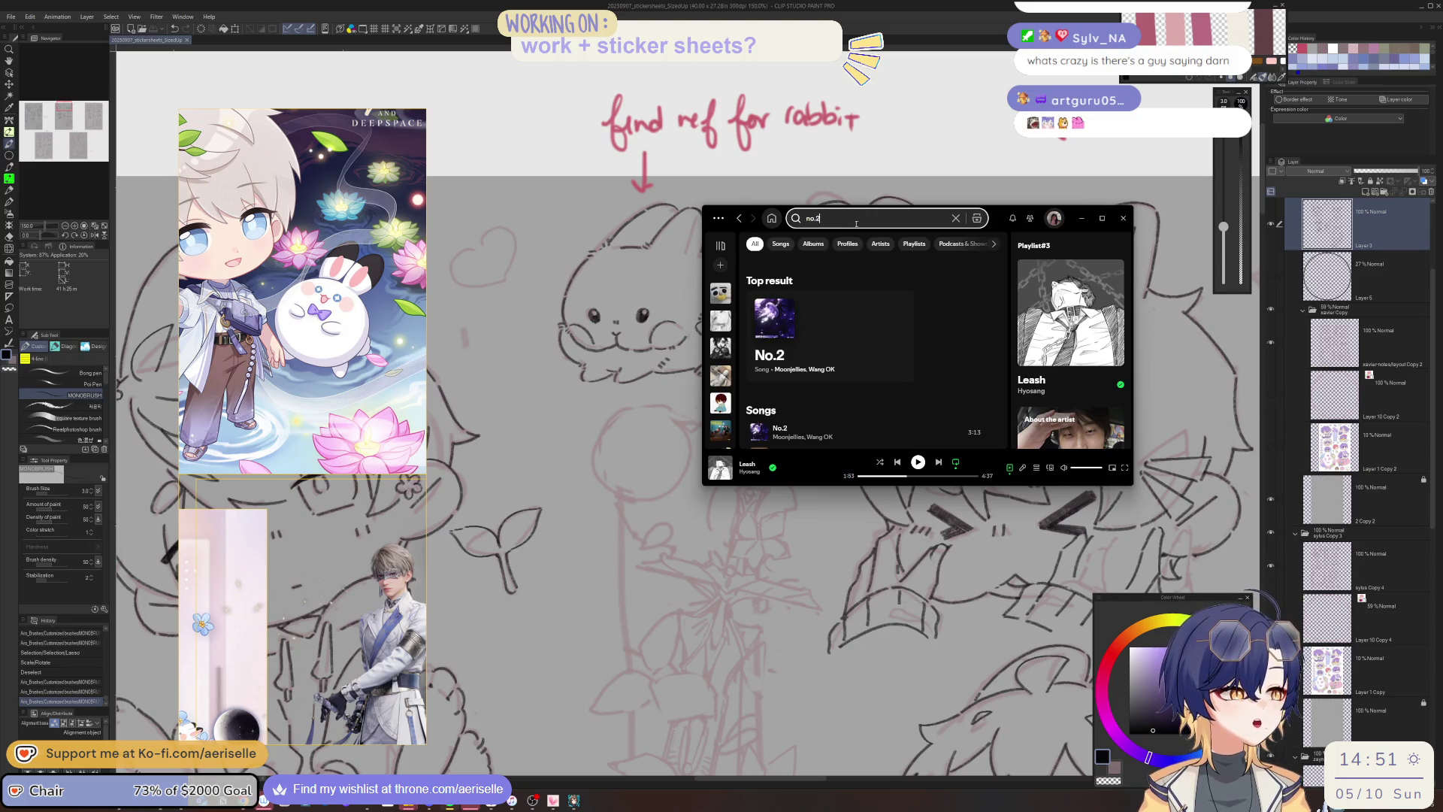
# Add the song No.2 to Playlist#4 and minimize Spotify.
pyautogui.rightClick(851, 291)
pyautogui.moveTo(880, 303)
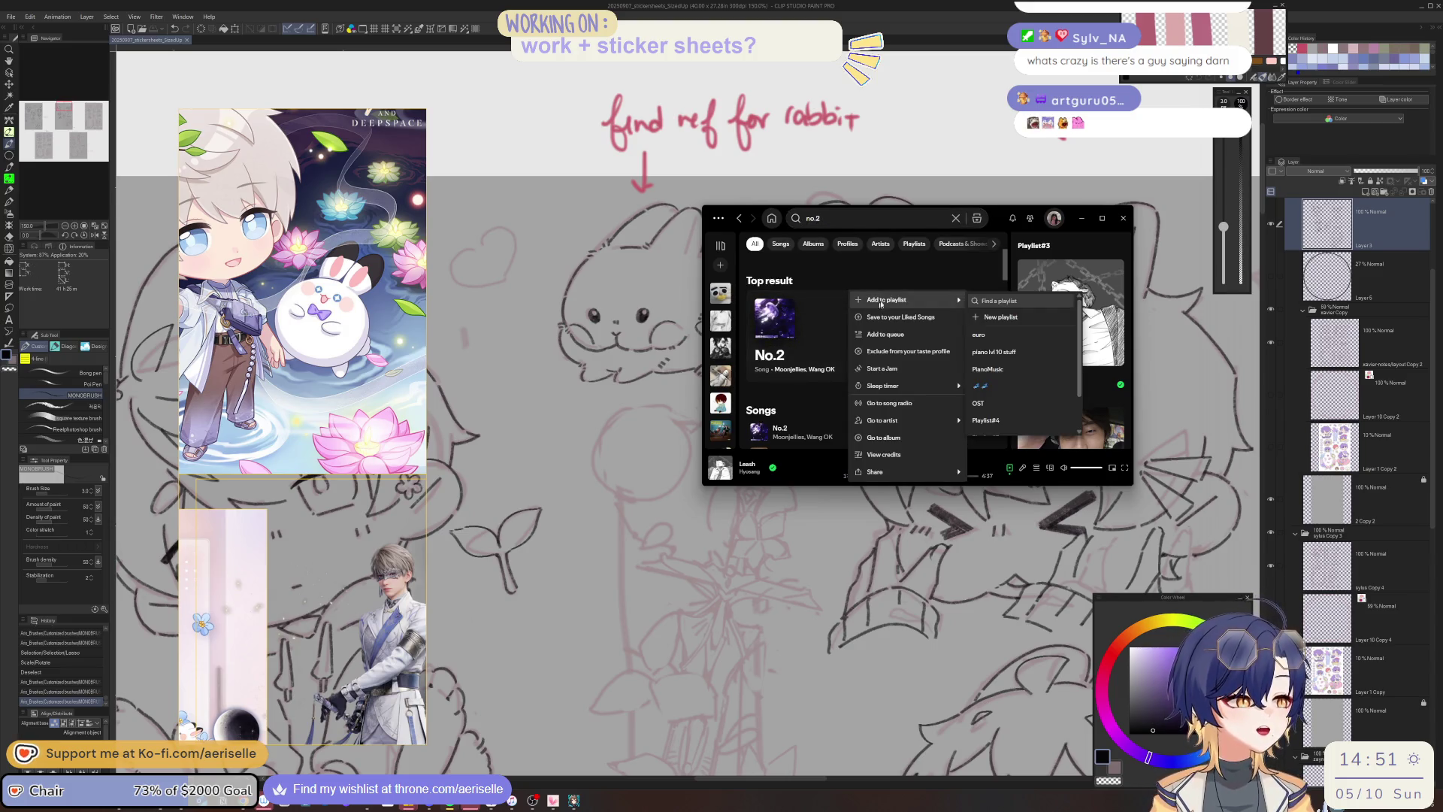
pyautogui.scroll(-2, 1022, 379)
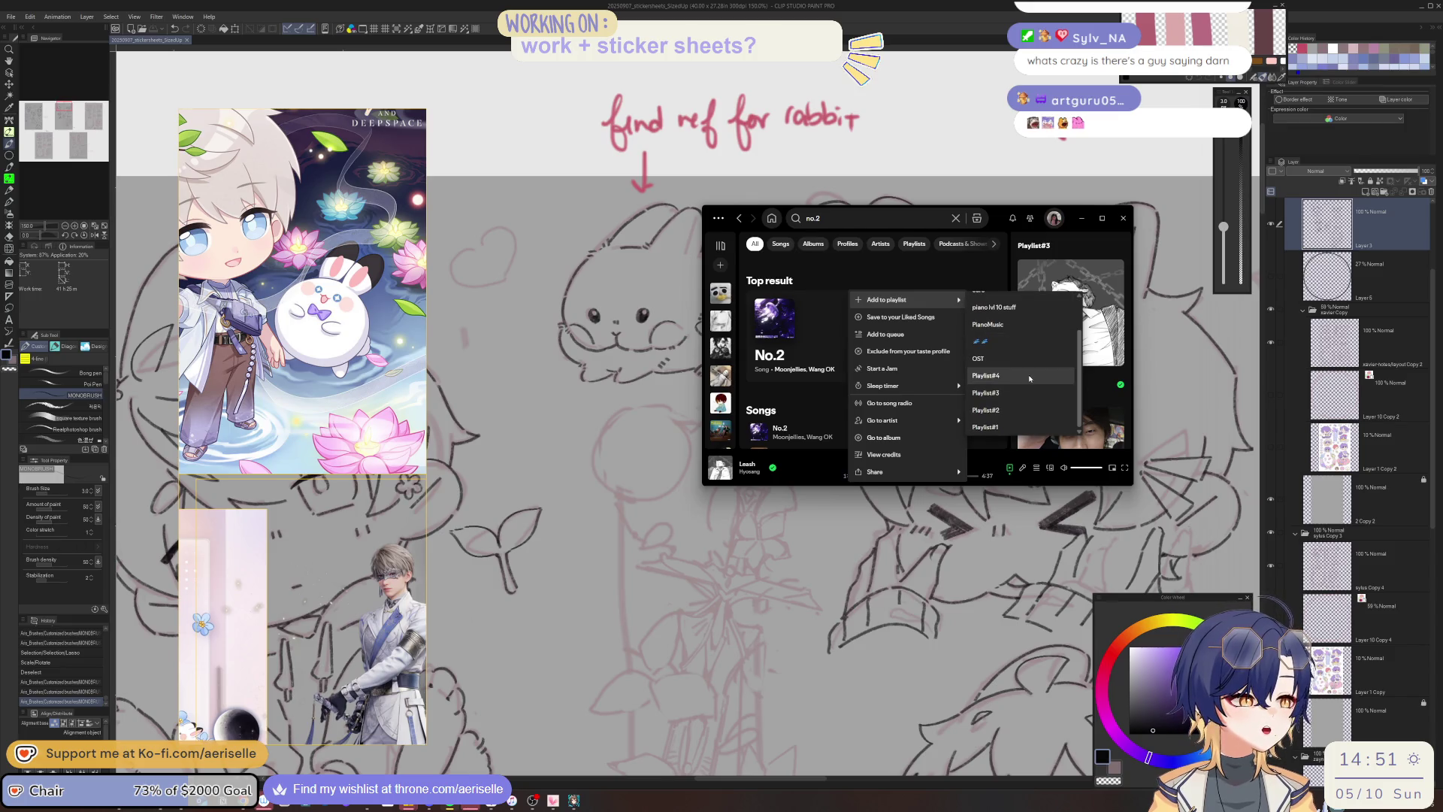
pyautogui.click(1029, 378)
pyautogui.click(1080, 217)
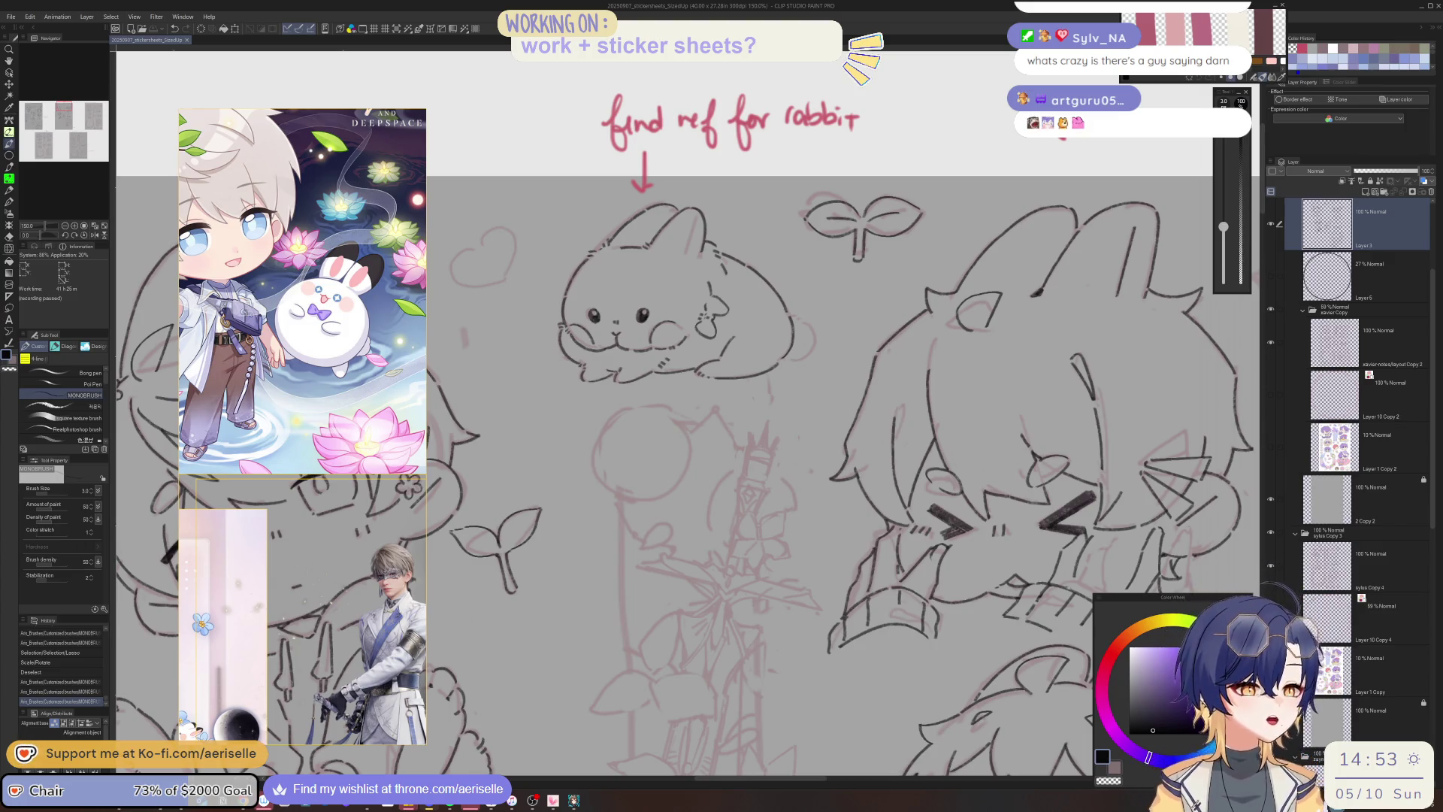
# Pan the canvas to centre the bunny-eared chibi sketch next to the inked rabbit.
pyautogui.moveTo(585, 539)
pyautogui.mouseDown()
pyautogui.moveTo(799, 560)
pyautogui.moveTo(737, 483)
pyautogui.mouseUp()
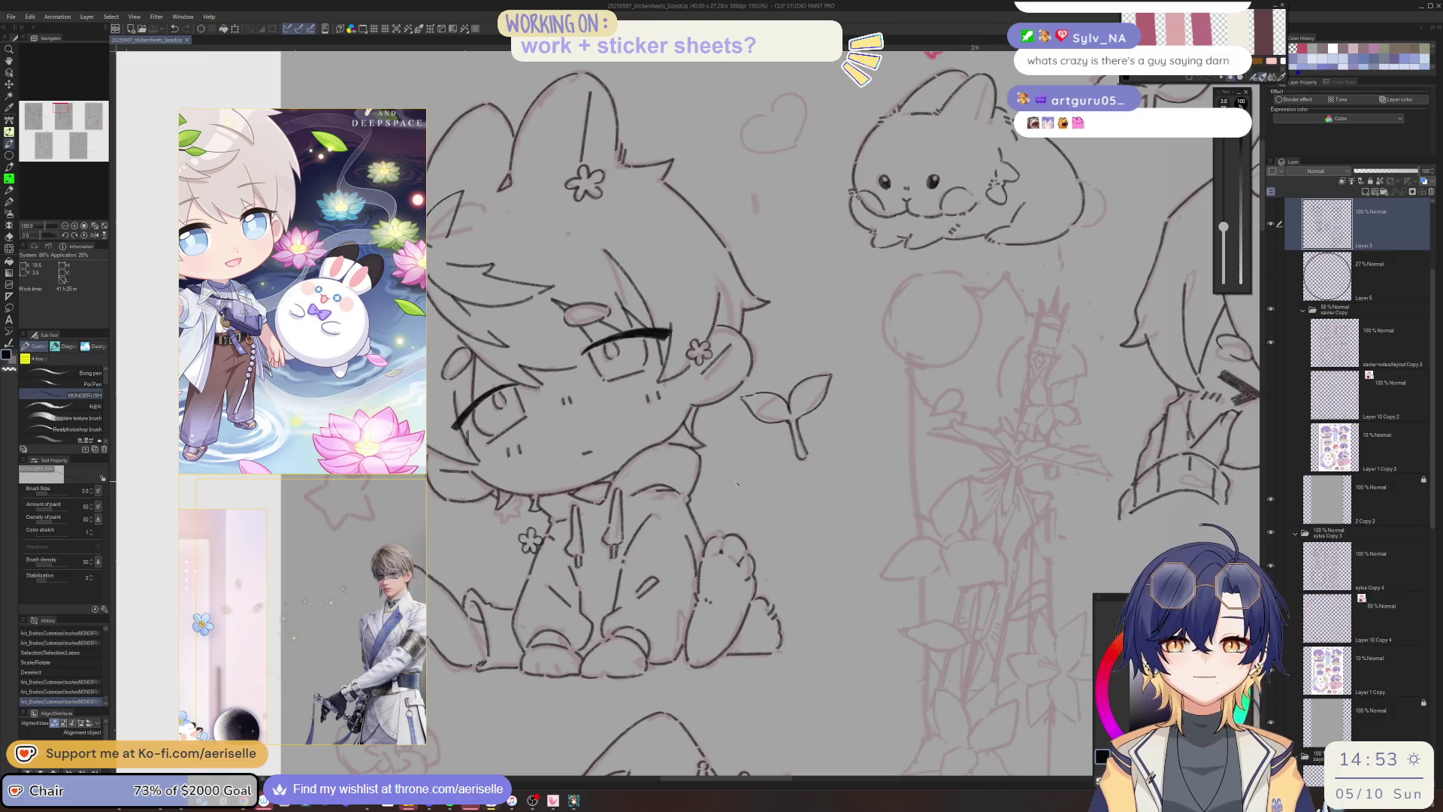
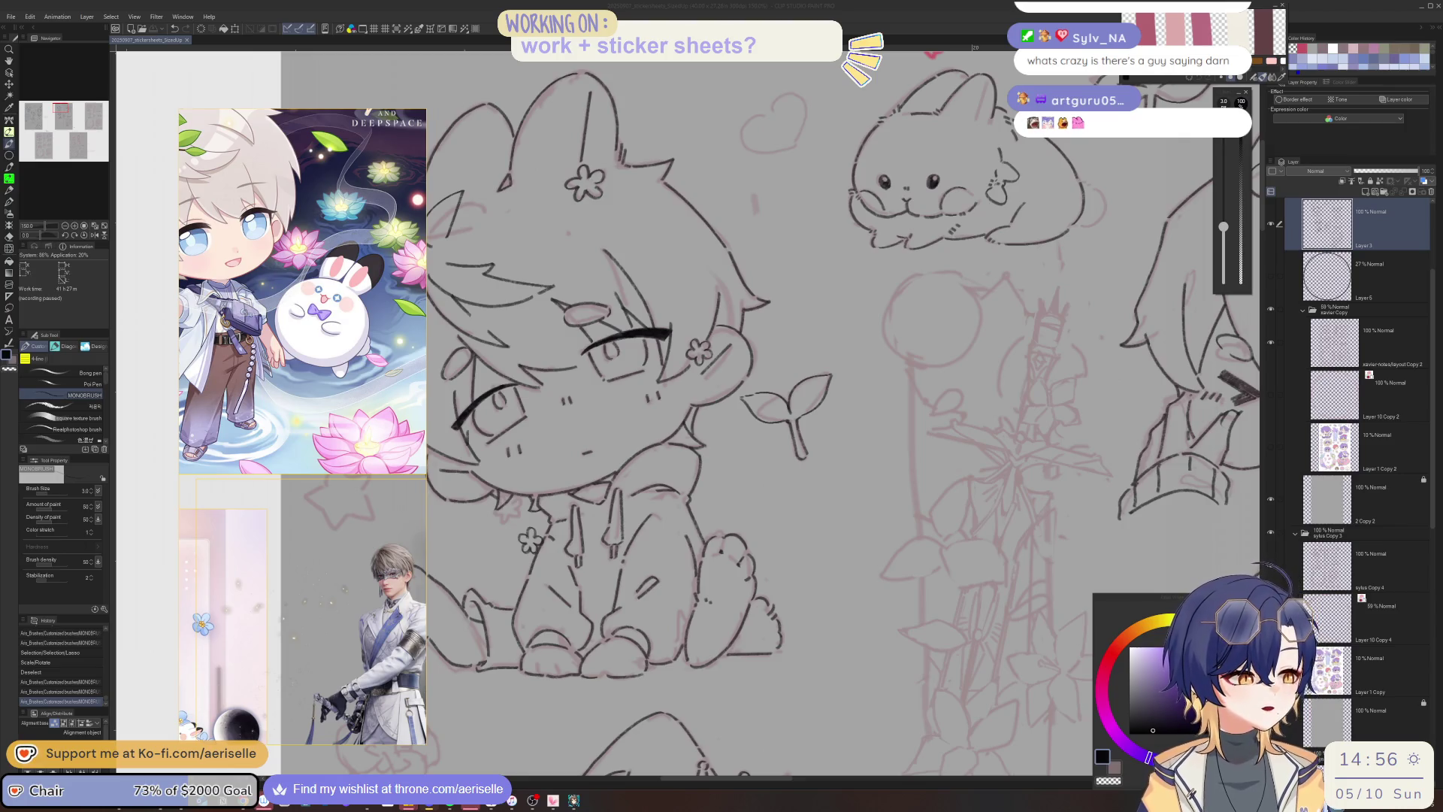
# Zoom in on the flower sketch and ink its top petal arc, redoing a bad first stroke.
pyautogui.moveTo(601, 631); pyautogui.dragTo(492, 543)
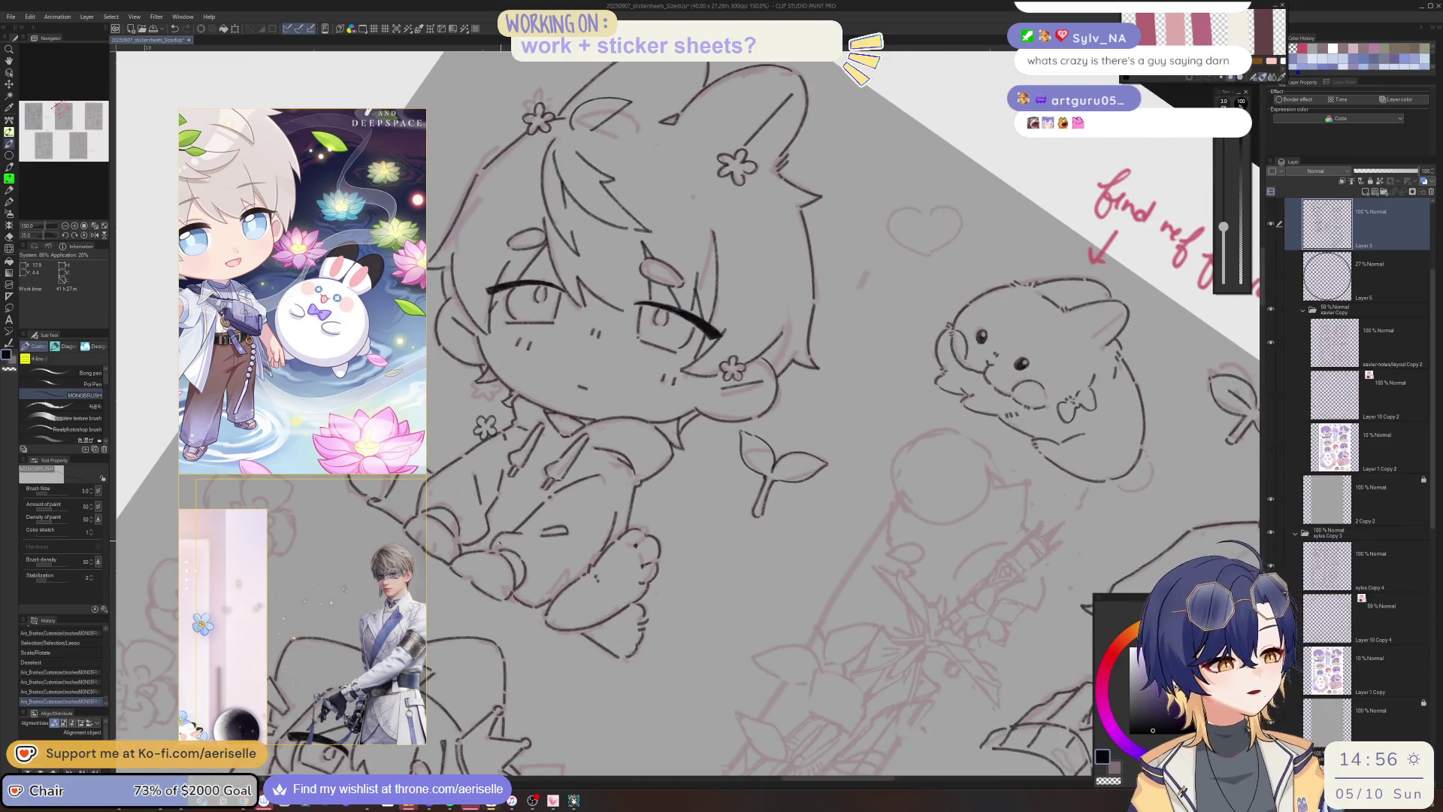
pyautogui.hotkey('ctrl', '@')
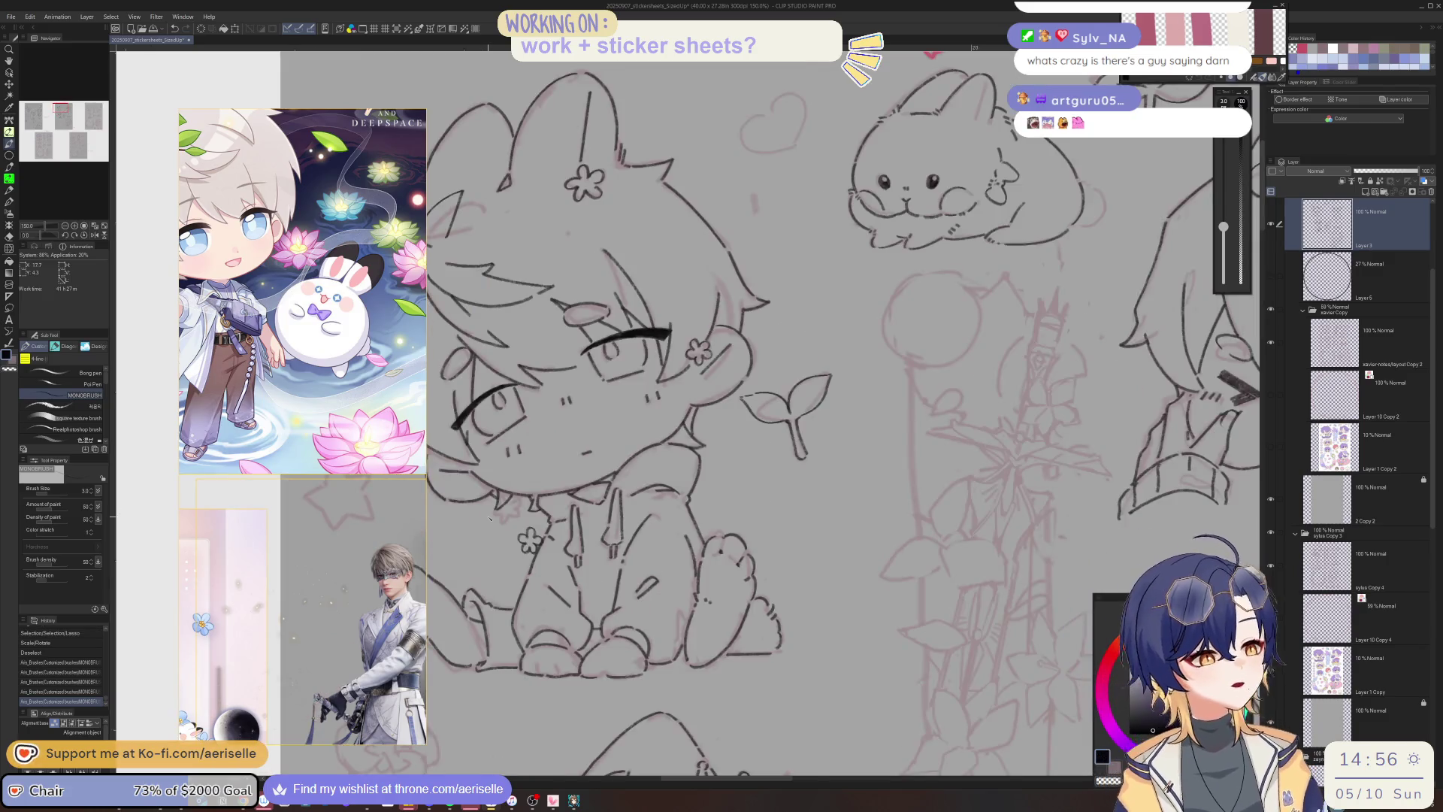
pyautogui.scroll(-3, 802, 628)
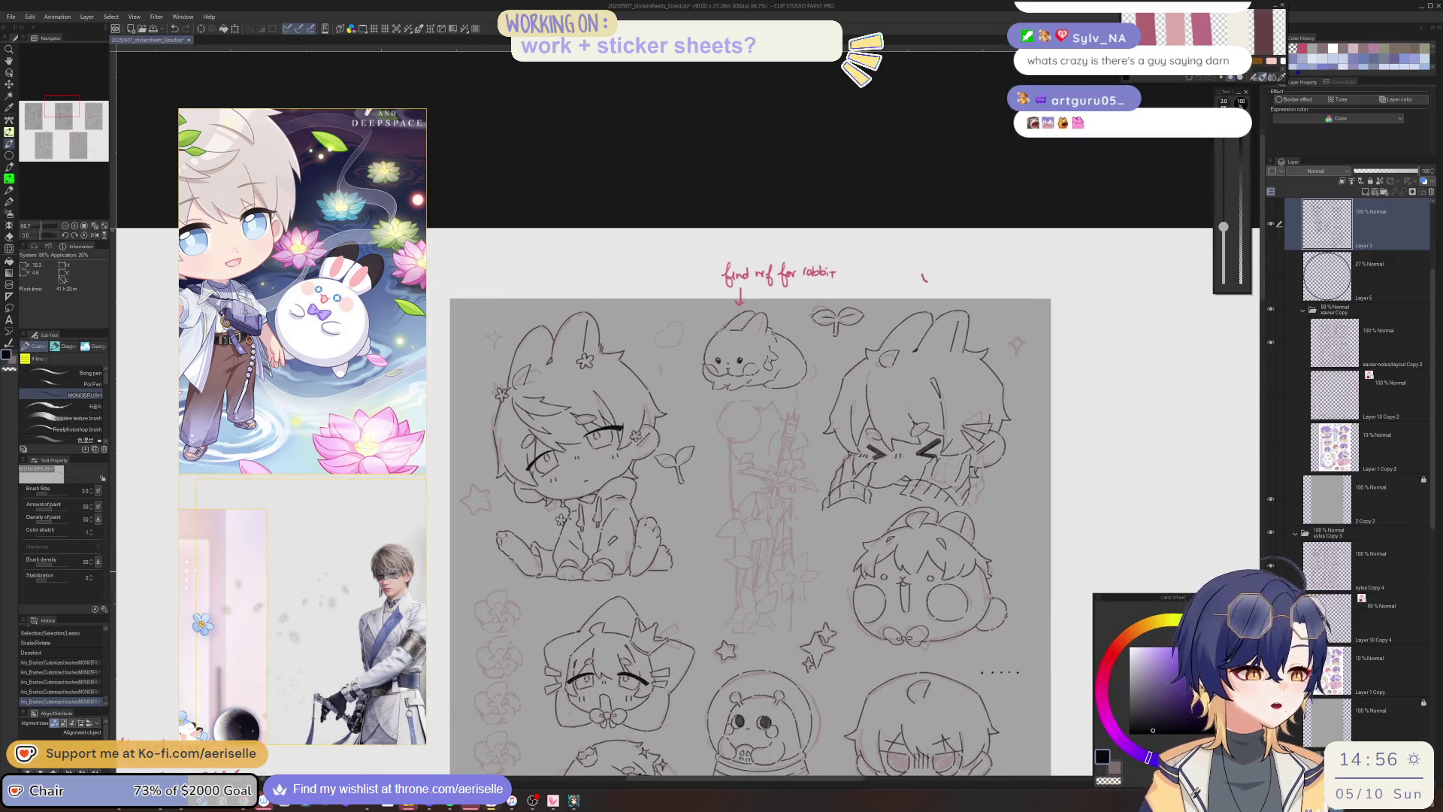
pyautogui.scroll(3, 803, 628)
pyautogui.moveTo(803, 628); pyautogui.dragTo(618, 540)
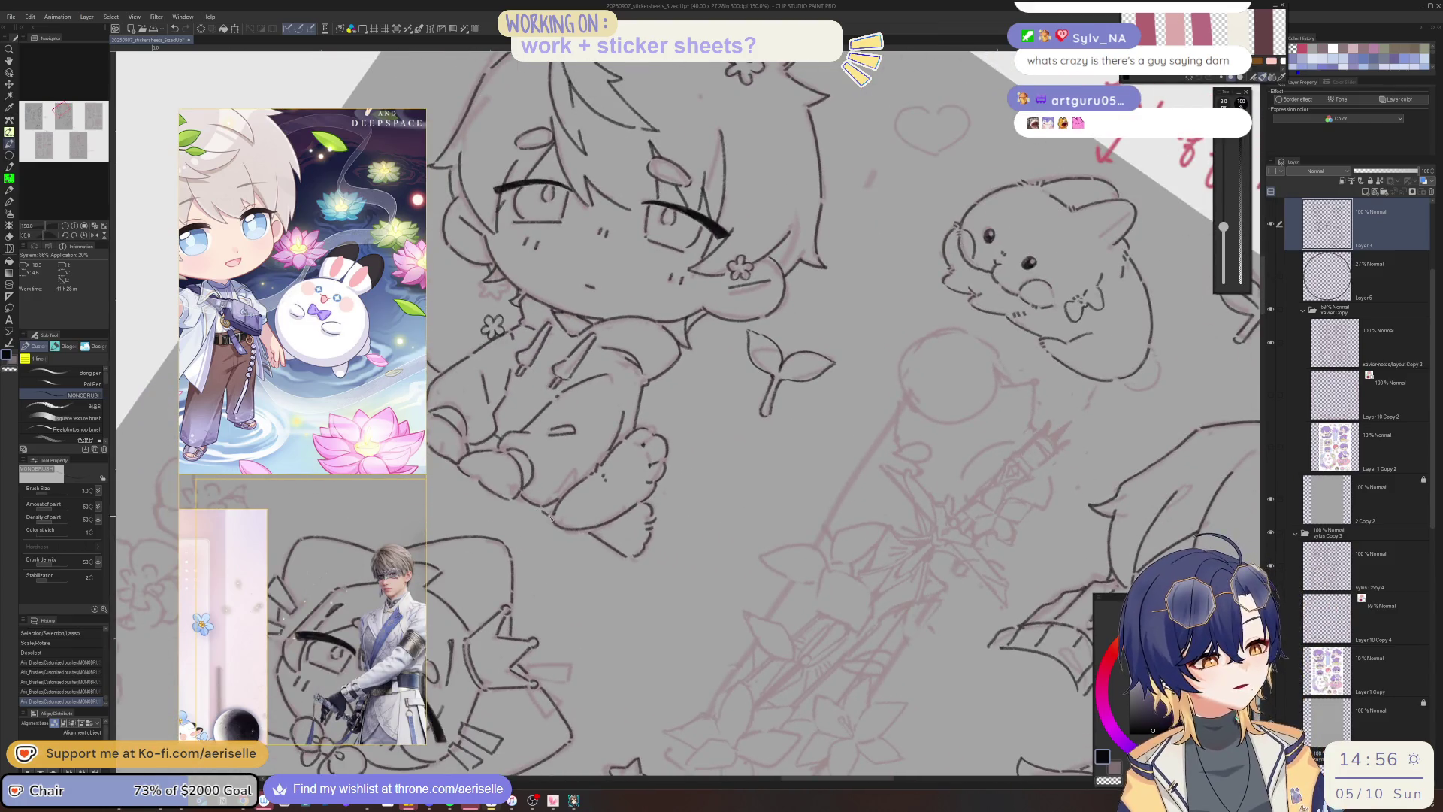
pyautogui.hotkey('ctrl', '@')
pyautogui.scroll(-3, 705, 591)
pyautogui.scroll(2, 781, 615)
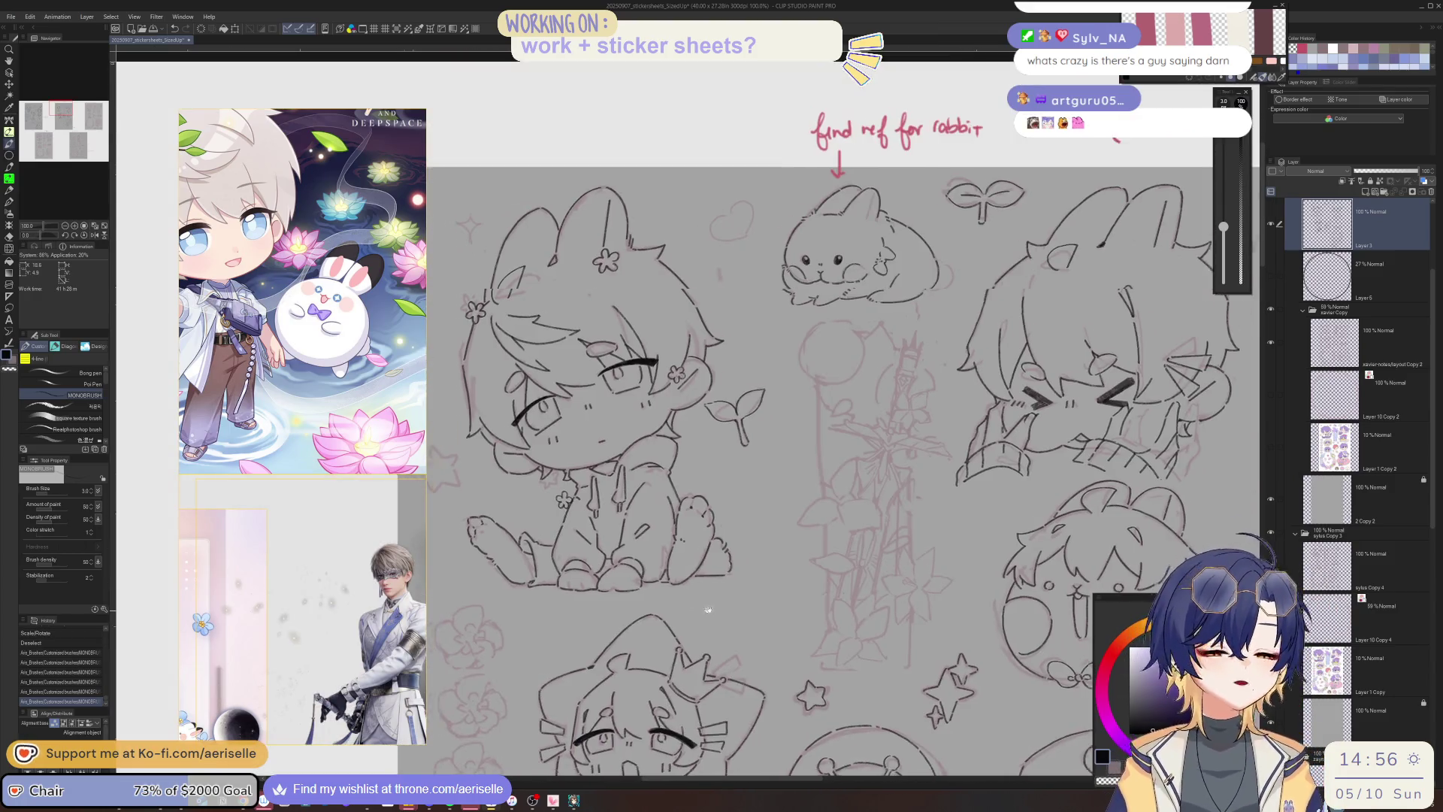
pyautogui.scroll(2, 782, 615)
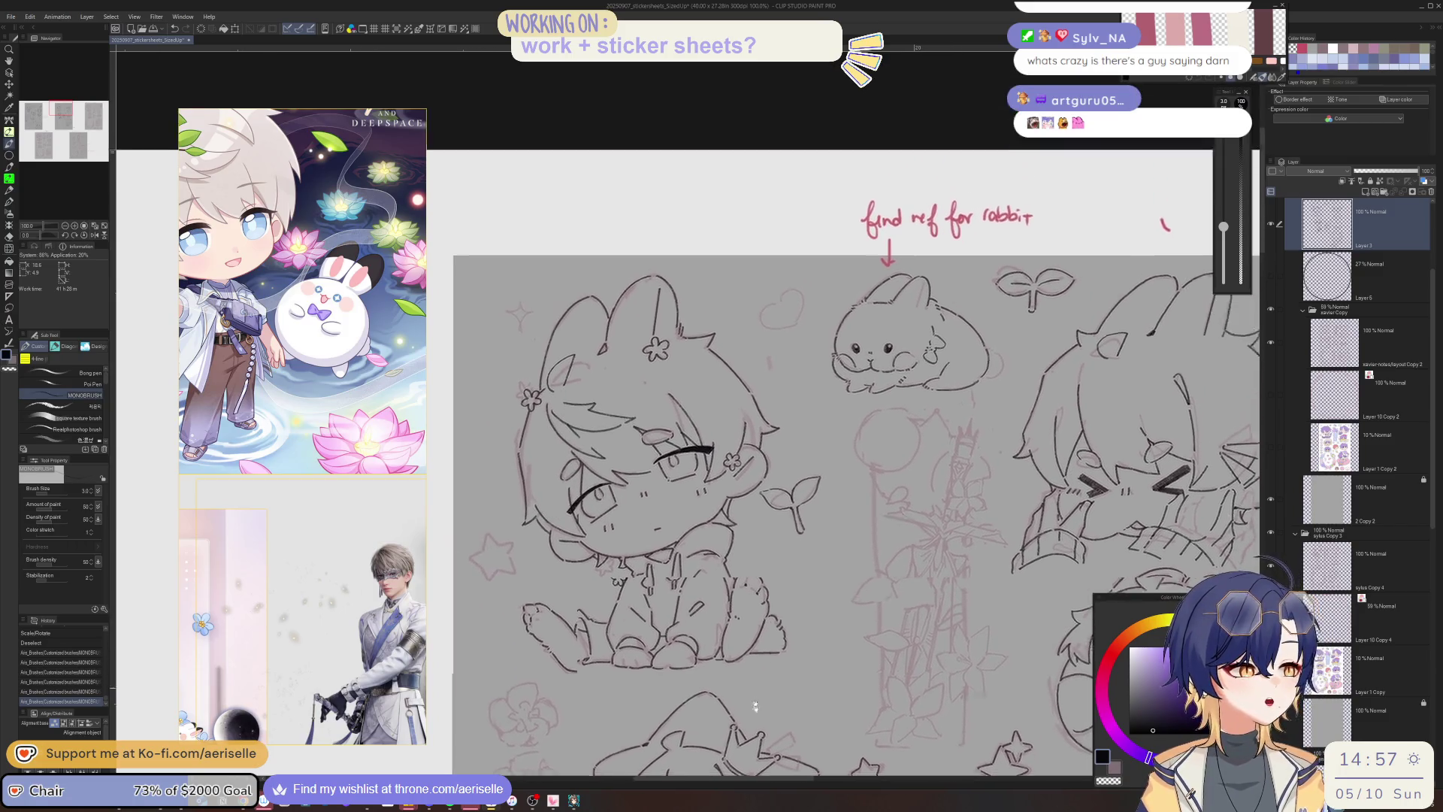
pyautogui.moveTo(929, 656); pyautogui.dragTo(896, 356)
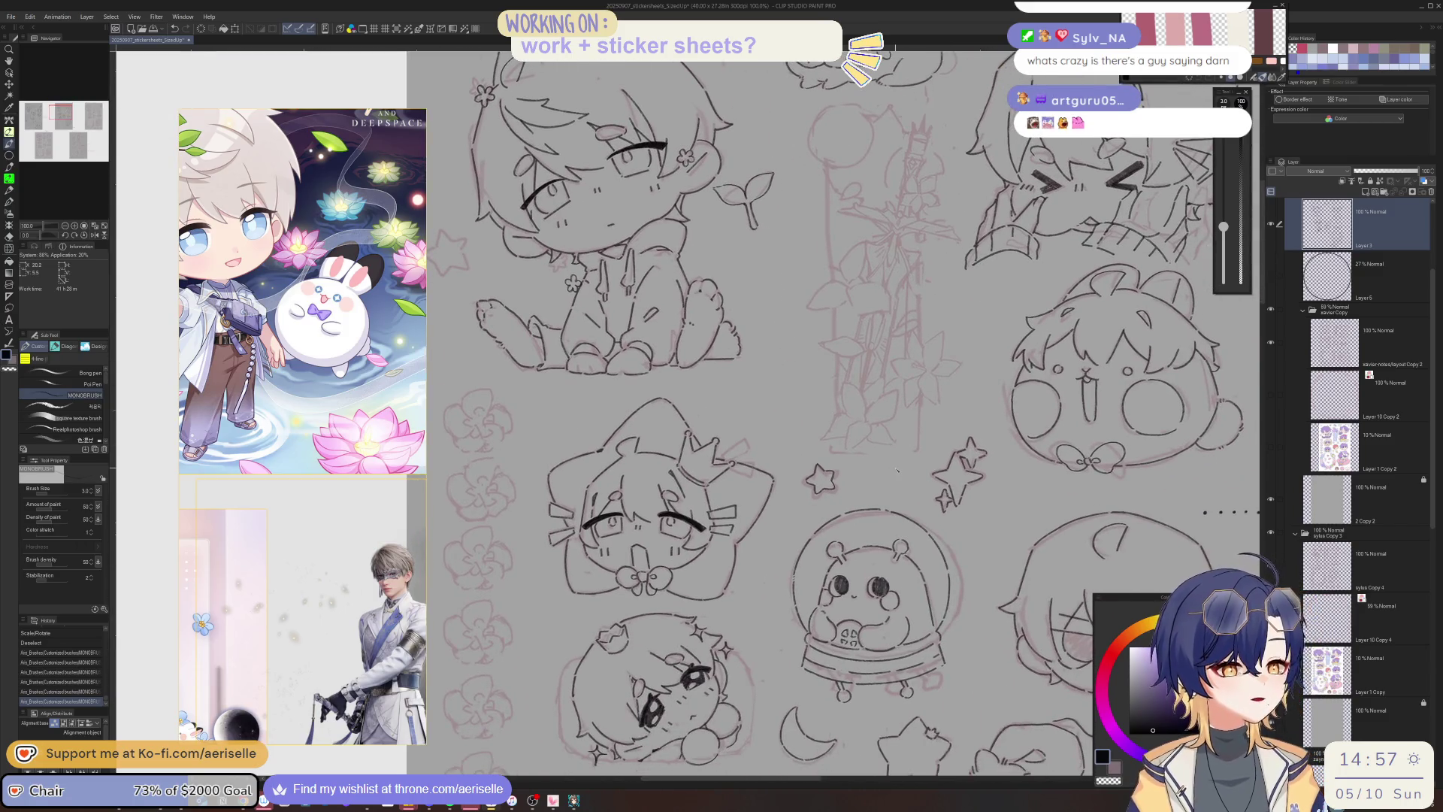
pyautogui.scroll(-5, 368, 444)
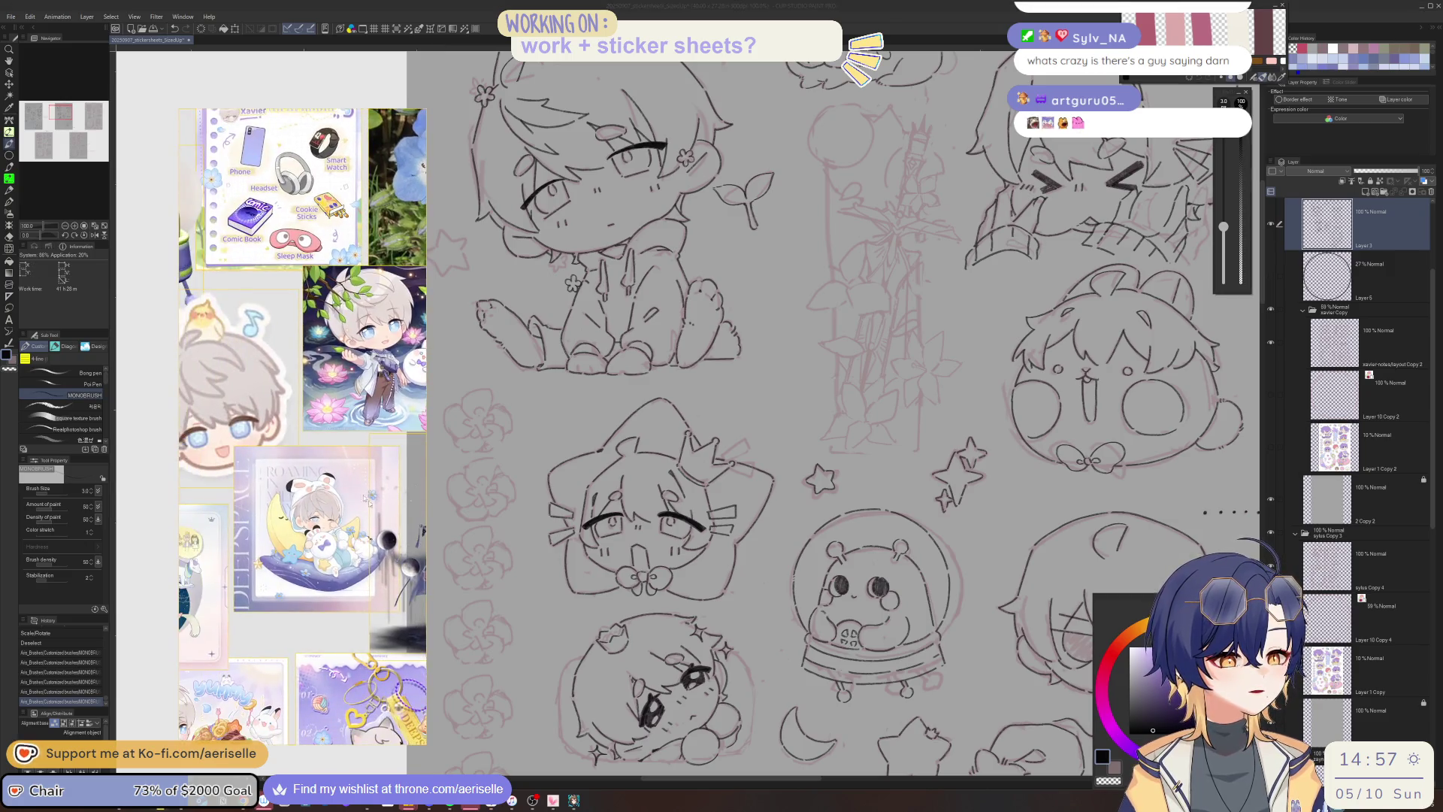
pyautogui.scroll(2, 315, 418)
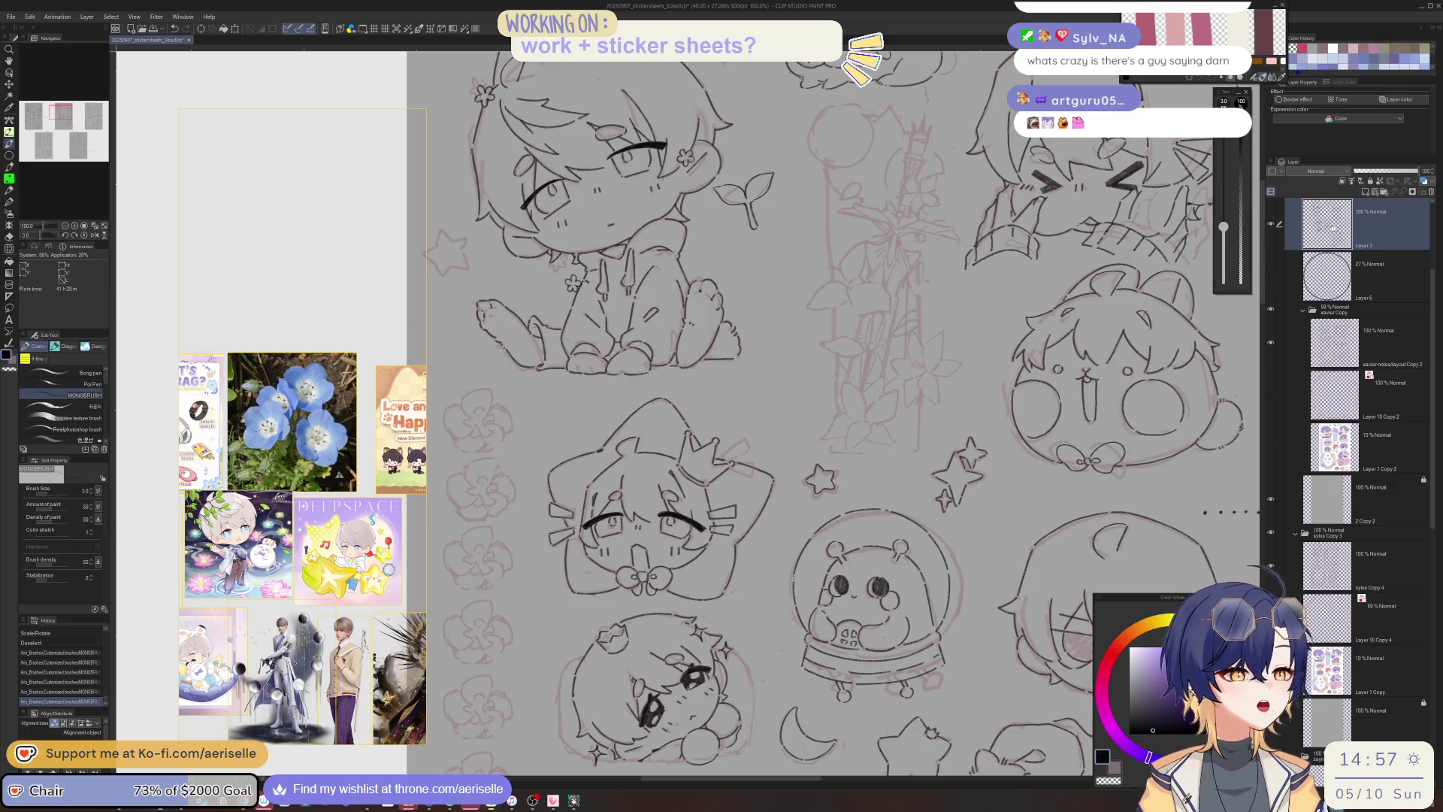
pyautogui.moveTo(462, 390)
pyautogui.mouseDown()
pyautogui.moveTo(592, 489)
pyautogui.moveTo(584, 538)
pyautogui.moveTo(625, 588)
pyautogui.mouseUp()
pyautogui.scroll(5, 592, 489)
pyautogui.moveTo(605, 493)
pyautogui.mouseDown()
pyautogui.moveTo(629, 472)
pyautogui.moveTo(695, 479)
pyautogui.moveTo(711, 515)
pyautogui.mouseUp()
pyautogui.hotkey('ctrl', 'z')
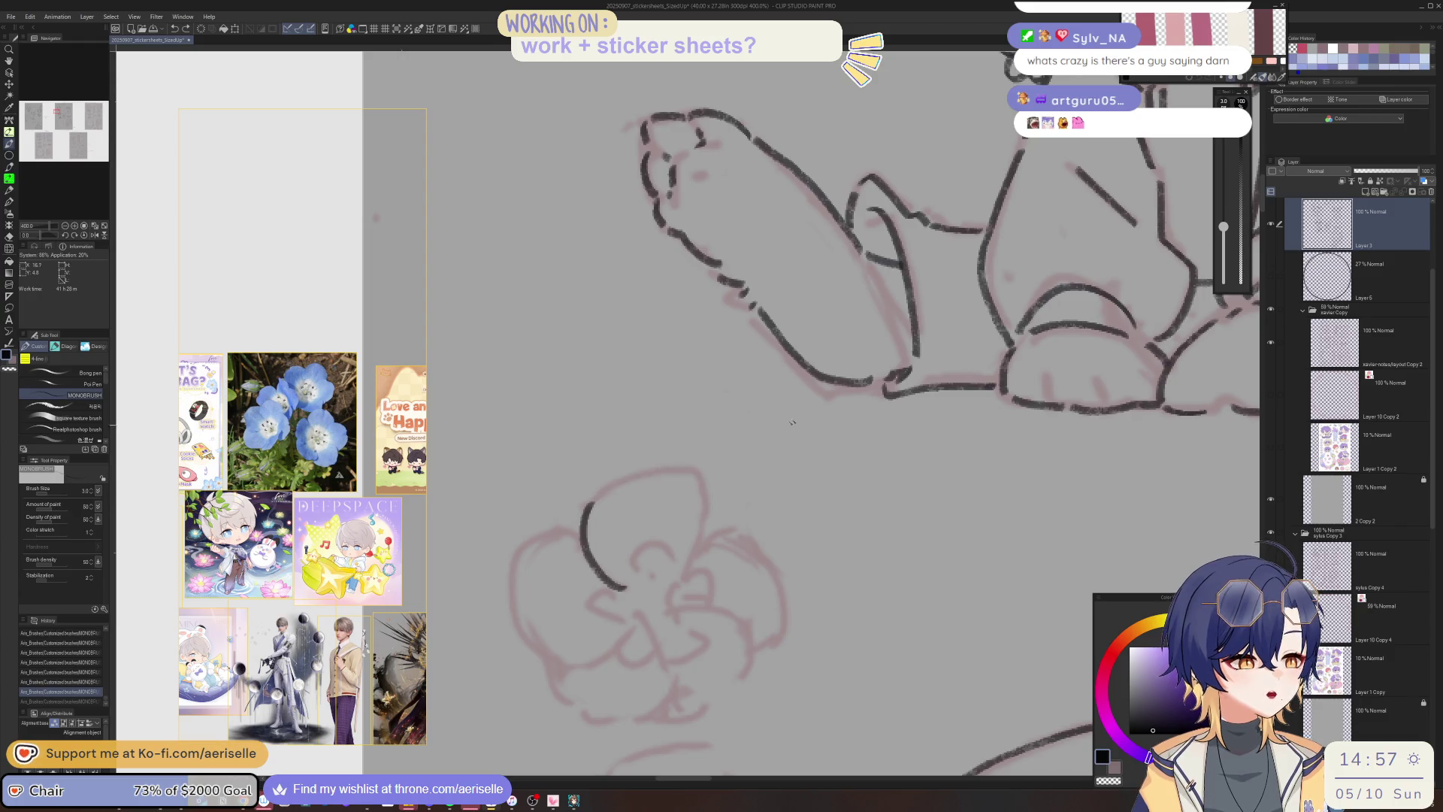
pyautogui.moveTo(735, 454)
pyautogui.mouseDown()
pyautogui.moveTo(671, 527)
pyautogui.moveTo(713, 476)
pyautogui.moveTo(717, 568)
pyautogui.moveTo(789, 528)
pyautogui.moveTo(802, 492)
pyautogui.mouseUp()
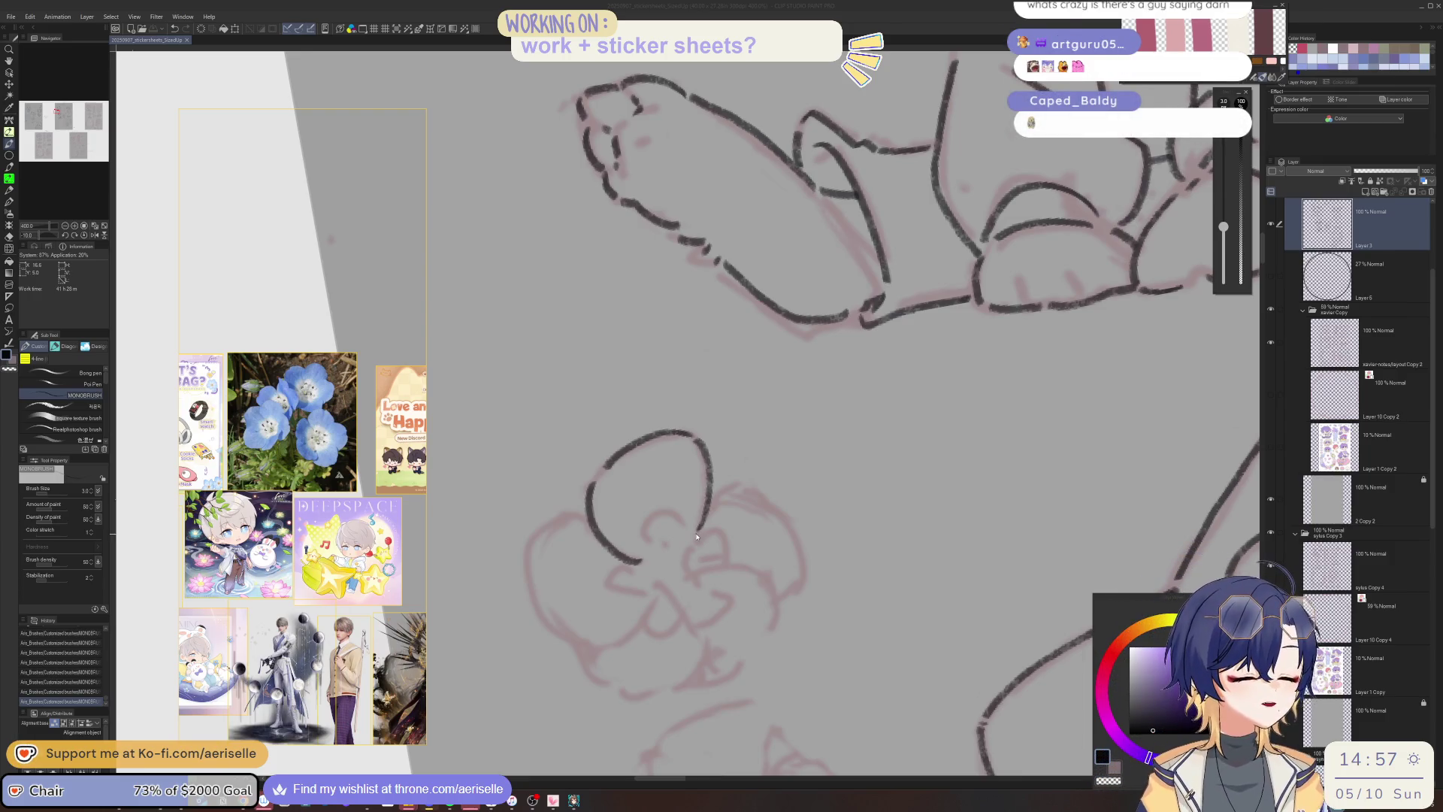
# Ink a curved petal line below the left lobe and a short stroke at the flower's lower right.
pyautogui.moveTo(689, 544); pyautogui.dragTo(622, 552)
pyautogui.moveTo(588, 597)
pyautogui.mouseDown()
pyautogui.moveTo(483, 529)
pyautogui.moveTo(505, 592)
pyautogui.moveTo(481, 513)
pyautogui.moveTo(496, 541)
pyautogui.moveTo(556, 556)
pyautogui.moveTo(646, 511)
pyautogui.moveTo(709, 431)
pyautogui.moveTo(786, 515)
pyautogui.mouseUp()
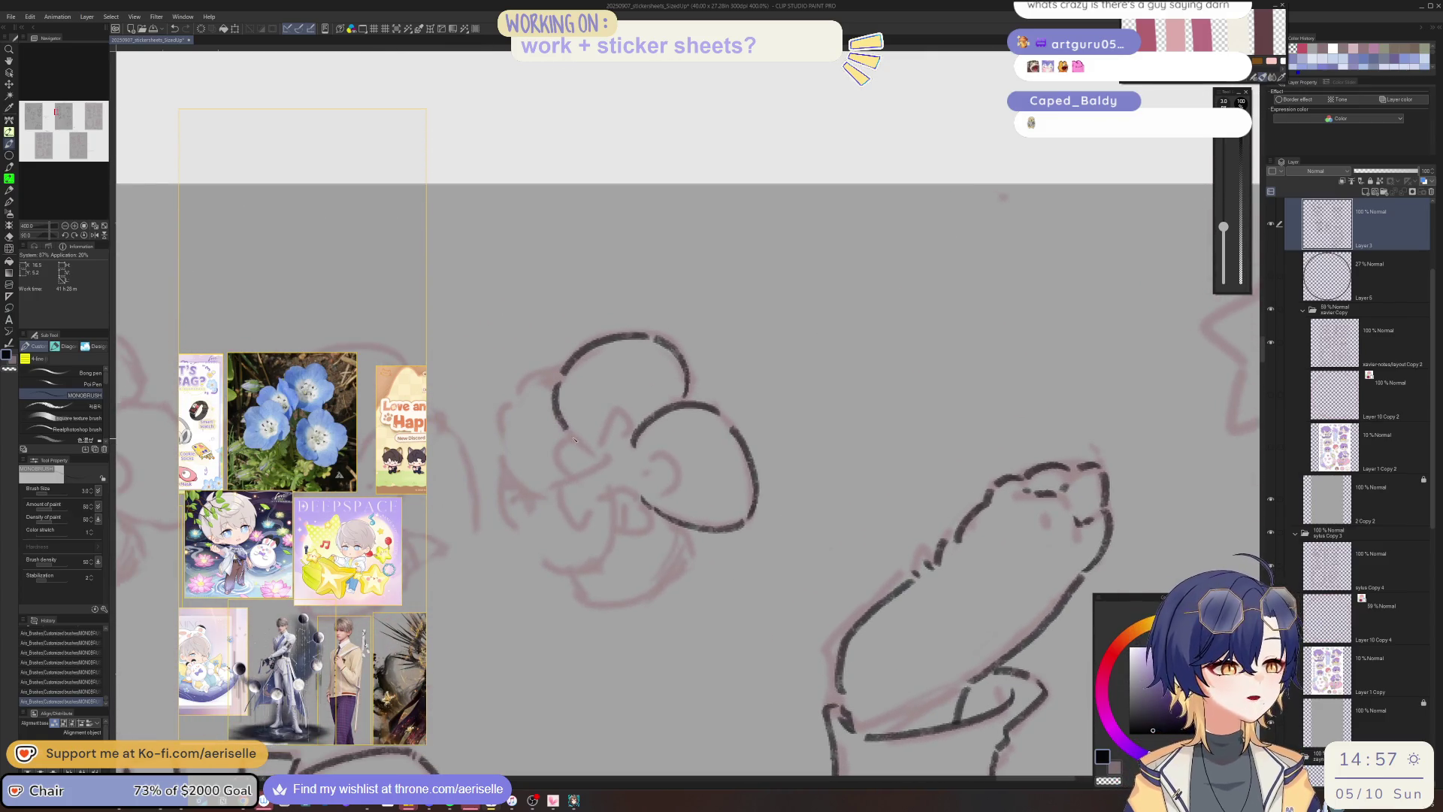
pyautogui.moveTo(595, 456); pyautogui.dragTo(579, 508)
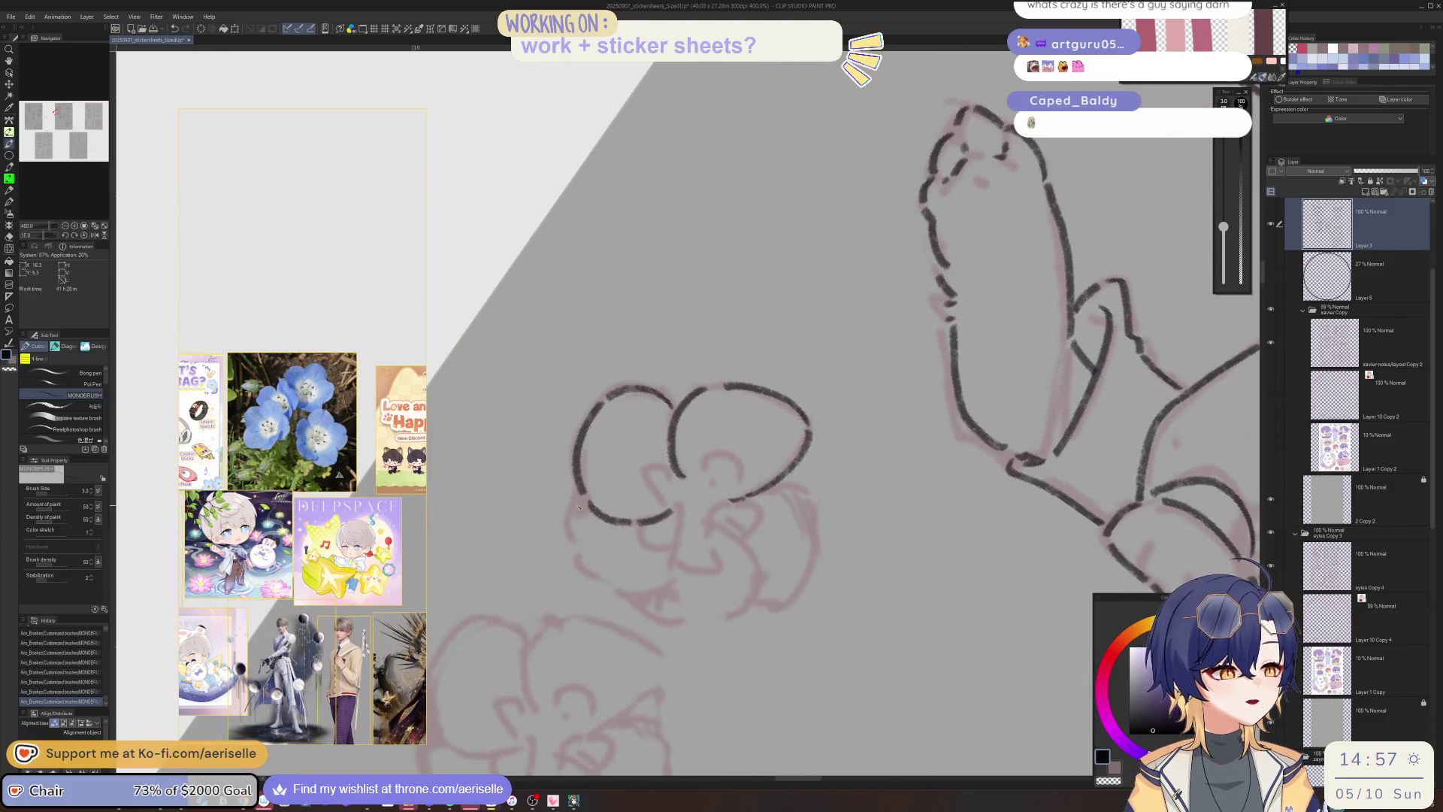
pyautogui.moveTo(574, 560); pyautogui.dragTo(577, 550)
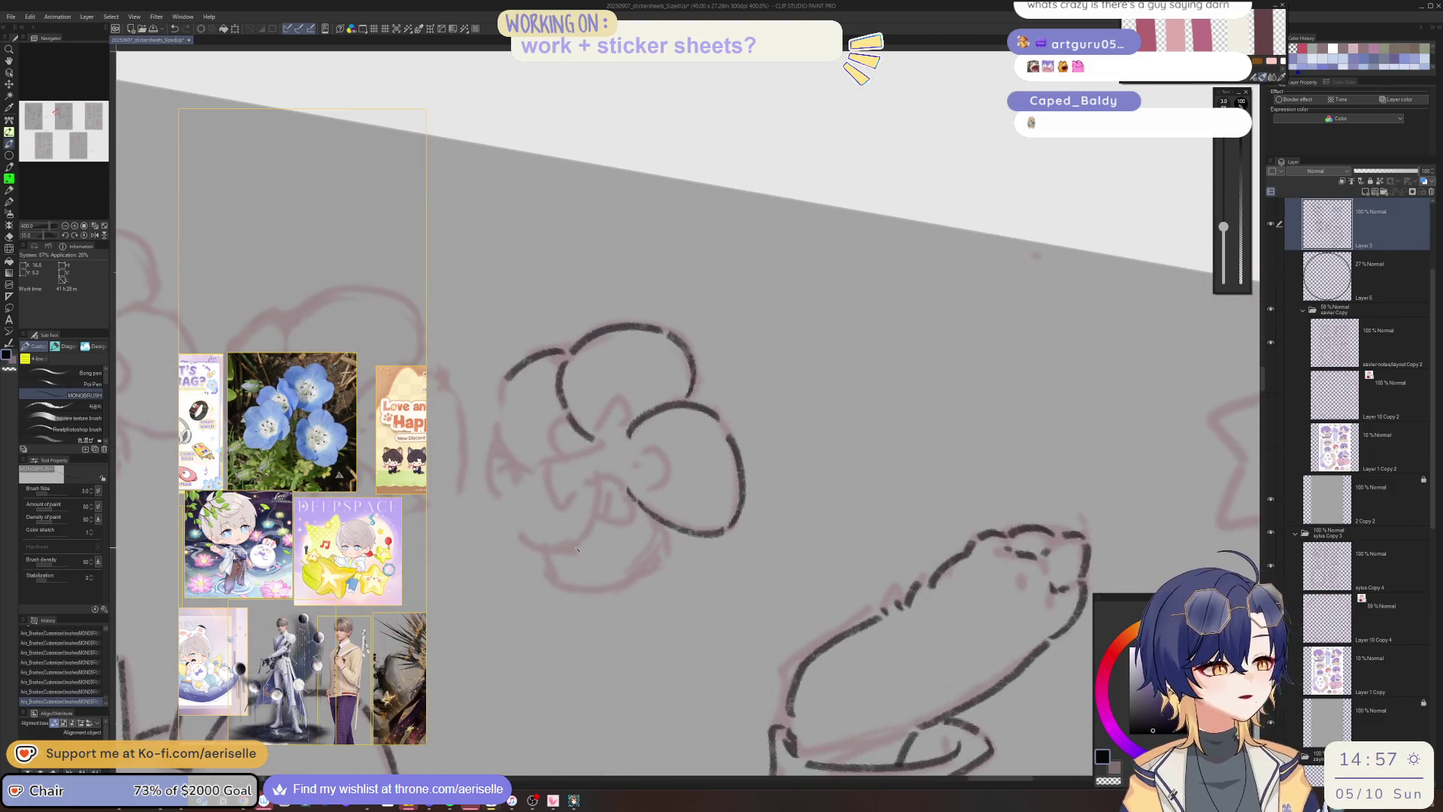
pyautogui.moveTo(518, 467)
pyautogui.mouseDown()
pyautogui.moveTo(676, 586)
pyautogui.moveTo(696, 575)
pyautogui.mouseUp()
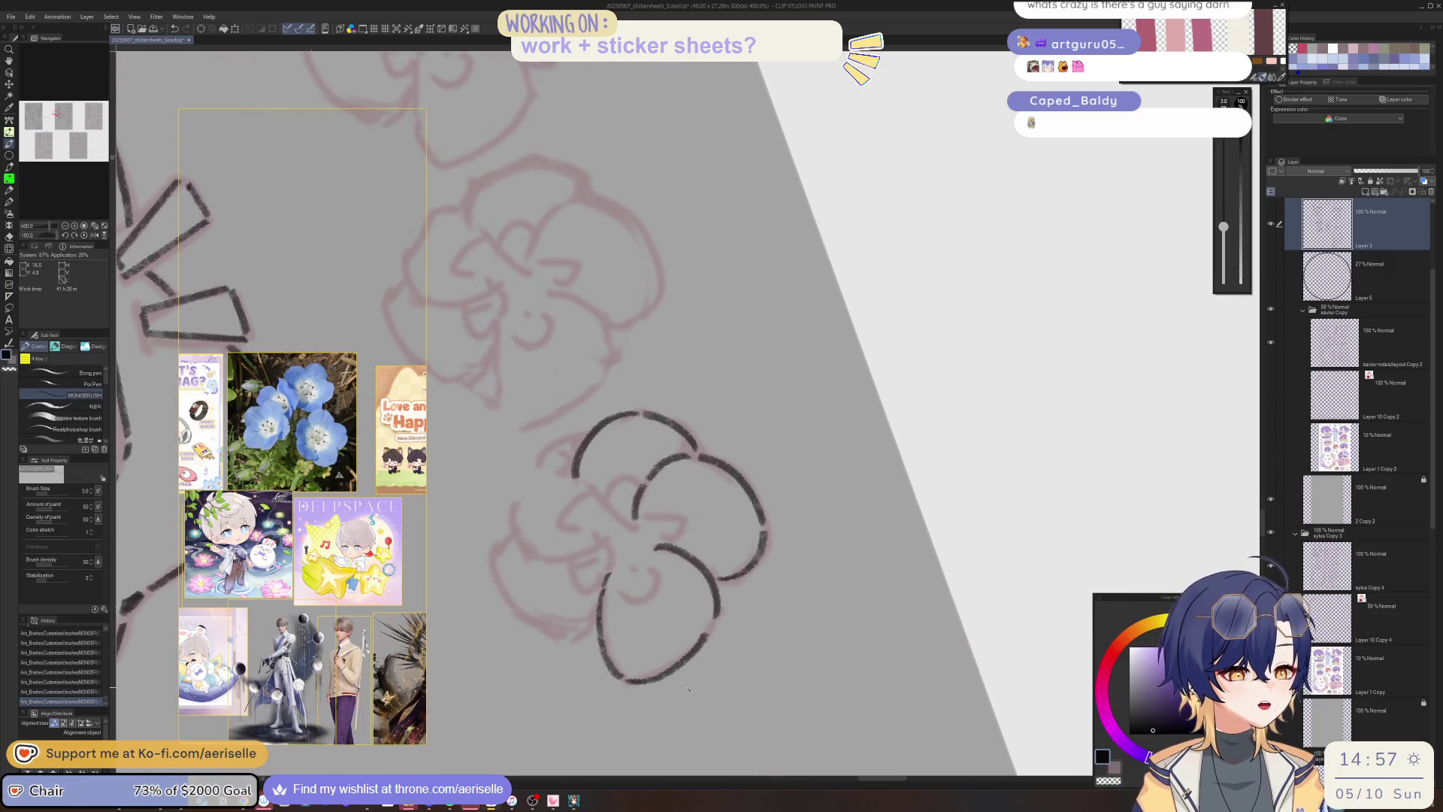
pyautogui.moveTo(706, 628); pyautogui.dragTo(815, 585)
pyautogui.moveTo(661, 671); pyautogui.dragTo(593, 742)
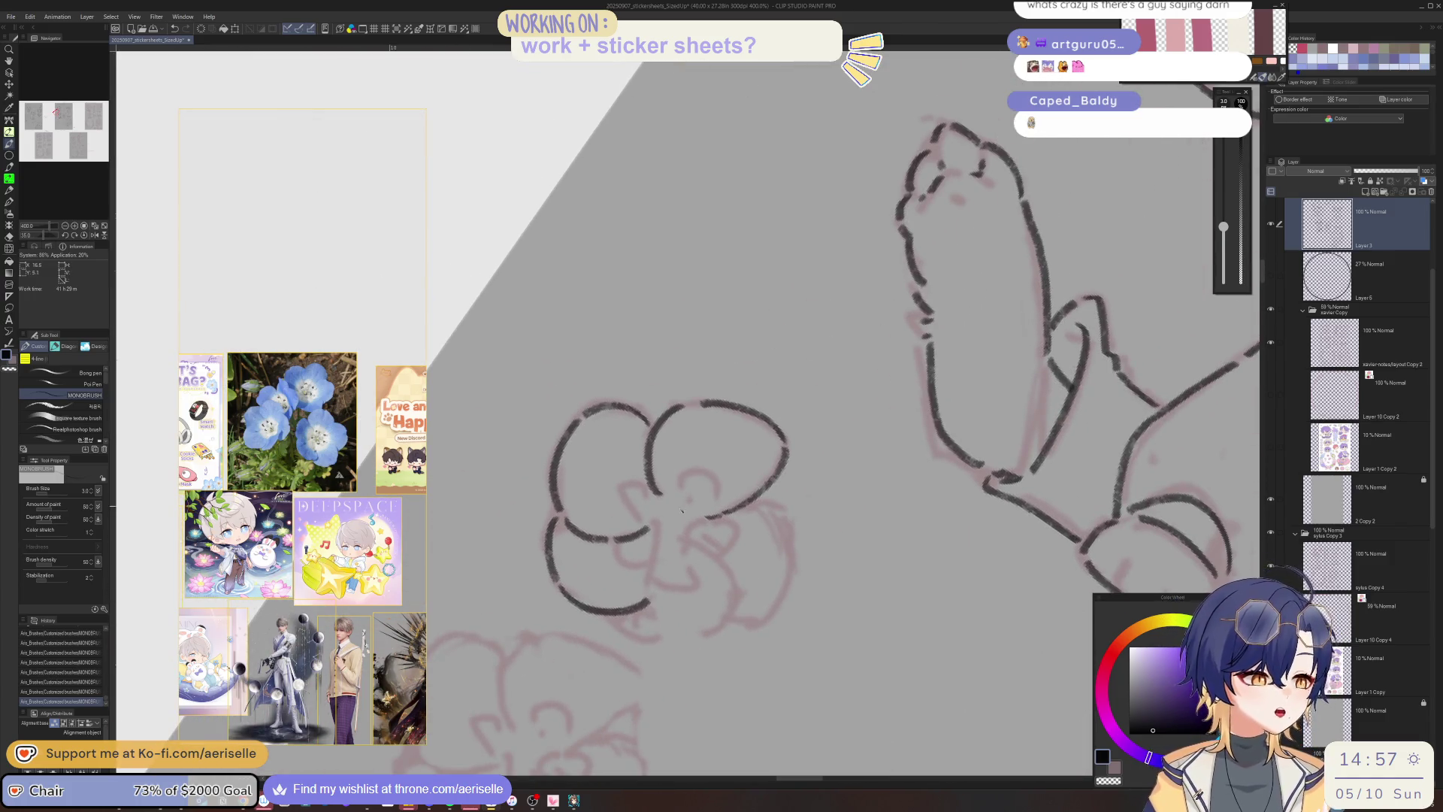
pyautogui.moveTo(730, 476); pyautogui.dragTo(571, 603)
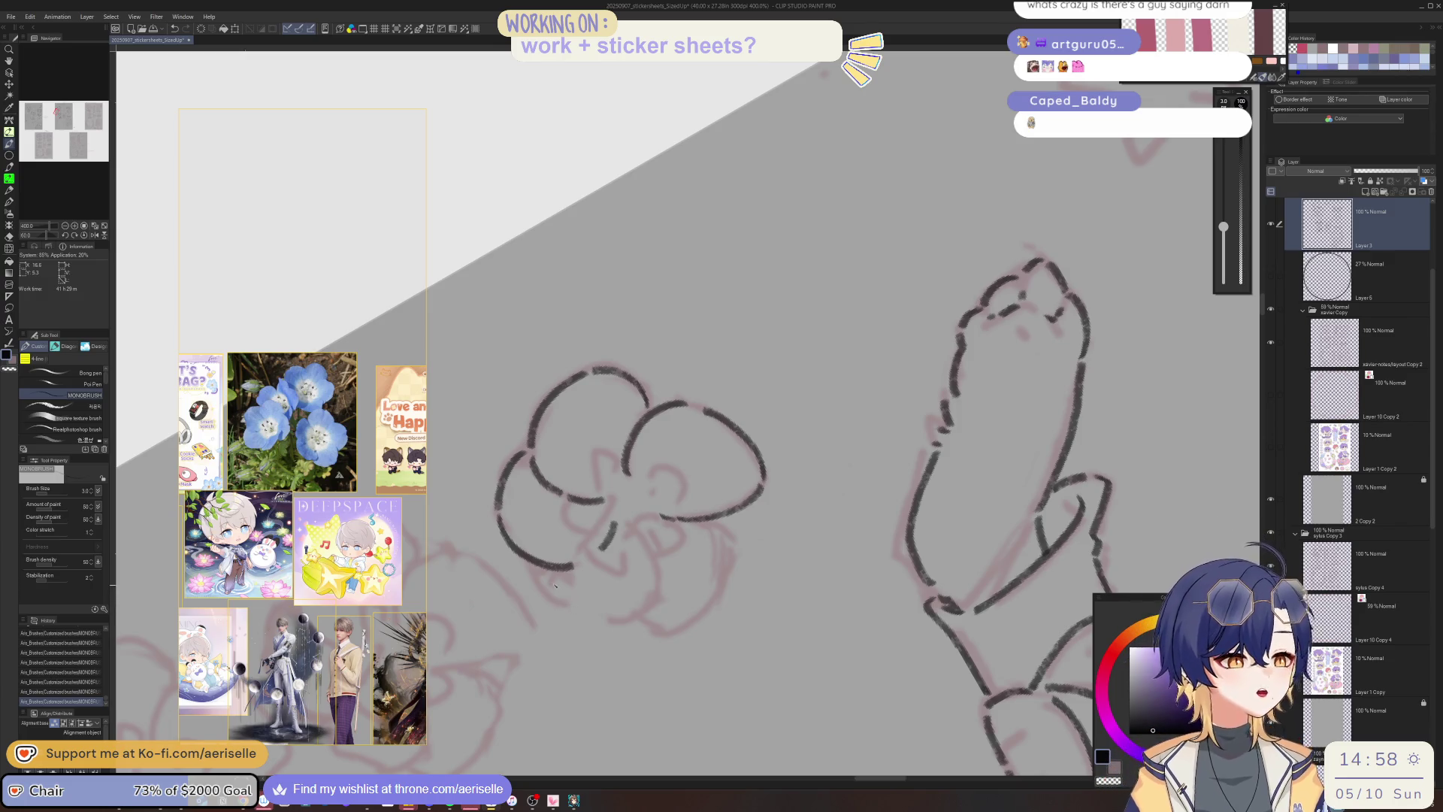
pyautogui.moveTo(547, 569); pyautogui.dragTo(560, 604)
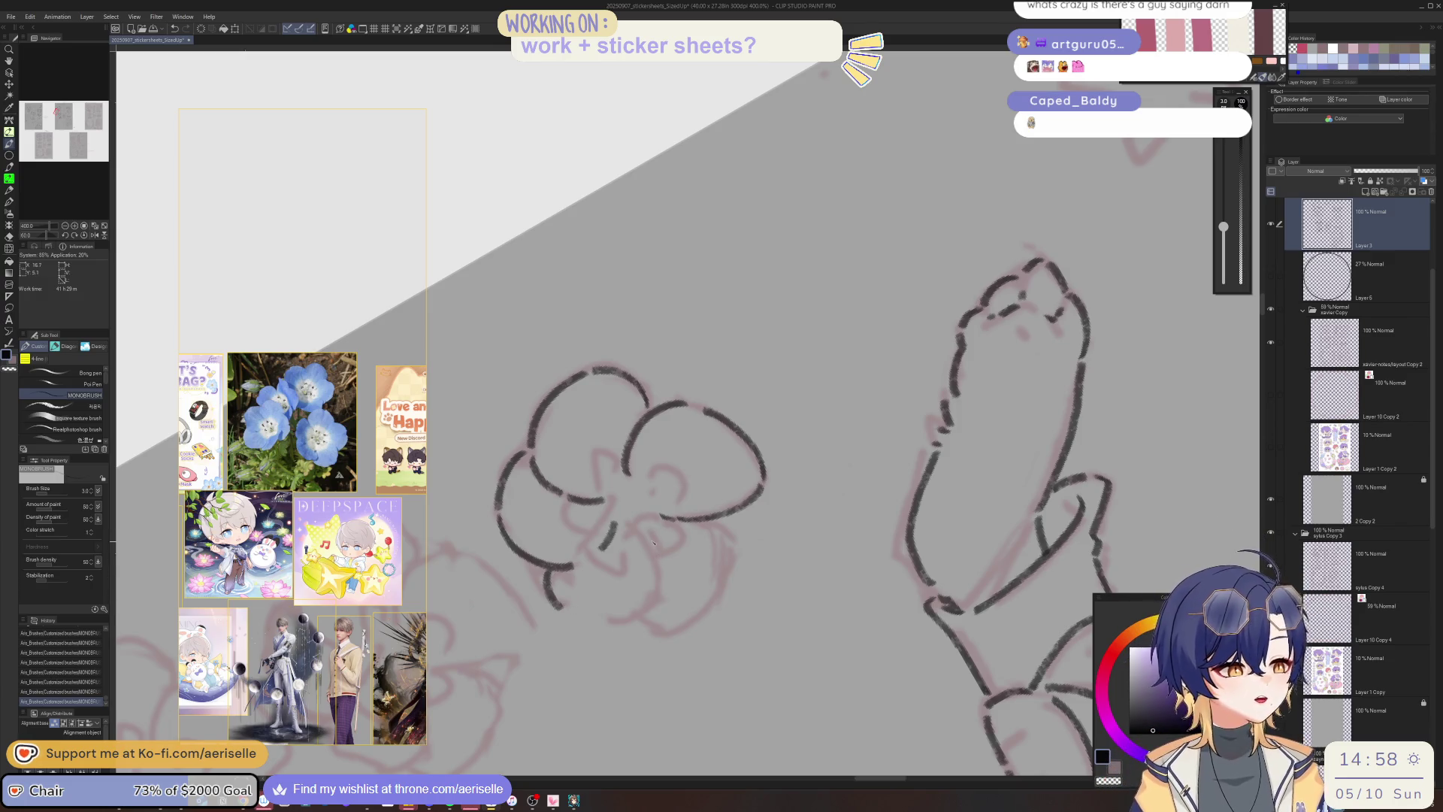
pyautogui.moveTo(654, 535); pyautogui.dragTo(659, 579)
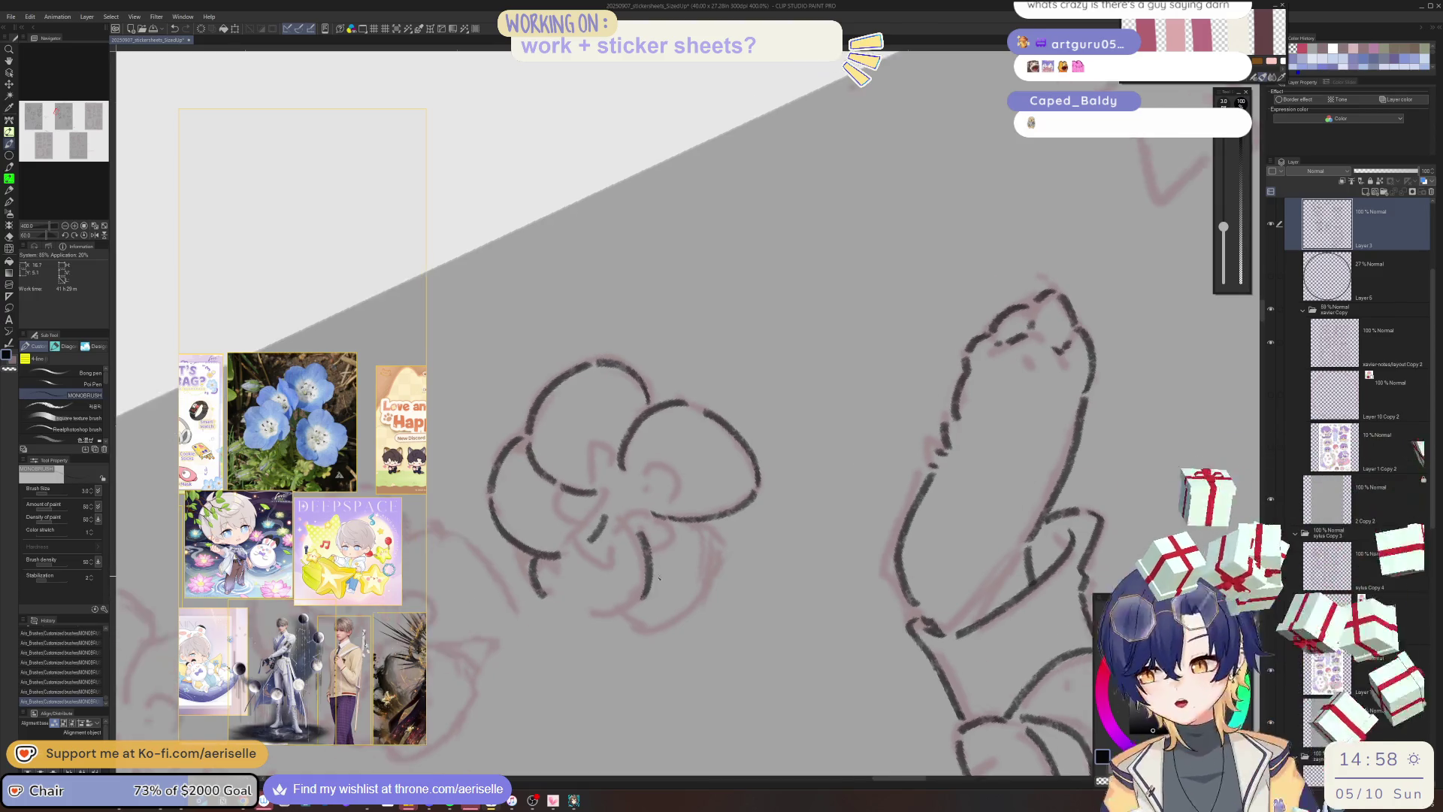
# Turn the canvas 15 degrees clockwise and tilt it further to trace the lower petals.
pyautogui.press('^')
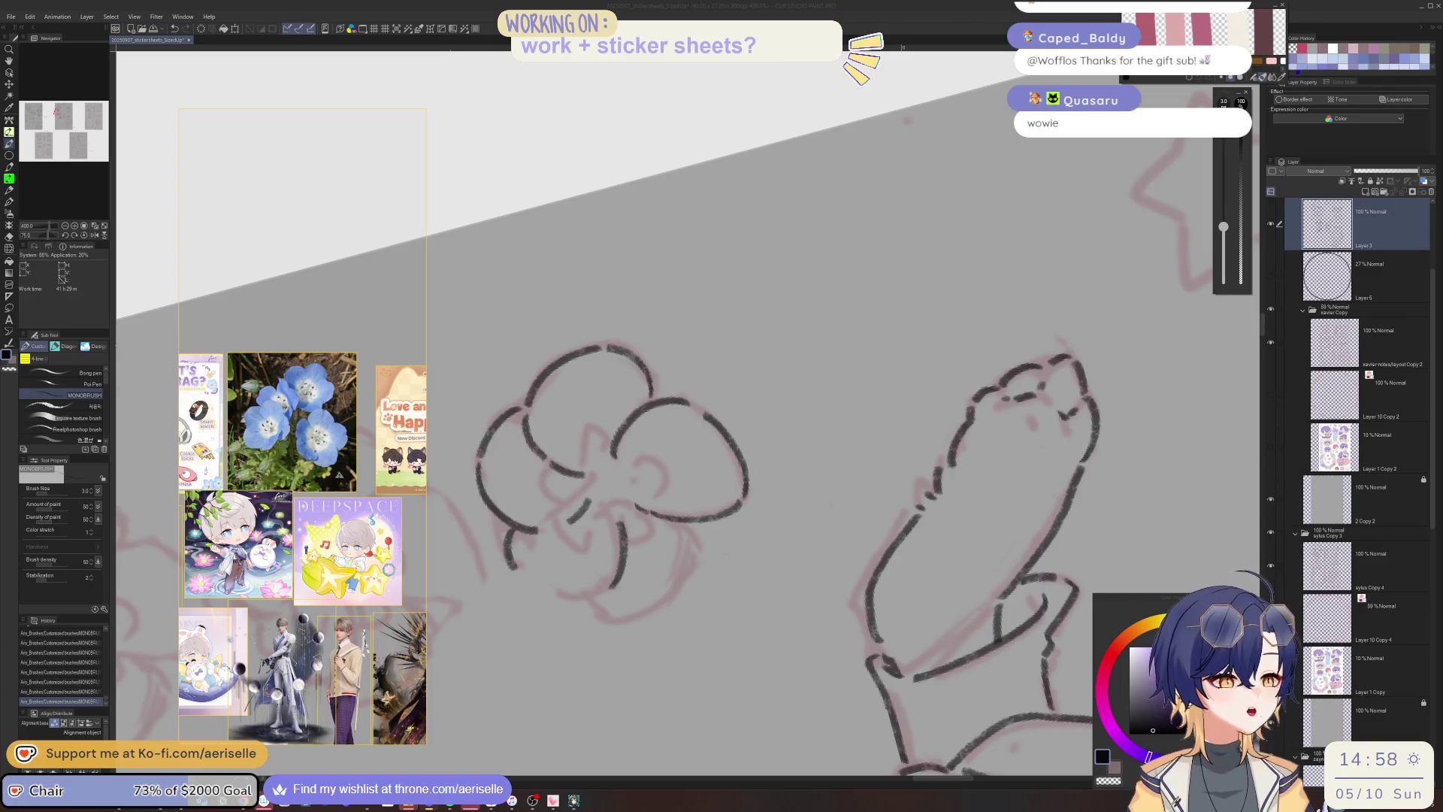
pyautogui.moveTo(620, 564)
pyautogui.mouseDown()
pyautogui.moveTo(459, 455)
pyautogui.moveTo(498, 494)
pyautogui.moveTo(494, 482)
pyautogui.moveTo(762, 234)
pyautogui.moveTo(496, 393)
pyautogui.moveTo(515, 425)
pyautogui.moveTo(558, 443)
pyautogui.moveTo(581, 432)
pyautogui.moveTo(876, 611)
pyautogui.moveTo(860, 628)
pyautogui.moveTo(850, 611)
pyautogui.mouseUp()
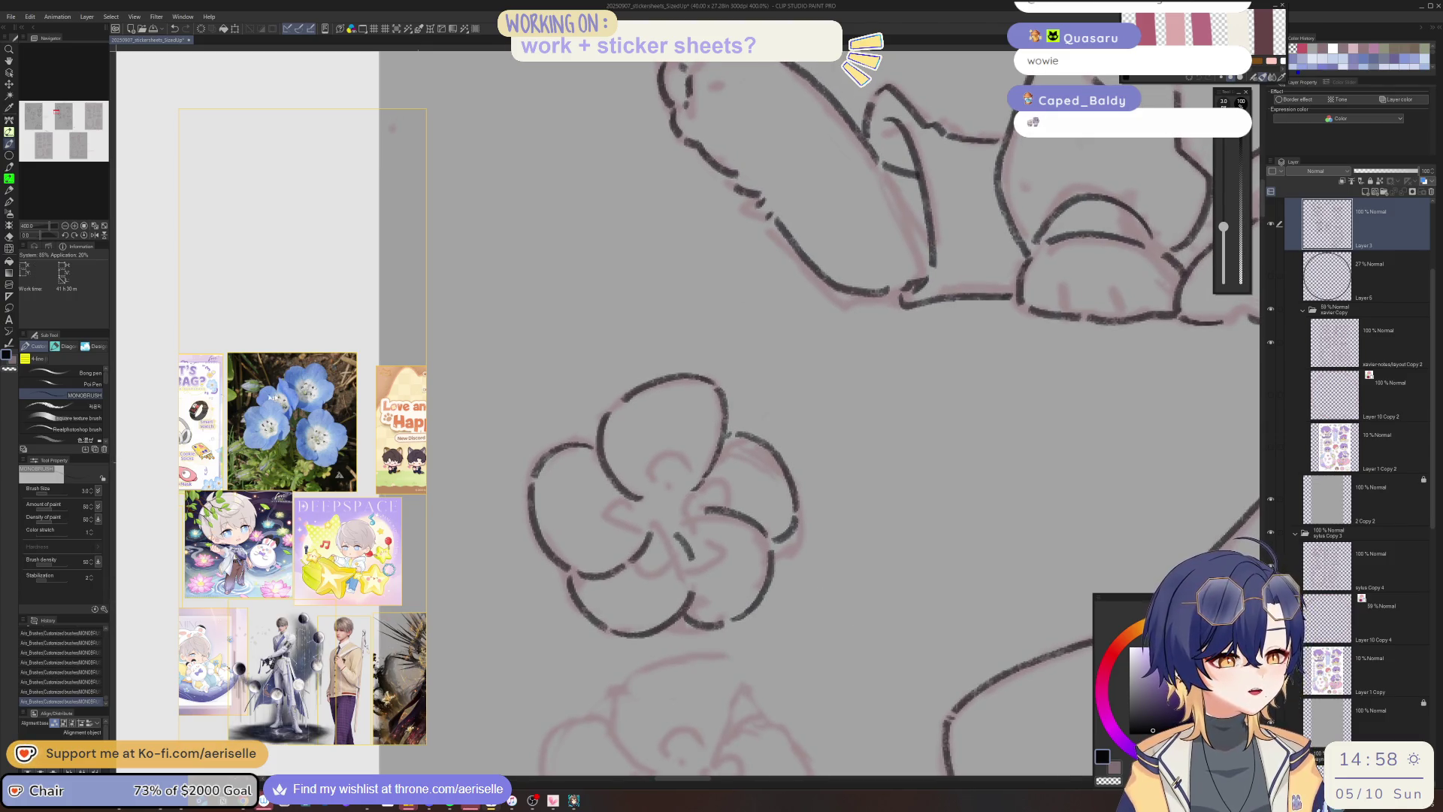
# Zoom the Sub View reference in on the keychain sticker sheet's blue flower.
pyautogui.scroll(3, 273, 397)
pyautogui.moveTo(273, 397); pyautogui.dragTo(398, 456)
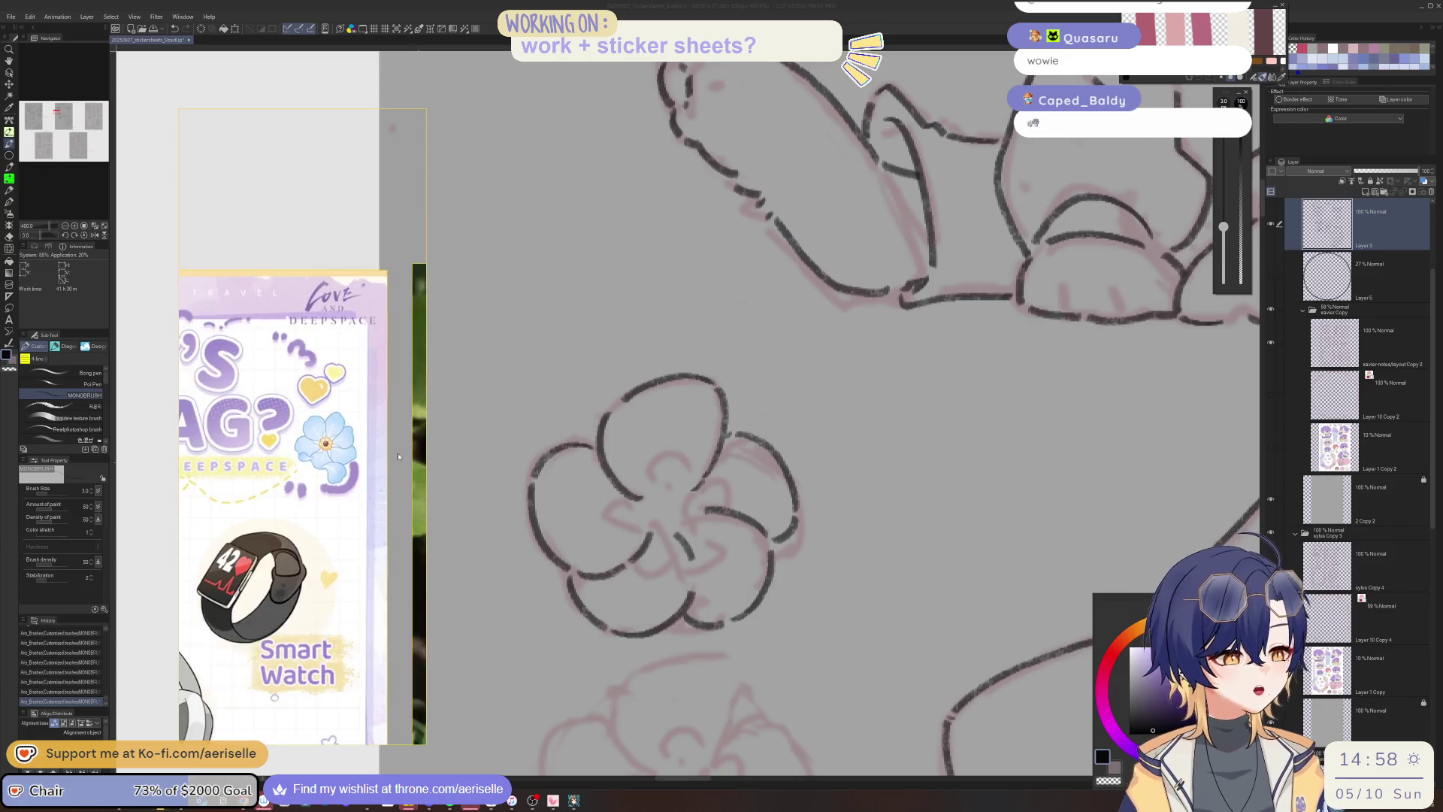
pyautogui.scroll(-3, 399, 456)
pyautogui.scroll(-5, 380, 526)
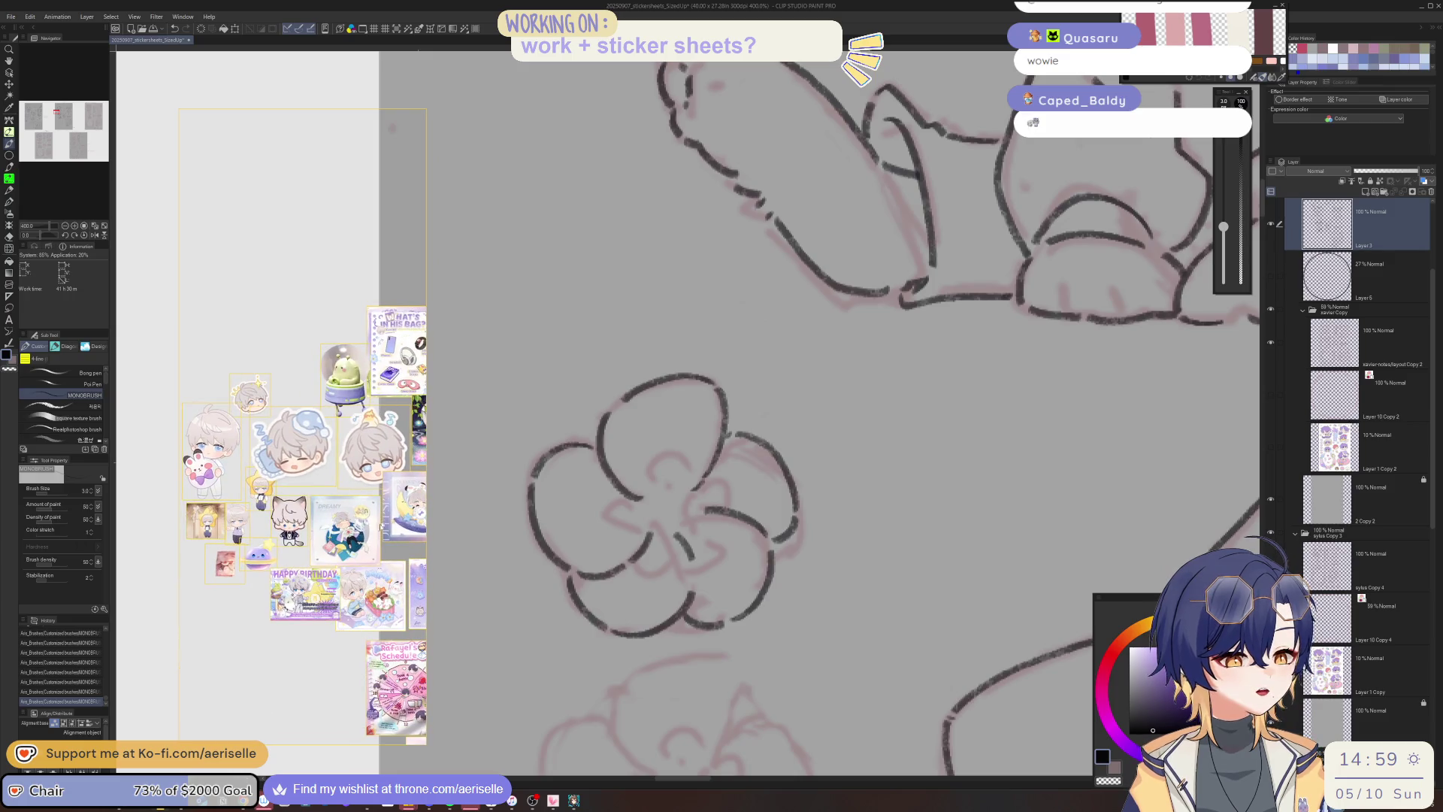
pyautogui.scroll(5, 353, 571)
pyautogui.scroll(-3, 301, 580)
pyautogui.scroll(3, 252, 478)
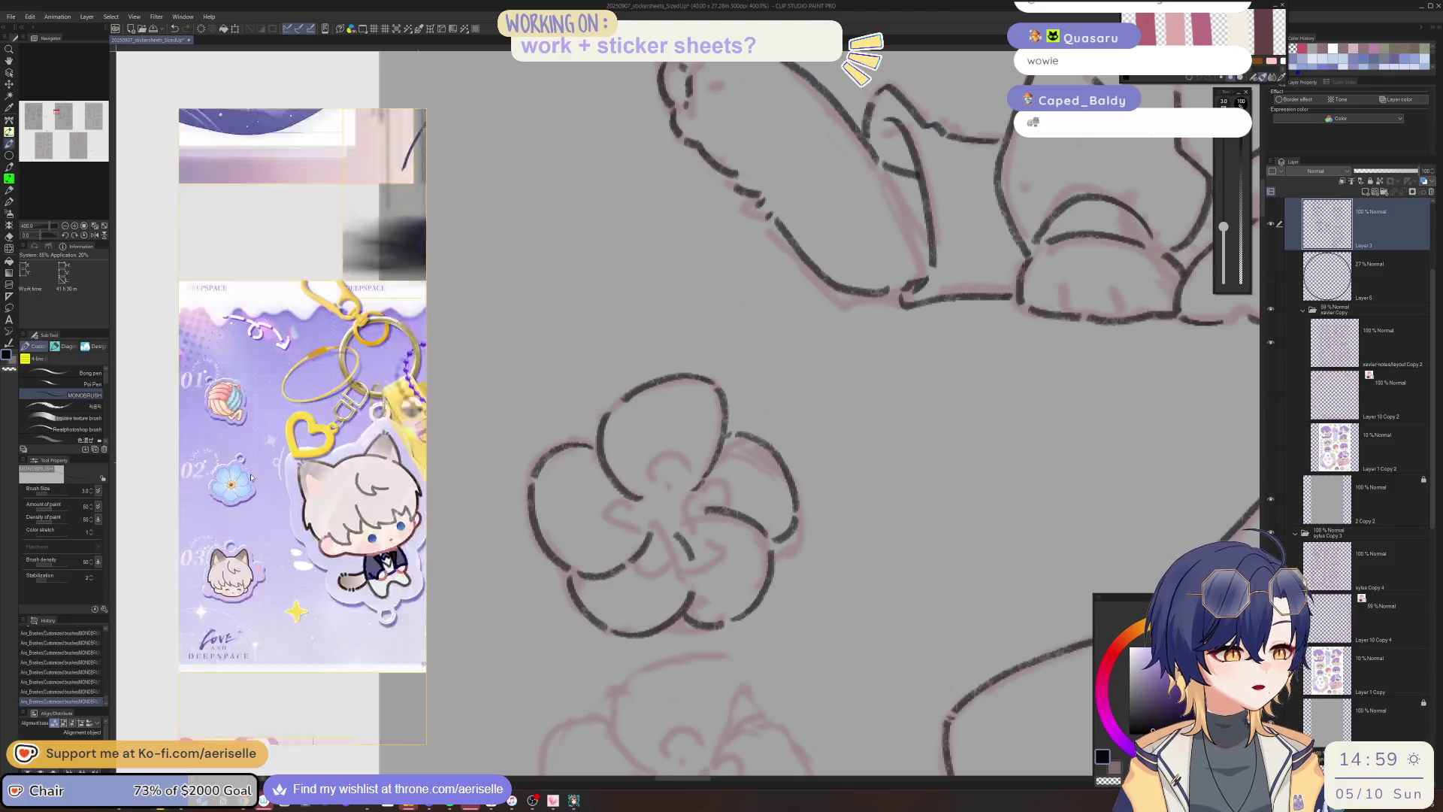
pyautogui.scroll(2, 252, 477)
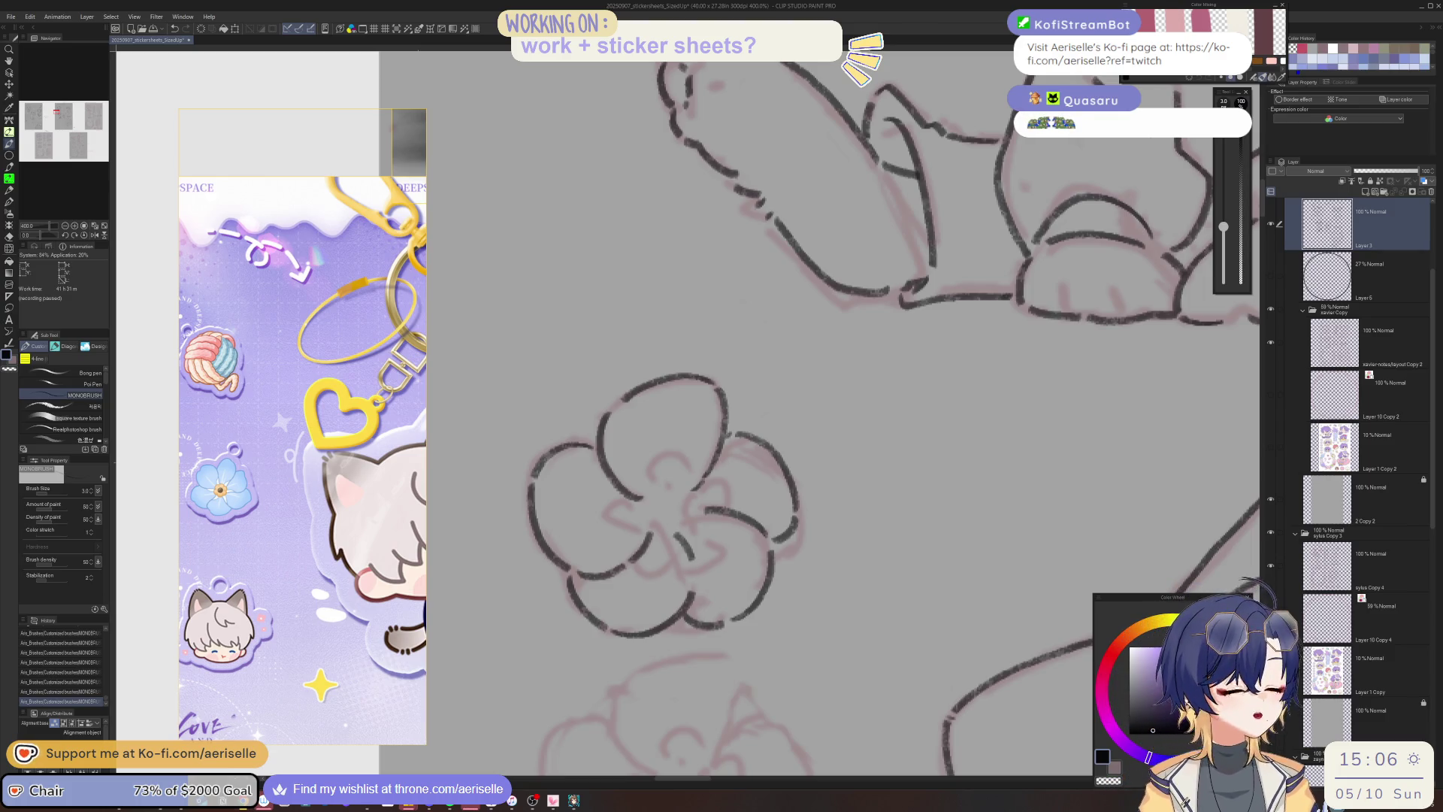
pyautogui.scroll(-4, 772, 546)
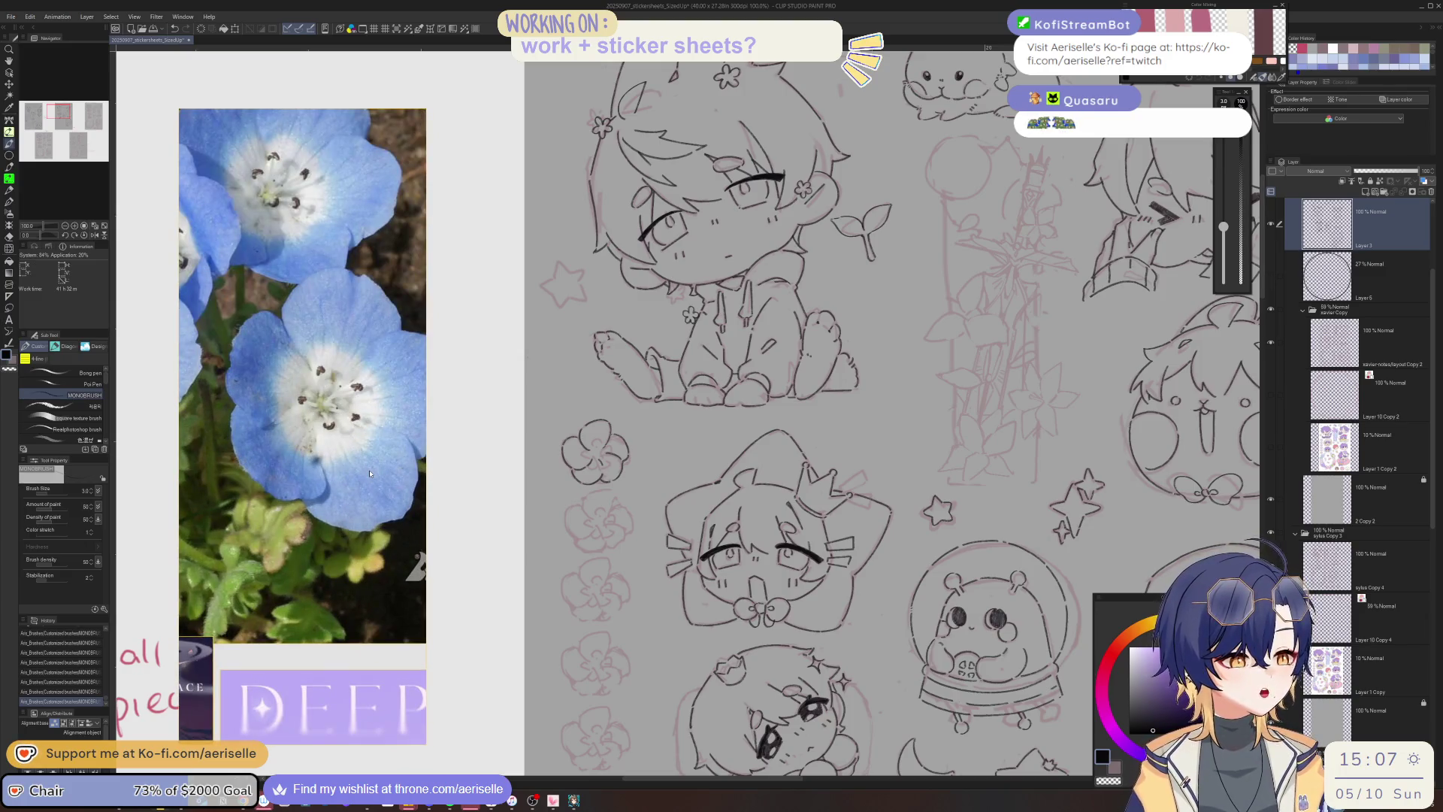
# Ink dot-tipped stamen strokes below, right and left of the flower centre, redoing a bad stroke.
pyautogui.scroll(3, 610, 464)
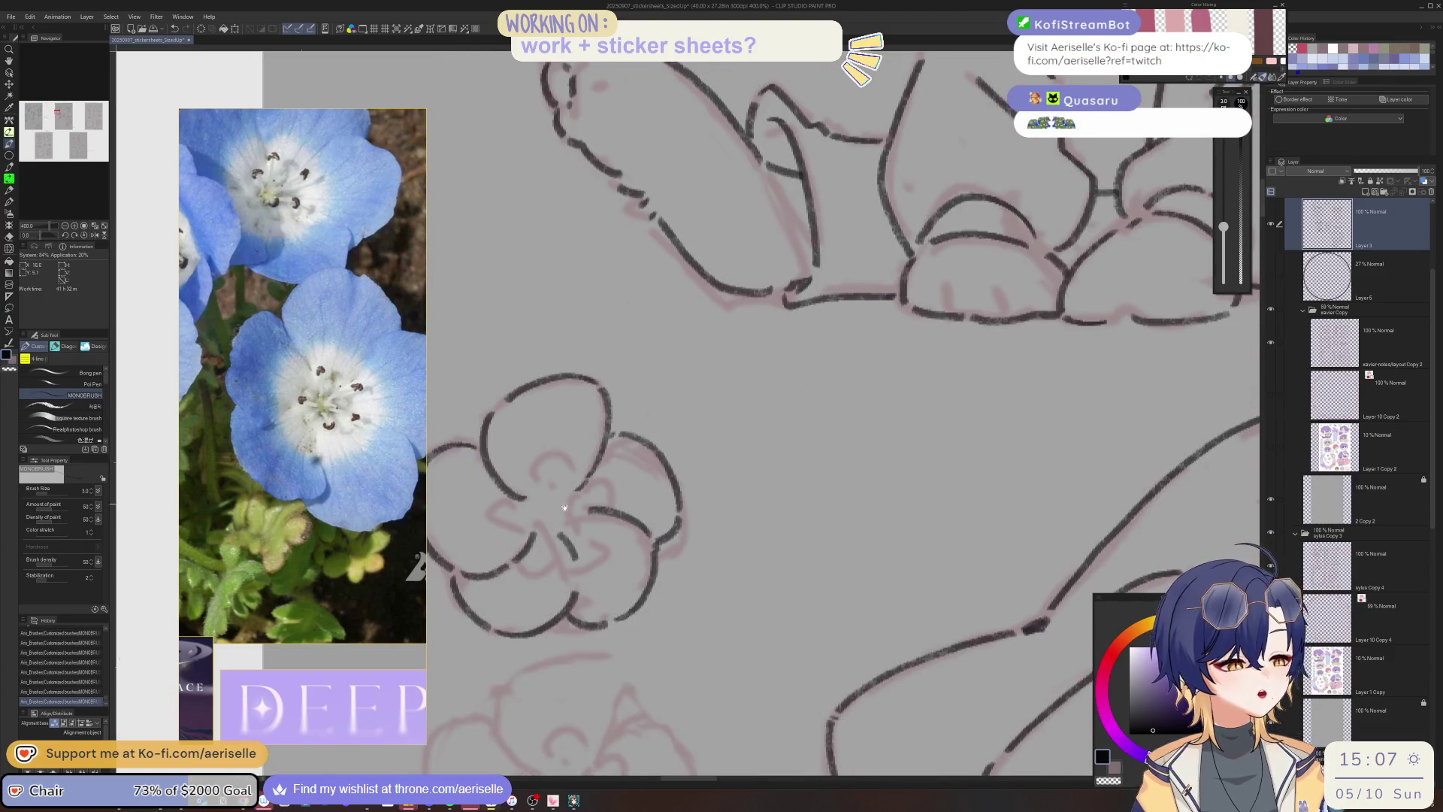
pyautogui.scroll(1, 605, 573)
pyautogui.moveTo(604, 563)
pyautogui.mouseDown()
pyautogui.moveTo(601, 576)
pyautogui.moveTo(605, 563)
pyautogui.moveTo(639, 590)
pyautogui.moveTo(603, 609)
pyautogui.mouseUp()
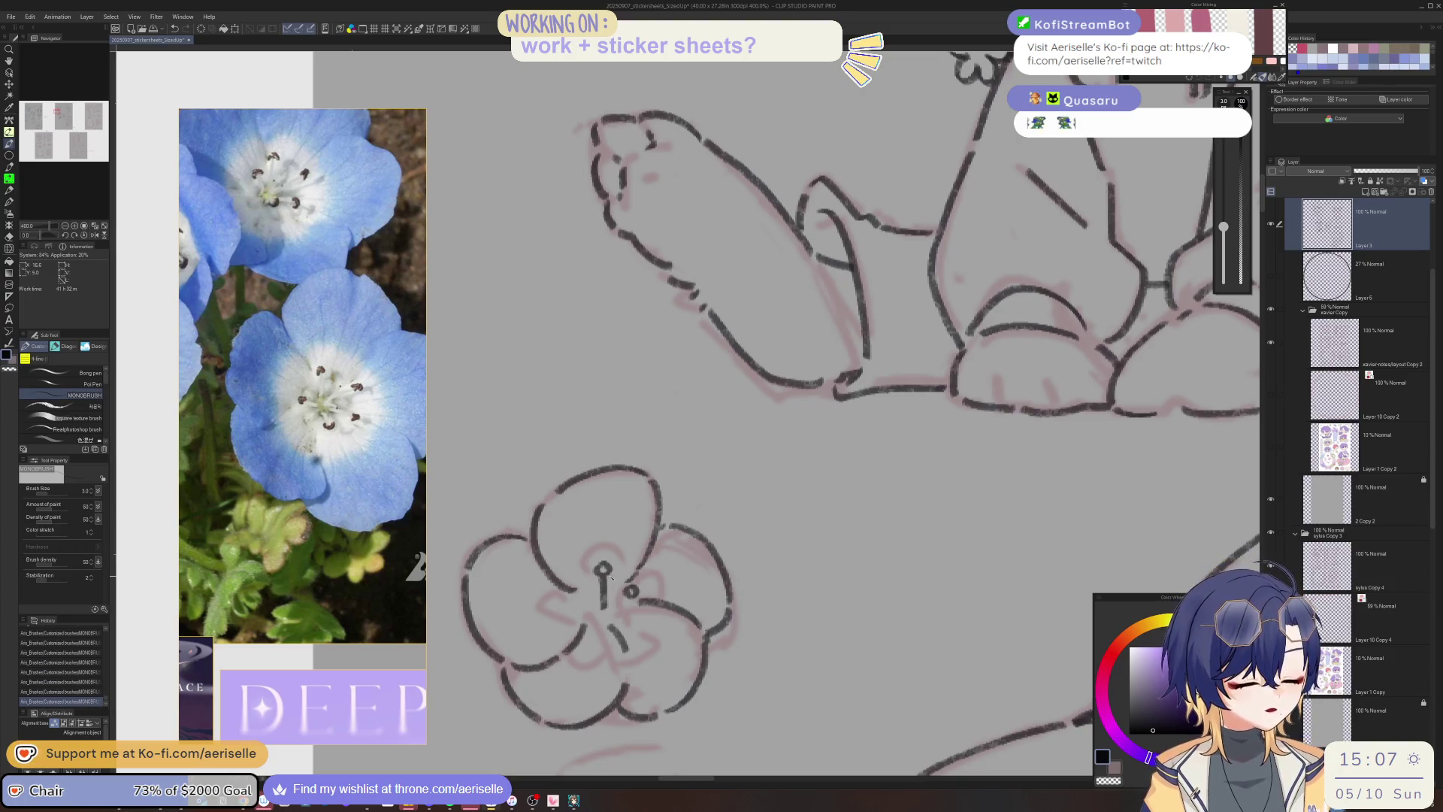
pyautogui.hotkey('ctrl', 'z')
pyautogui.moveTo(601, 628)
pyautogui.mouseDown()
pyautogui.moveTo(586, 657)
pyautogui.moveTo(597, 650)
pyautogui.mouseUp()
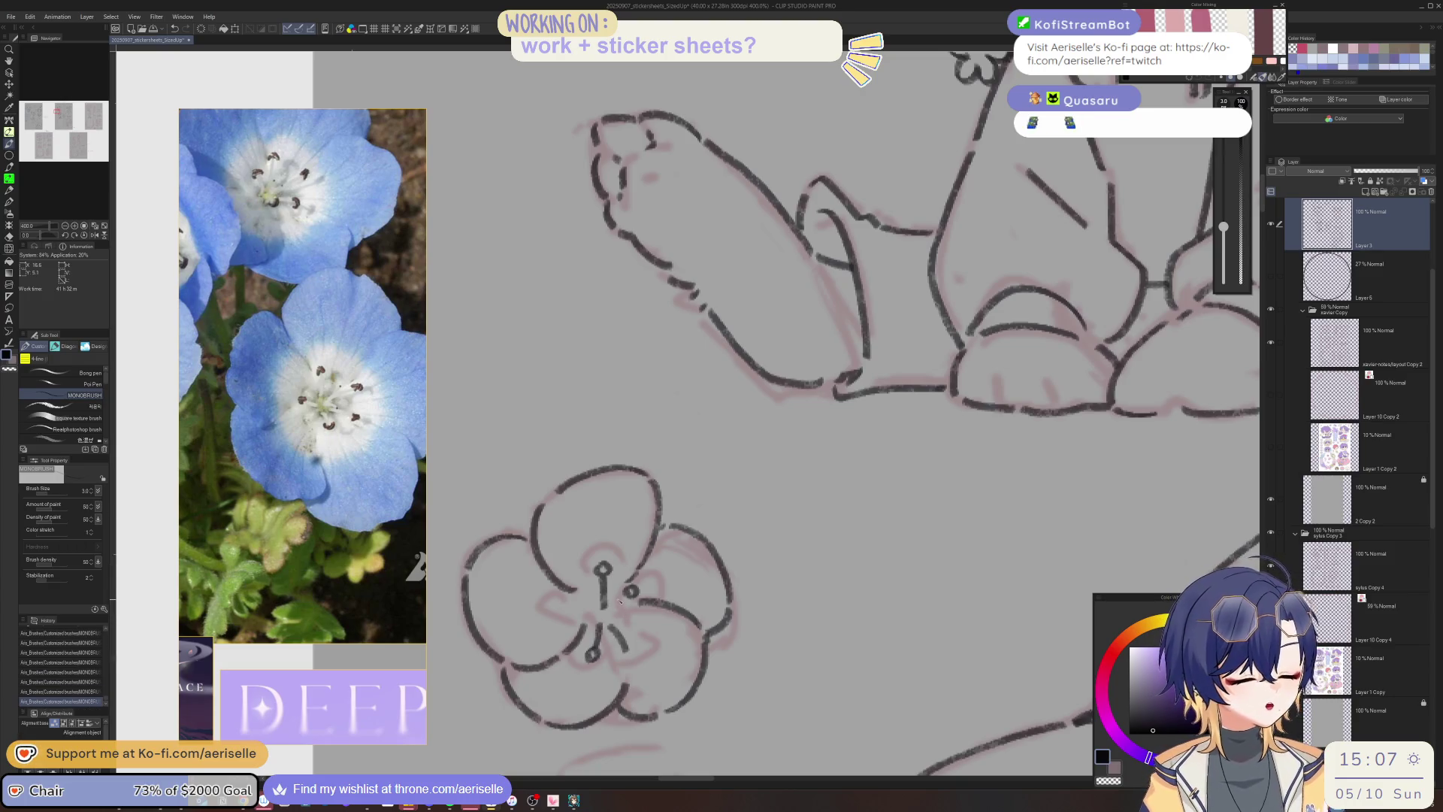
pyautogui.press('^')
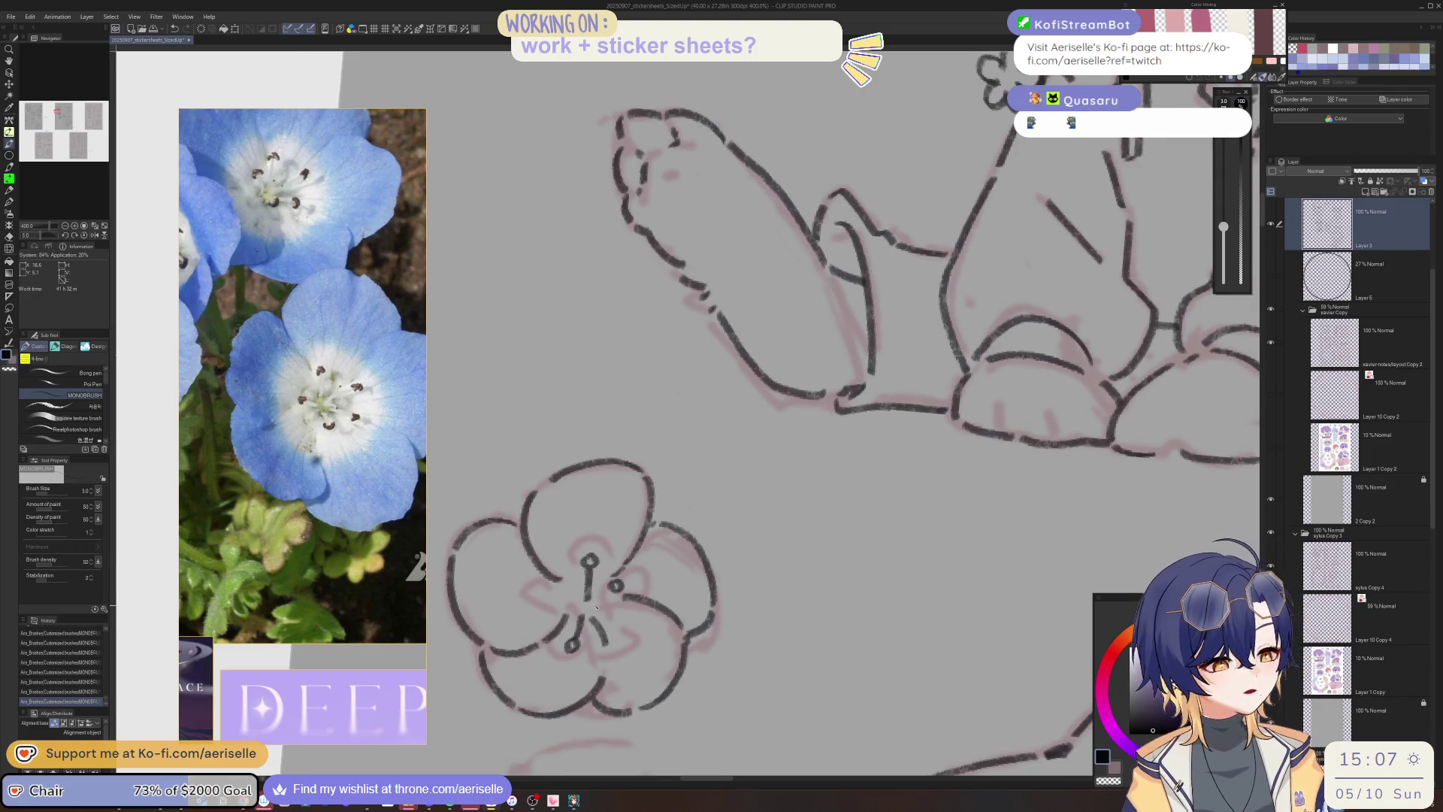
pyautogui.moveTo(608, 610); pyautogui.dragTo(626, 631)
pyautogui.moveTo(559, 592); pyautogui.dragTo(575, 600)
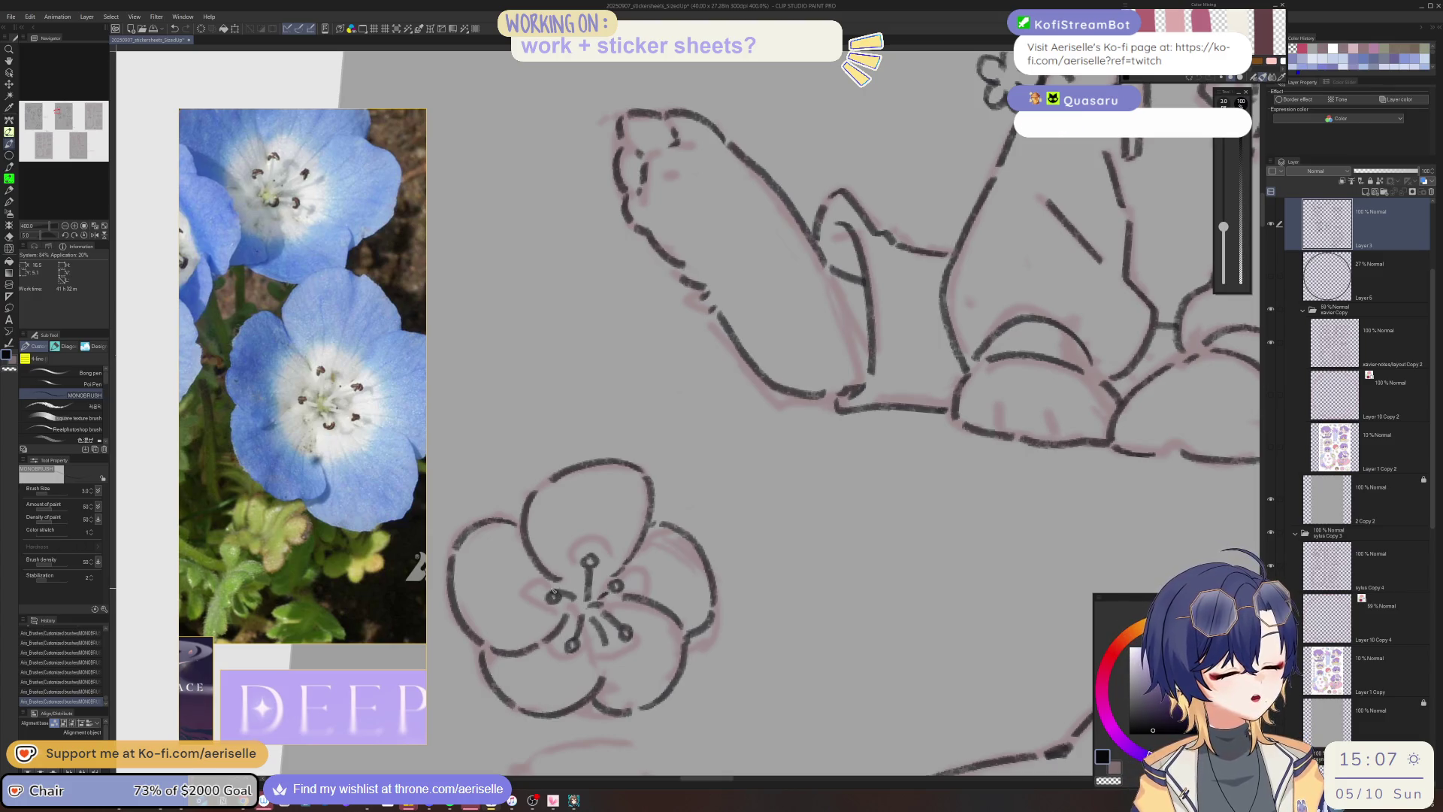
pyautogui.scroll(-5, 553, 596)
pyautogui.scroll(-3, 791, 622)
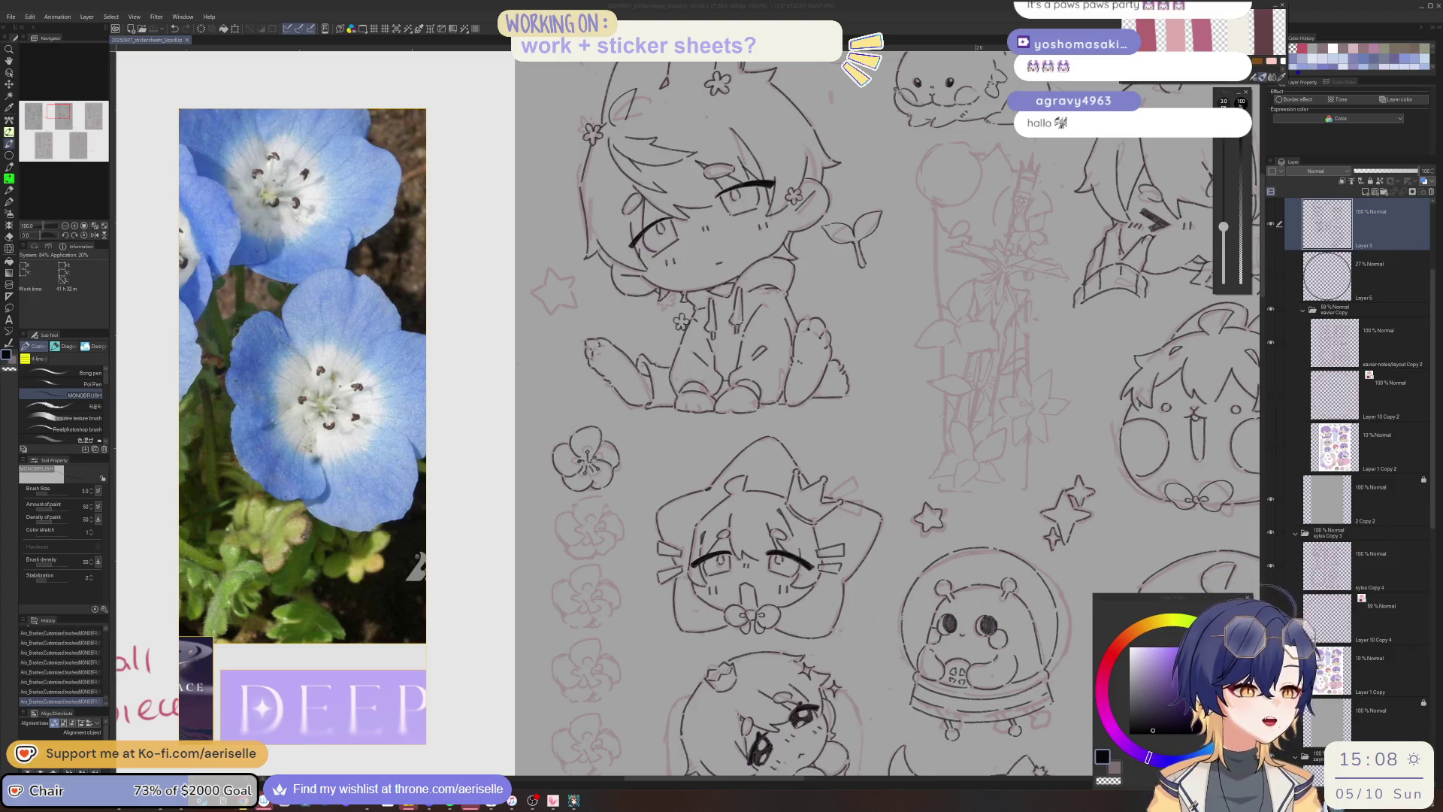
# Add a short touch-up stroke near the first chibi's foot, then zoom out toward the peach row.
pyautogui.scroll(2, 639, 269)
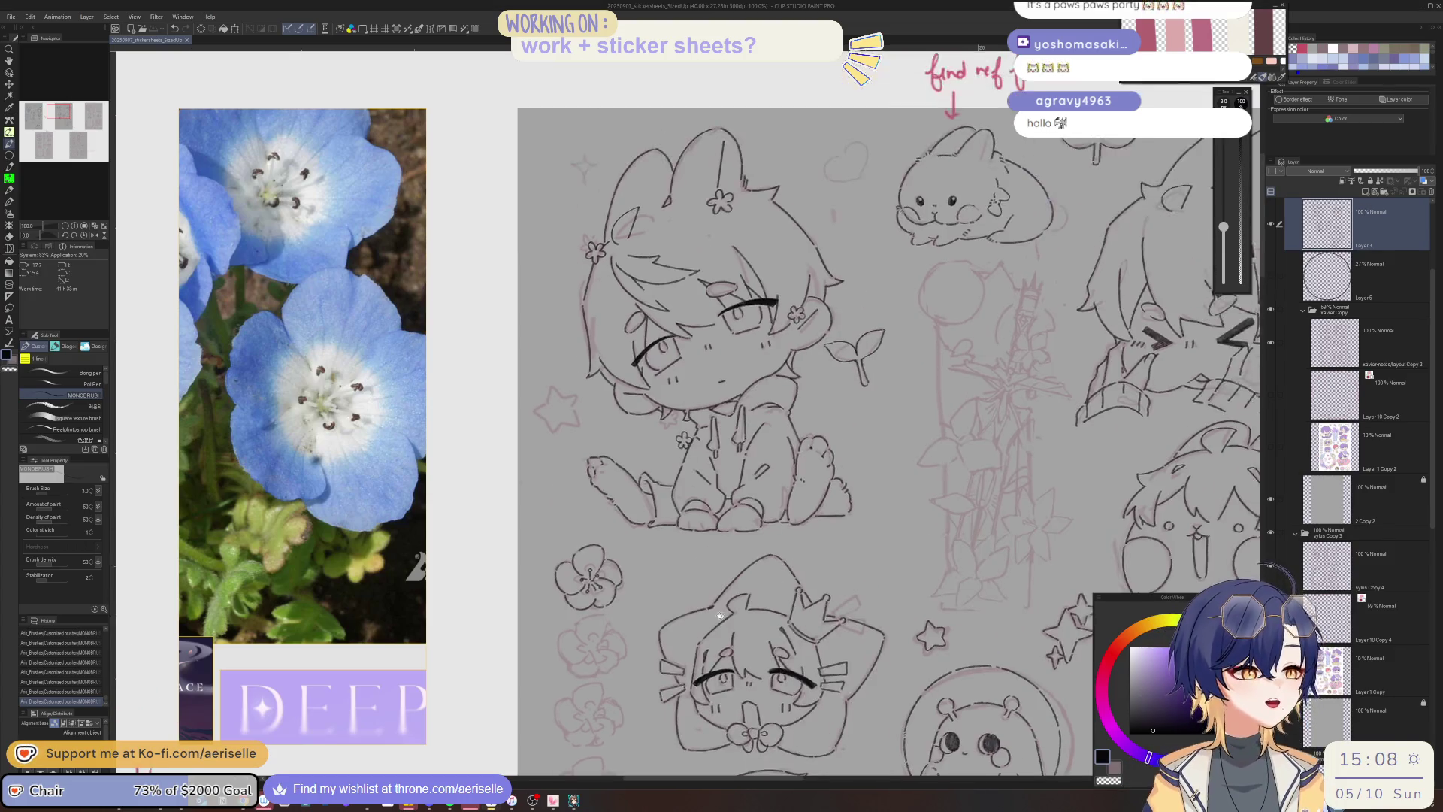
pyautogui.moveTo(647, 519); pyautogui.dragTo(644, 538)
pyautogui.scroll(-3, 647, 538)
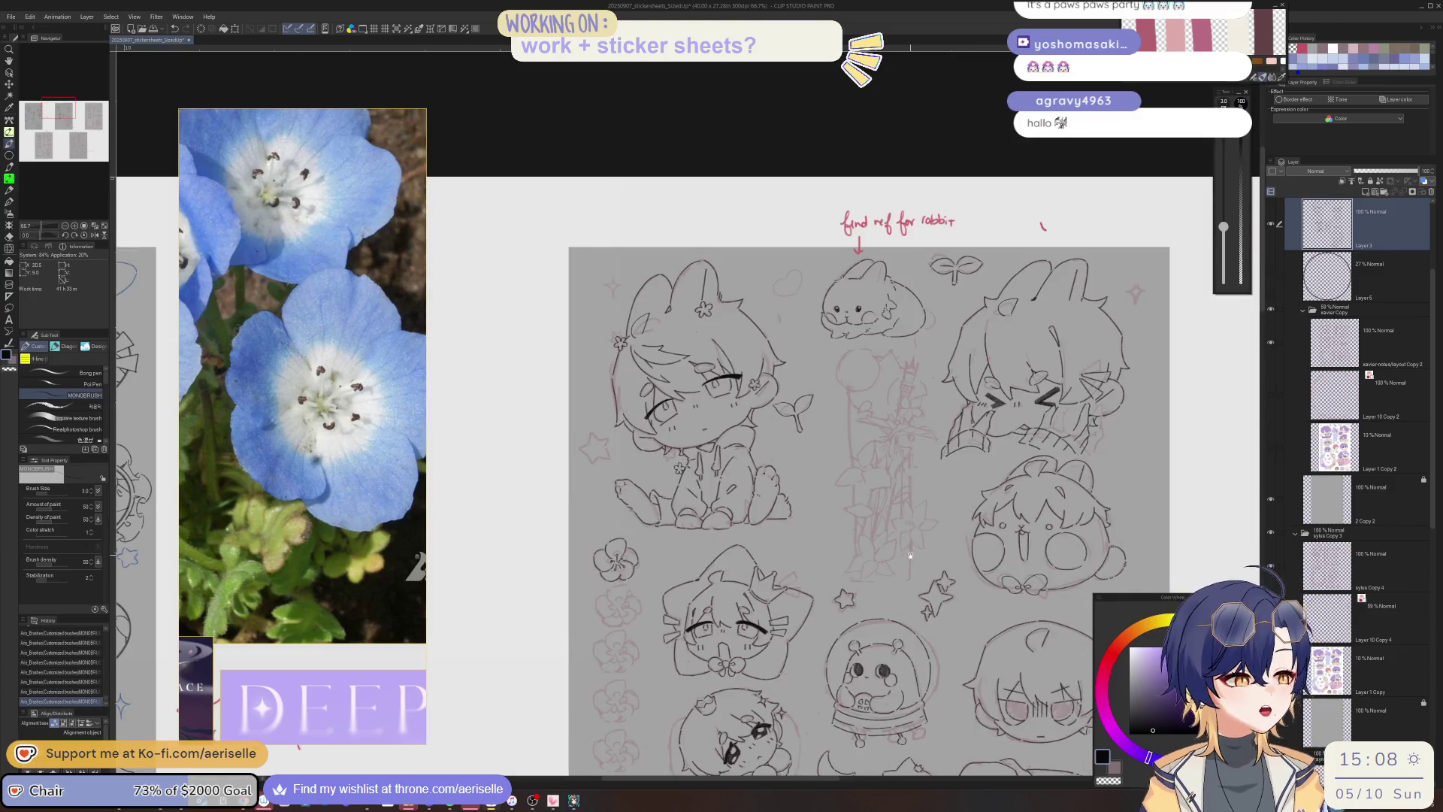
pyautogui.scroll(-5, 909, 555)
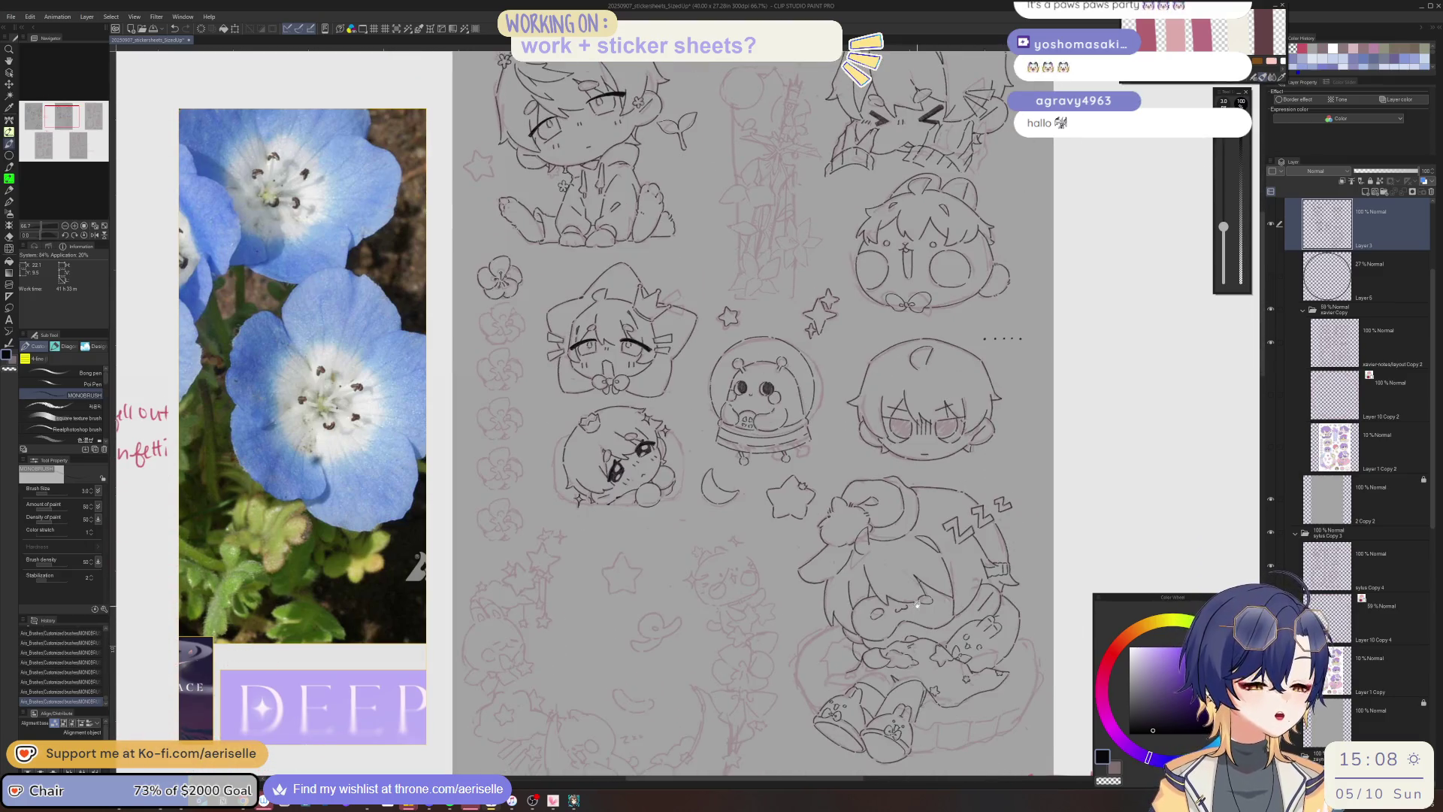
pyautogui.scroll(-5, 917, 604)
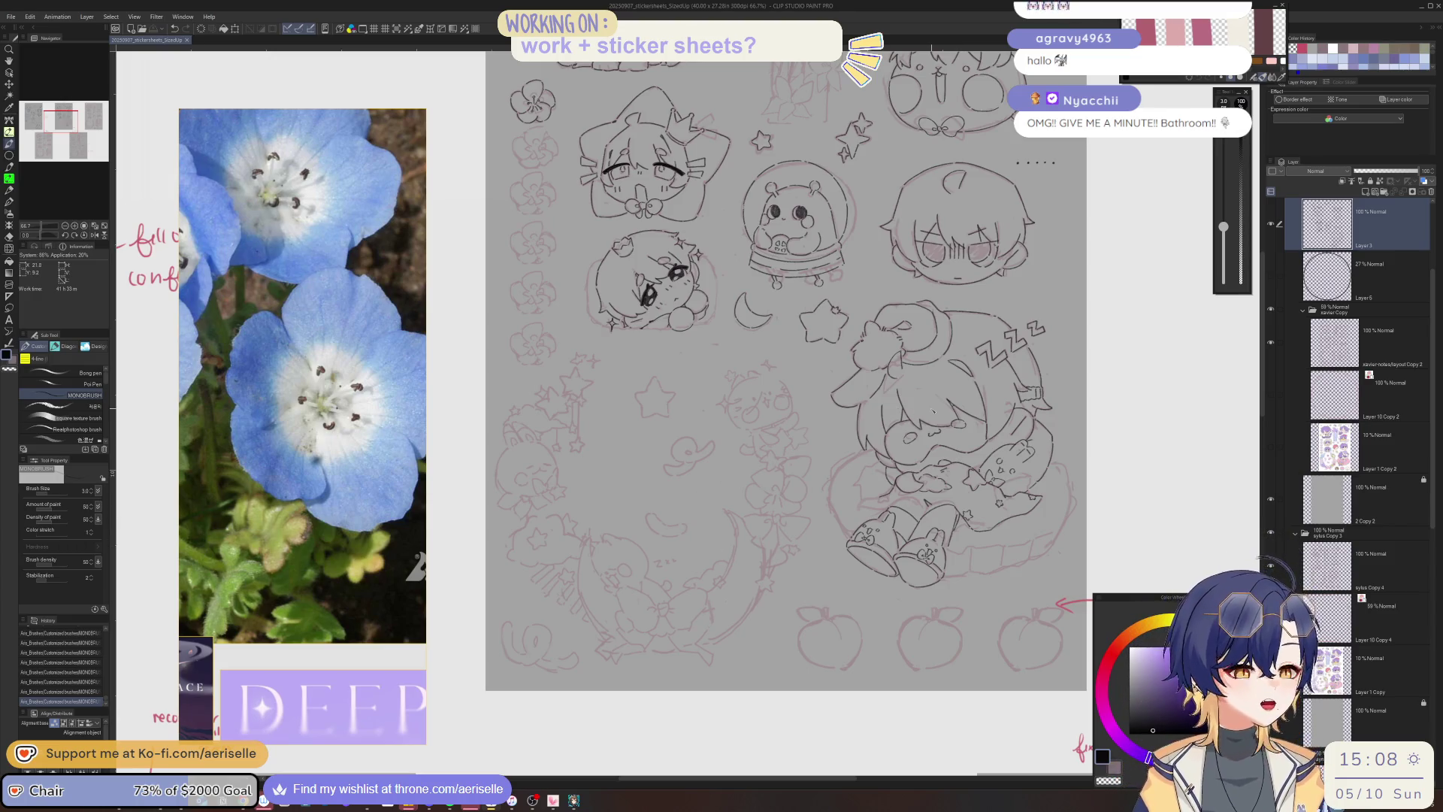
# Ink the first peach outline strokes along its top and down its left side.
pyautogui.scroll(-3, 934, 411)
pyautogui.scroll(5, 803, 477)
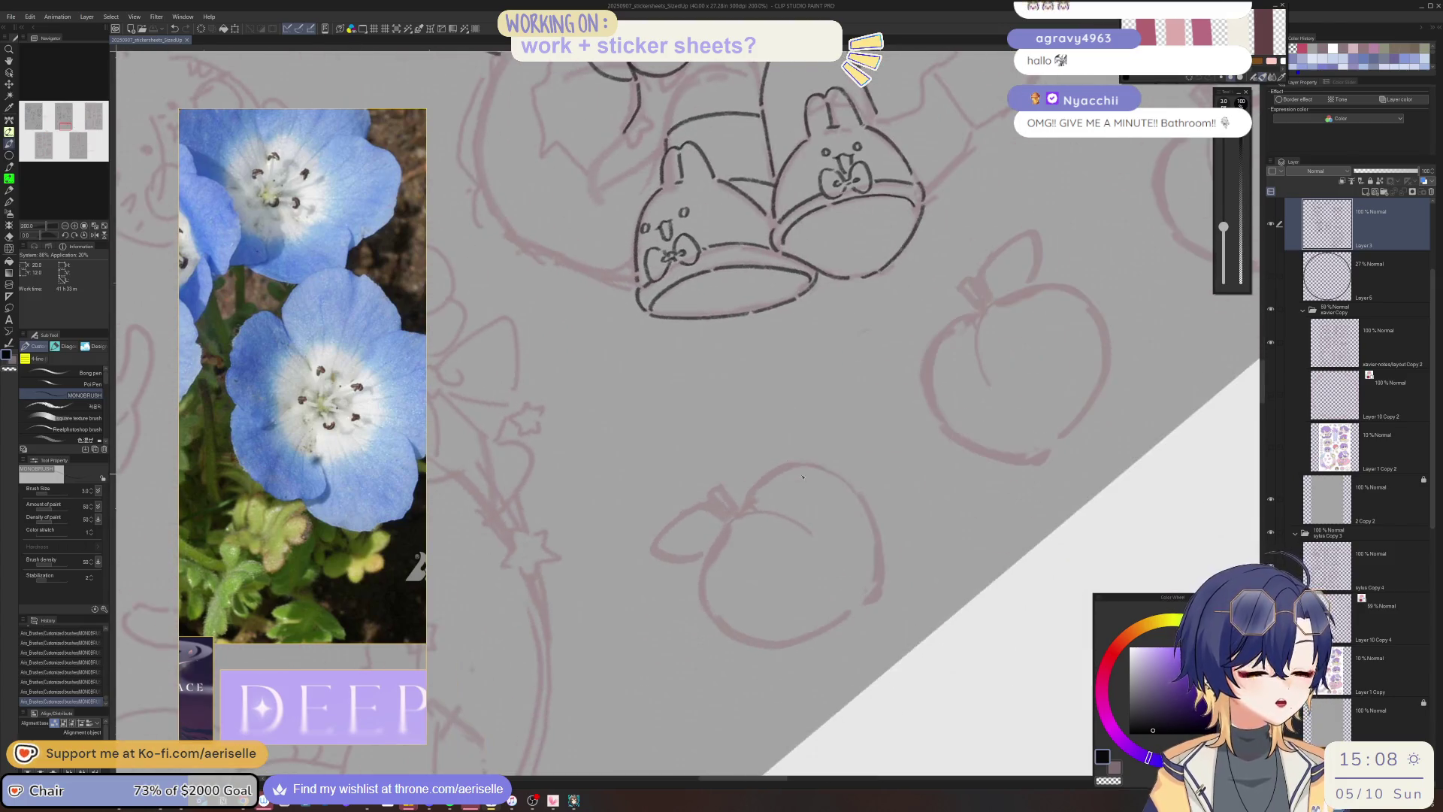
pyautogui.scroll(1, 803, 476)
pyautogui.moveTo(746, 487); pyautogui.dragTo(755, 523)
pyautogui.scroll(2, 756, 523)
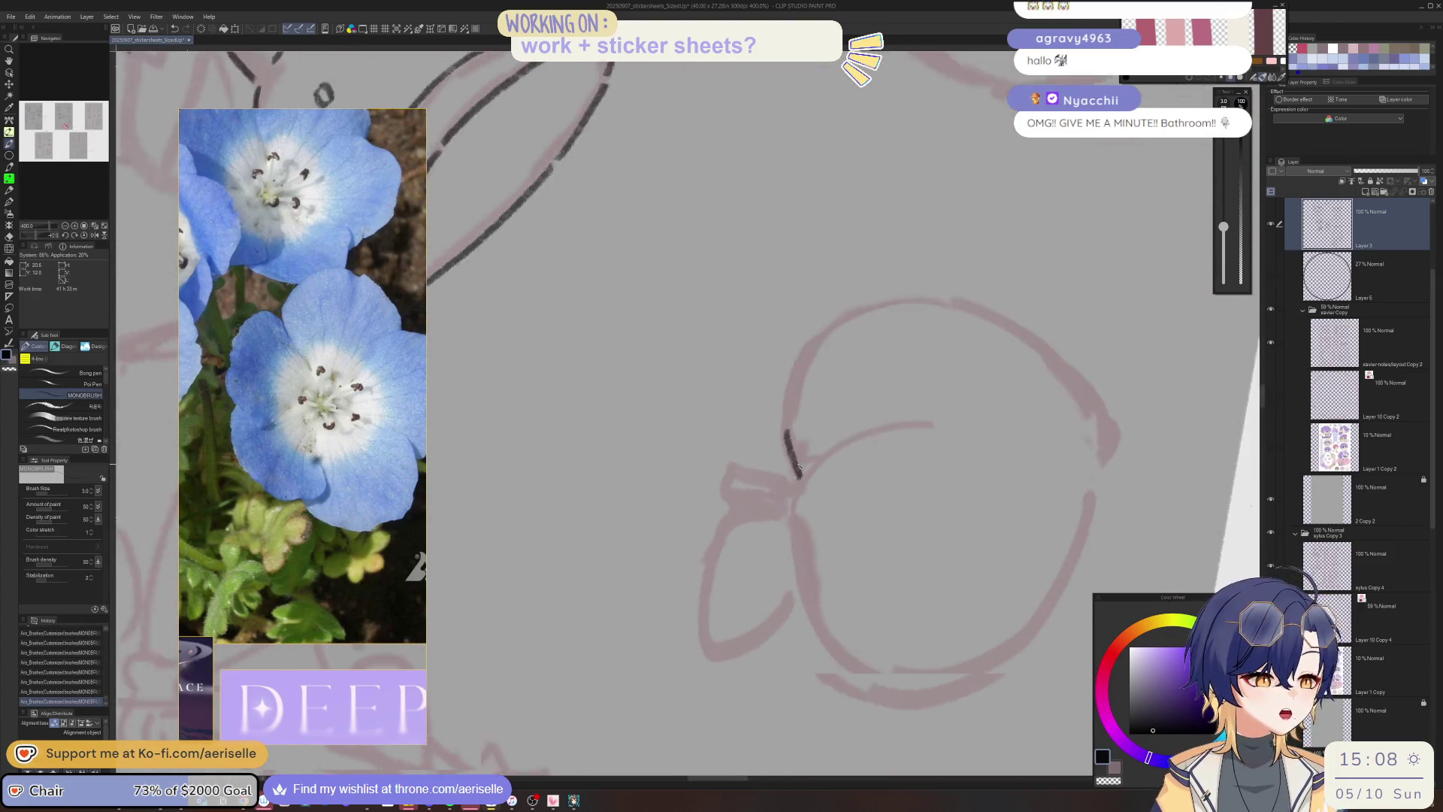
pyautogui.moveTo(821, 321); pyautogui.dragTo(783, 410)
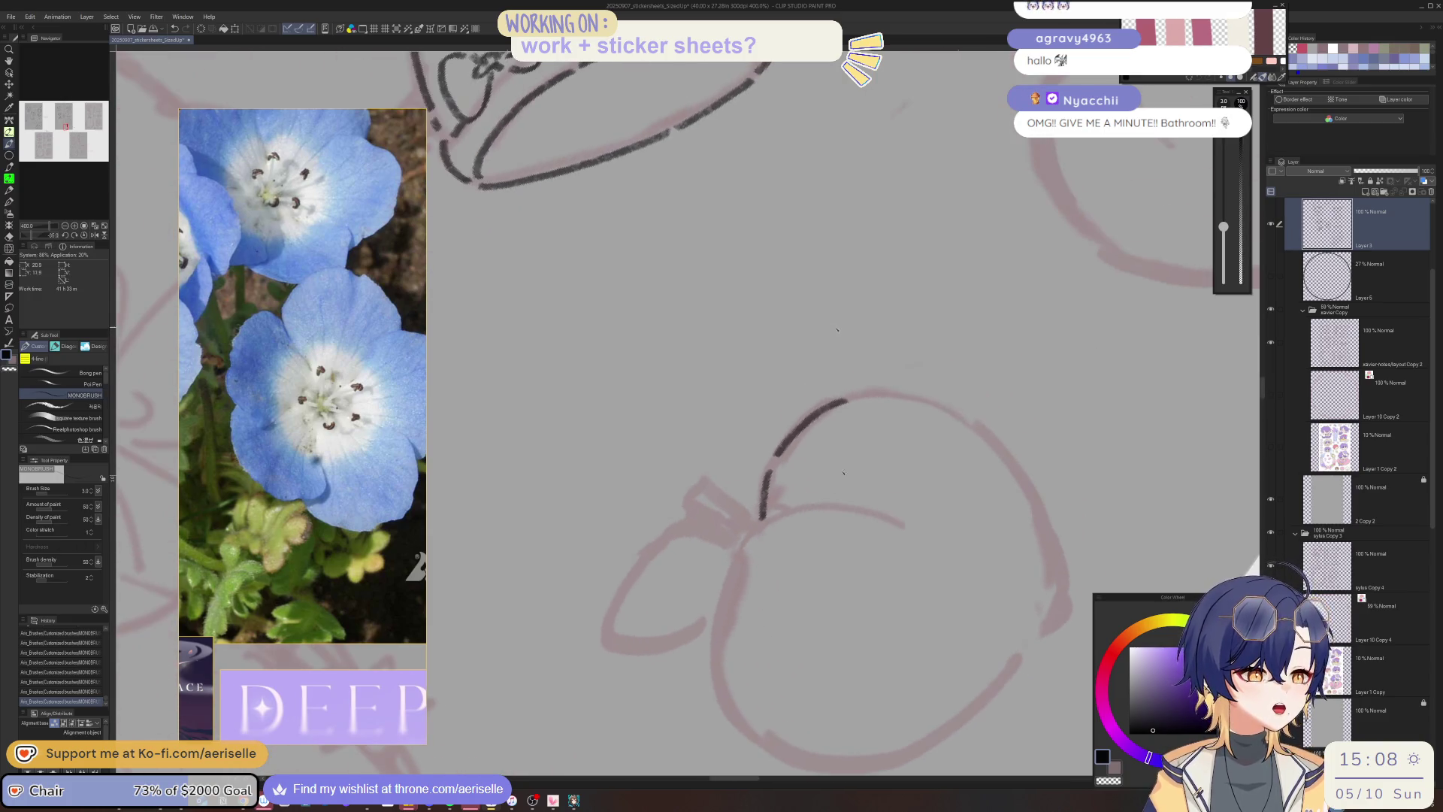
pyautogui.scroll(-2, 793, 454)
pyautogui.moveTo(749, 442)
pyautogui.mouseDown()
pyautogui.moveTo(700, 535)
pyautogui.moveTo(710, 621)
pyautogui.mouseUp()
# Redraw the peach's left edge and extend its right edge downward.
pyautogui.moveTo(889, 481)
pyautogui.mouseDown()
pyautogui.moveTo(500, 568)
pyautogui.moveTo(496, 646)
pyautogui.mouseUp()
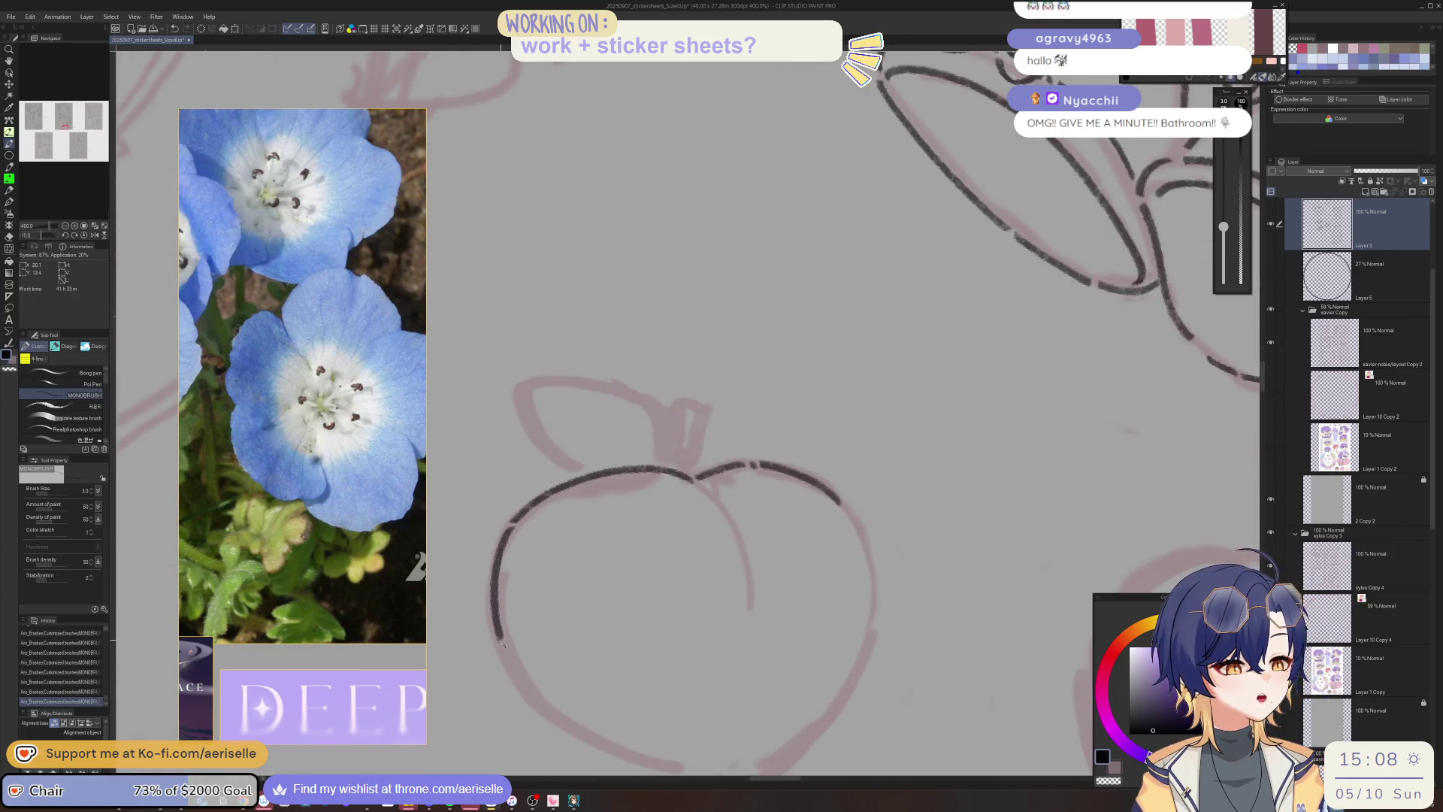
pyautogui.hotkey('ctrl', 'z')
pyautogui.moveTo(532, 414)
pyautogui.mouseDown()
pyautogui.moveTo(537, 470)
pyautogui.moveTo(567, 521)
pyautogui.moveTo(703, 639)
pyautogui.mouseUp()
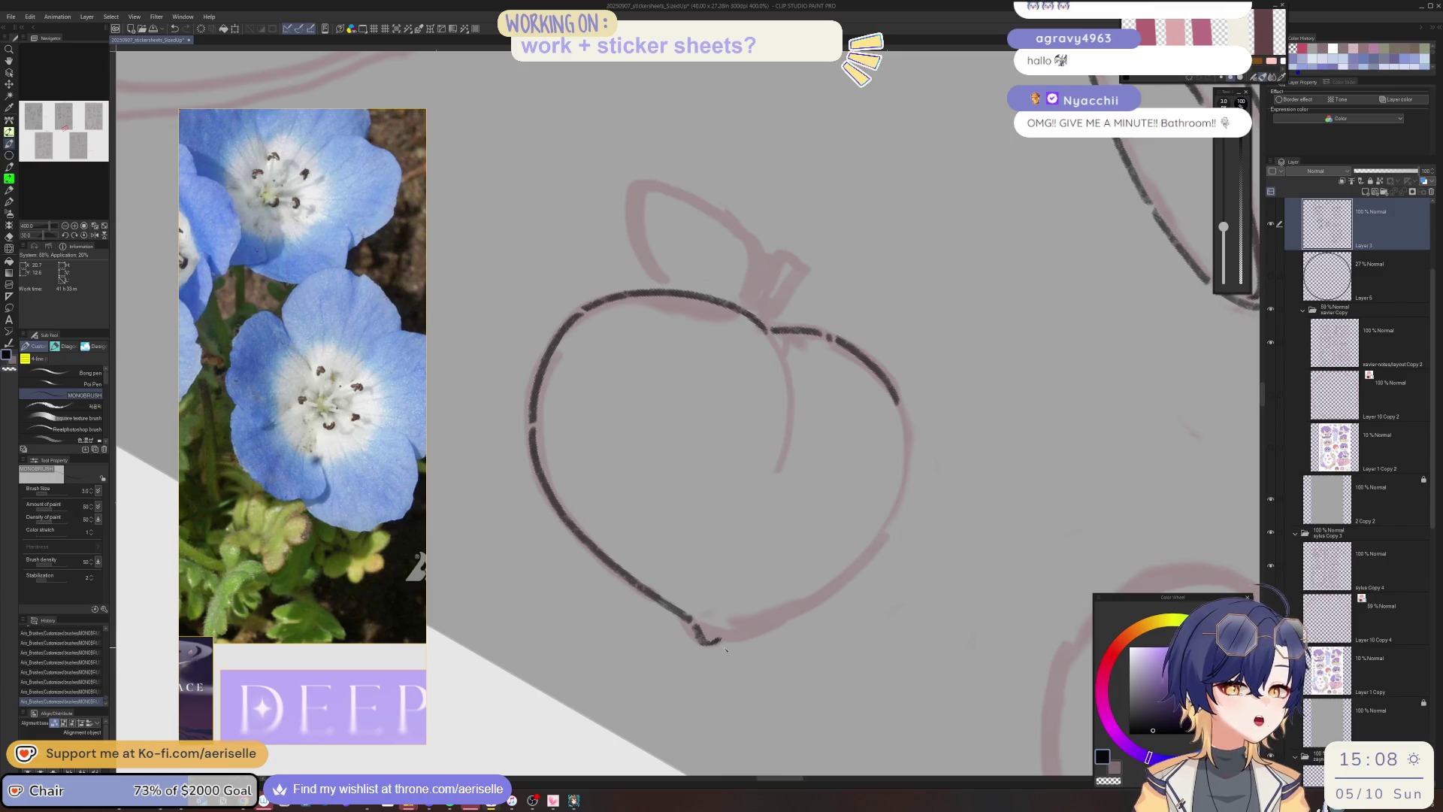
pyautogui.moveTo(725, 648)
pyautogui.mouseDown()
pyautogui.moveTo(671, 475)
pyautogui.moveTo(690, 532)
pyautogui.moveTo(759, 445)
pyautogui.moveTo(706, 466)
pyautogui.moveTo(684, 483)
pyautogui.moveTo(691, 506)
pyautogui.moveTo(660, 523)
pyautogui.moveTo(691, 474)
pyautogui.moveTo(744, 443)
pyautogui.moveTo(723, 454)
pyautogui.moveTo(676, 551)
pyautogui.moveTo(567, 480)
pyautogui.moveTo(623, 538)
pyautogui.moveTo(762, 323)
pyautogui.moveTo(748, 551)
pyautogui.moveTo(790, 588)
pyautogui.moveTo(811, 641)
pyautogui.mouseUp()
pyautogui.scroll(-4, 796, 575)
pyautogui.moveTo(805, 572)
pyautogui.mouseDown()
pyautogui.moveTo(761, 493)
pyautogui.moveTo(663, 529)
pyautogui.moveTo(654, 614)
pyautogui.moveTo(744, 746)
pyautogui.mouseUp()
pyautogui.scroll(4, 728, 499)
pyautogui.scroll(-4, 736, 699)
pyautogui.scroll(-3, 969, 697)
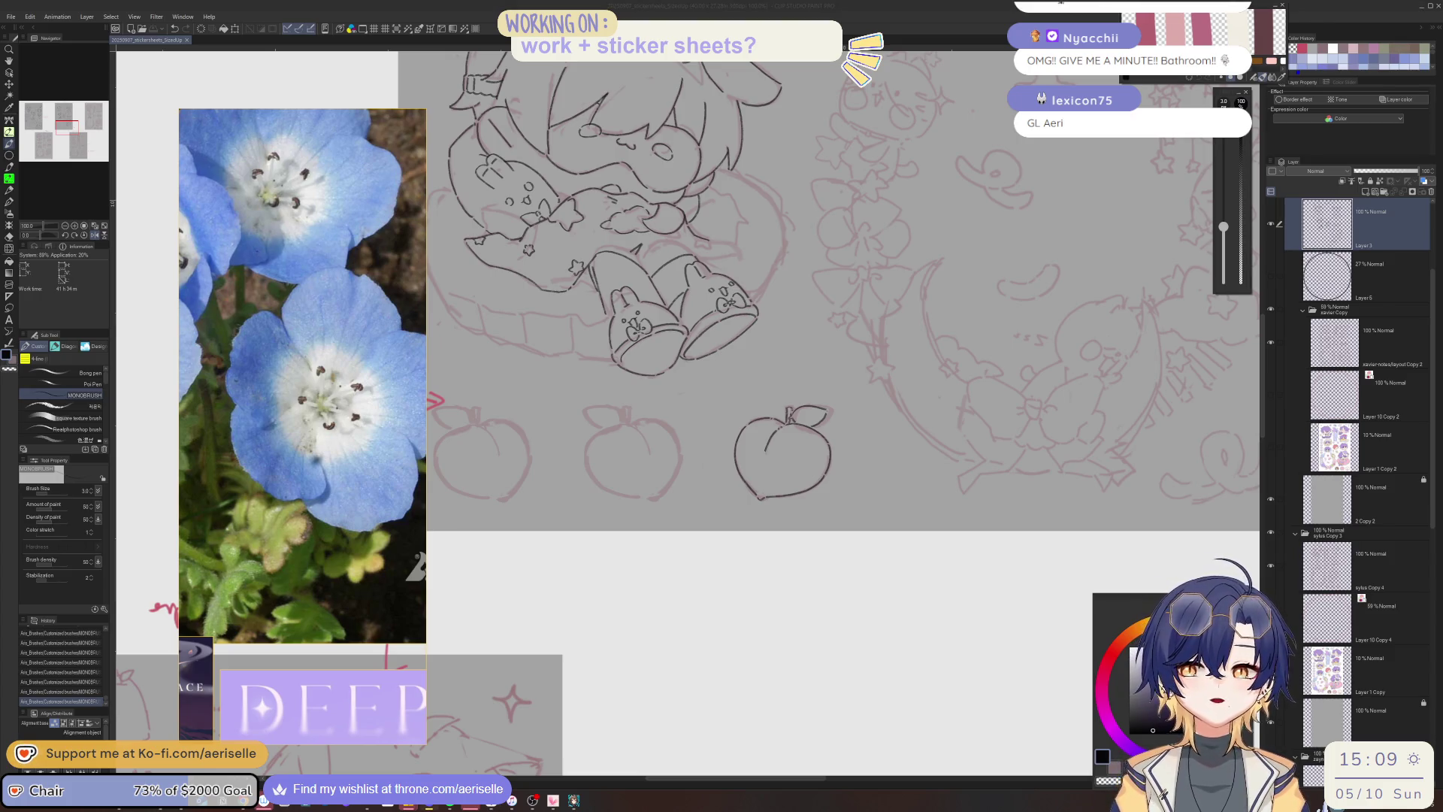
# Copy the inked peach and place a horizontally flipped copy beside the original.
pyautogui.press('m')
pyautogui.moveTo(804, 389)
pyautogui.mouseDown()
pyautogui.moveTo(855, 481)
pyautogui.moveTo(849, 394)
pyautogui.mouseUp()
pyautogui.hotkey('ctrl', 'c')
pyautogui.hotkey('ctrl', 'v')
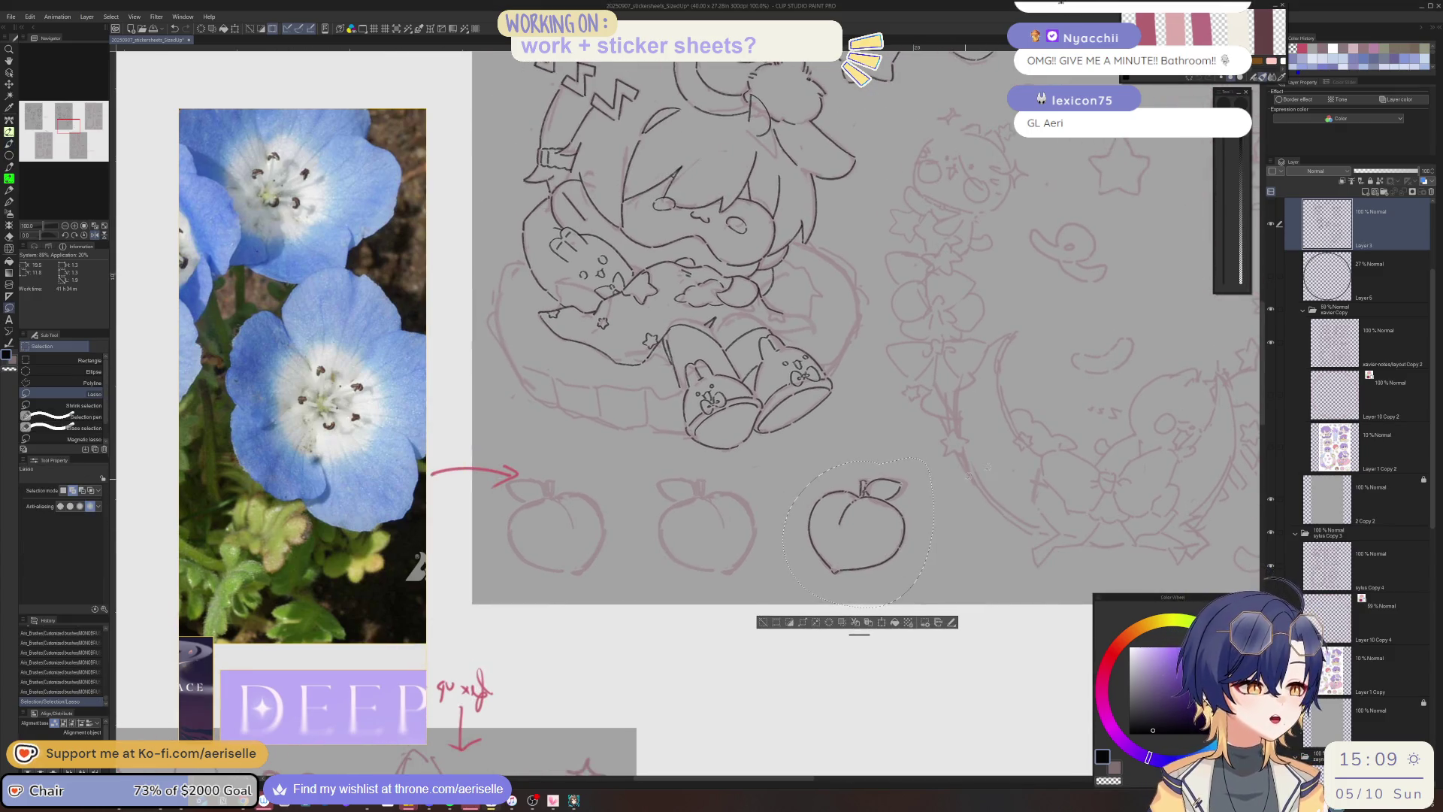
pyautogui.hotkey('ctrl', 't')
pyautogui.moveTo(901, 570); pyautogui.dragTo(748, 570)
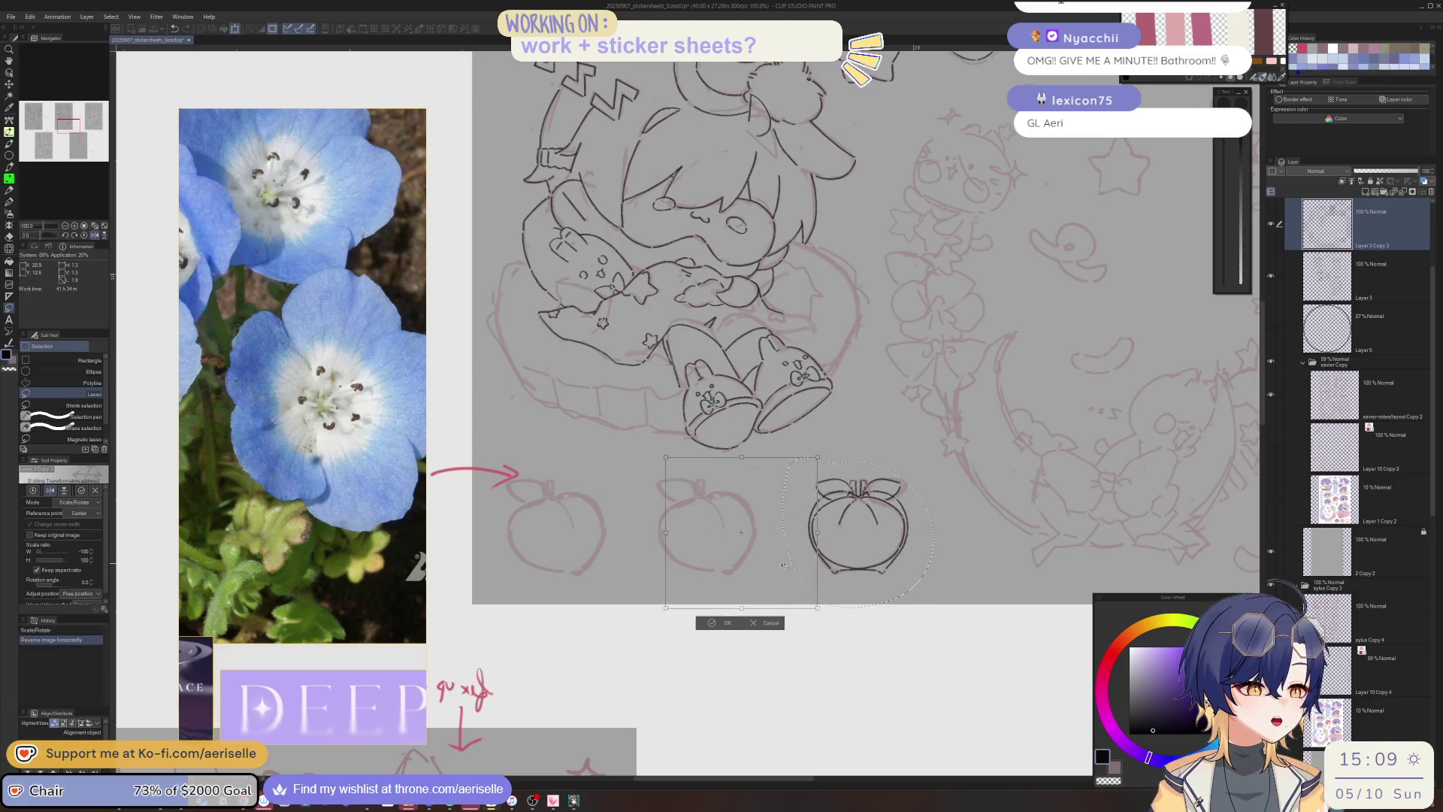
pyautogui.press('h')
pyautogui.click(677, 622)
pyautogui.click(612, 623)
pyautogui.press('h')
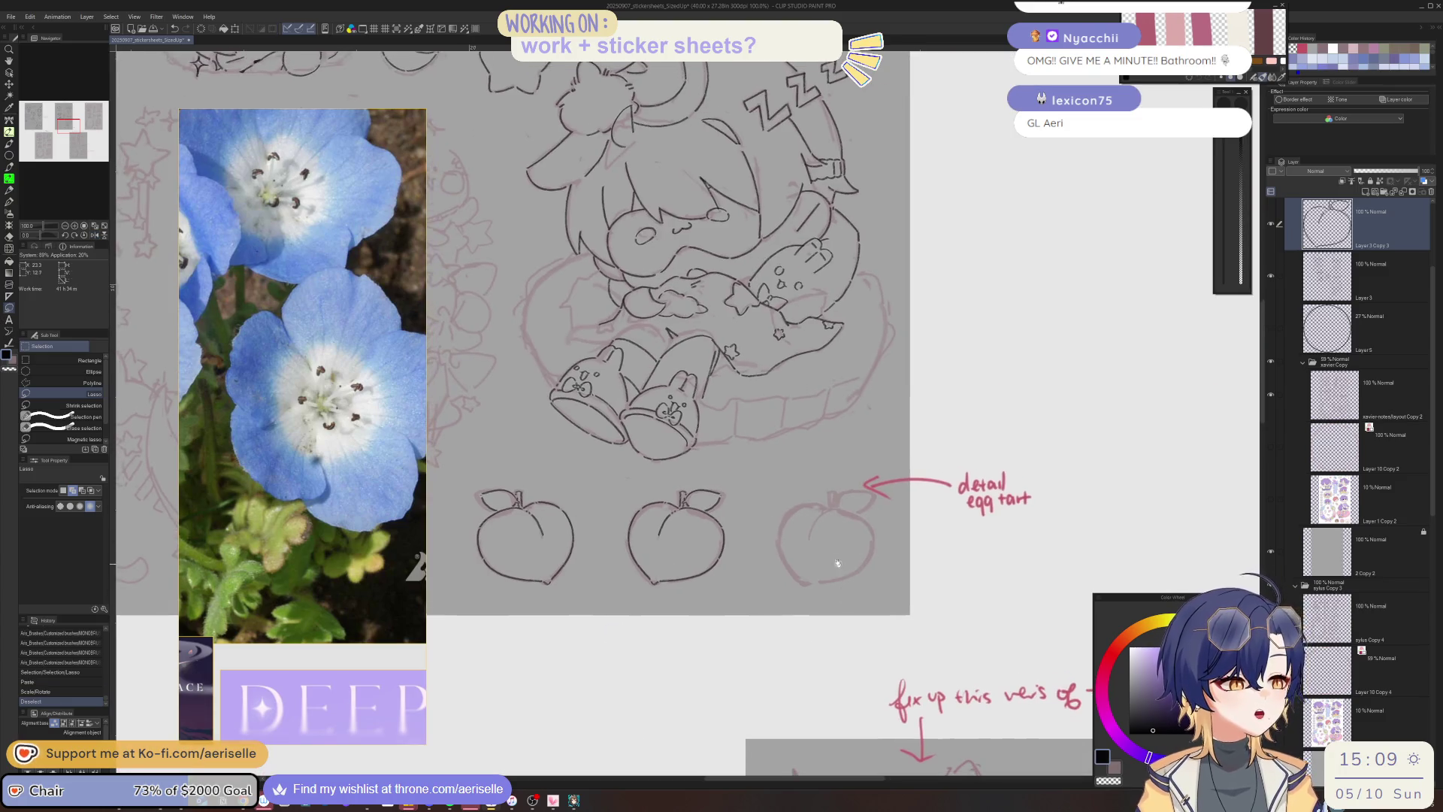
# Paste another peach copy and move it over the third peach sketch.
pyautogui.hotkey('ctrl', 'v')
pyautogui.press('k')
pyautogui.moveTo(694, 605)
pyautogui.mouseDown()
pyautogui.moveTo(831, 601)
pyautogui.moveTo(844, 581)
pyautogui.mouseUp()
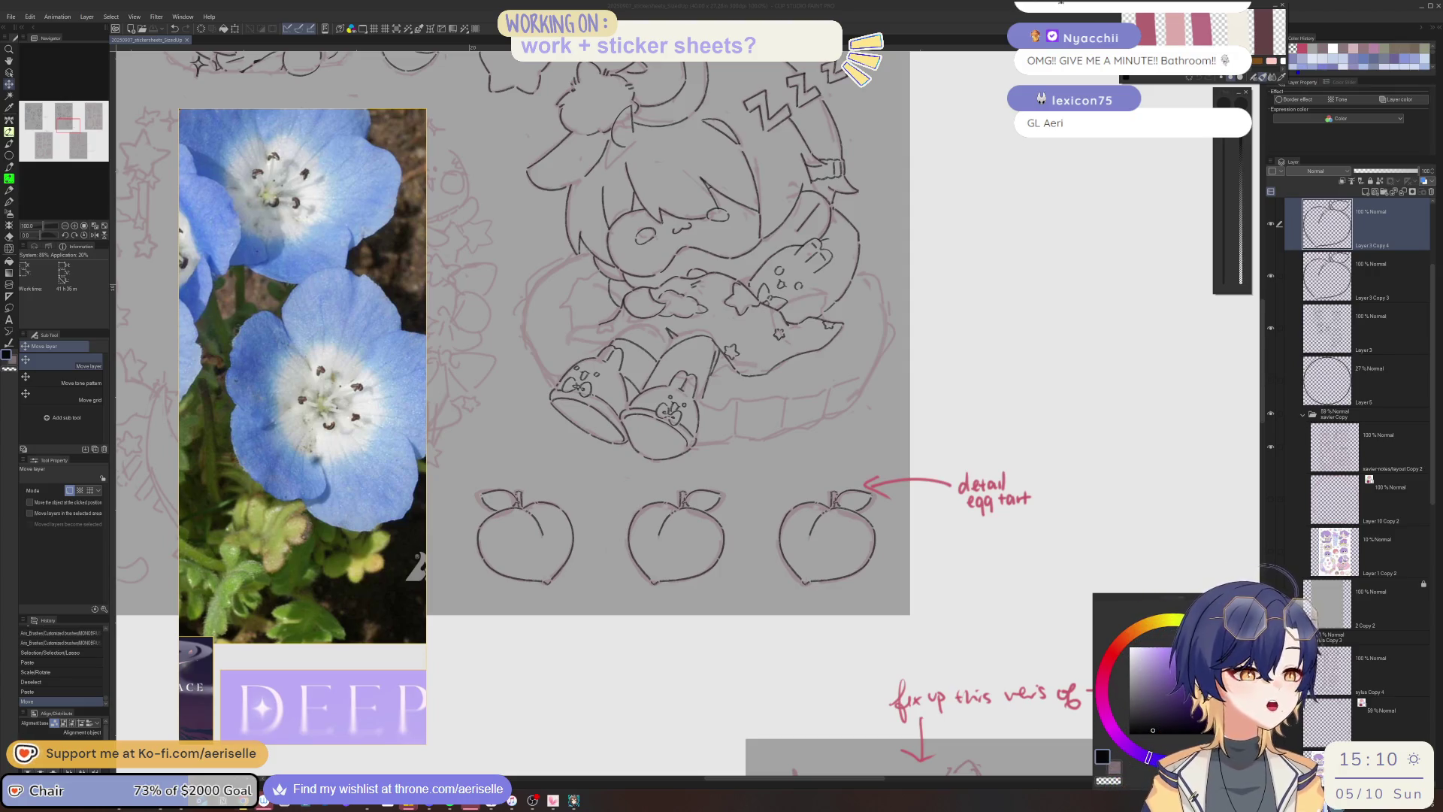
# Zoom the view in on the three inked bottom-row peaches.
pyautogui.scroll(3, 821, 596)
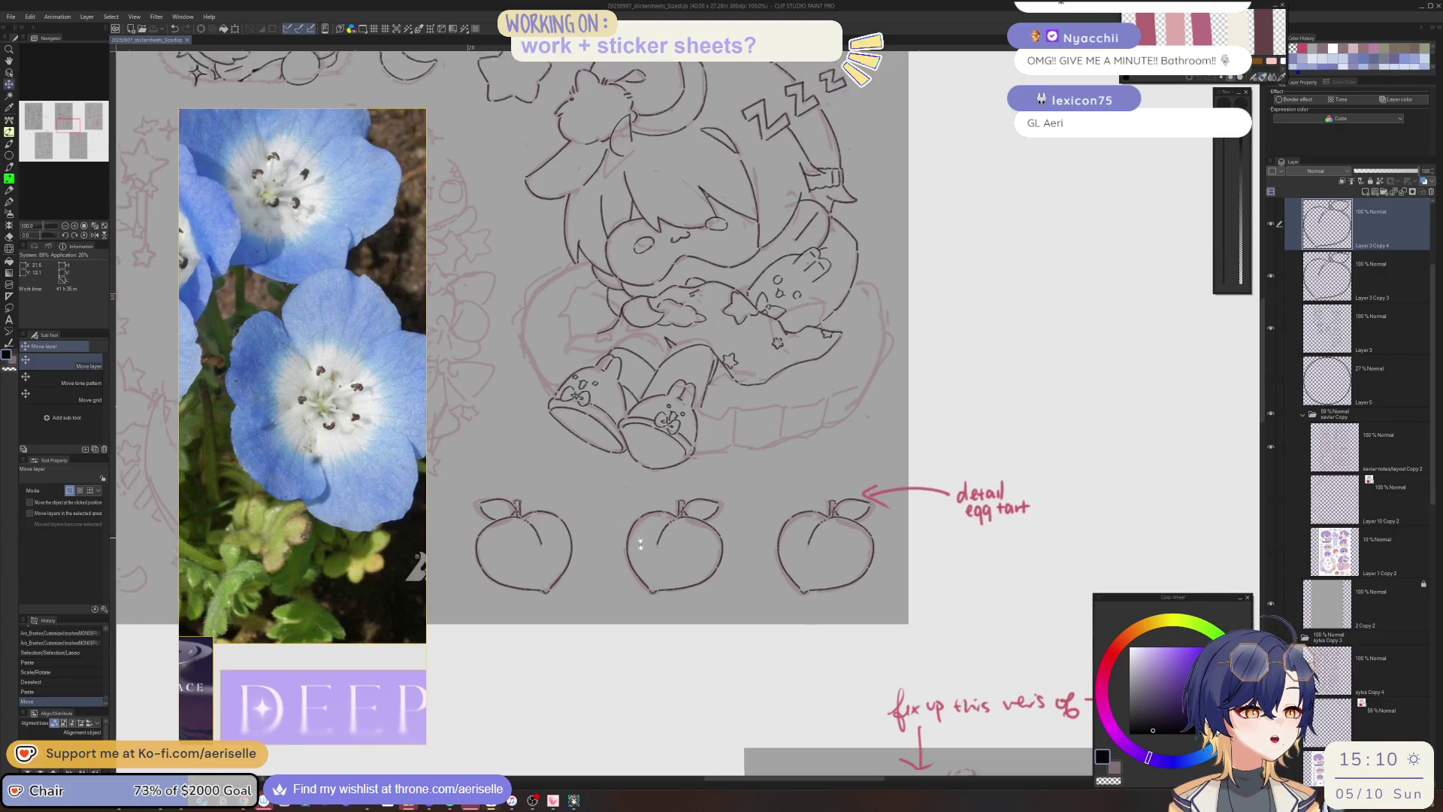
# Raise Layer 1 Copy 2's opacity to reveal the pastel pink and purple fills.
pyautogui.scroll(4, 821, 596)
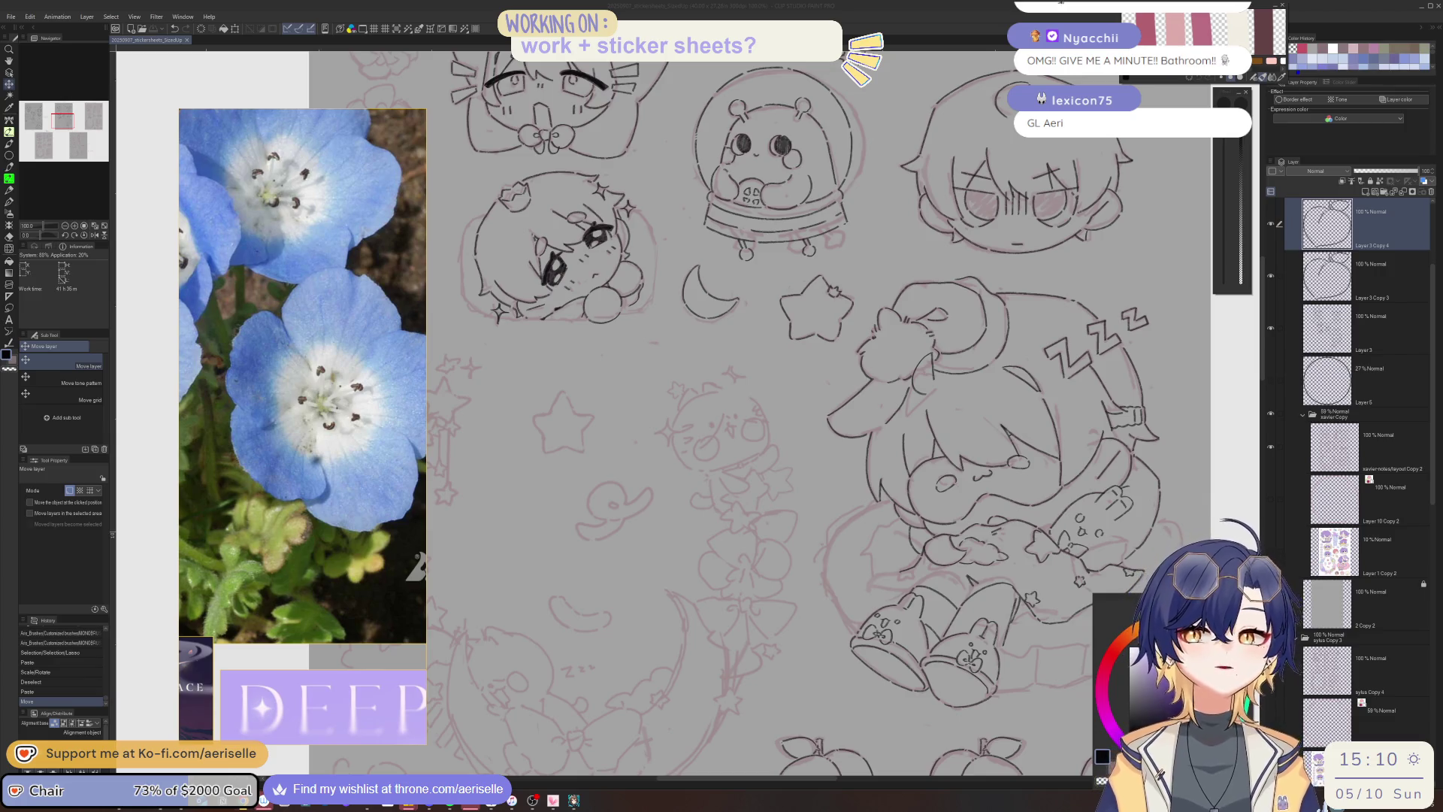
pyautogui.scroll(-2, 655, 409)
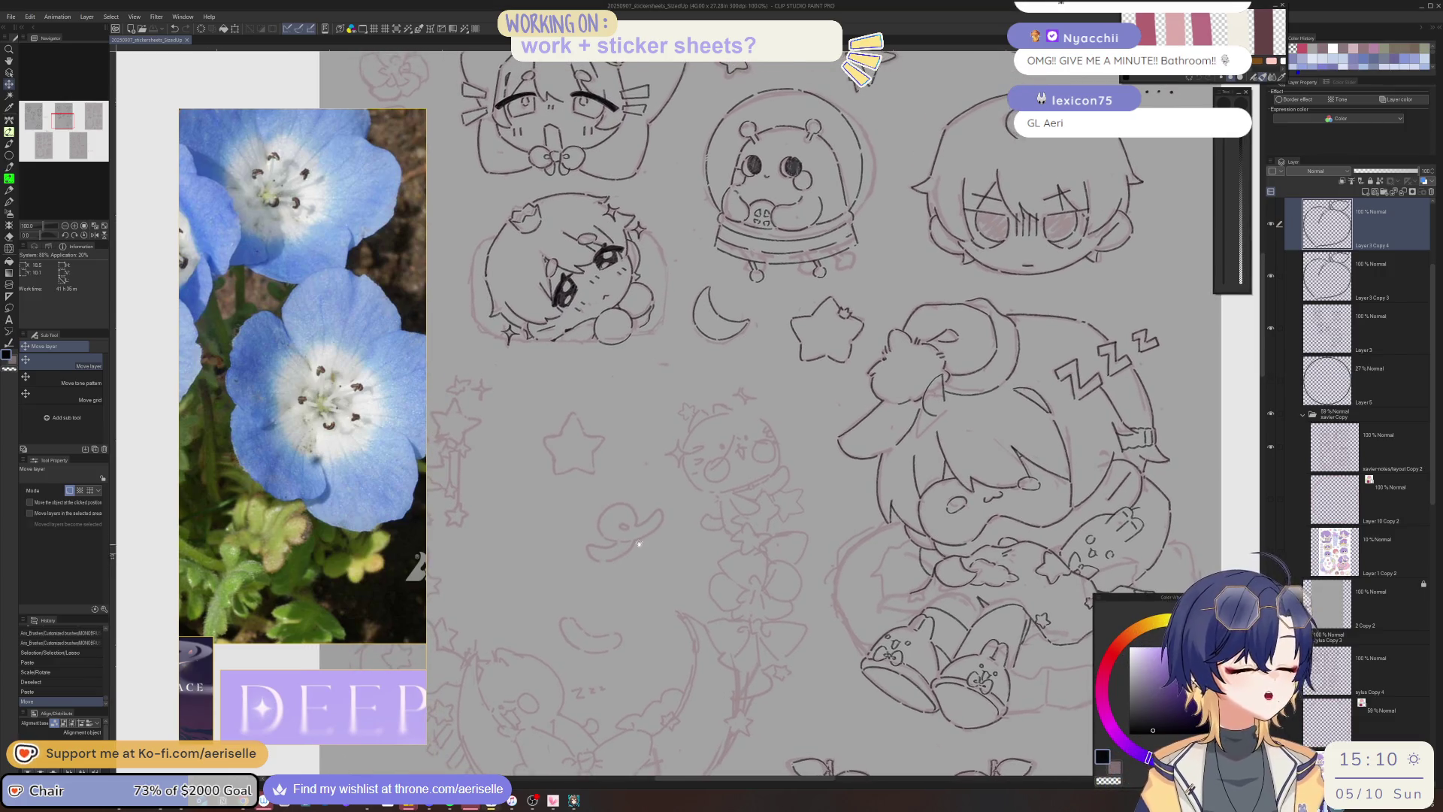
pyautogui.scroll(2, 655, 409)
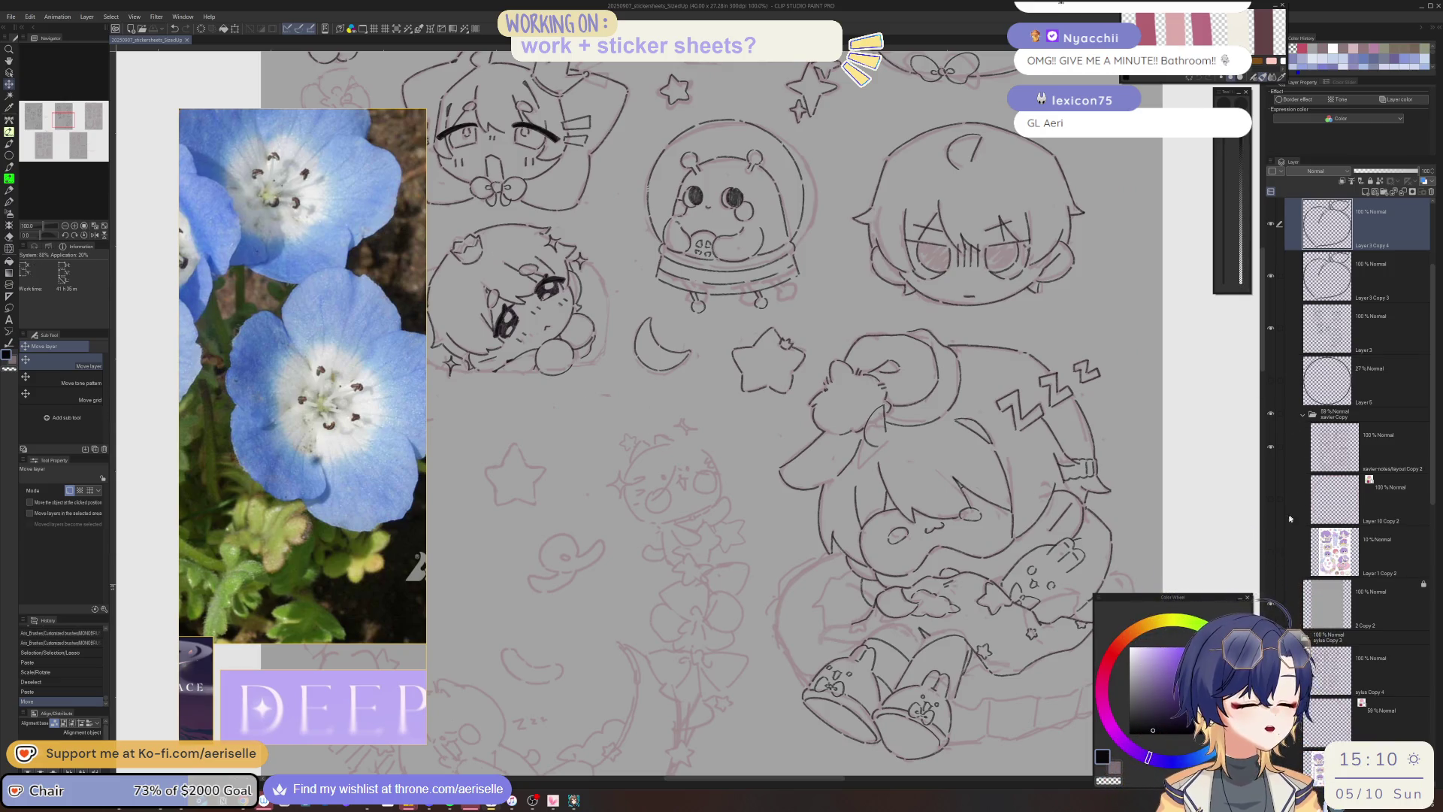
pyautogui.click(1333, 551)
pyautogui.moveTo(1360, 170)
pyautogui.mouseDown()
pyautogui.moveTo(1439, 172)
pyautogui.moveTo(1377, 171)
pyautogui.mouseUp()
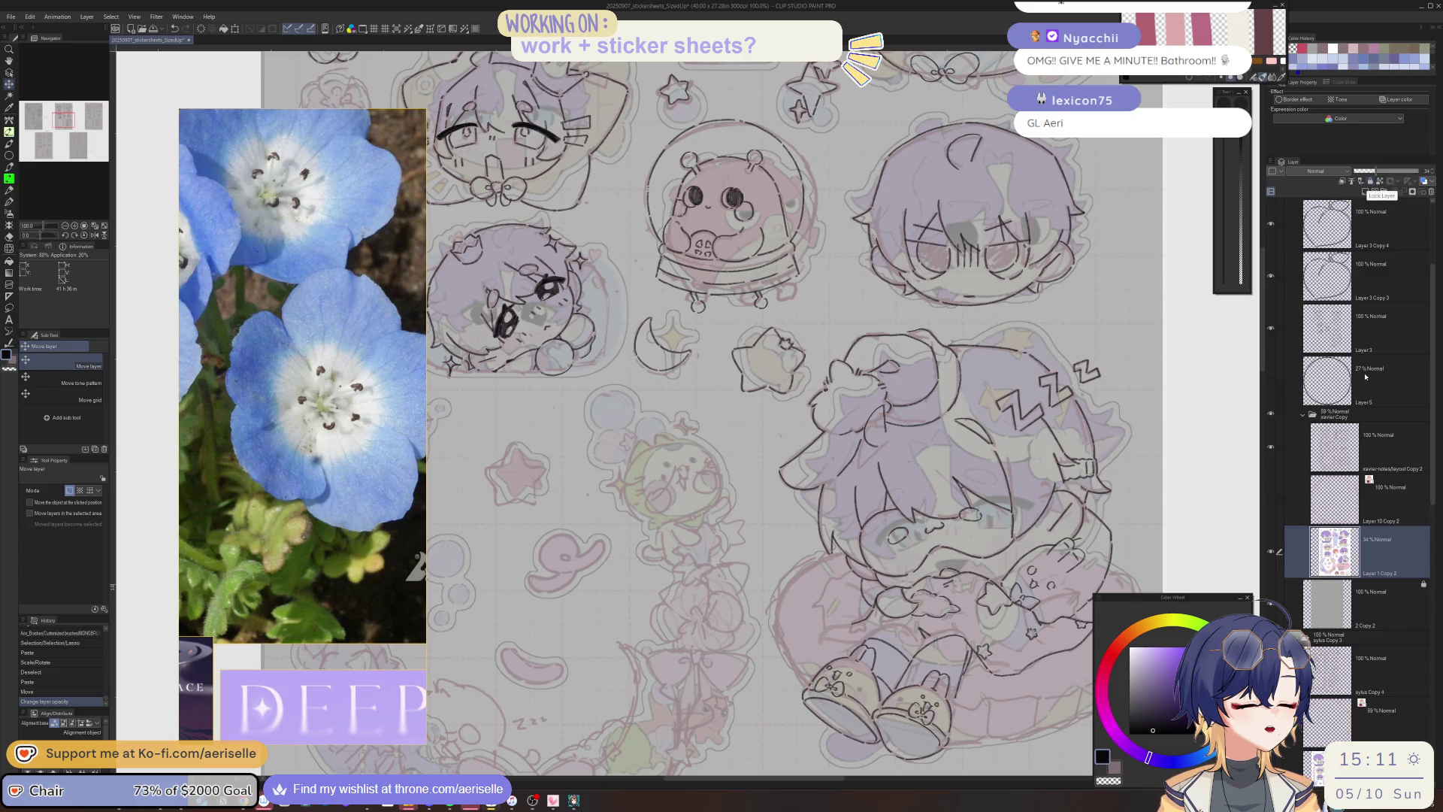
# Hide Layer 1 Copy 2, then merge Layer 3 Copy 4 and the other copy down into Layer 3.
pyautogui.click(1368, 321)
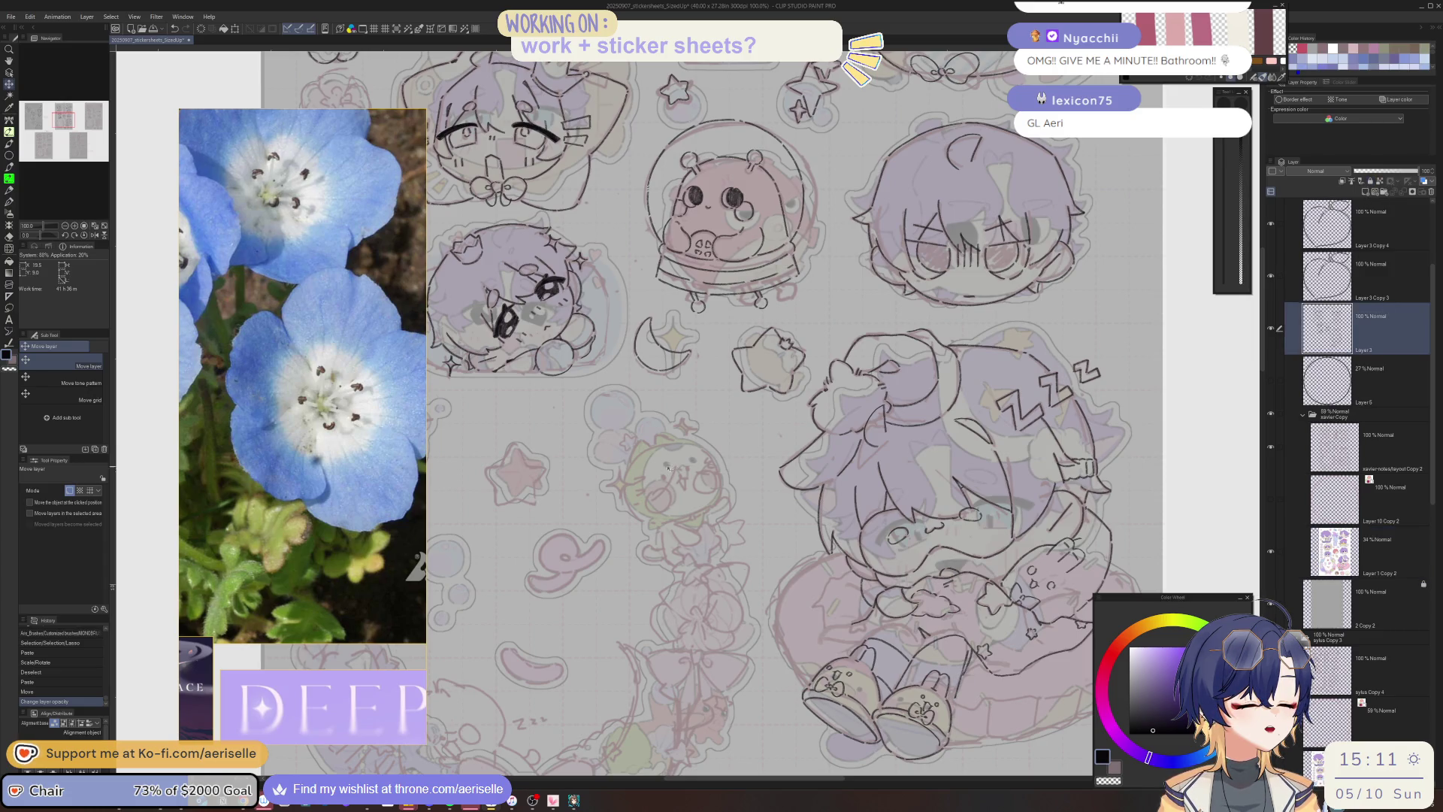
pyautogui.scroll(1, 789, 466)
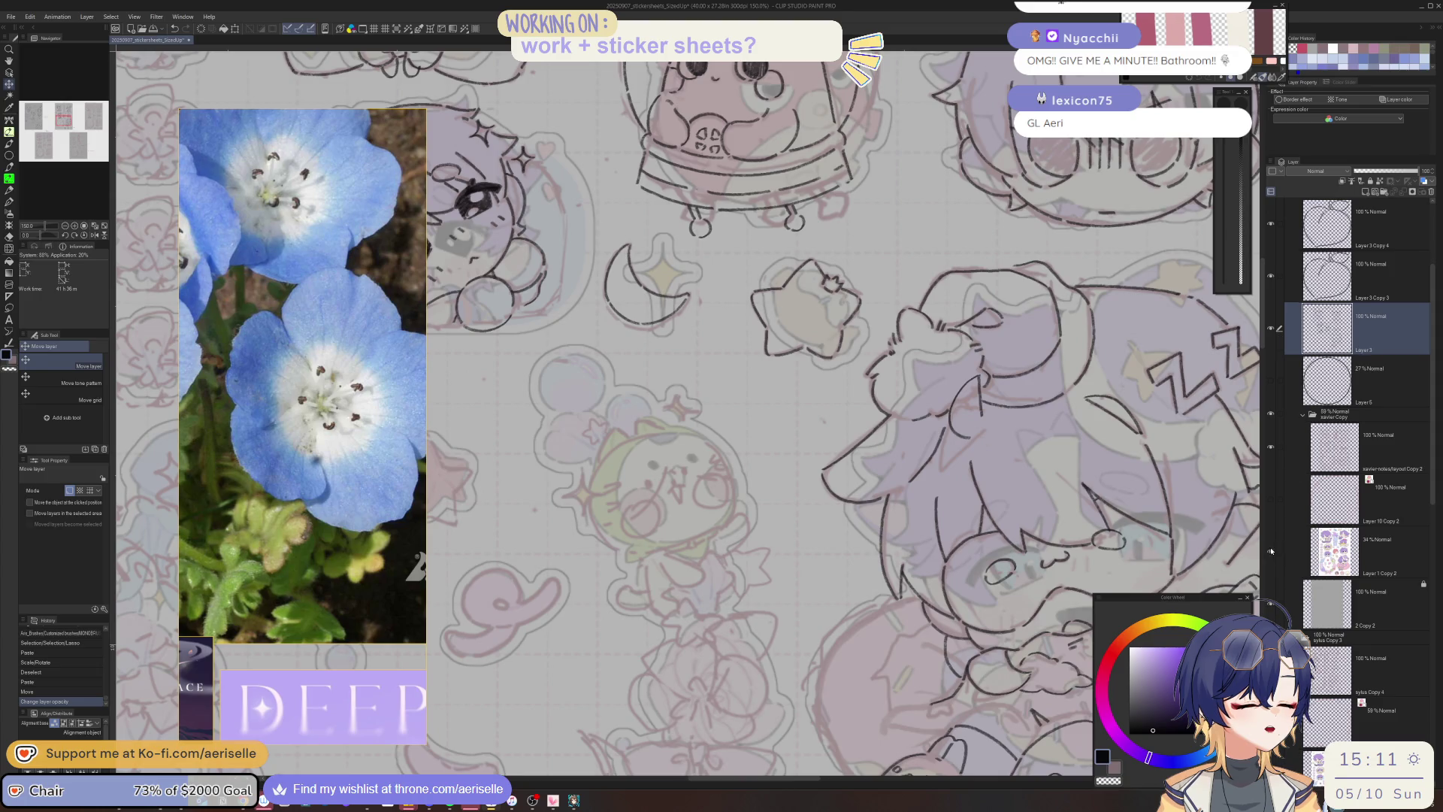
pyautogui.click(1270, 550)
pyautogui.scroll(-1, 462, 406)
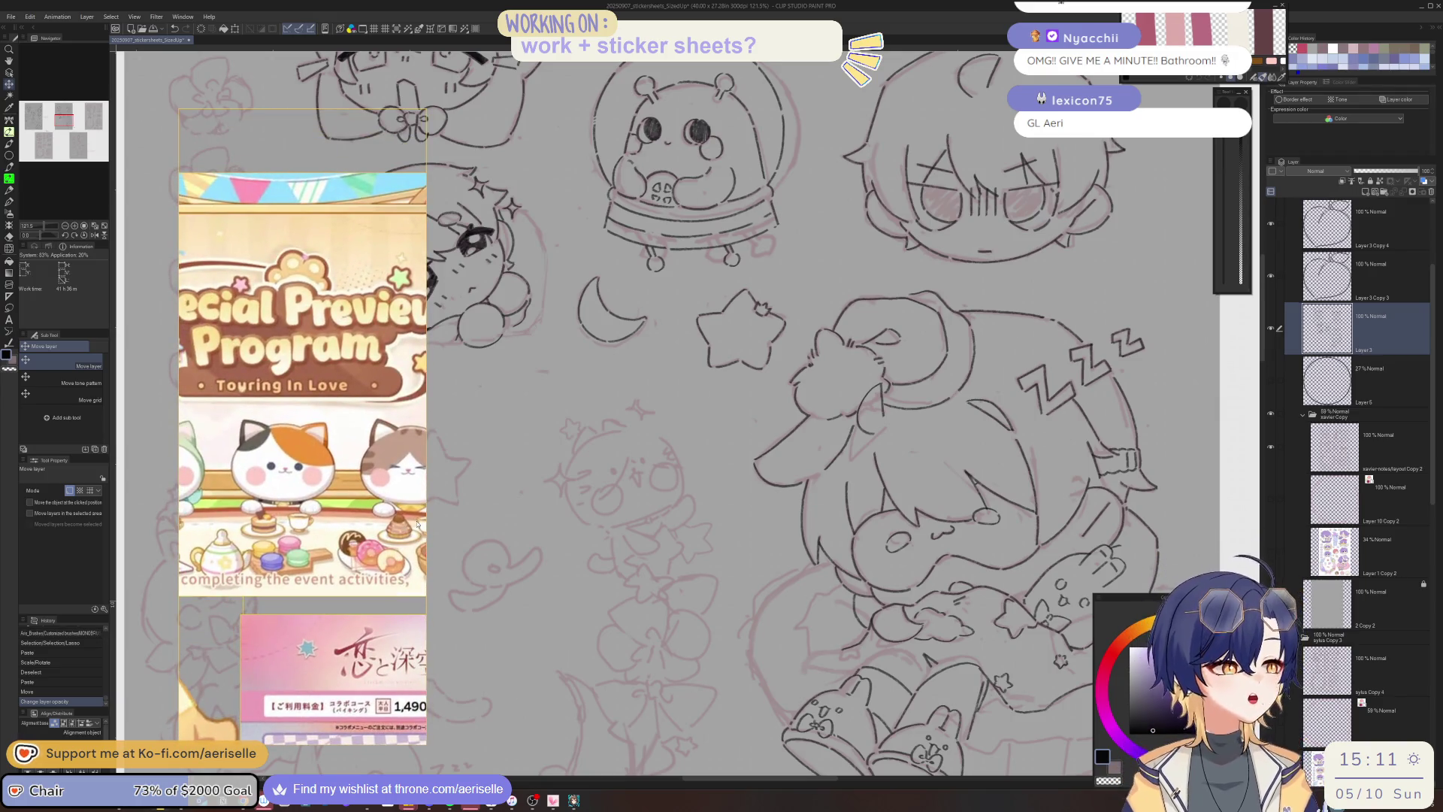
pyautogui.click(1361, 235)
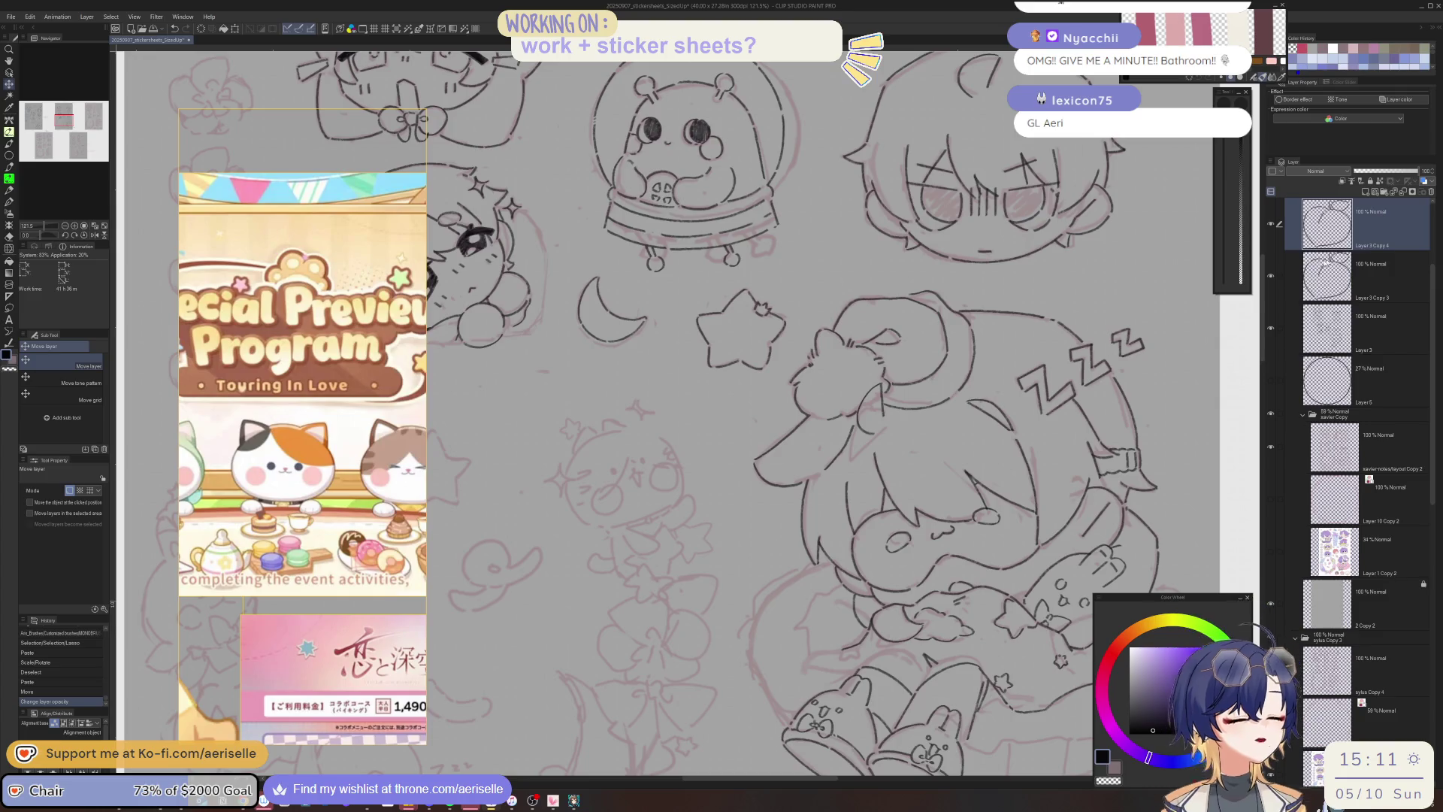
pyautogui.click(1397, 197)
pyautogui.click(1397, 197)
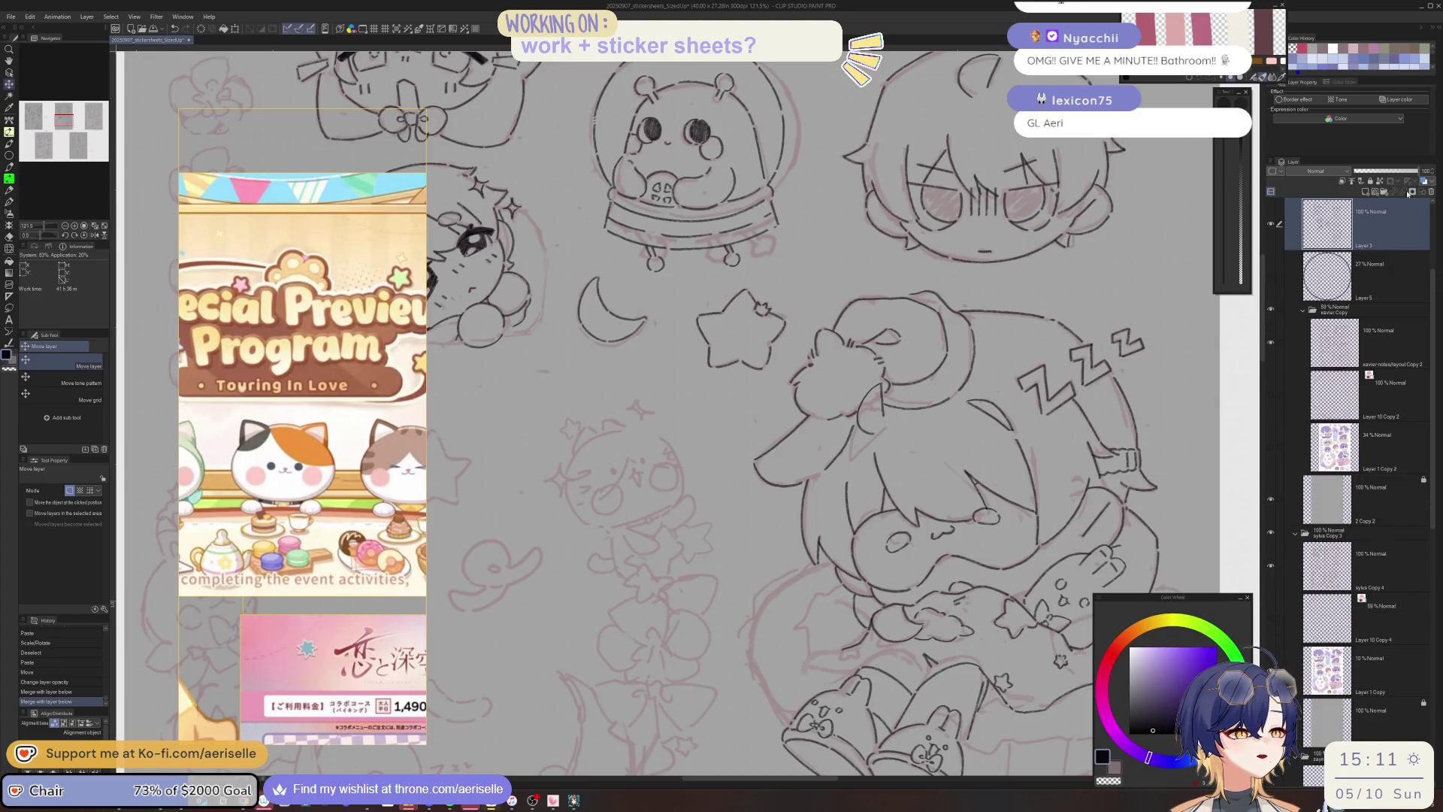
# With the MONOBRUSH pen, ink the round creature's two dot eyes, dot nose and short mouth.
pyautogui.scroll(4, 633, 417)
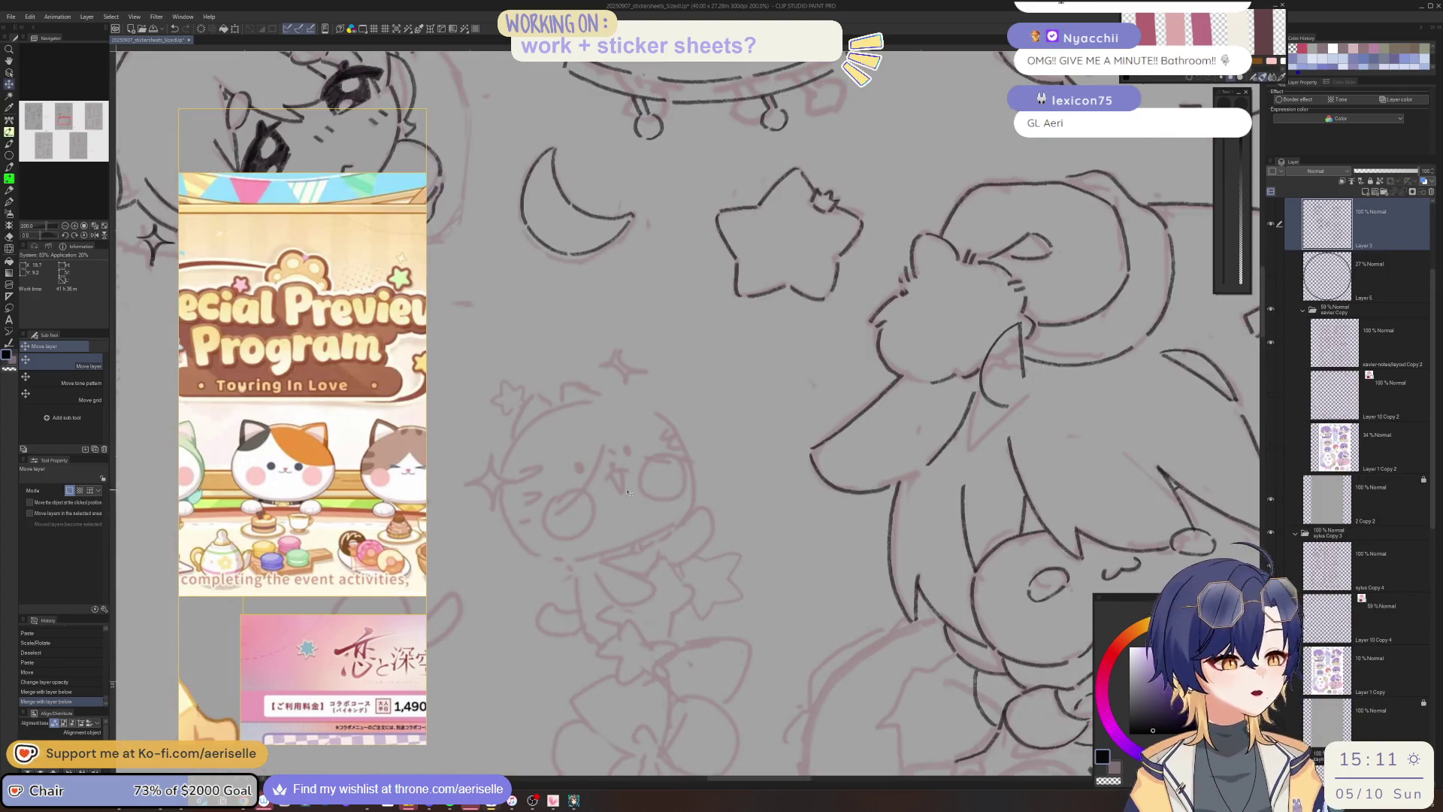
pyautogui.press('b')
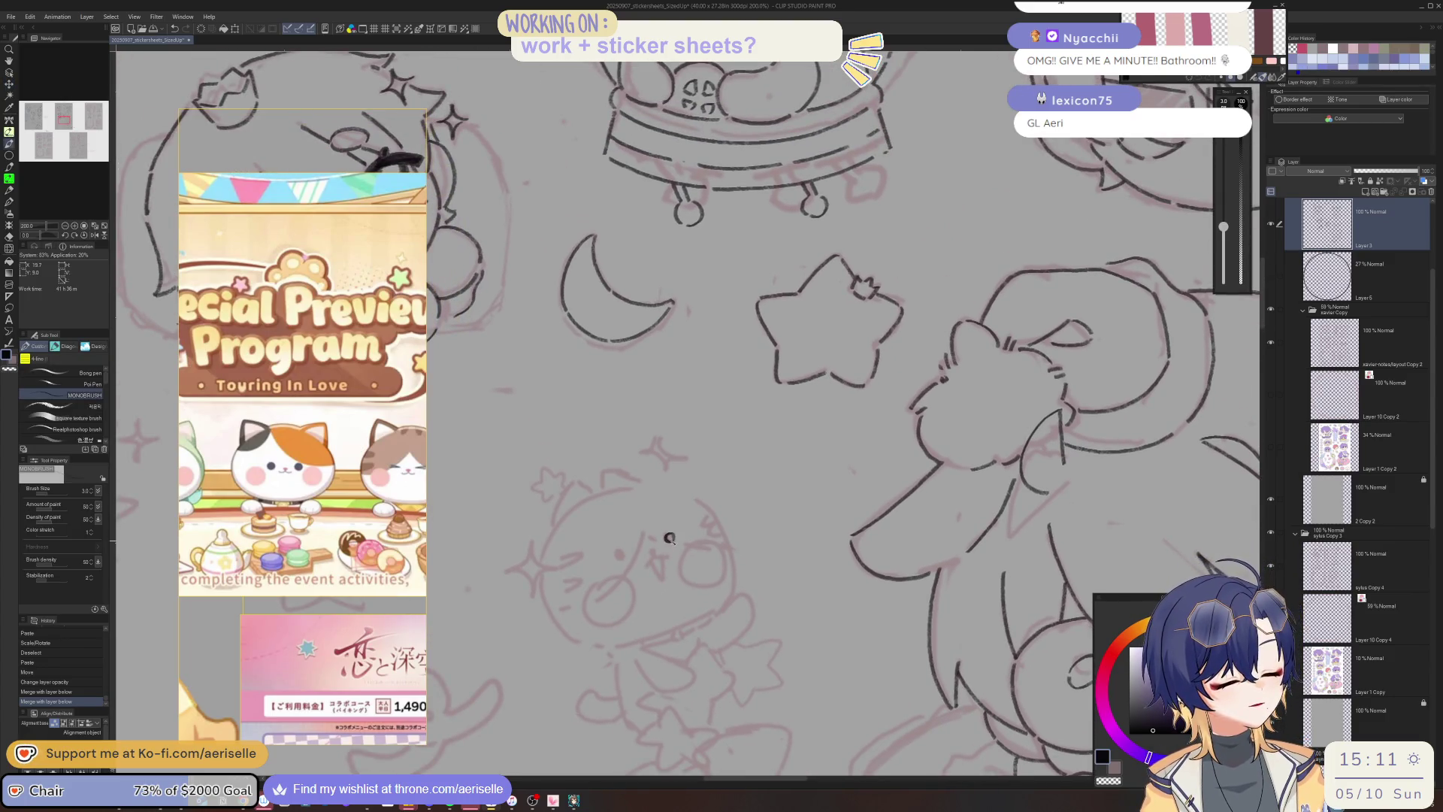
pyautogui.click(669, 538)
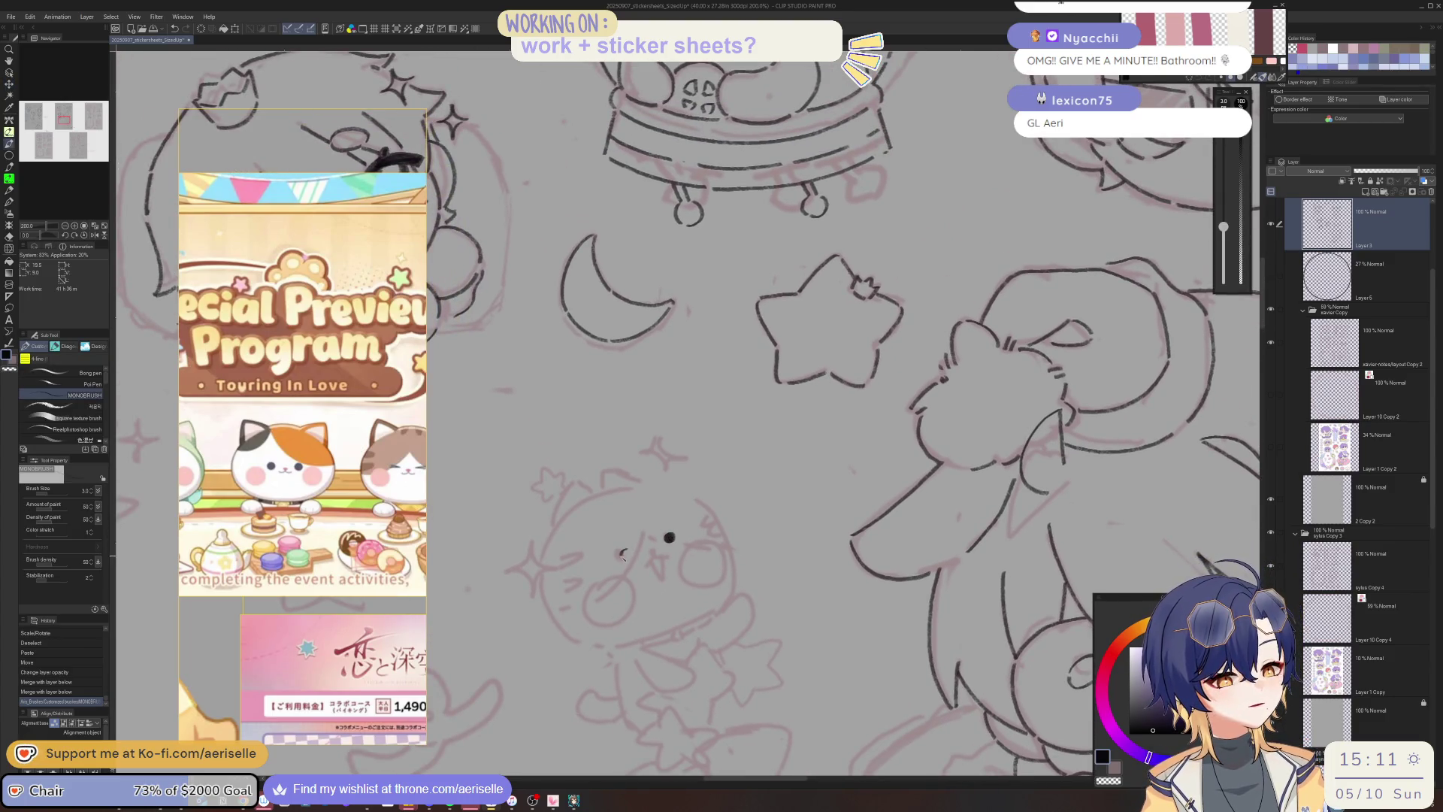
pyautogui.click(626, 554)
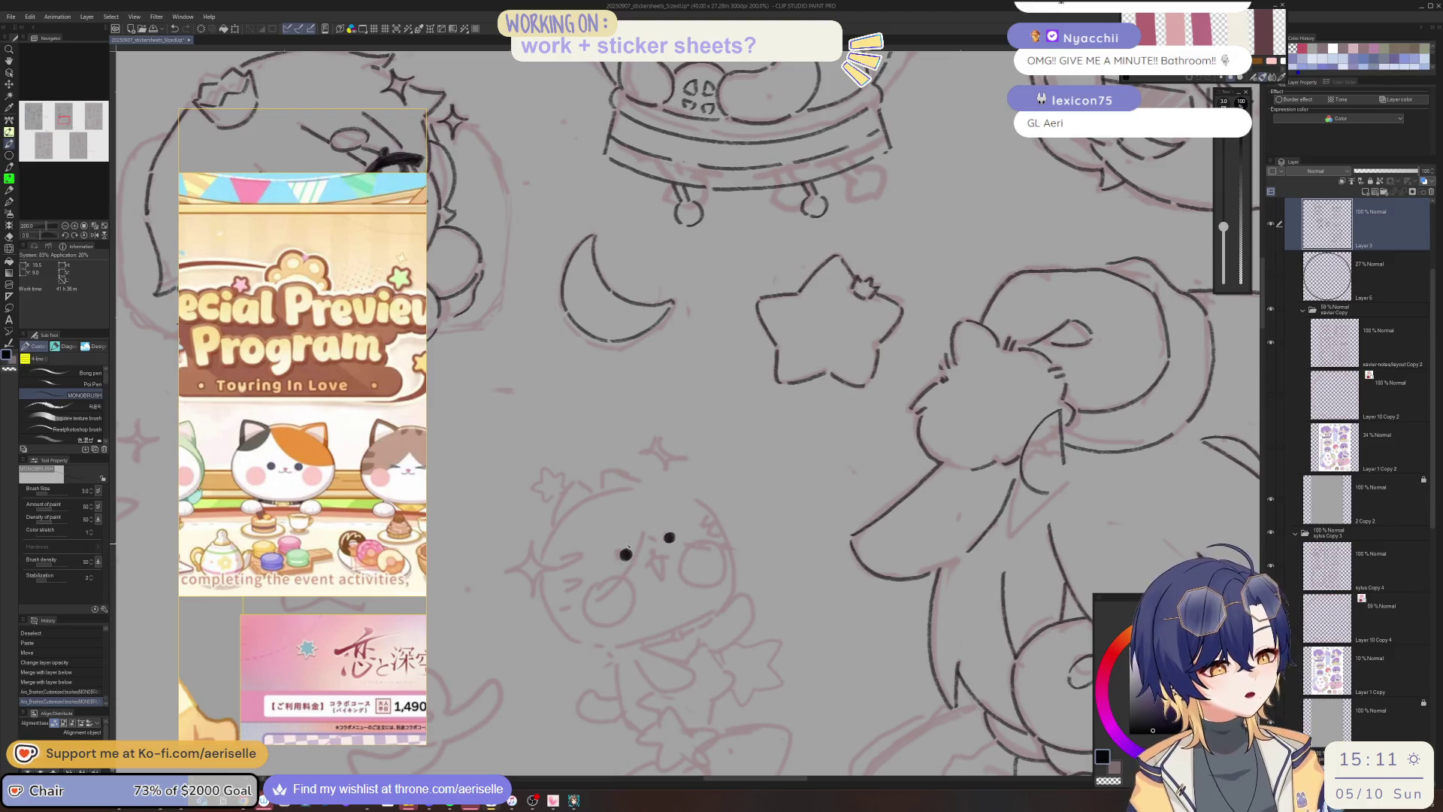
pyautogui.scroll(2, 651, 550)
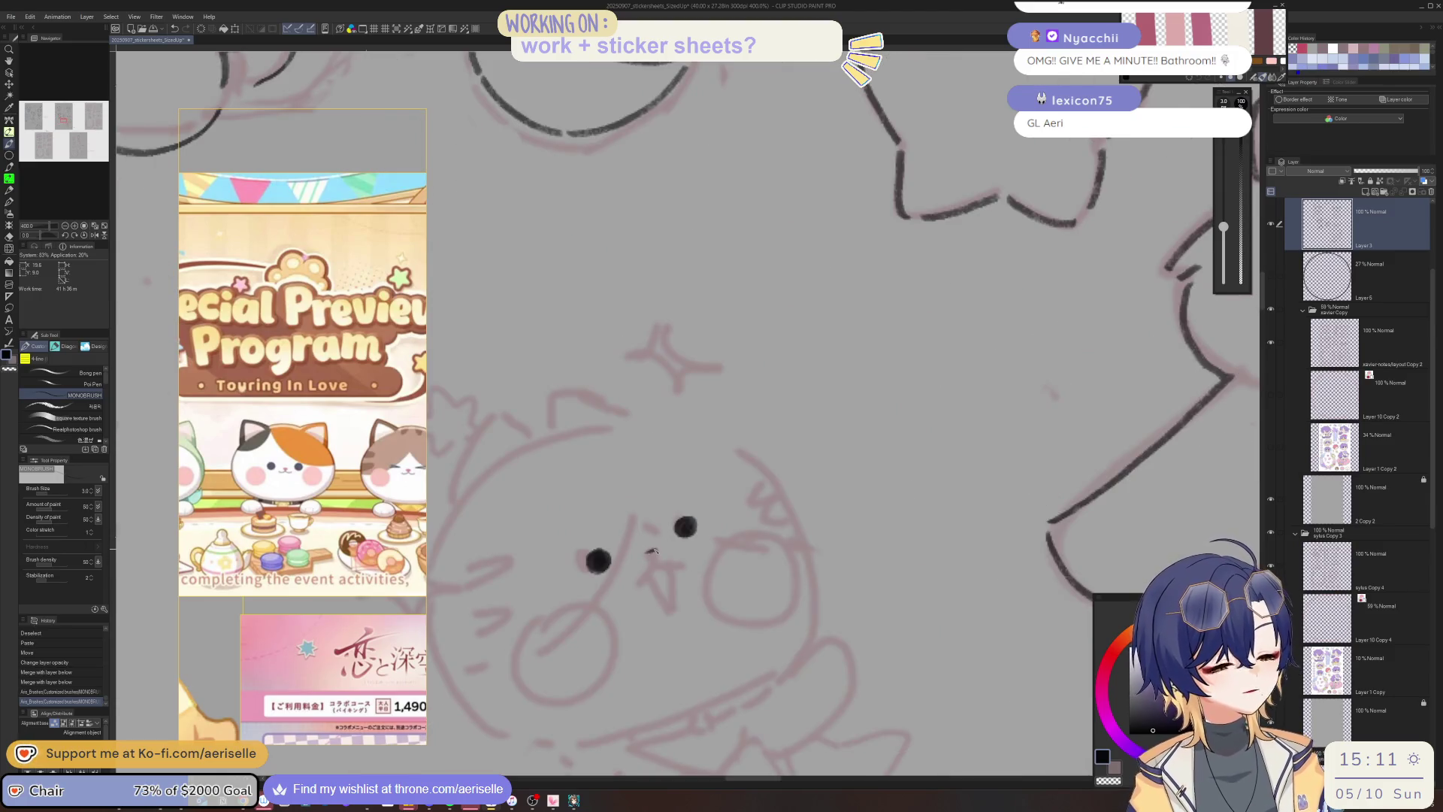
pyautogui.click(652, 554)
pyautogui.moveTo(653, 565)
pyautogui.mouseDown()
pyautogui.moveTo(639, 583)
pyautogui.moveTo(607, 550)
pyautogui.moveTo(639, 601)
pyautogui.mouseUp()
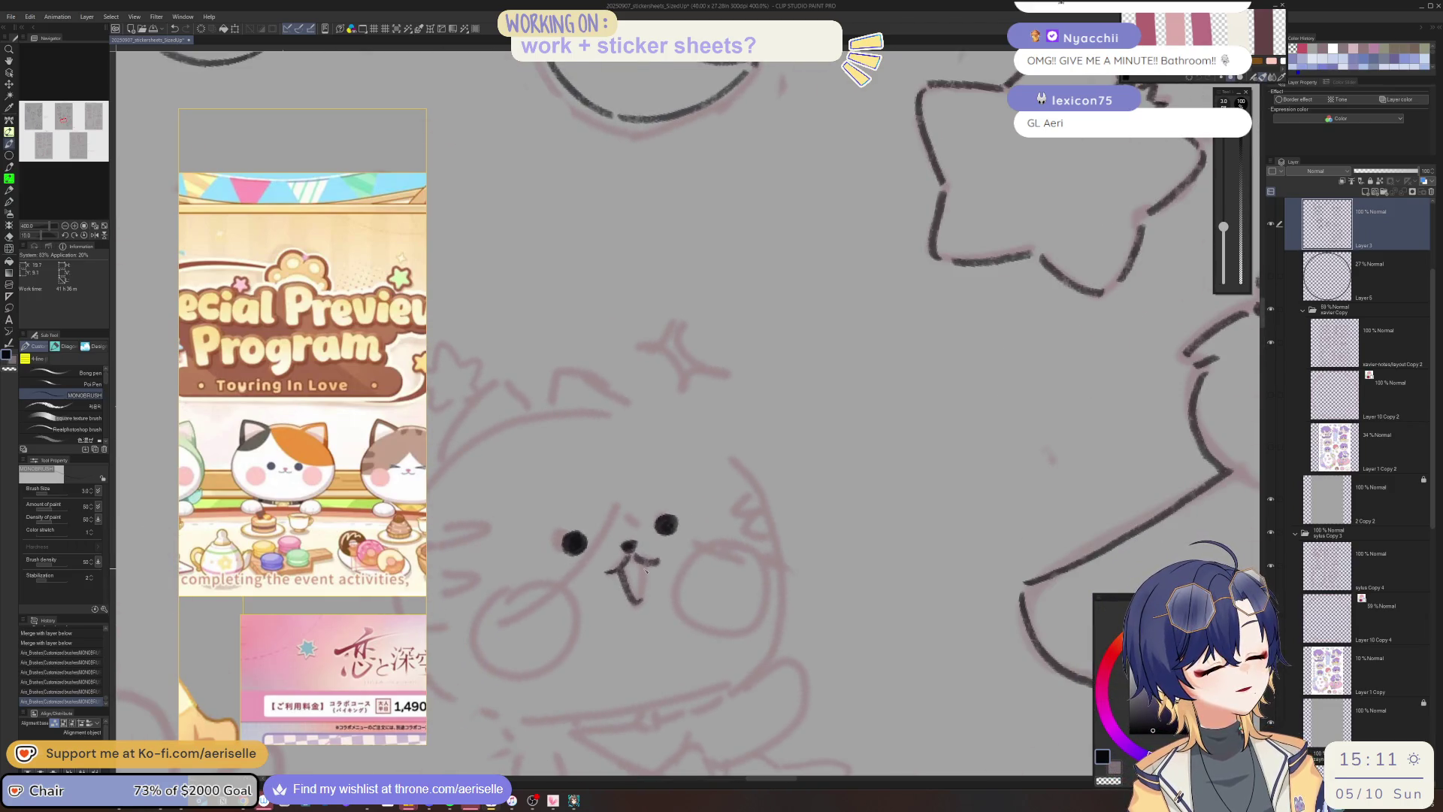
pyautogui.scroll(-3, 644, 580)
pyautogui.moveTo(803, 562); pyautogui.dragTo(849, 429)
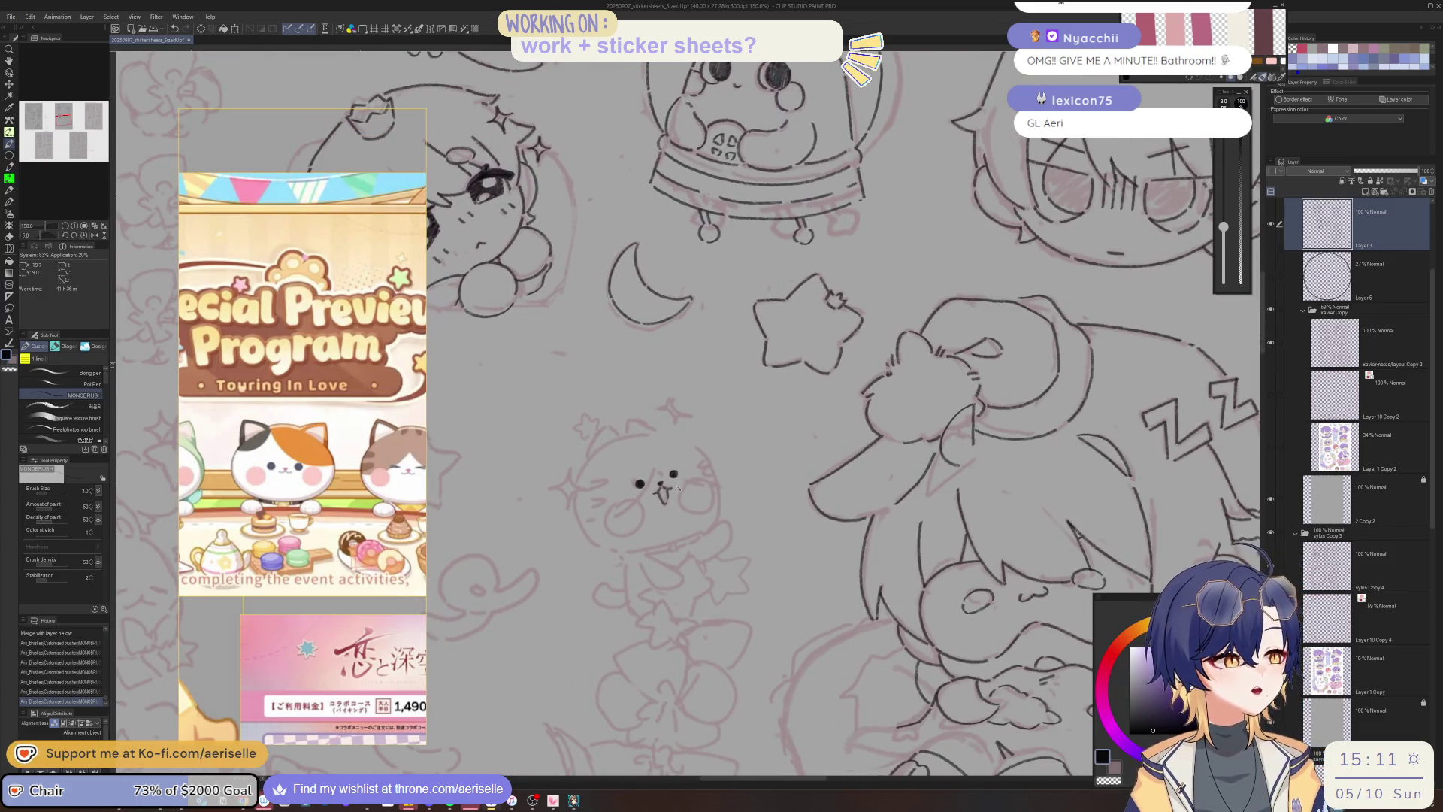
# Zoom in and out around the cat sketch at the sheet's centre, ending on a close-up.
pyautogui.scroll(-3, 321, 521)
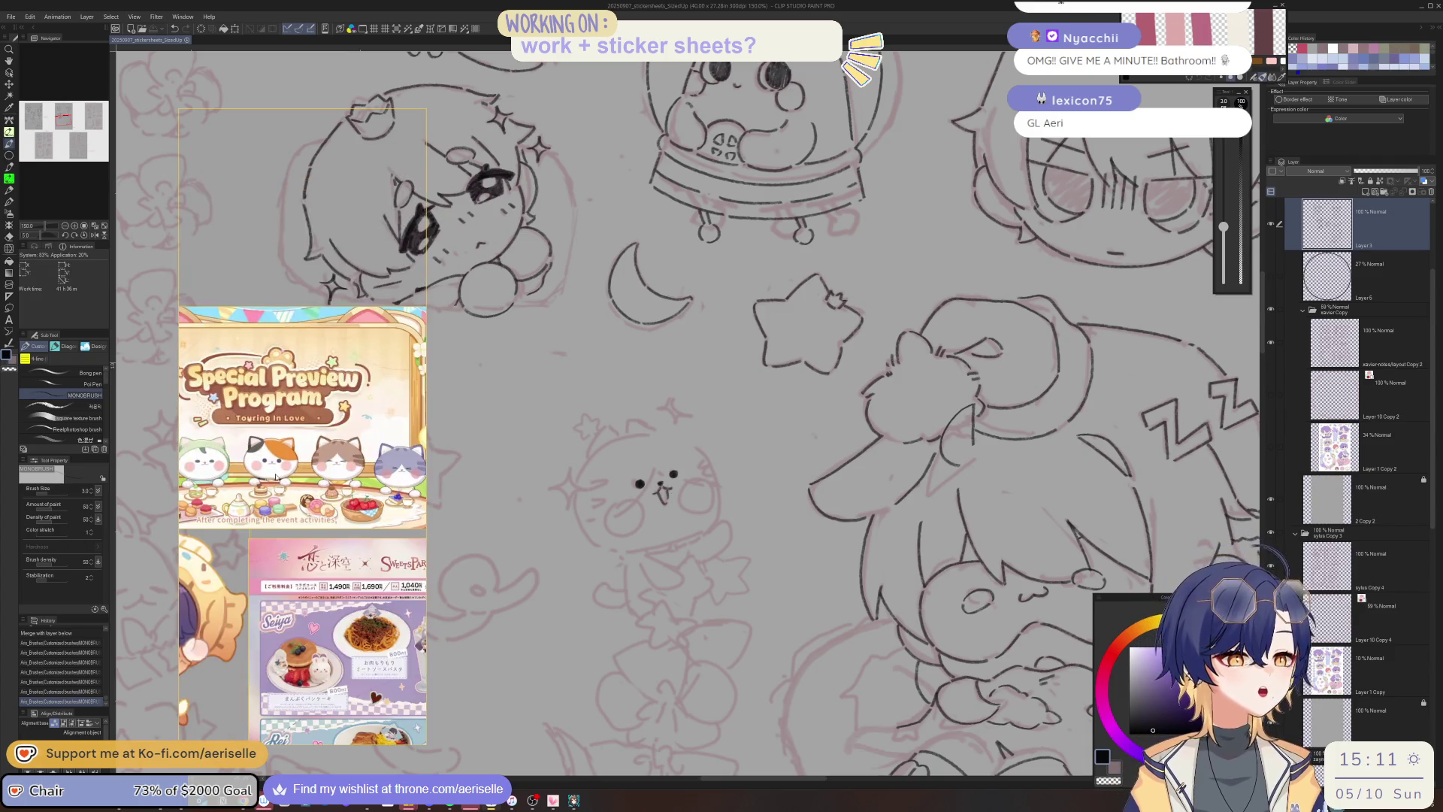
pyautogui.scroll(-10, 406, 383)
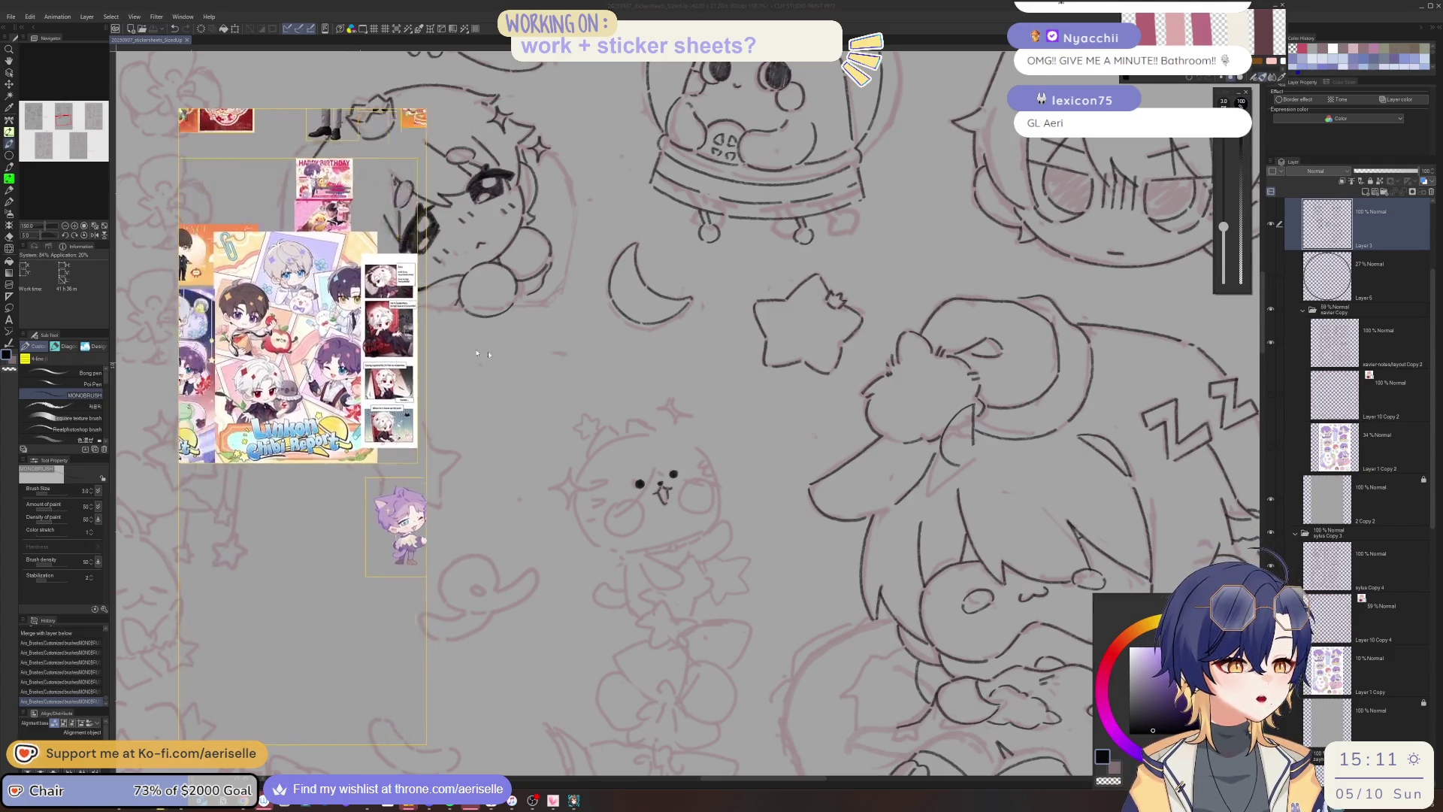
pyautogui.scroll(5, 336, 664)
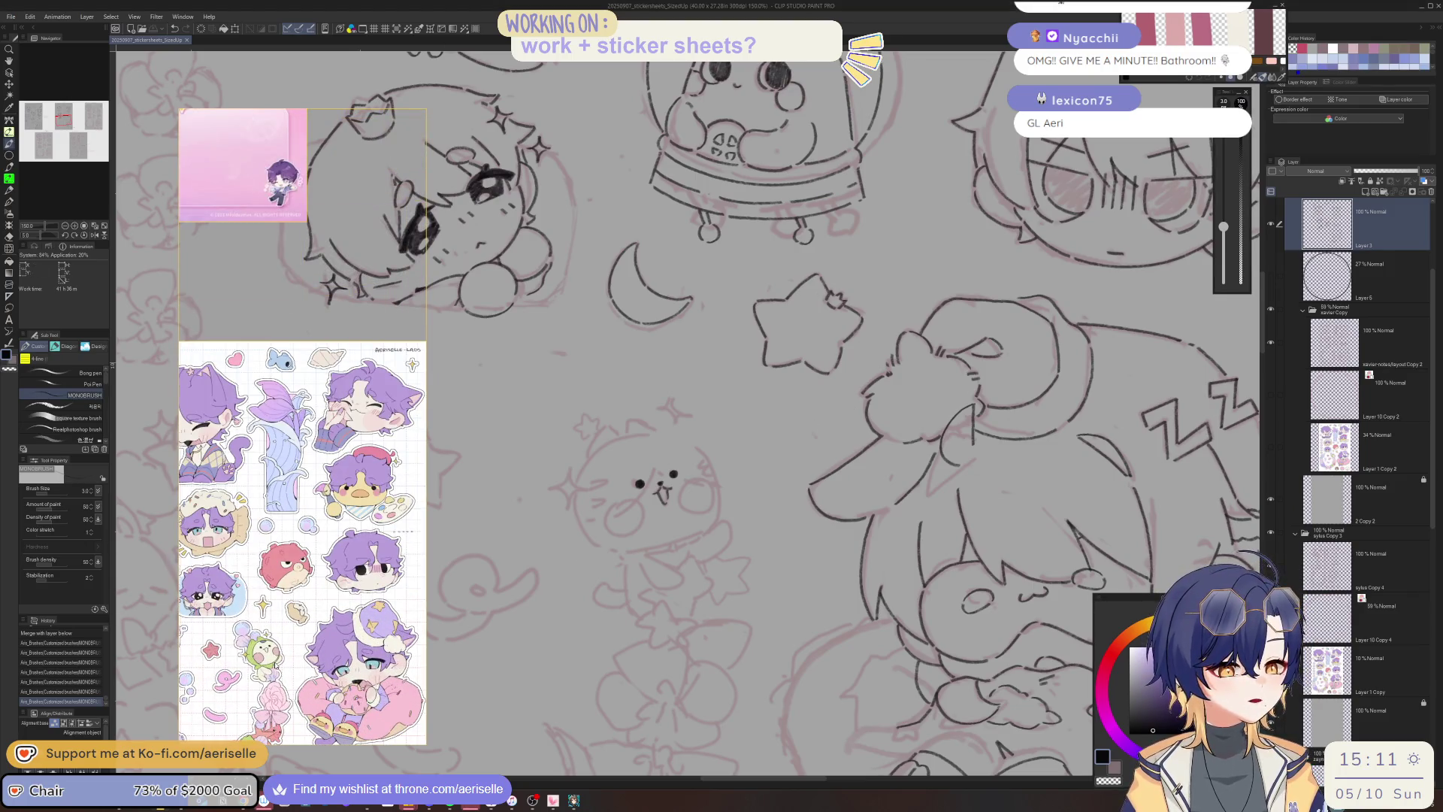
pyautogui.scroll(-10, 274, 665)
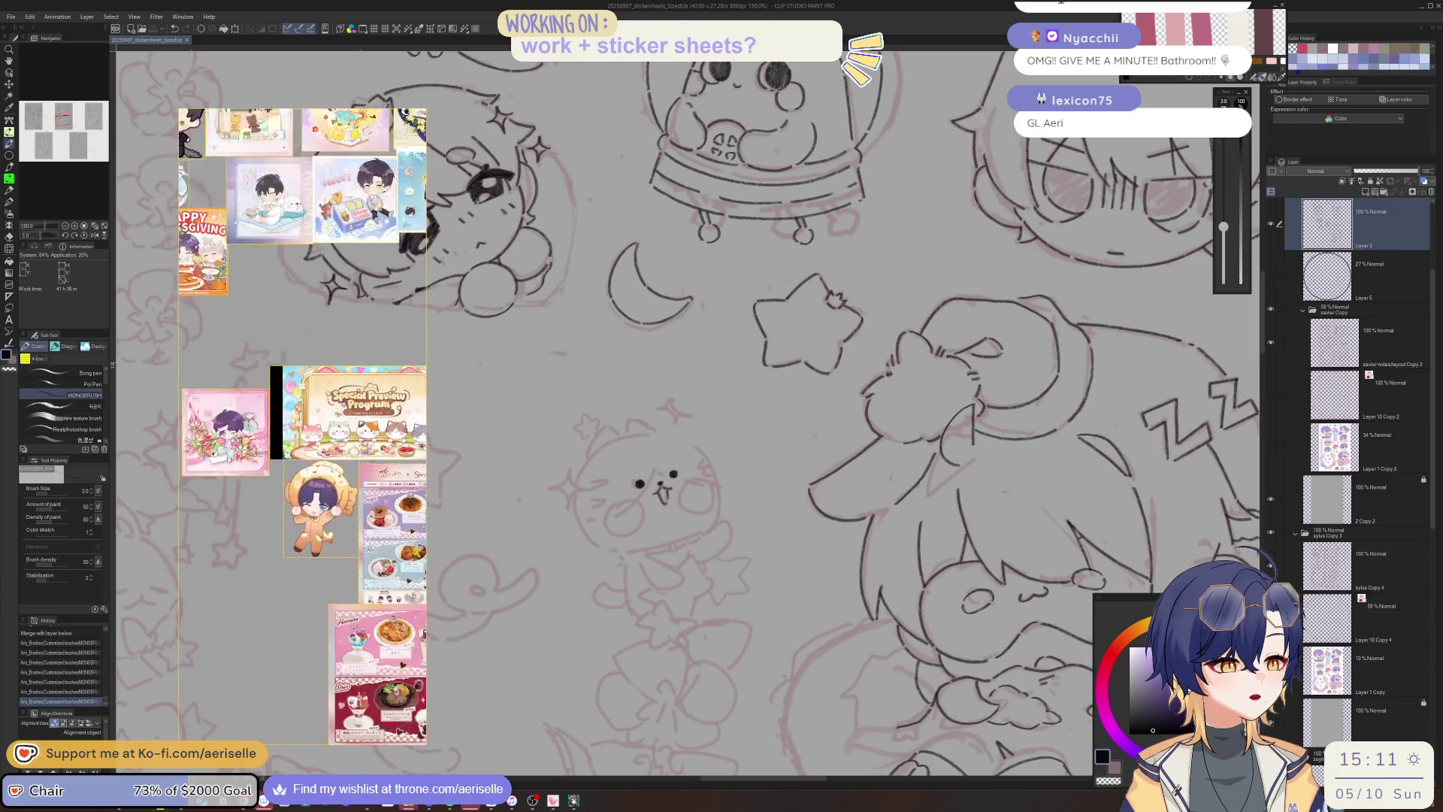
pyautogui.scroll(10, 196, 575)
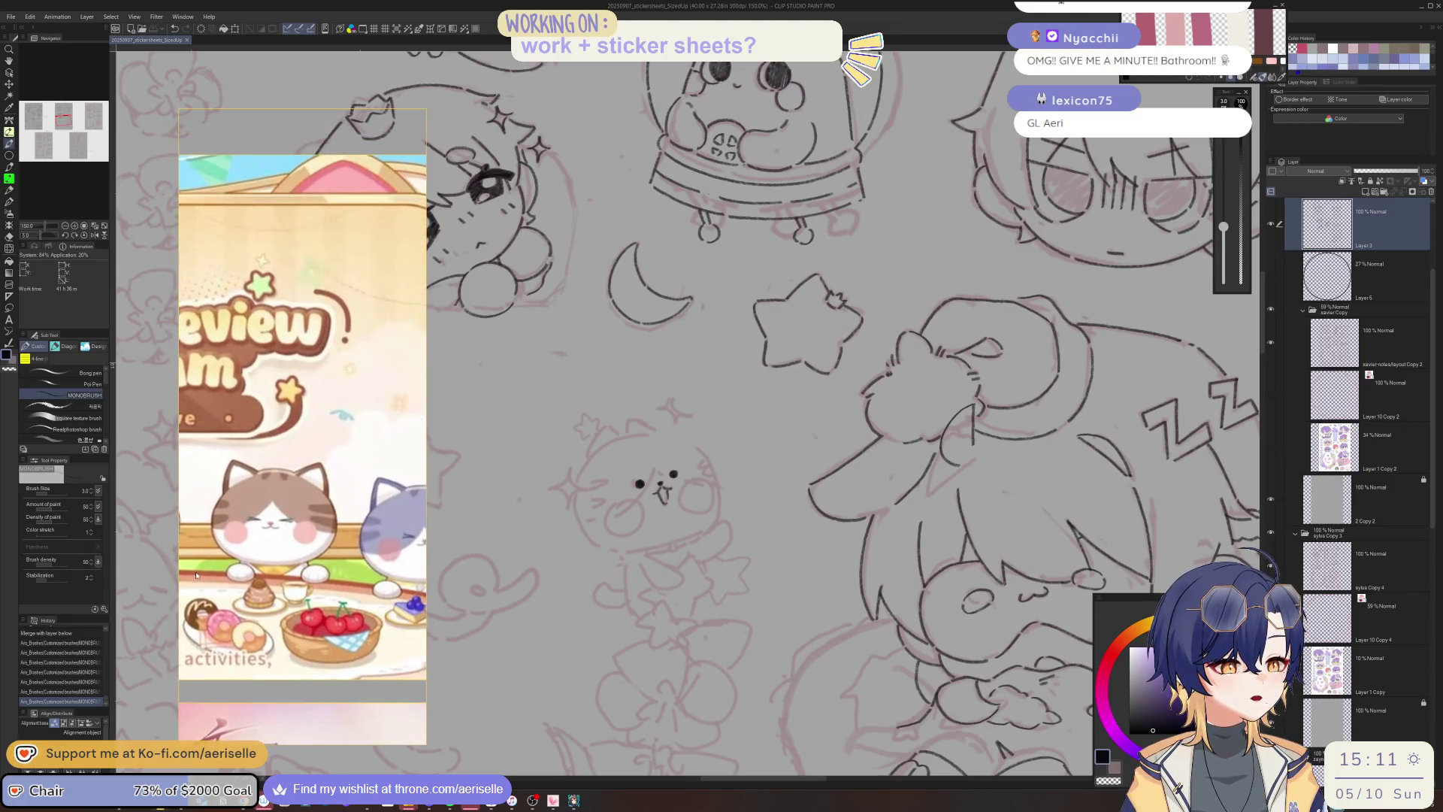
pyautogui.scroll(2, 195, 575)
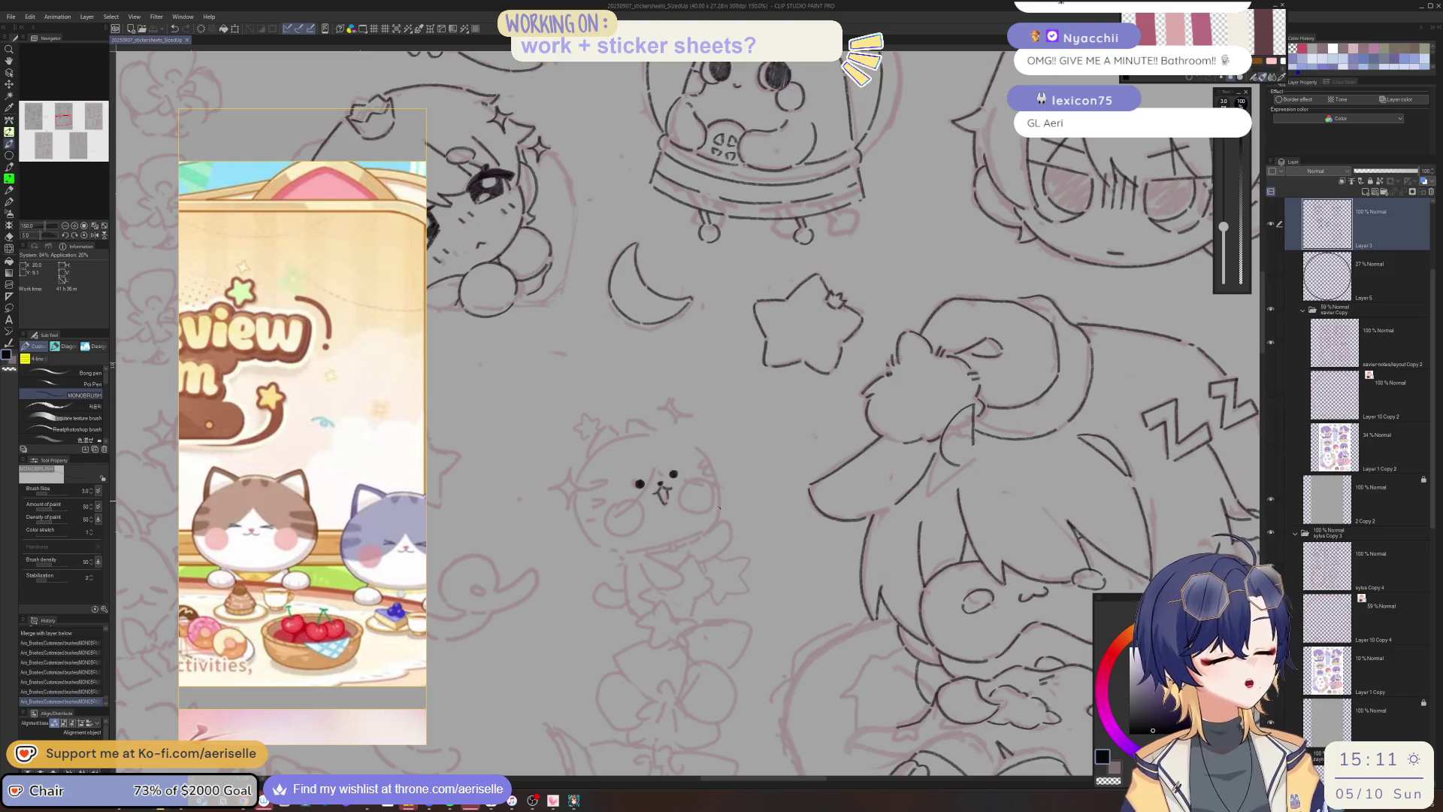
pyautogui.scroll(3, 605, 428)
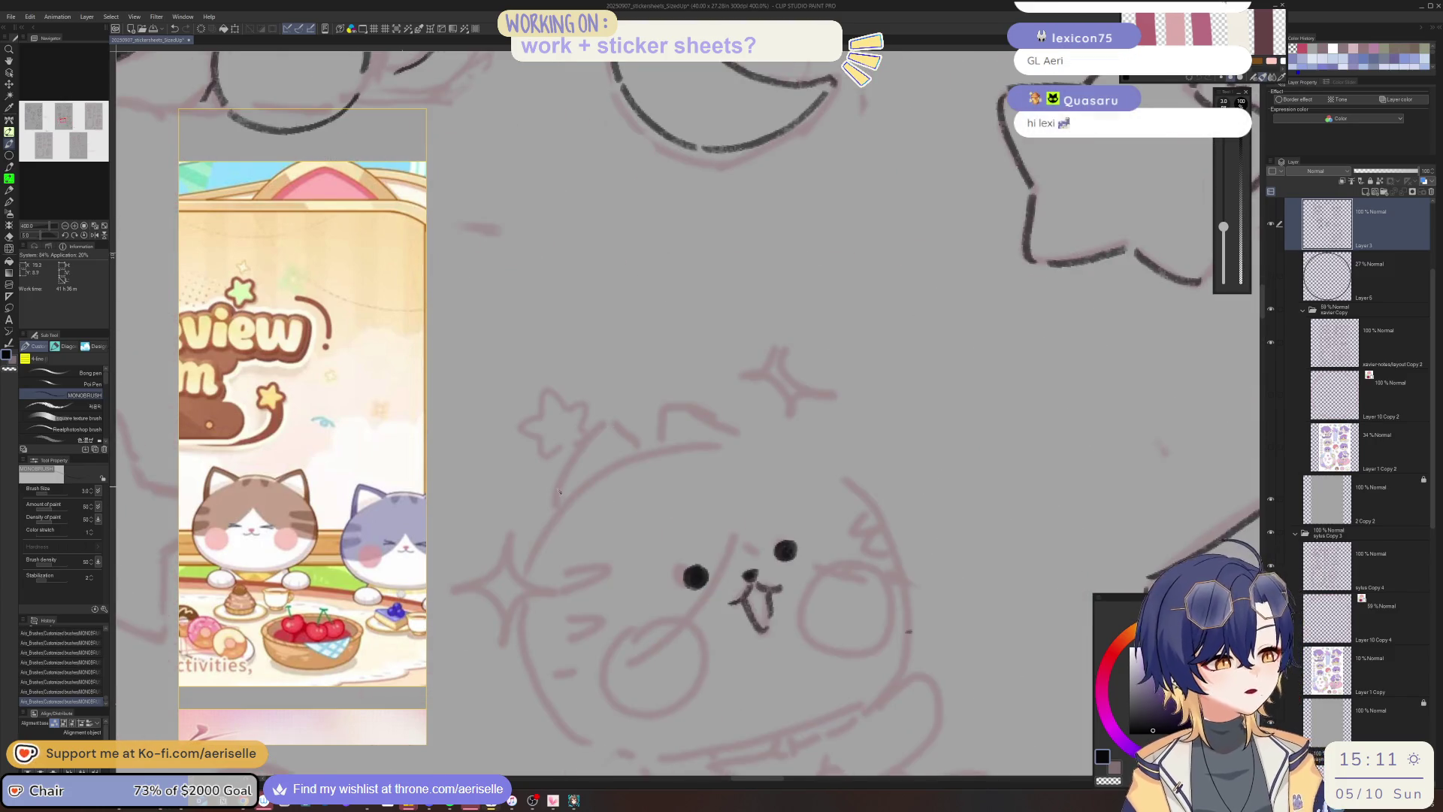
# Ink the cat head's top-left curve and left cheek outline, redoing the lower stroke.
pyautogui.moveTo(557, 514); pyautogui.dragTo(569, 466)
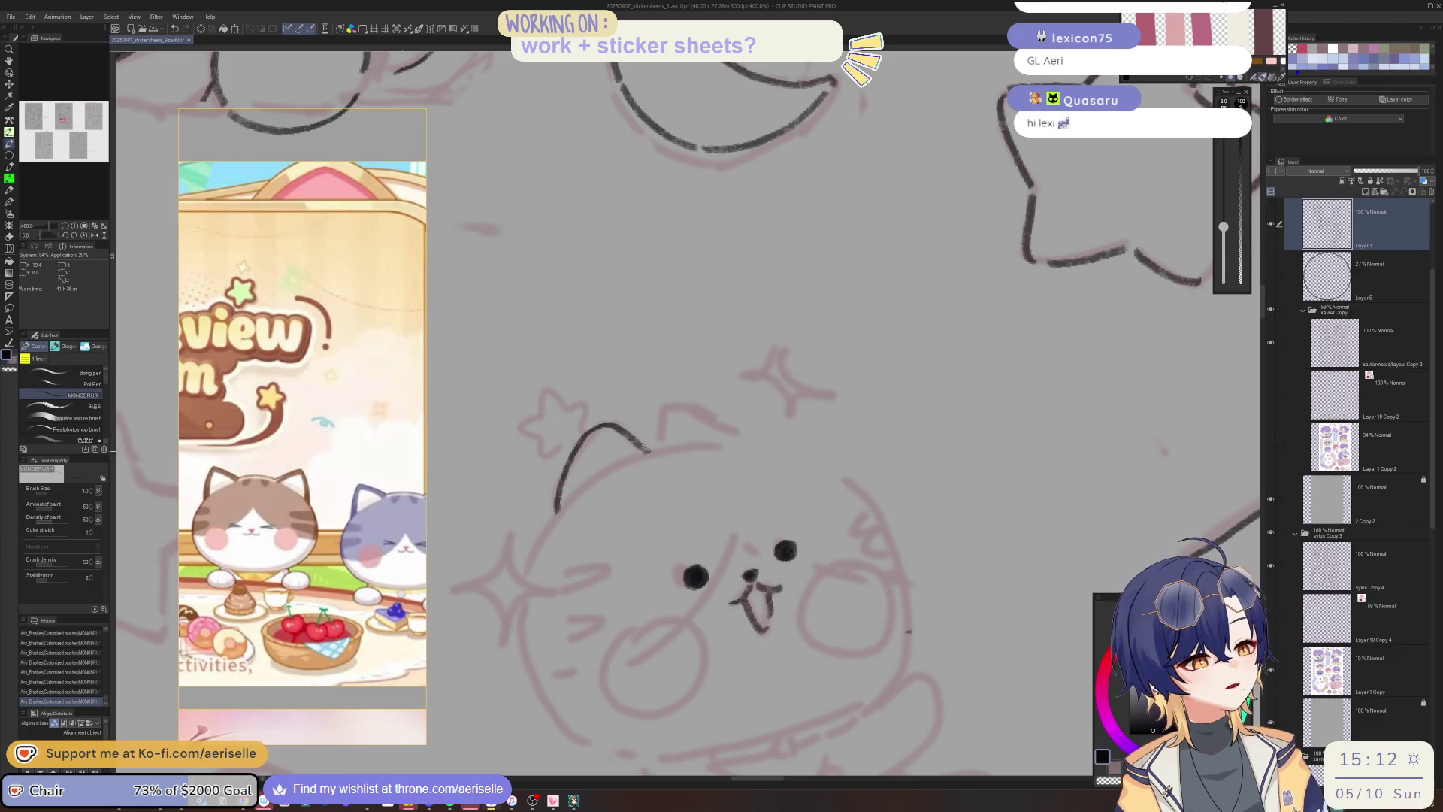
pyautogui.moveTo(661, 409)
pyautogui.mouseDown()
pyautogui.moveTo(696, 404)
pyautogui.moveTo(633, 498)
pyautogui.mouseUp()
pyautogui.moveTo(729, 421); pyautogui.dragTo(742, 425)
pyautogui.moveTo(636, 499)
pyautogui.mouseDown()
pyautogui.moveTo(601, 556)
pyautogui.moveTo(593, 636)
pyautogui.moveTo(508, 516)
pyautogui.moveTo(515, 562)
pyautogui.moveTo(556, 619)
pyautogui.mouseUp()
pyautogui.press('h')
pyautogui.moveTo(547, 398); pyautogui.dragTo(520, 486)
pyautogui.hotkey('ctrl', 'z')
pyautogui.moveTo(513, 539)
pyautogui.mouseDown()
pyautogui.moveTo(539, 599)
pyautogui.moveTo(577, 628)
pyautogui.mouseUp()
# Ink and redo the cat's lower arm stroke, then return to an upright full-sheet view.
pyautogui.scroll(-2, 791, 577)
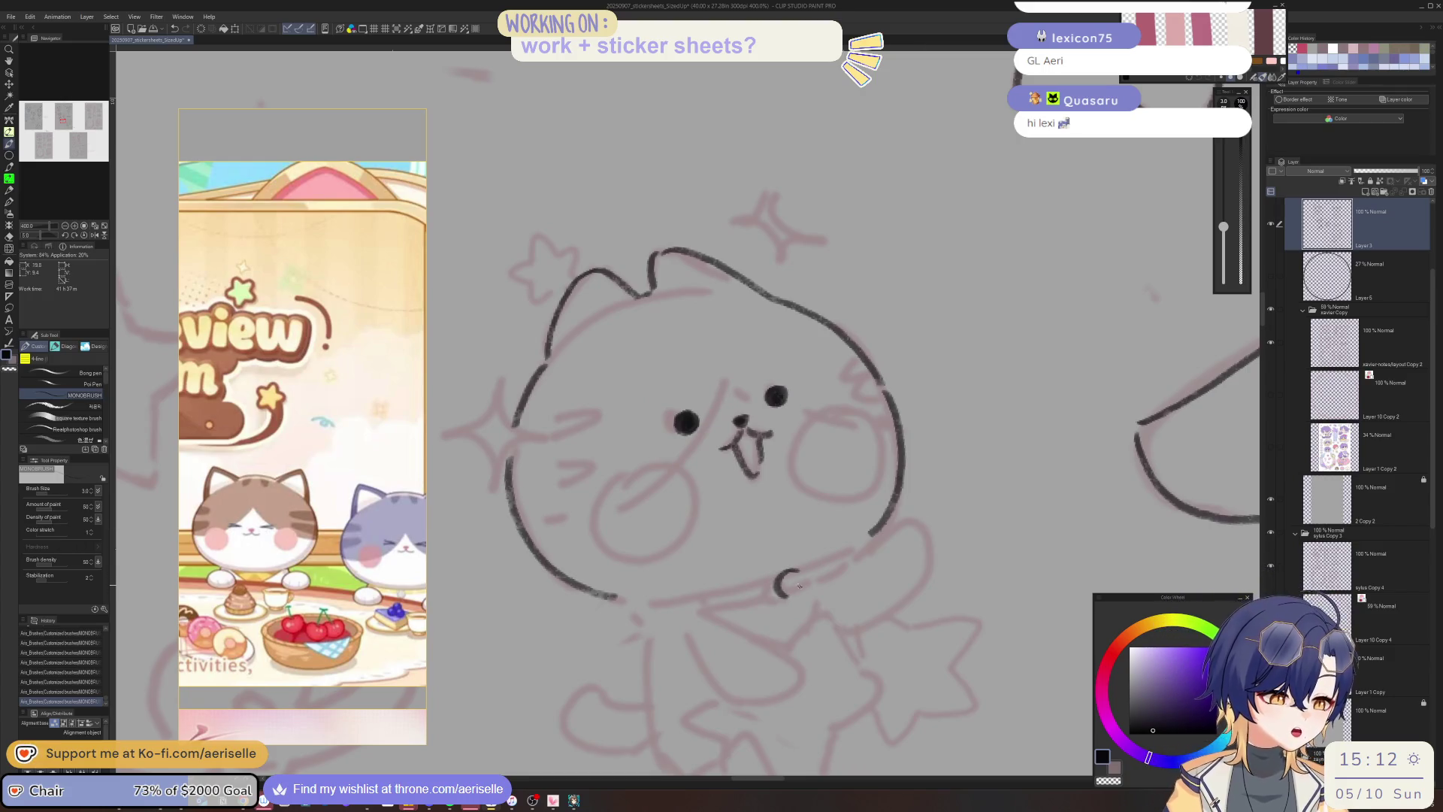
pyautogui.moveTo(811, 573)
pyautogui.mouseDown()
pyautogui.moveTo(676, 594)
pyautogui.moveTo(496, 408)
pyautogui.moveTo(532, 508)
pyautogui.mouseUp()
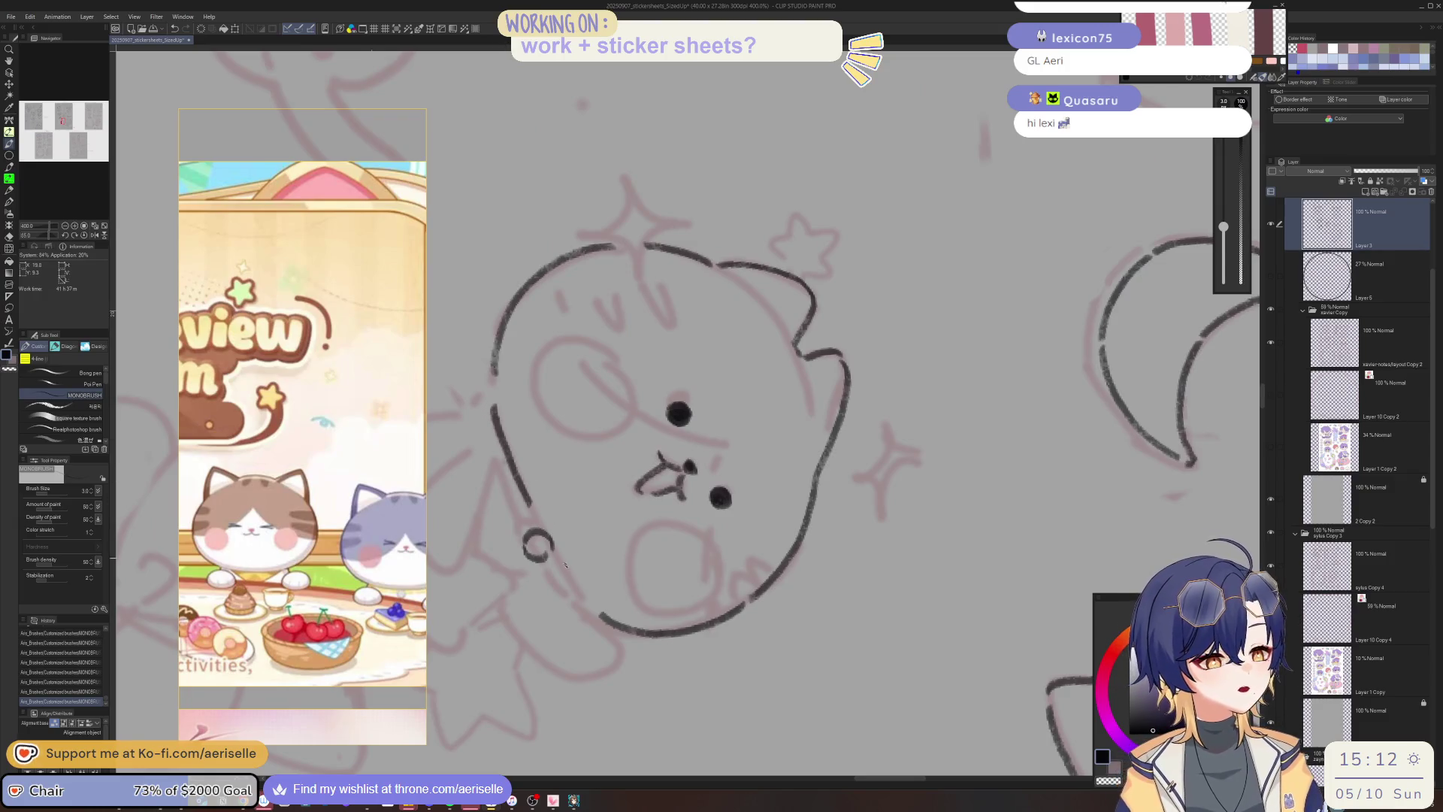
pyautogui.moveTo(565, 567)
pyautogui.mouseDown()
pyautogui.moveTo(623, 610)
pyautogui.moveTo(557, 562)
pyautogui.moveTo(789, 624)
pyautogui.moveTo(1007, 612)
pyautogui.moveTo(842, 498)
pyautogui.mouseUp()
pyautogui.moveTo(770, 542)
pyautogui.mouseDown()
pyautogui.moveTo(752, 598)
pyautogui.moveTo(769, 606)
pyautogui.moveTo(548, 496)
pyautogui.moveTo(554, 574)
pyautogui.moveTo(593, 598)
pyautogui.moveTo(711, 541)
pyautogui.mouseUp()
pyautogui.hotkey('ctrl', 'z')
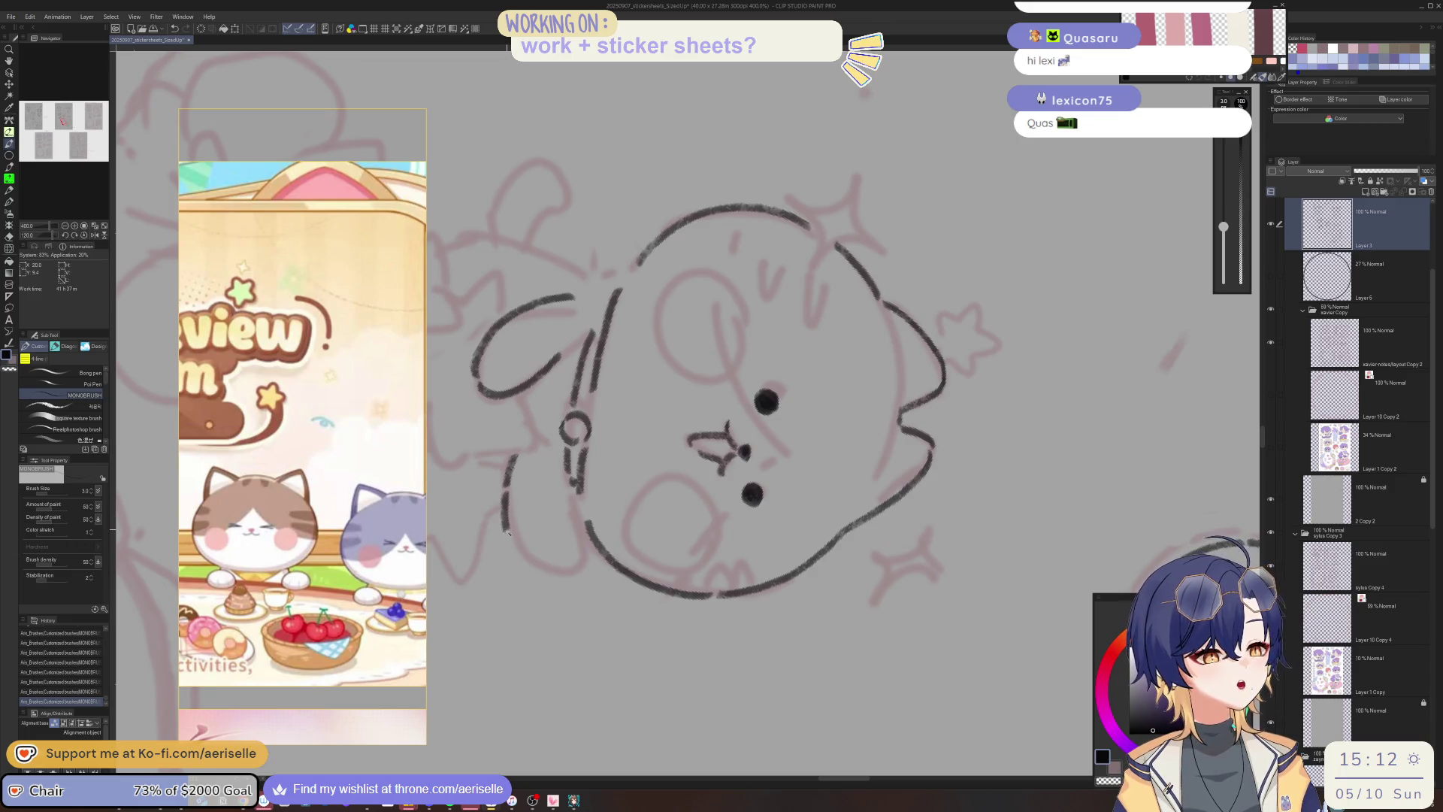
pyautogui.moveTo(536, 572); pyautogui.dragTo(663, 466)
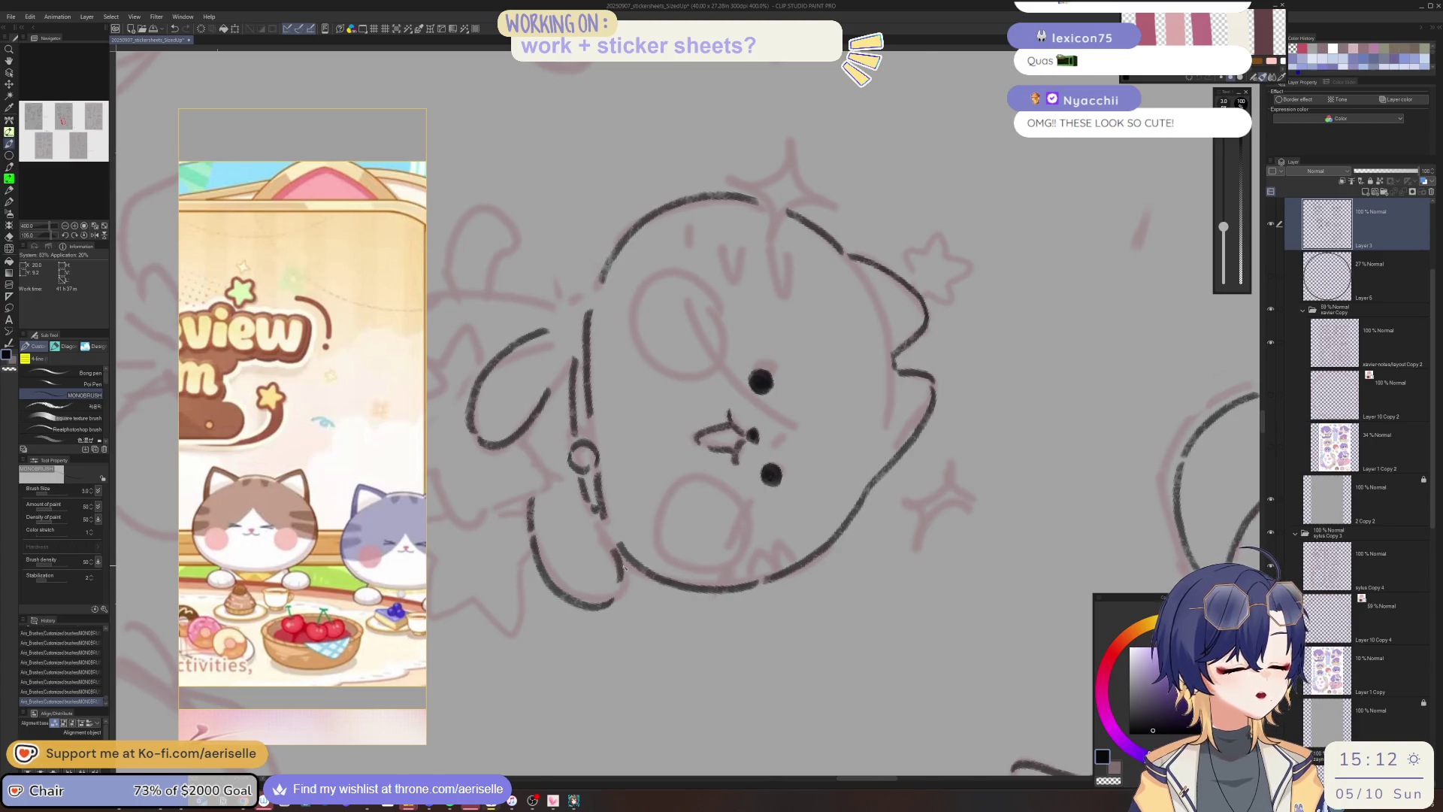
pyautogui.scroll(-3, 617, 559)
pyautogui.hotkey('ctrl', '@')
pyautogui.scroll(4, 851, 440)
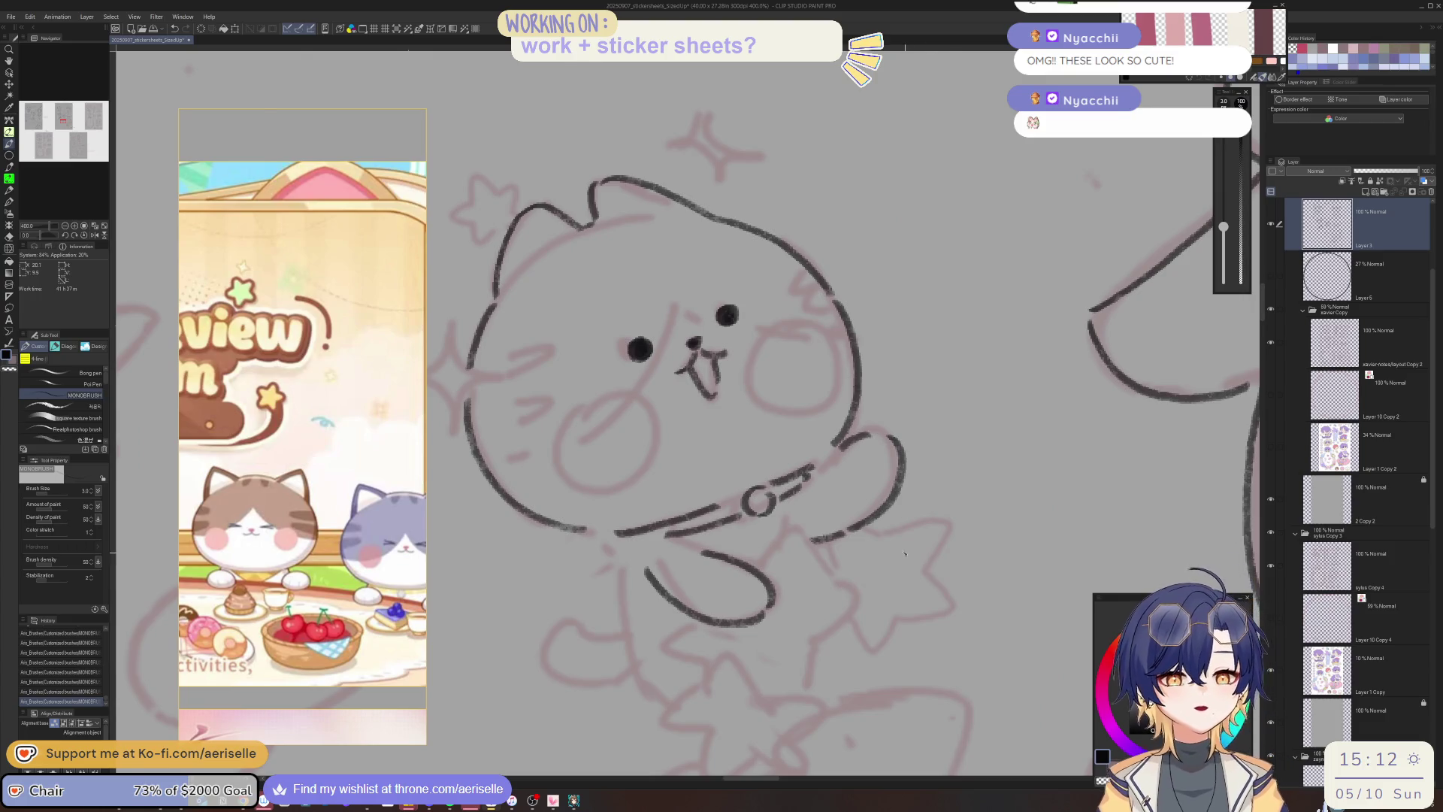
pyautogui.scroll(-2, 904, 554)
pyautogui.scroll(2, 886, 489)
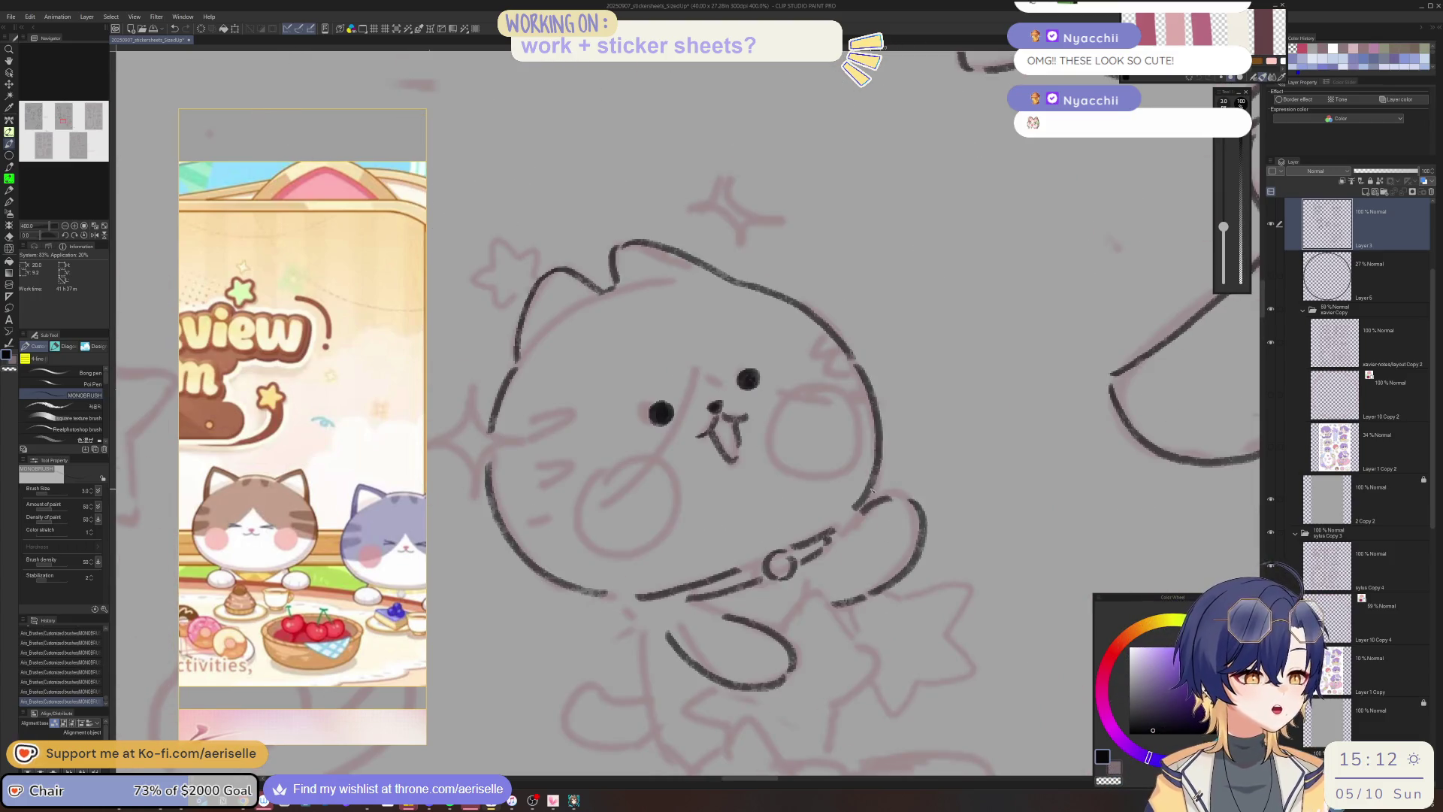
pyautogui.press('m')
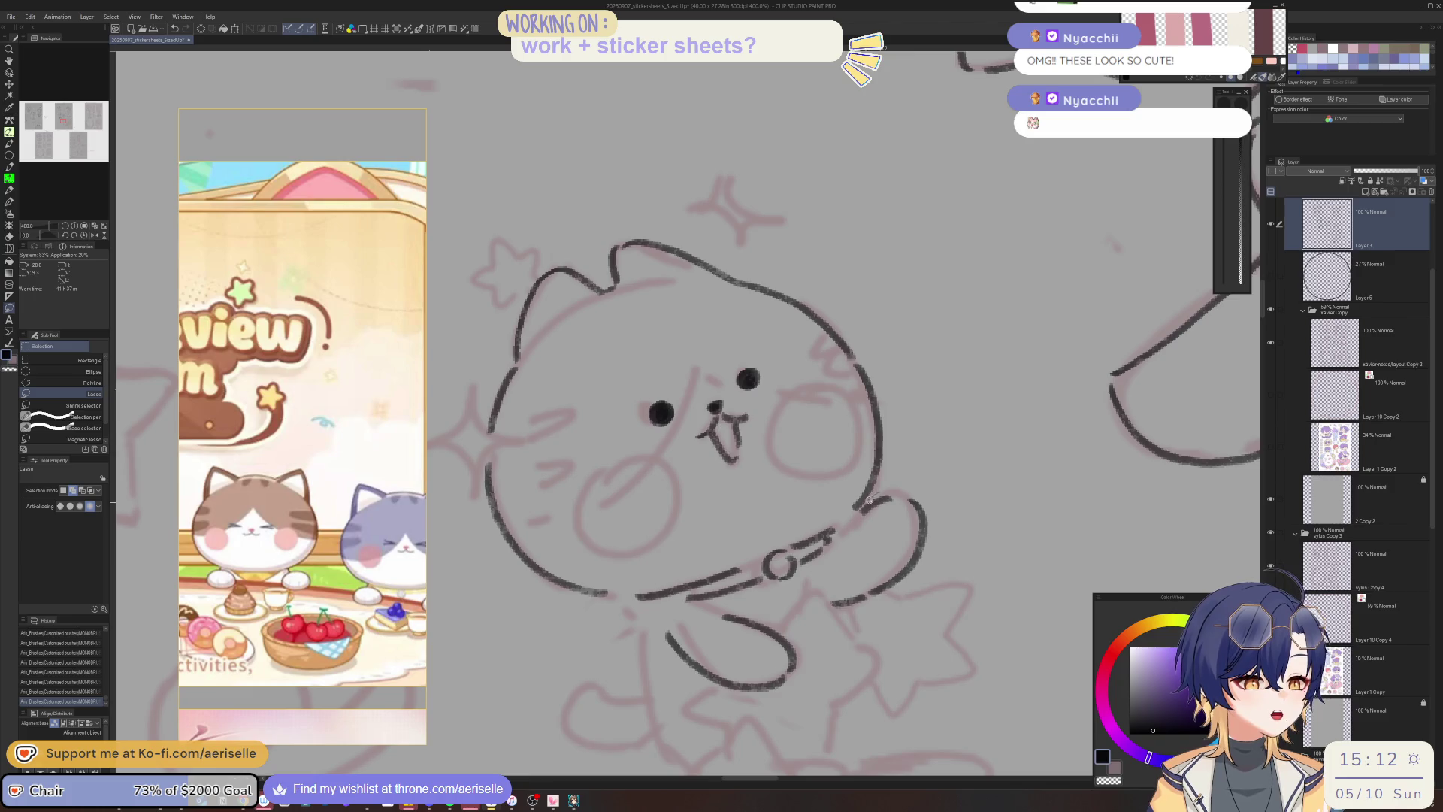
# Lasso the cat strokes and nudge them slightly up-left.
pyautogui.moveTo(953, 556); pyautogui.dragTo(939, 481)
pyautogui.press('k')
pyautogui.moveTo(794, 658); pyautogui.dragTo(789, 653)
pyautogui.hotkey('ctrl', 'd')
pyautogui.scroll(-5, 789, 653)
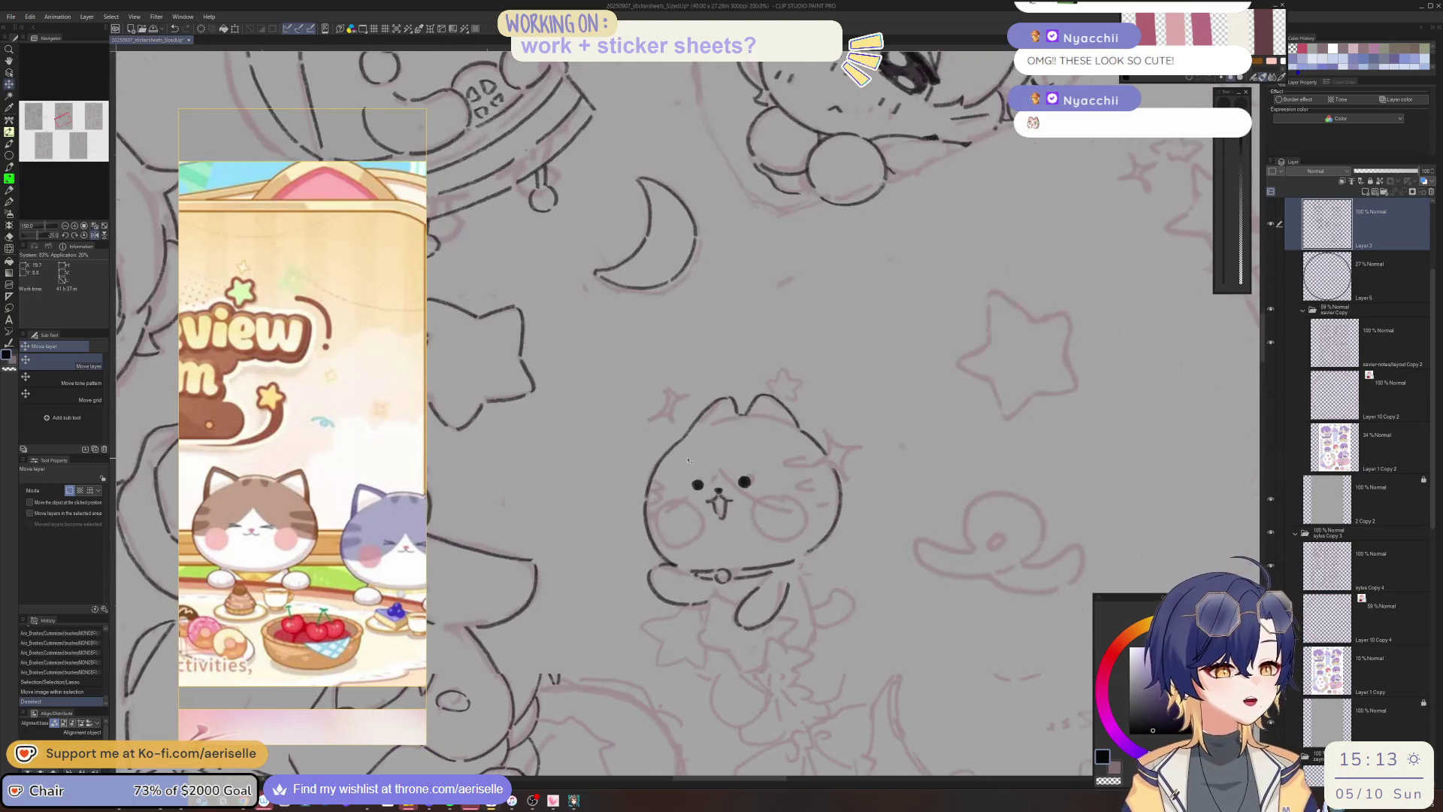
pyautogui.scroll(5, 684, 455)
# Start the cat's round cheek outlines with pen strokes, undoing a stray mark.
pyautogui.press('p')
pyautogui.moveTo(700, 352); pyautogui.dragTo(703, 380)
pyautogui.press('-')
pyautogui.press('-')
pyautogui.press('-')
pyautogui.press('-')
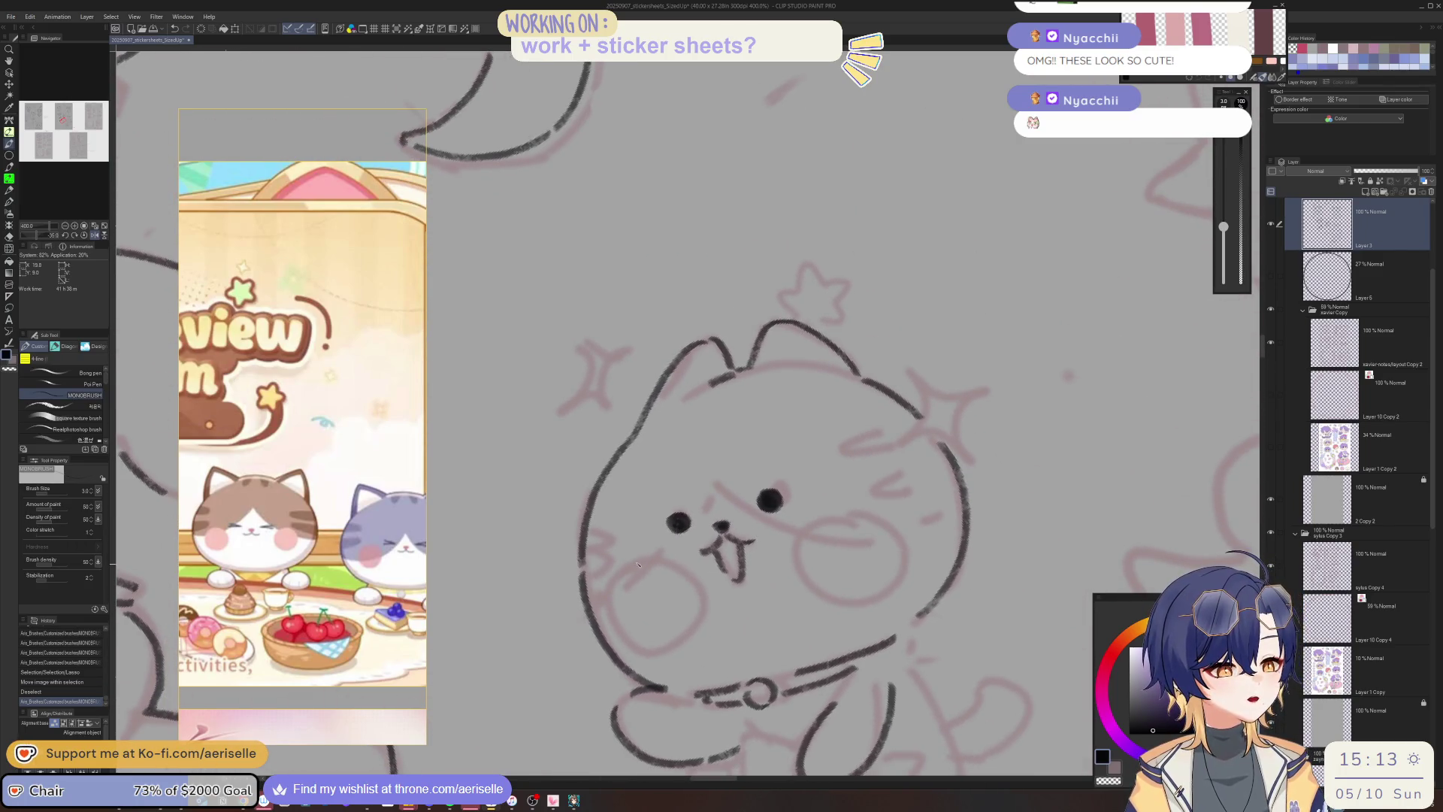
pyautogui.moveTo(620, 630); pyautogui.dragTo(620, 631)
pyautogui.hotkey('ctrl', 'z')
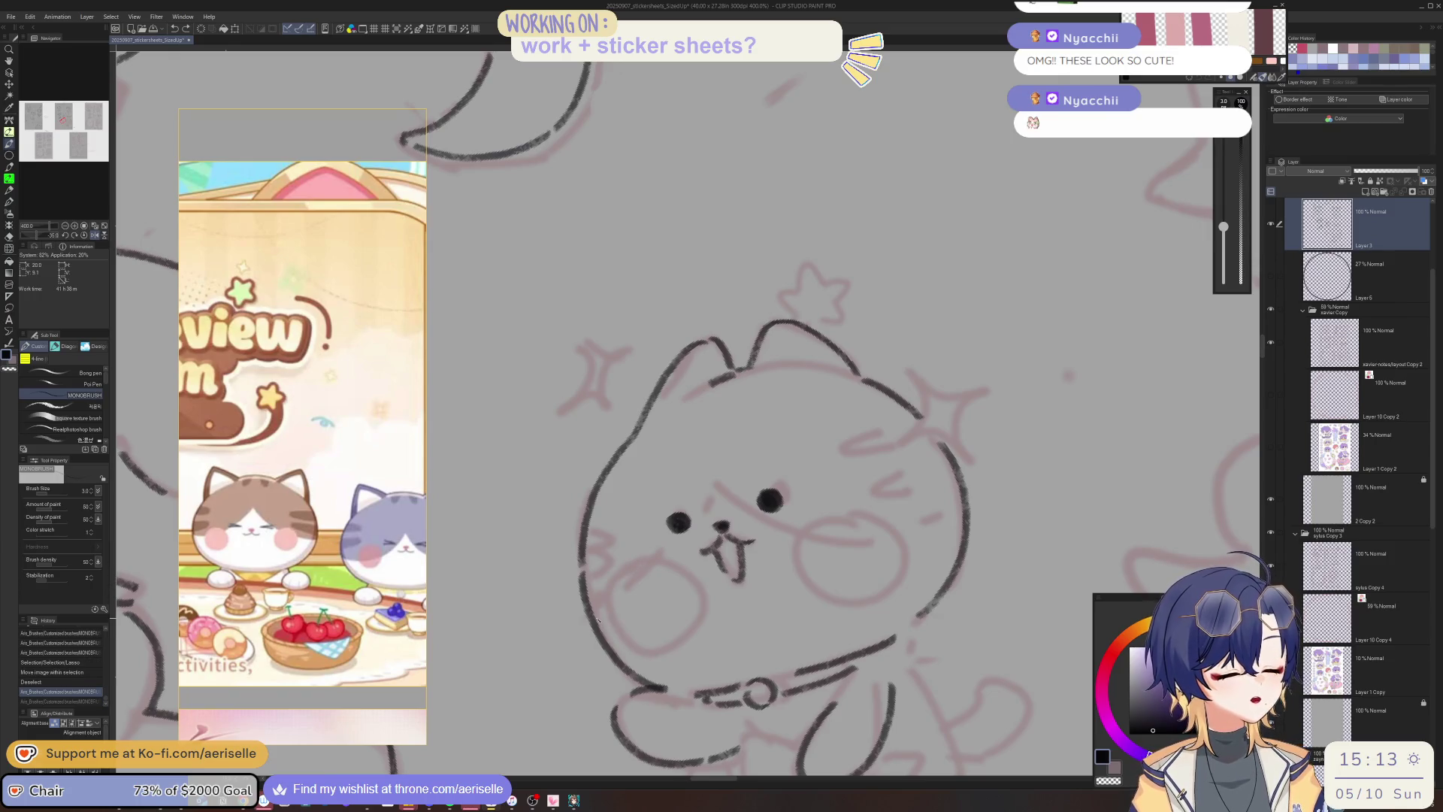
pyautogui.press('-')
pyautogui.moveTo(703, 567)
pyautogui.mouseDown()
pyautogui.moveTo(669, 597)
pyautogui.moveTo(661, 635)
pyautogui.mouseUp()
pyautogui.press('-')
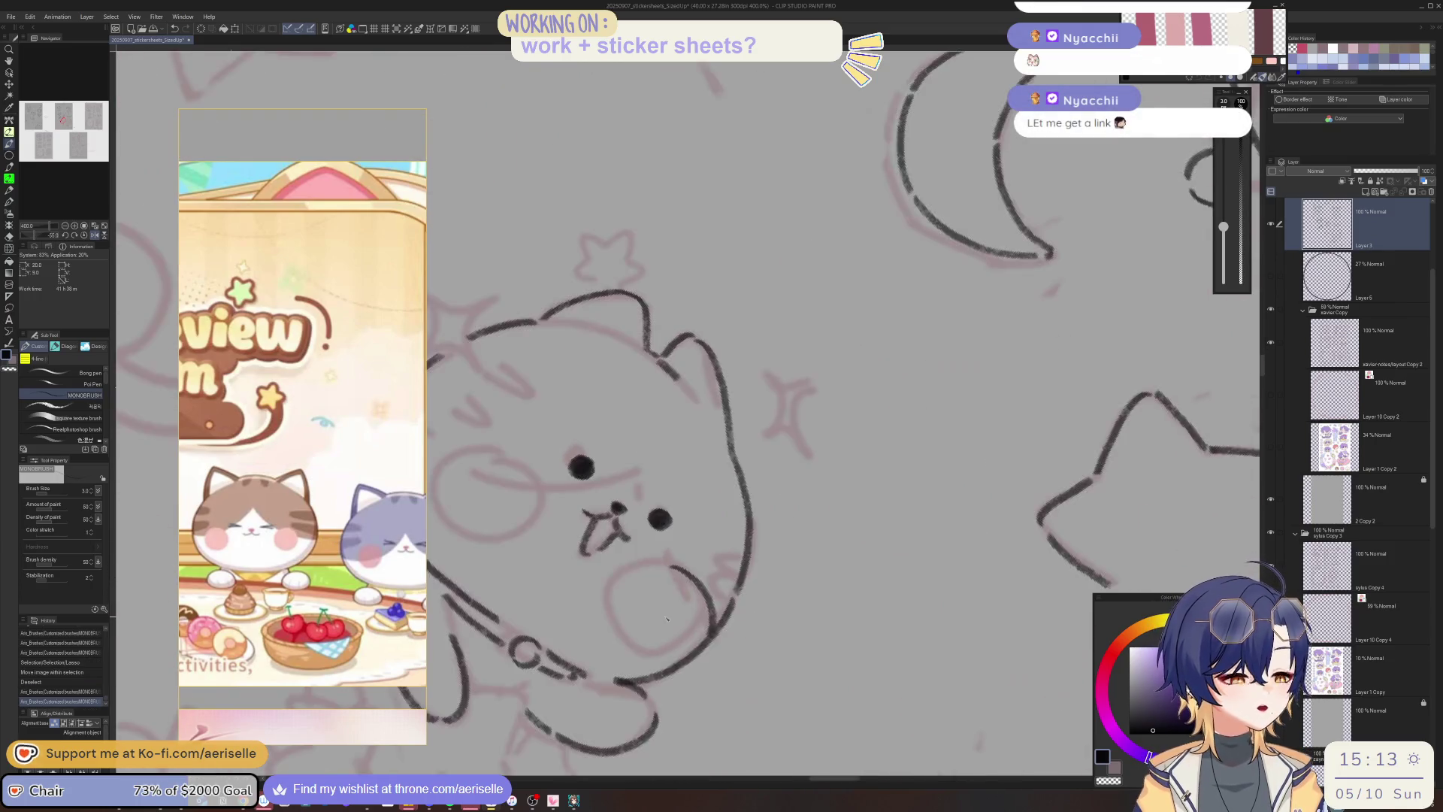
pyautogui.press('-')
pyautogui.moveTo(750, 650); pyautogui.dragTo(765, 659)
# Redraw the left cheek's curve and close its right side.
pyautogui.press('h')
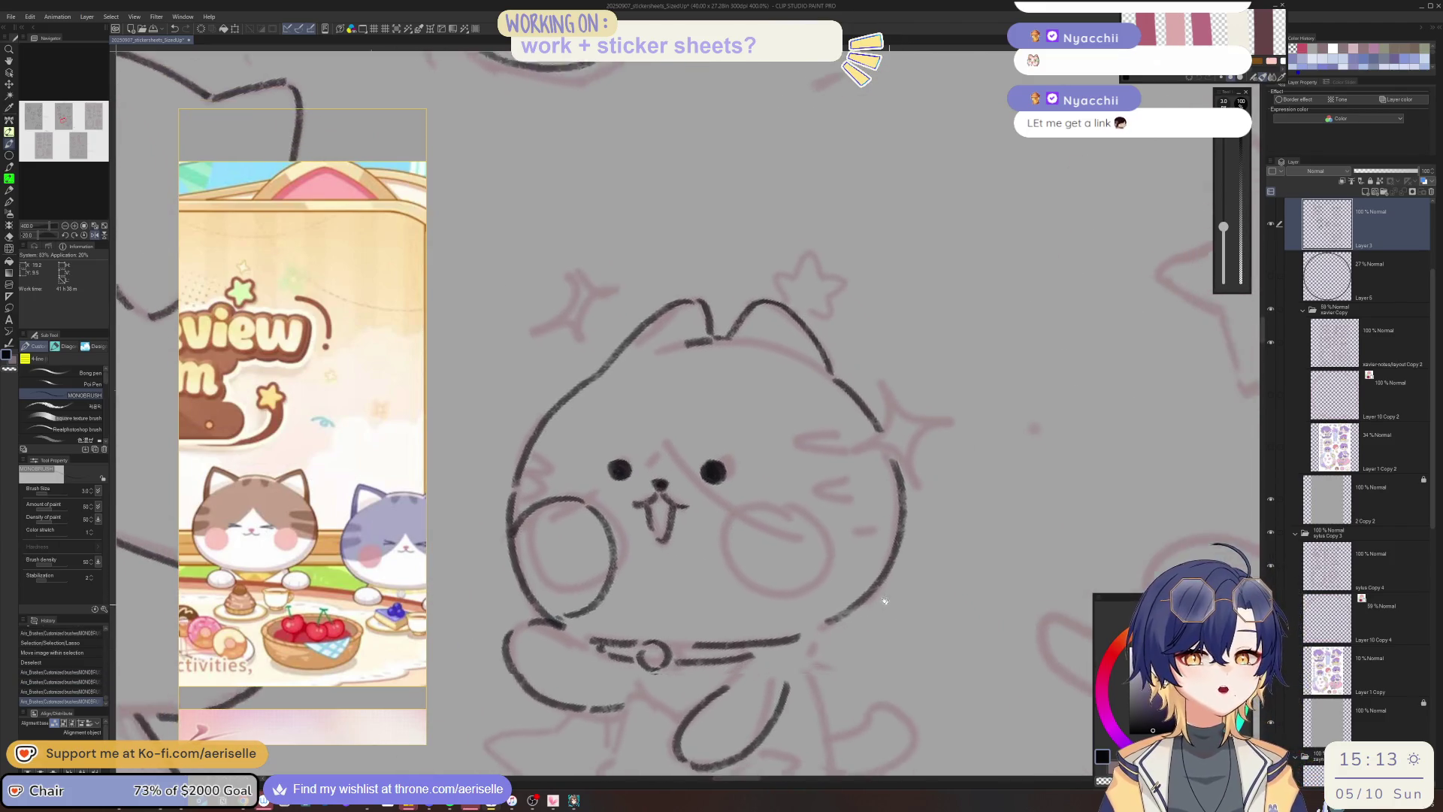
pyautogui.press('h')
pyautogui.press('-')
pyautogui.press('-')
pyautogui.moveTo(701, 509)
pyautogui.mouseDown()
pyautogui.moveTo(650, 526)
pyautogui.moveTo(635, 605)
pyautogui.mouseUp()
pyautogui.hotkey('ctrl', 'z')
pyautogui.moveTo(695, 508)
pyautogui.mouseDown()
pyautogui.moveTo(634, 562)
pyautogui.moveTo(644, 598)
pyautogui.mouseUp()
pyautogui.moveTo(727, 517)
pyautogui.mouseDown()
pyautogui.moveTo(740, 595)
pyautogui.moveTo(544, 540)
pyautogui.moveTo(554, 567)
pyautogui.moveTo(610, 585)
pyautogui.moveTo(673, 500)
pyautogui.mouseUp()
# Delete a lassoed section of the left cheek and redraw the erased part.
pyautogui.press('m')
pyautogui.press('Delete')
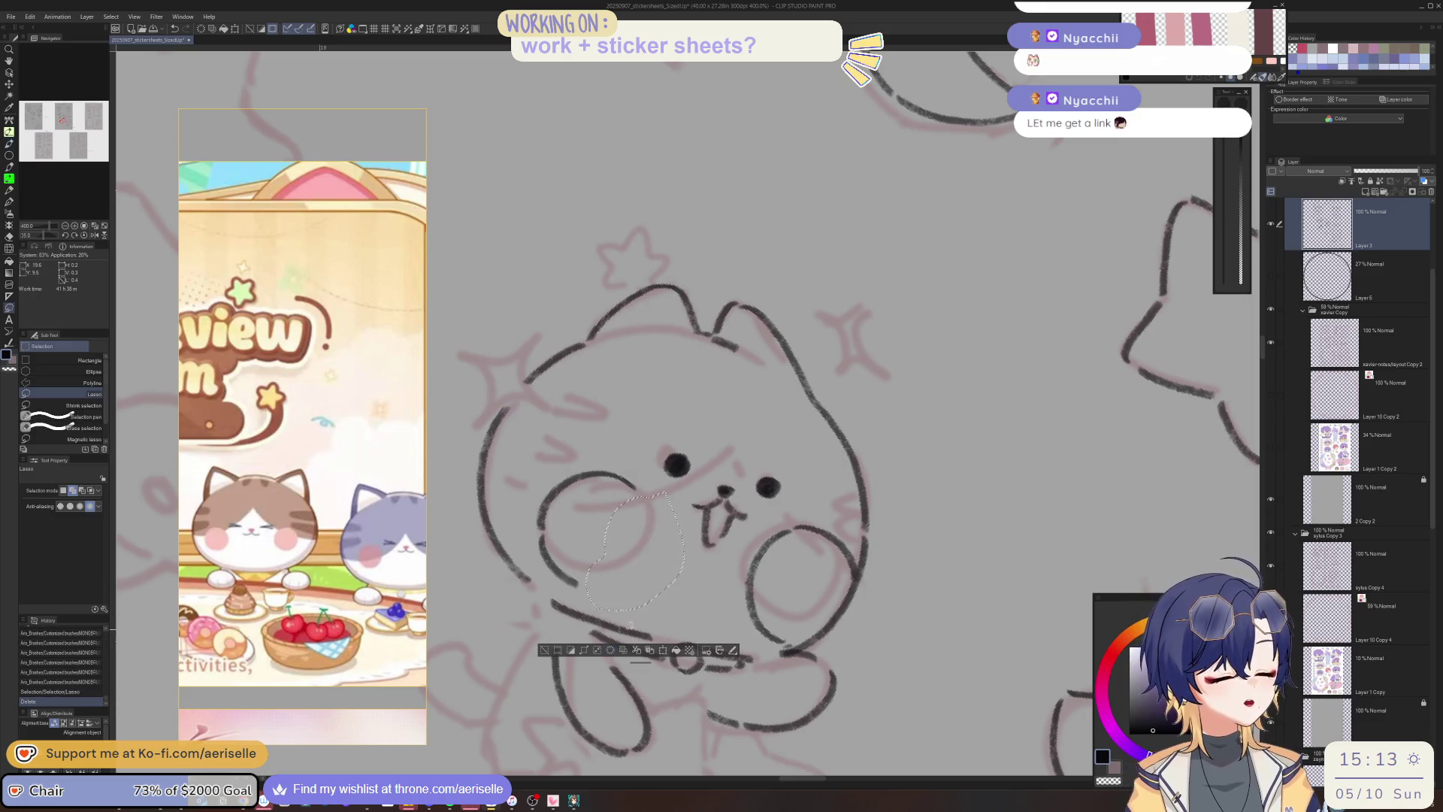
pyautogui.press('-')
pyautogui.hotkey('ctrl', 'd')
pyautogui.press('p')
pyautogui.moveTo(669, 508); pyautogui.dragTo(690, 539)
pyautogui.press('-')
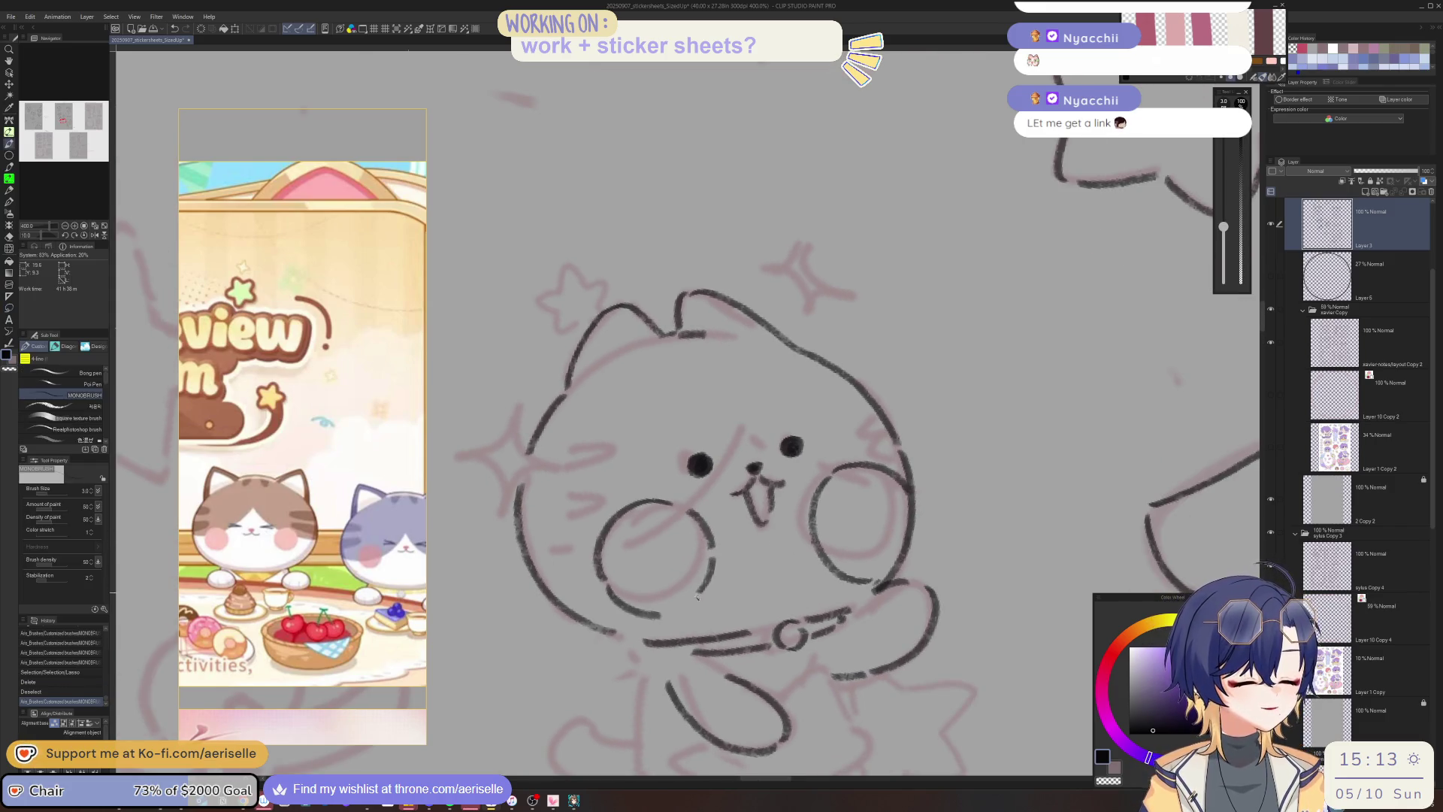
pyautogui.moveTo(697, 596); pyautogui.dragTo(680, 608)
pyautogui.scroll(-3, 680, 608)
pyautogui.scroll(3, 714, 516)
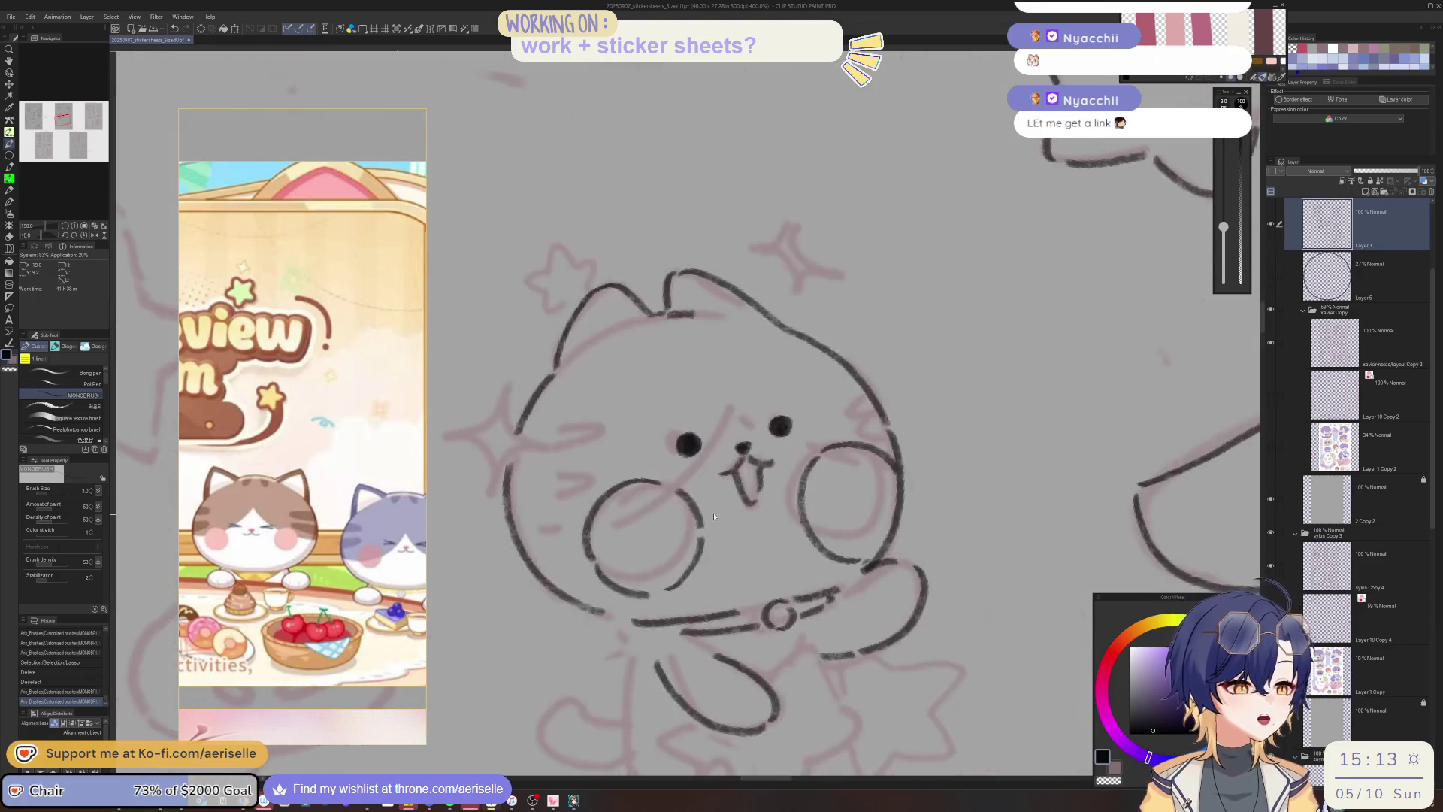
# Lasso the left cheek, try enlarging it to about 119%, then cancel and erase it.
pyautogui.press('m')
pyautogui.moveTo(586, 588); pyautogui.dragTo(740, 485)
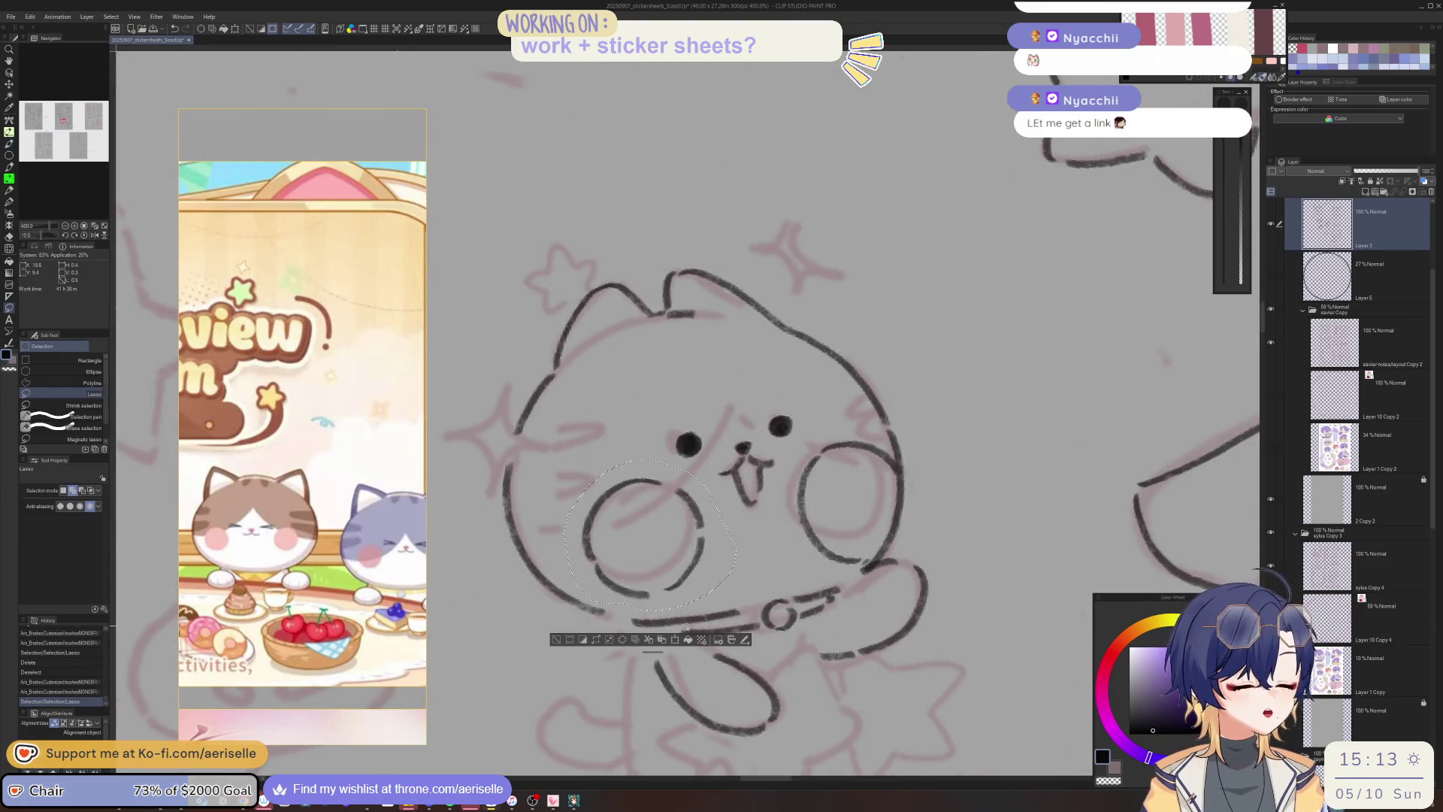
pyautogui.hotkey('ctrl', 't')
pyautogui.moveTo(638, 609); pyautogui.dragTo(646, 675)
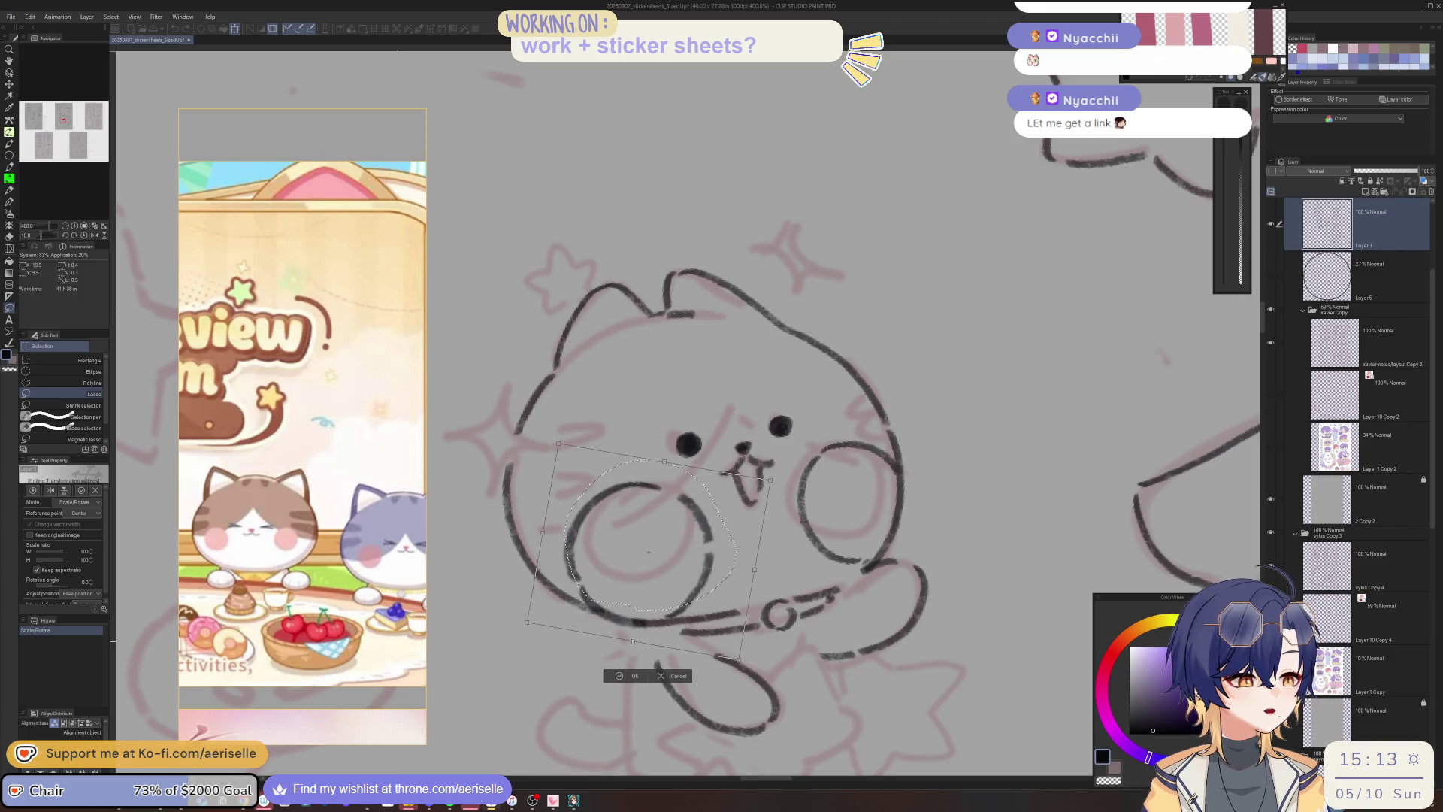
pyautogui.click(677, 670)
pyautogui.click(622, 641)
pyautogui.hotkey('ctrl', 'd')
pyautogui.scroll(-4, 759, 532)
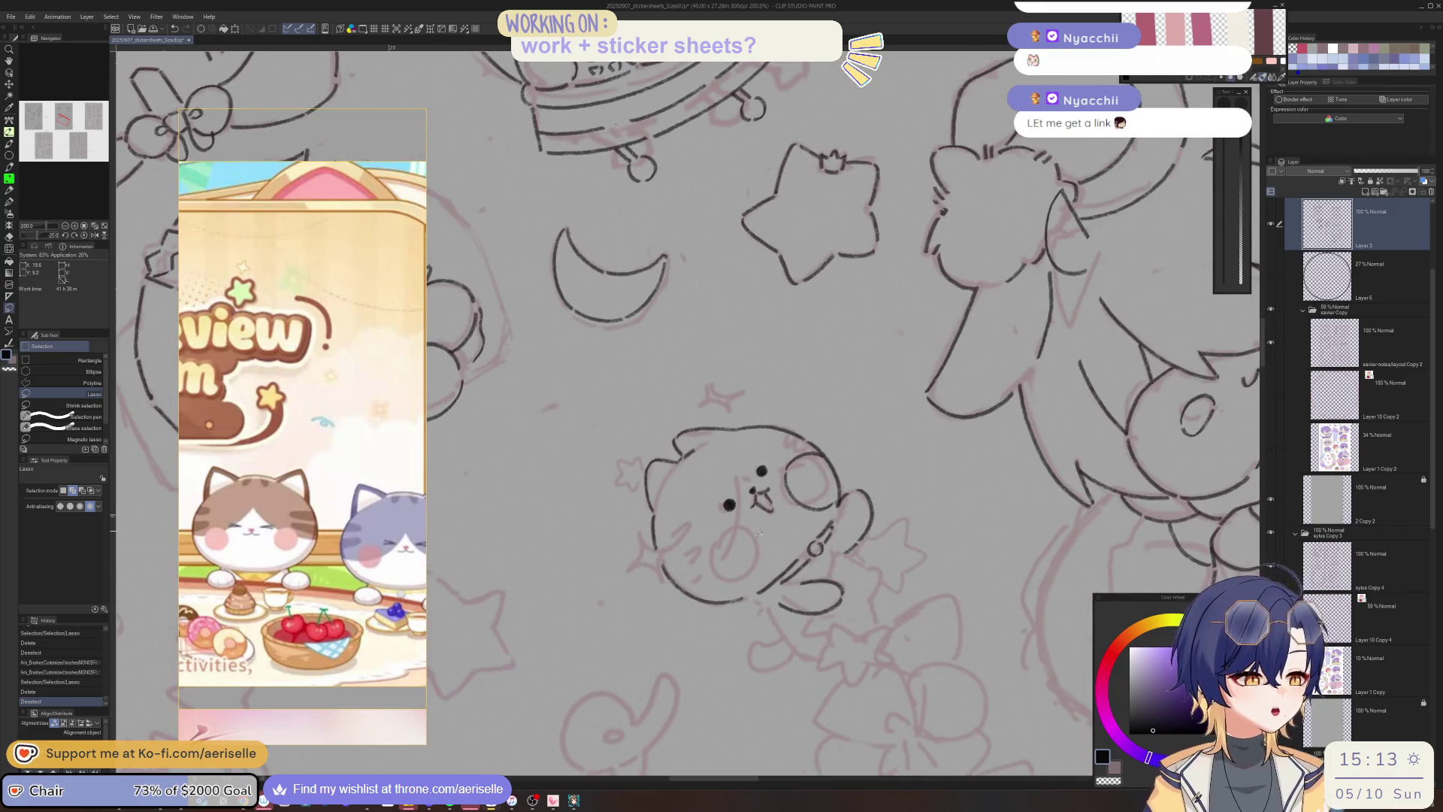
# Redraw the left cheek curve and add further strokes to the cat's cheek.
pyautogui.press('p')
pyautogui.moveTo(733, 530)
pyautogui.mouseDown()
pyautogui.moveTo(708, 562)
pyautogui.moveTo(714, 584)
pyautogui.moveTo(718, 537)
pyautogui.mouseUp()
pyautogui.press('e')
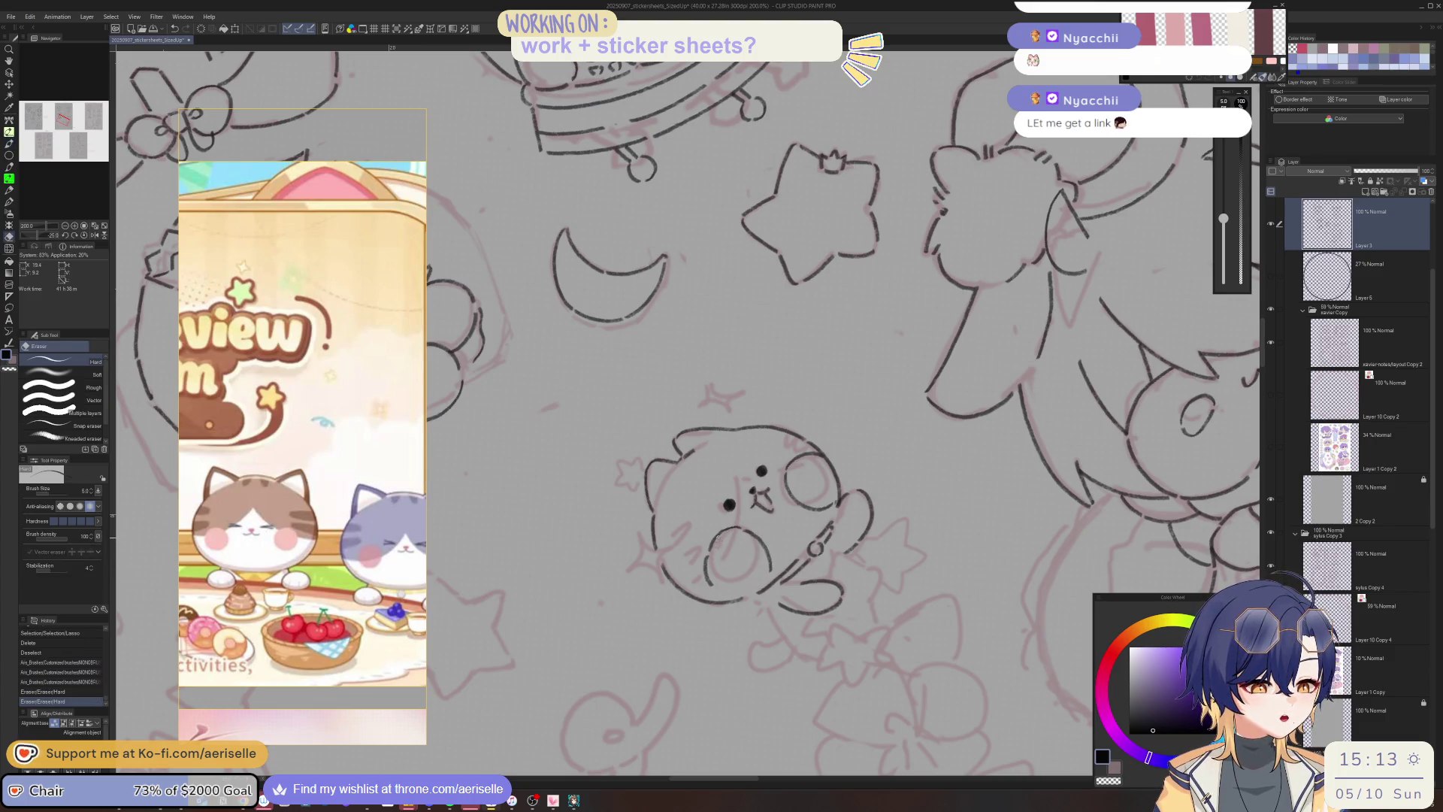
pyautogui.press('b')
pyautogui.click(718, 599)
pyautogui.moveTo(718, 589); pyautogui.dragTo(759, 575)
pyautogui.press('^')
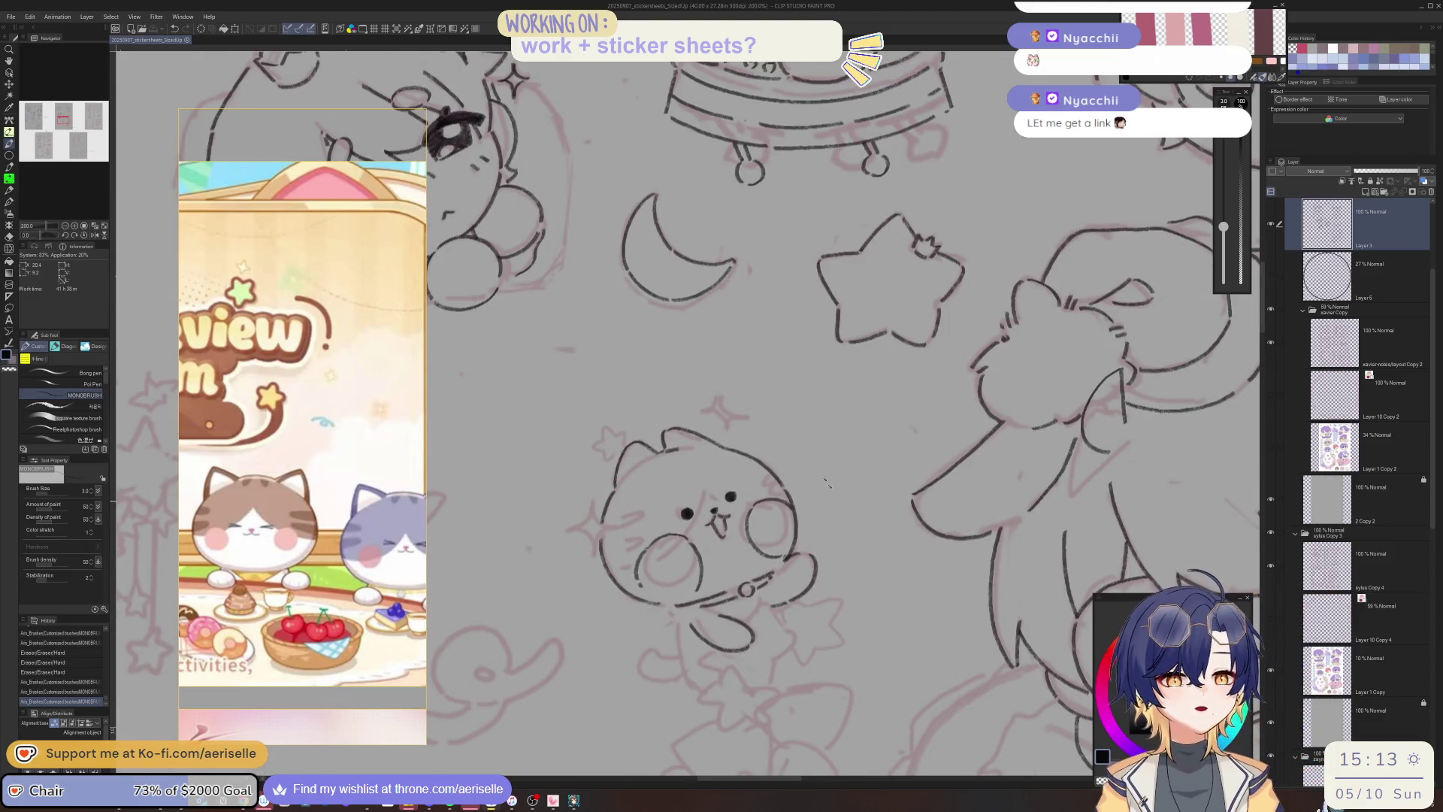